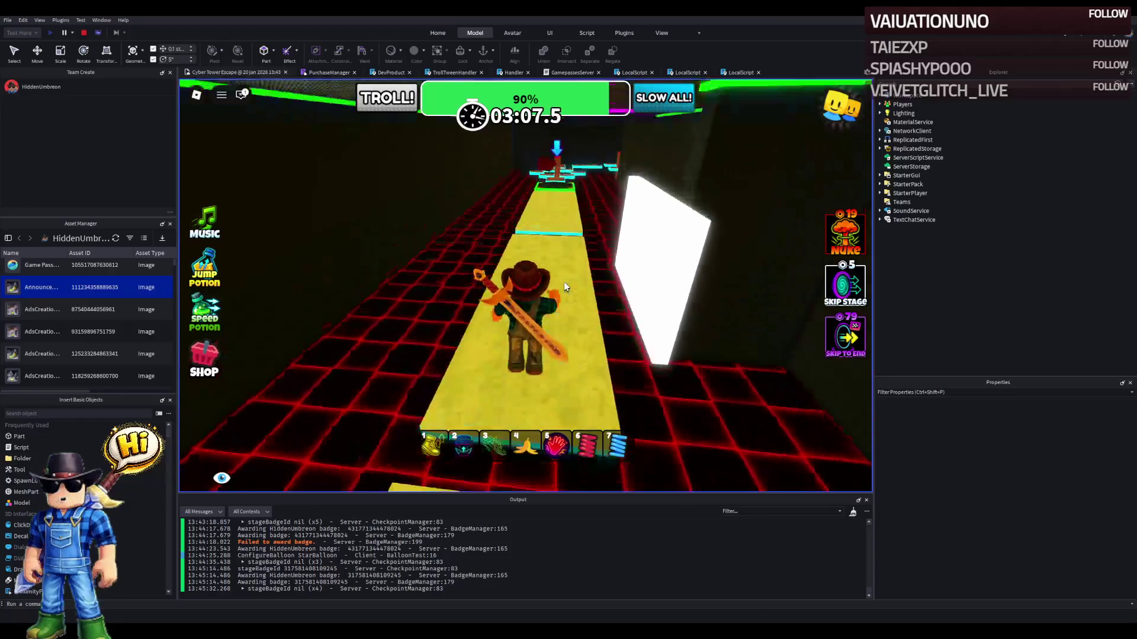
- Run the avatar along the yellow path and across the floating blocks past the red pillar to the green checkpoint
key("w")
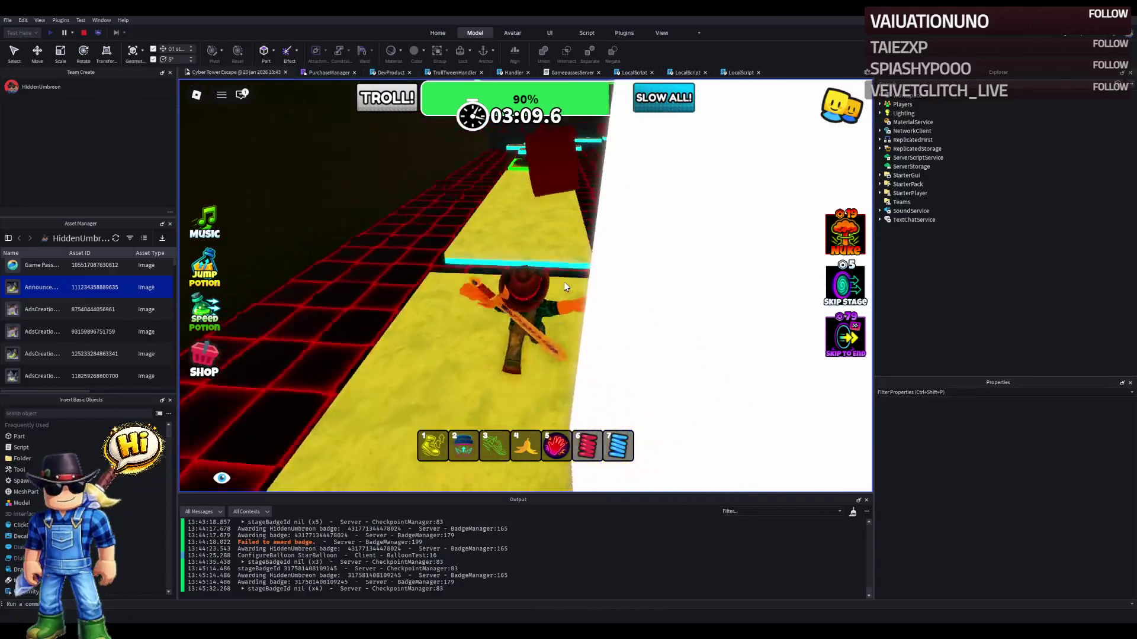
key("w")
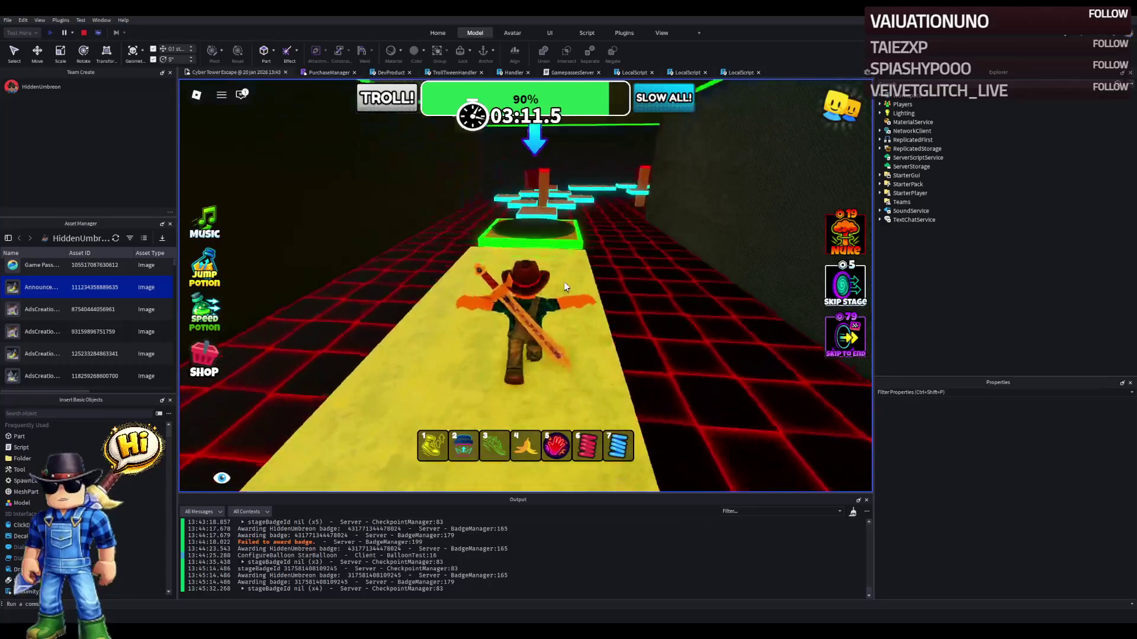
key("w")
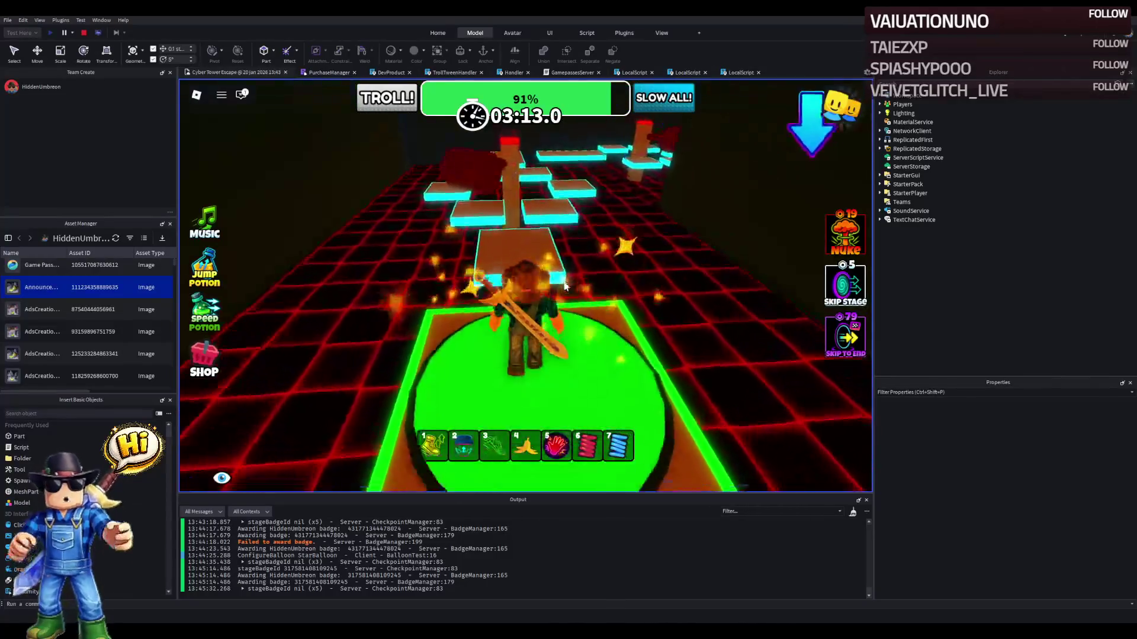
key("w")
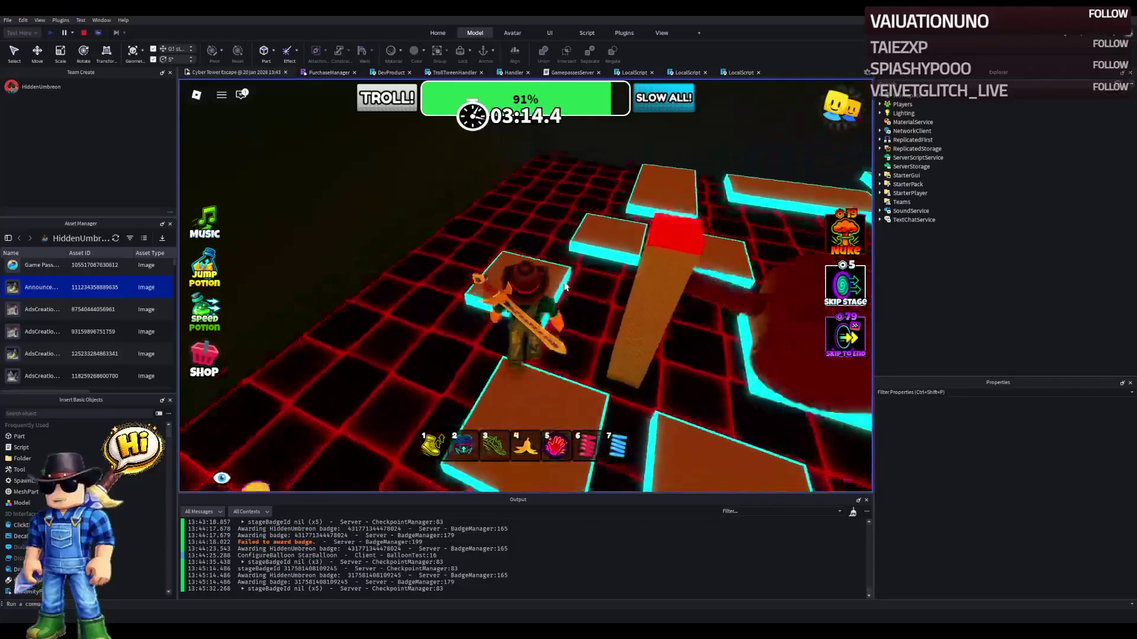
key("w")
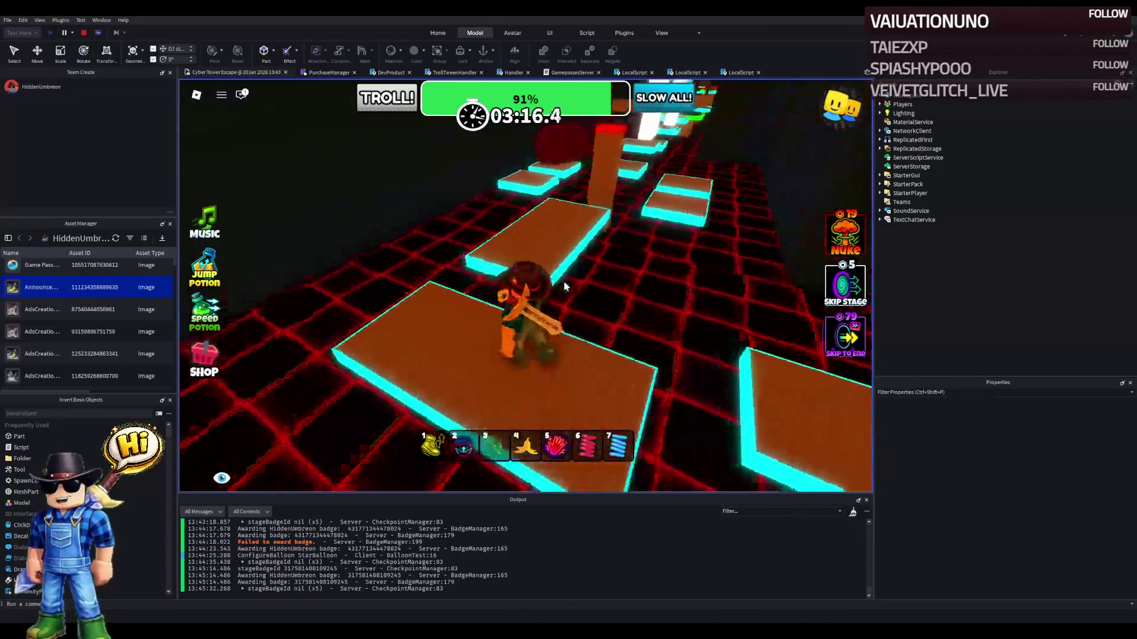
key("w")
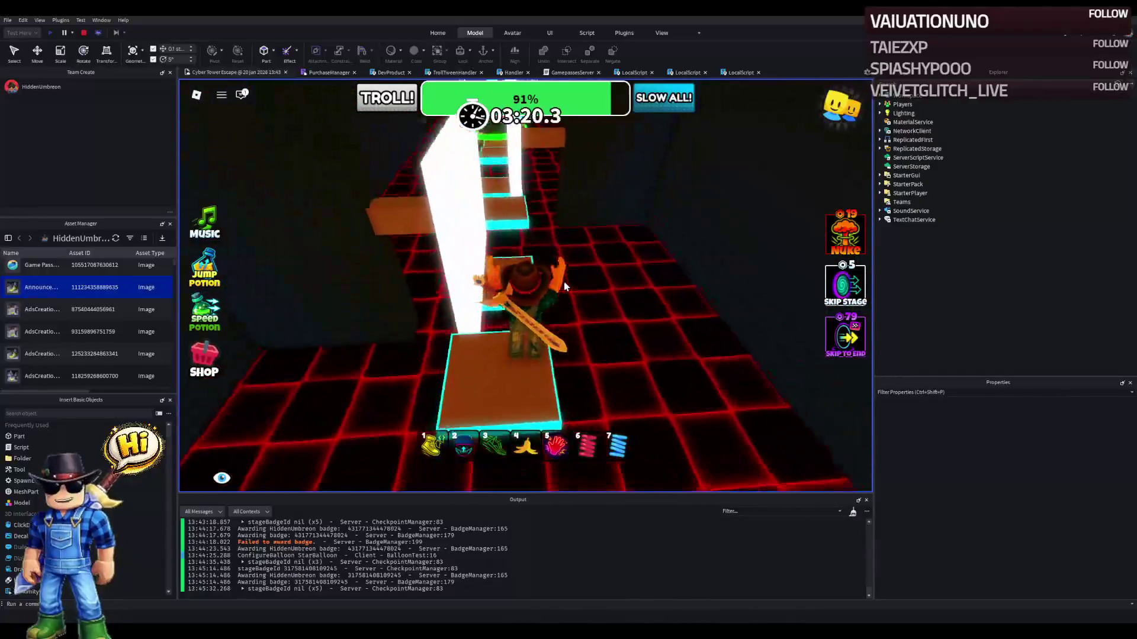
key("w")
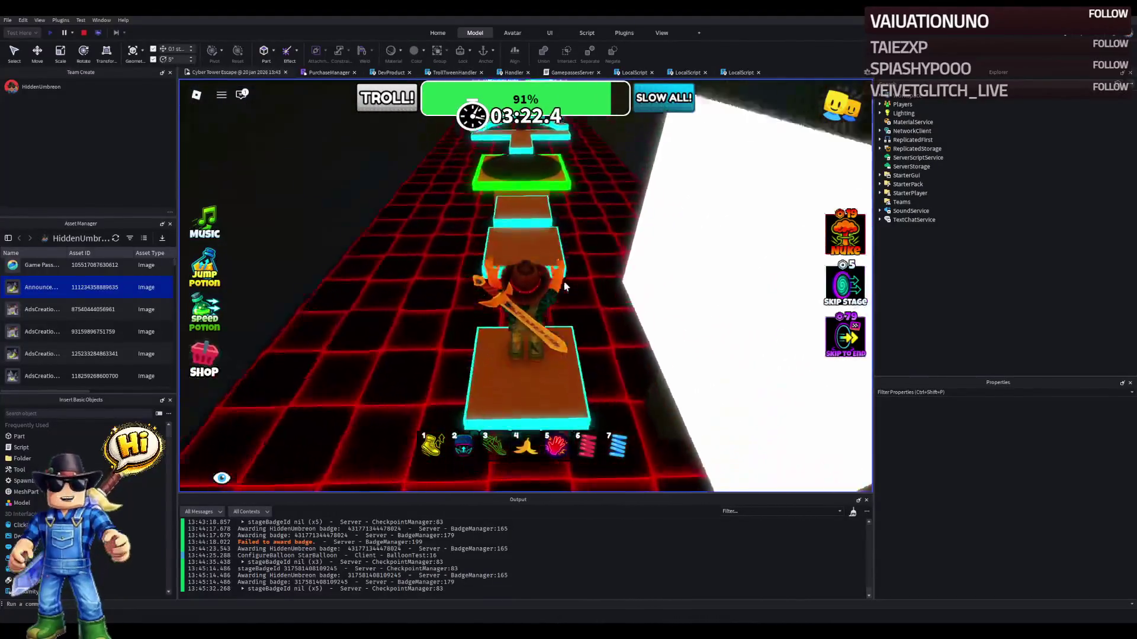
key("w")
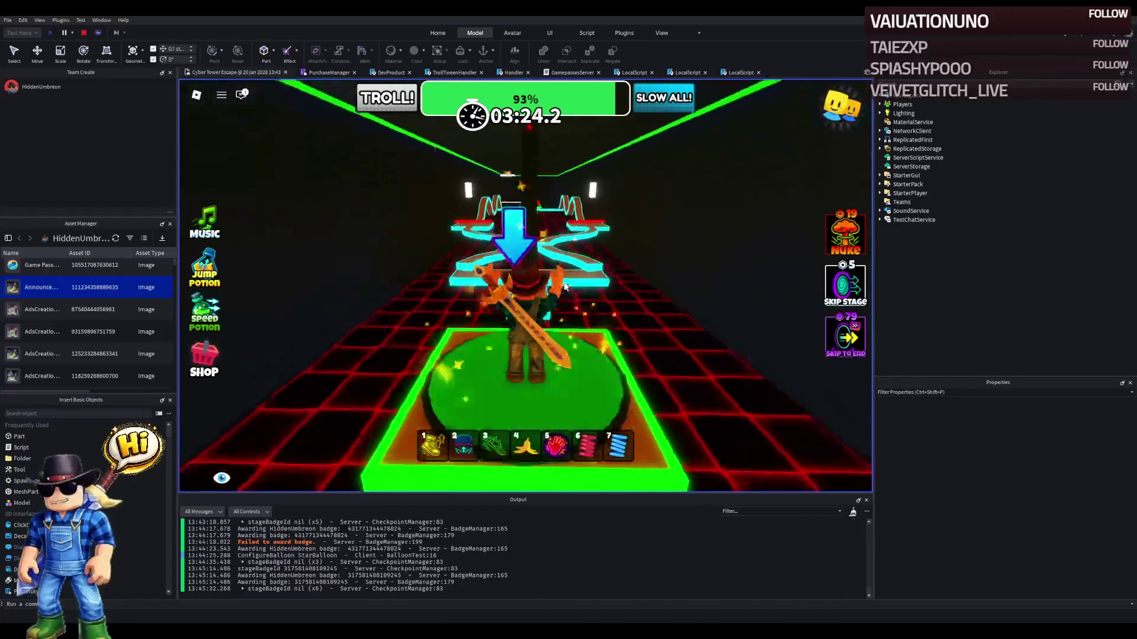
- Leave the checkpoint and follow the winding brown path past the red-bar platform
key("w")
key("w")
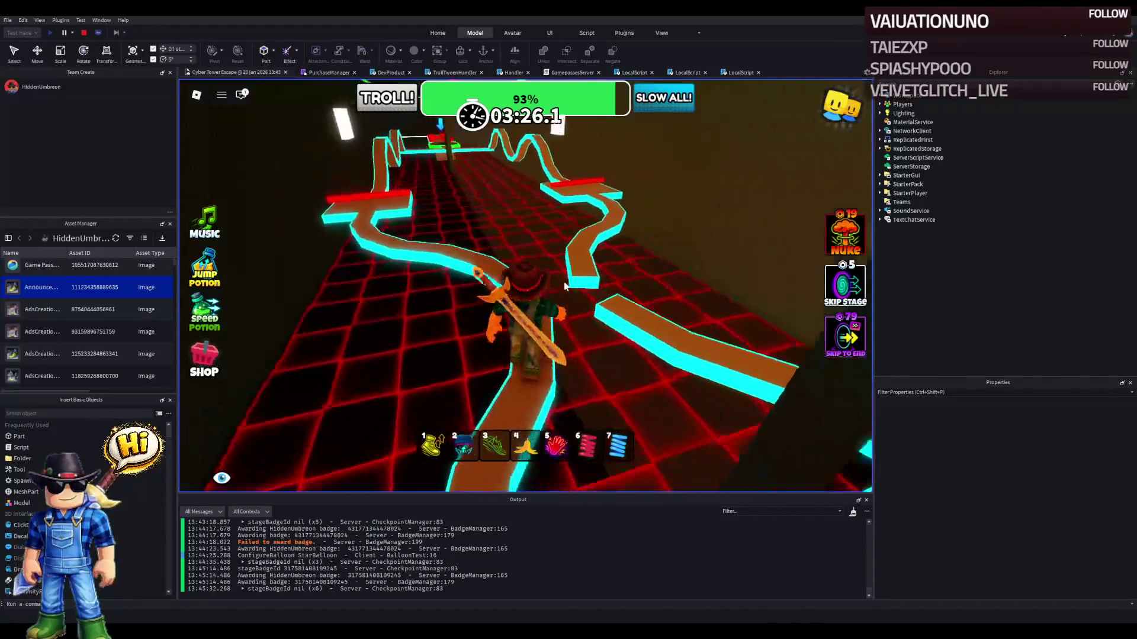
key("w")
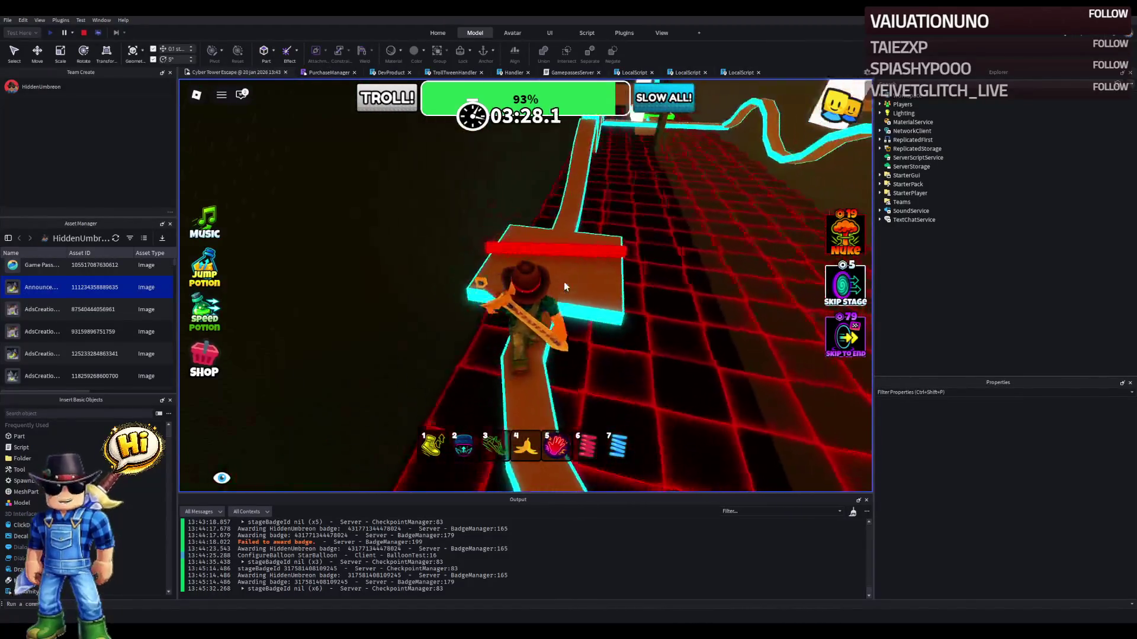
key("w")
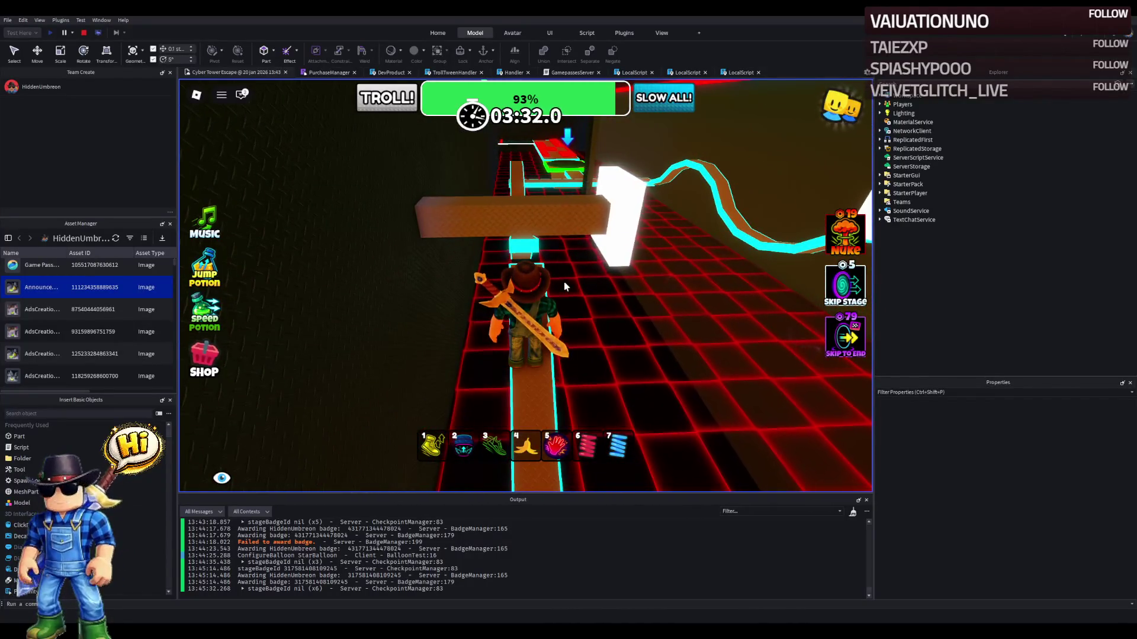
- Follow the narrow path past the cross path to the next green checkpoint pad
key("w")
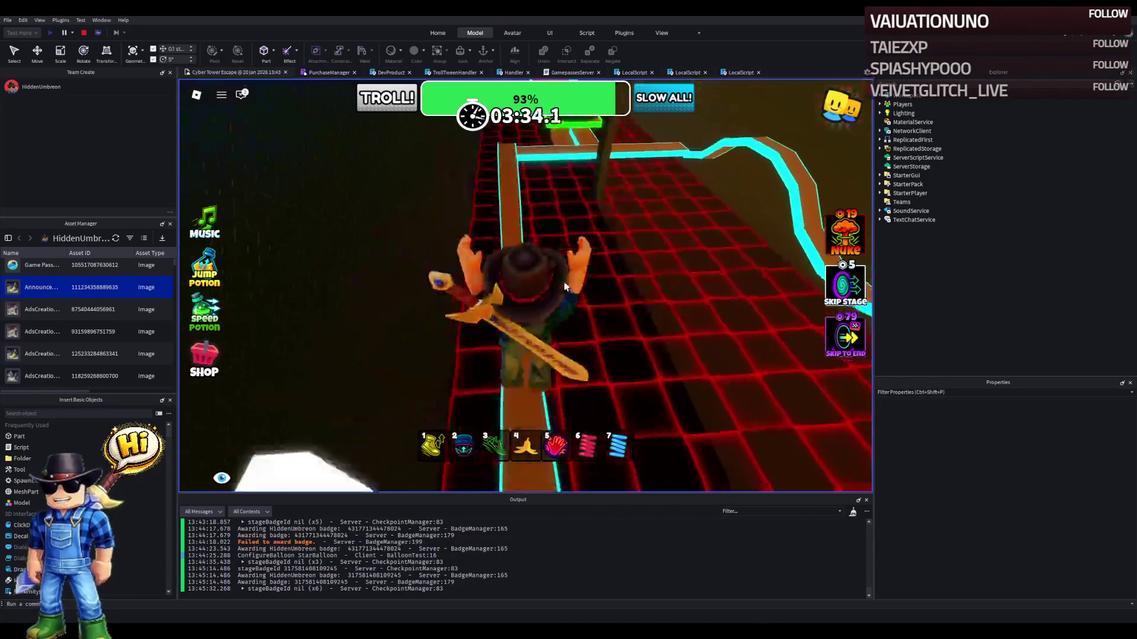
key("w")
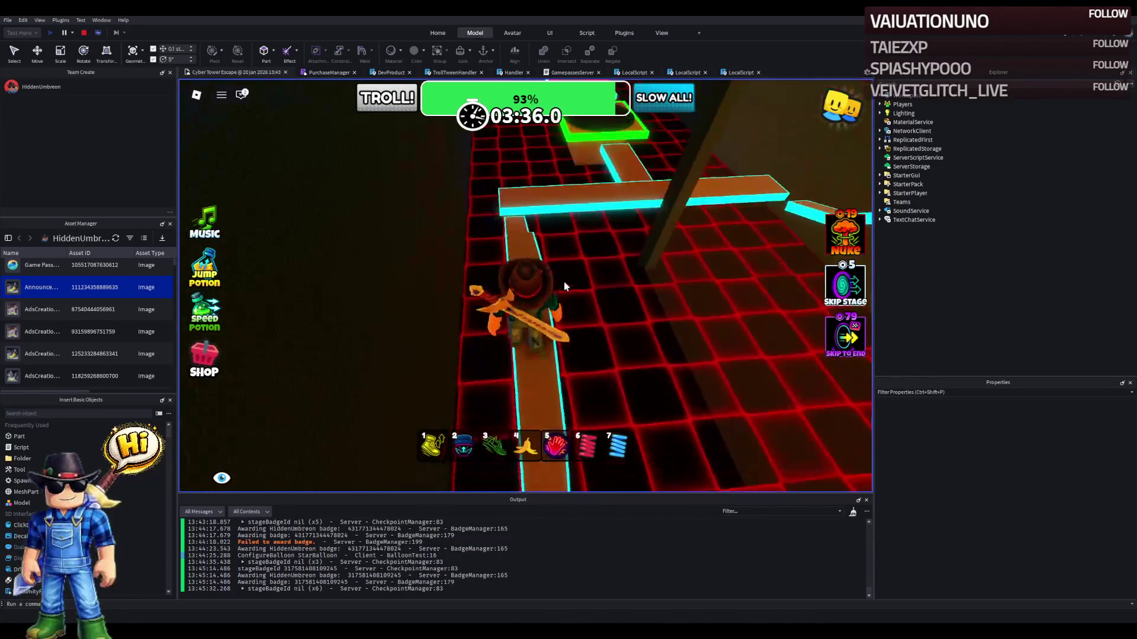
key("w")
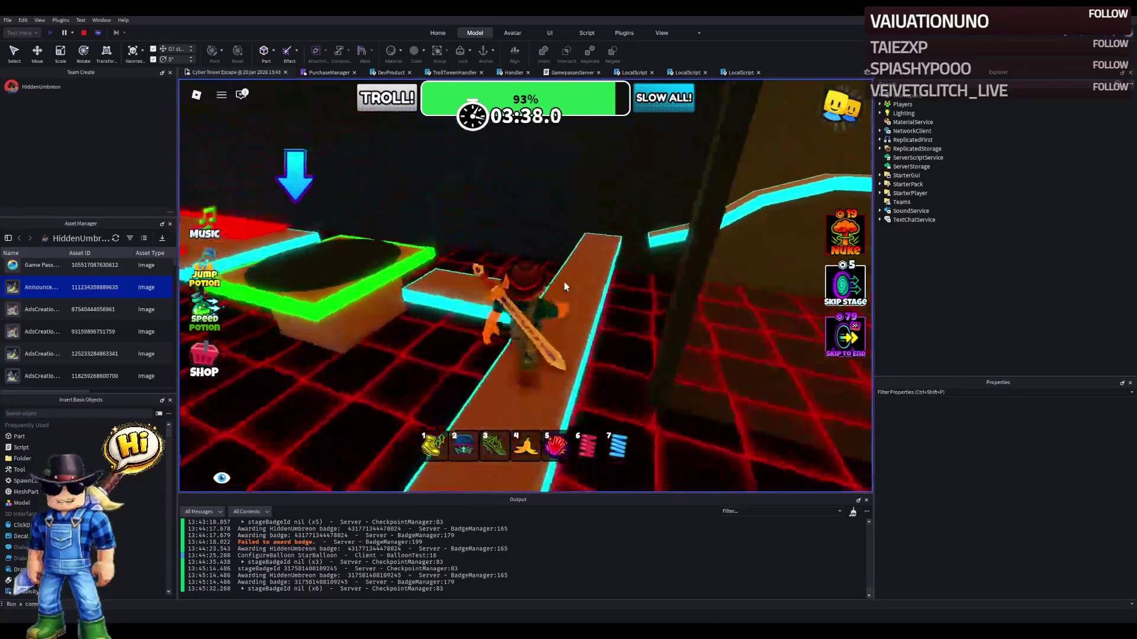
- Walk the red-and-brown path to the teal junction, then along teal onto the green checkpoint pad
key("w")
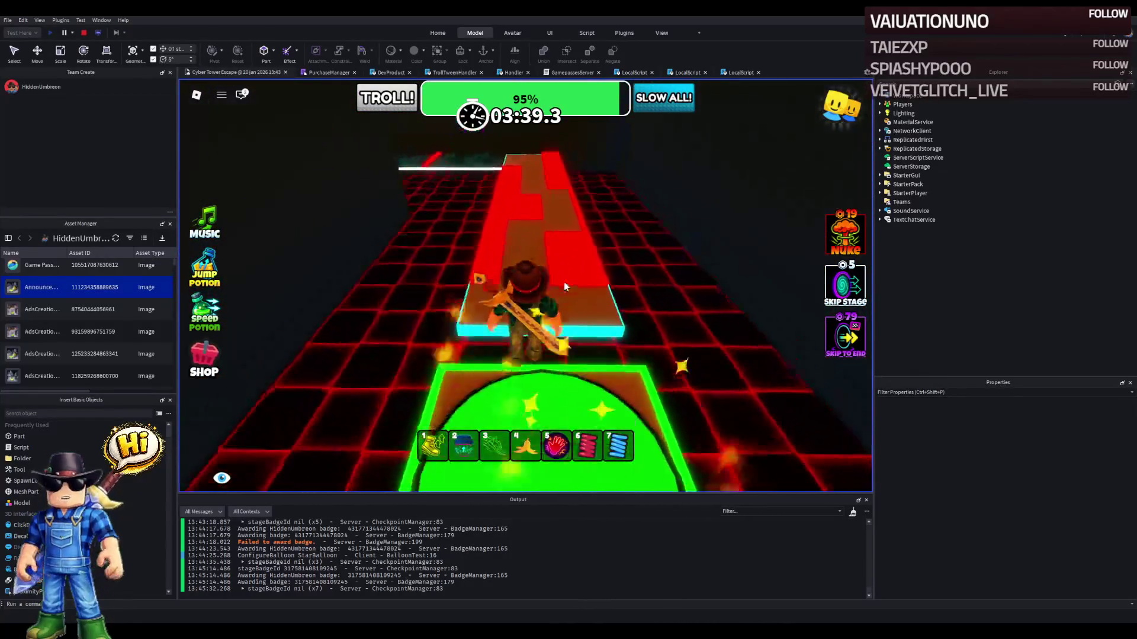
key("w")
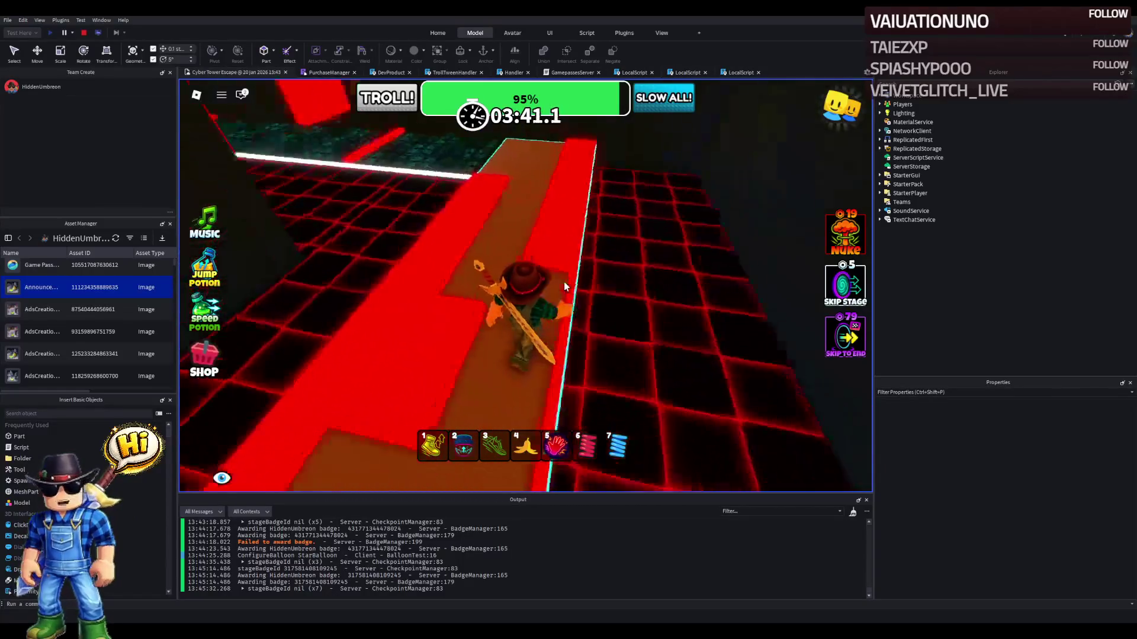
key("w")
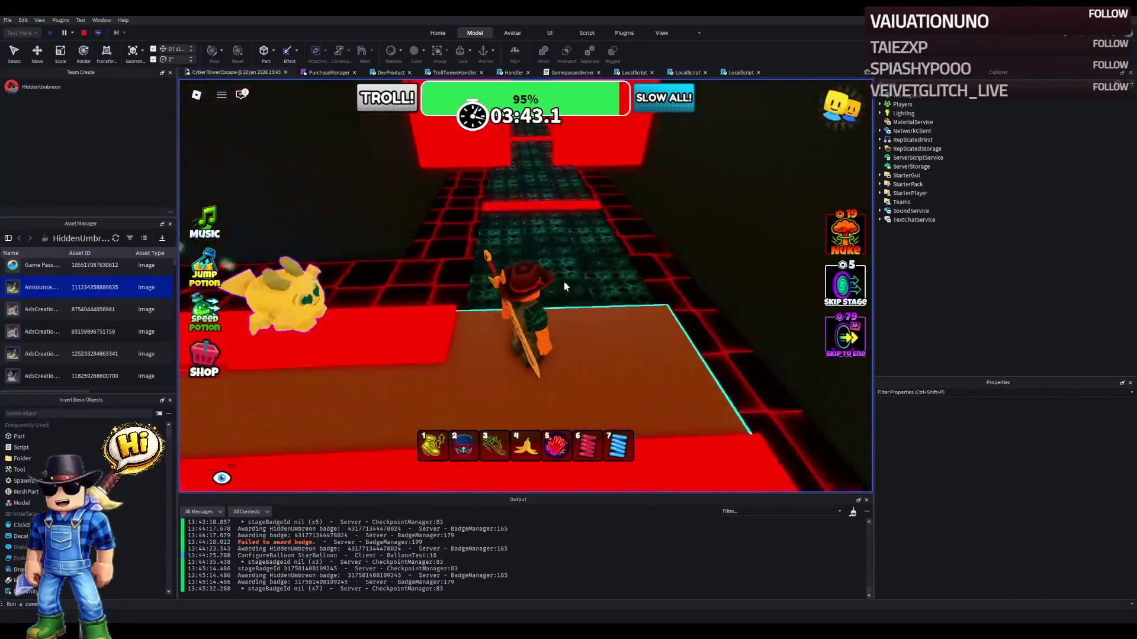
key("w")
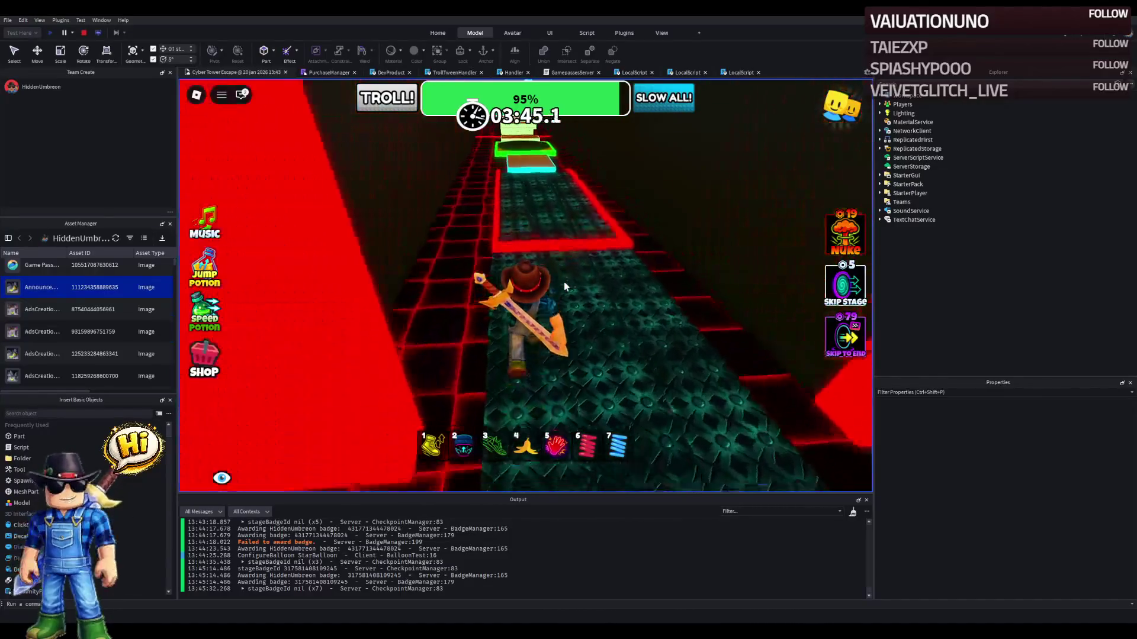
key("w")
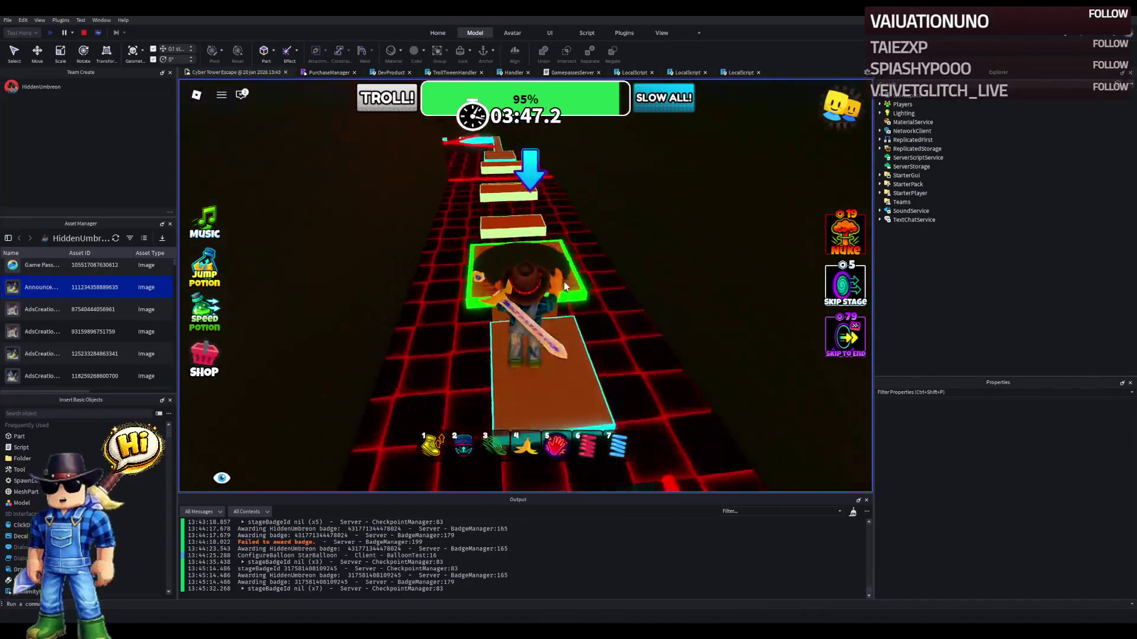
key("w")
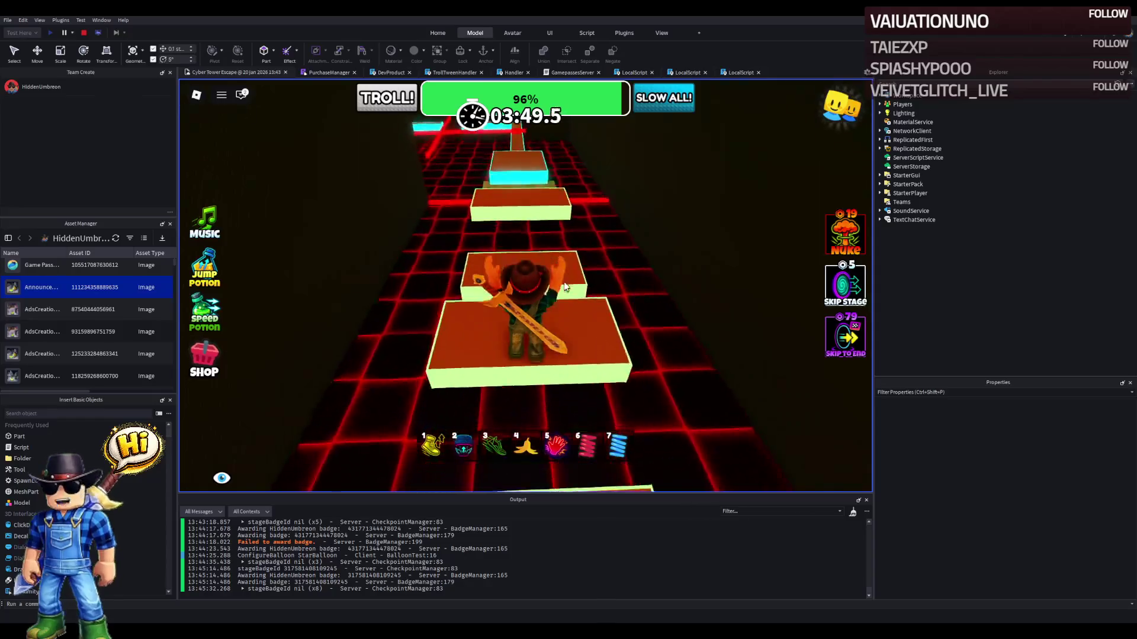
- Cross the brown platform and follow the narrow path around the corner
key("w")
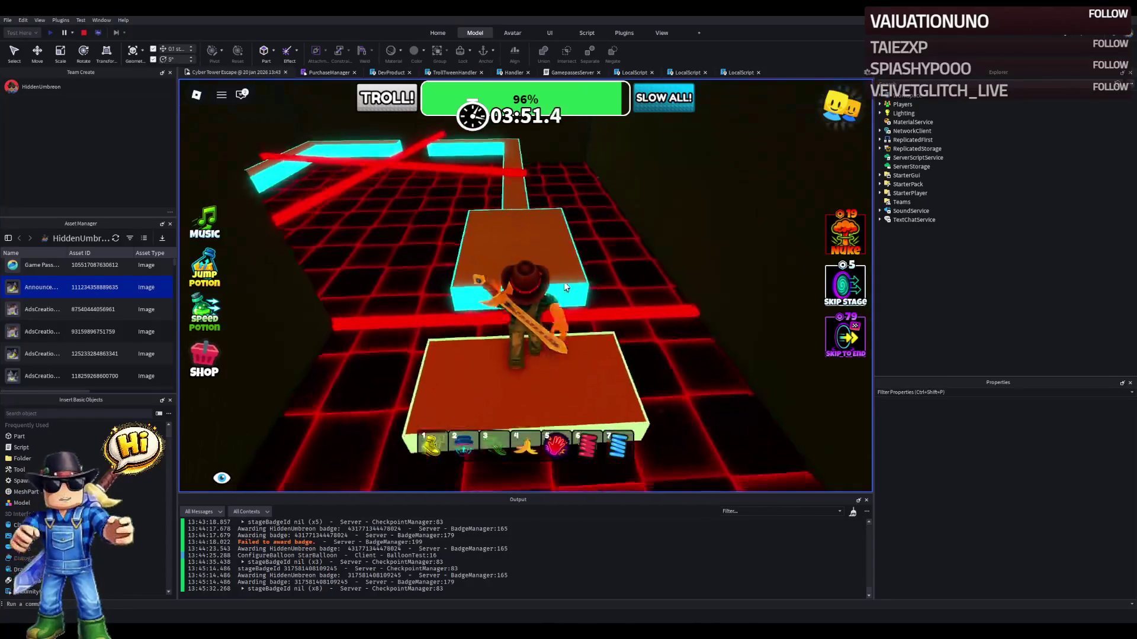
key("w")
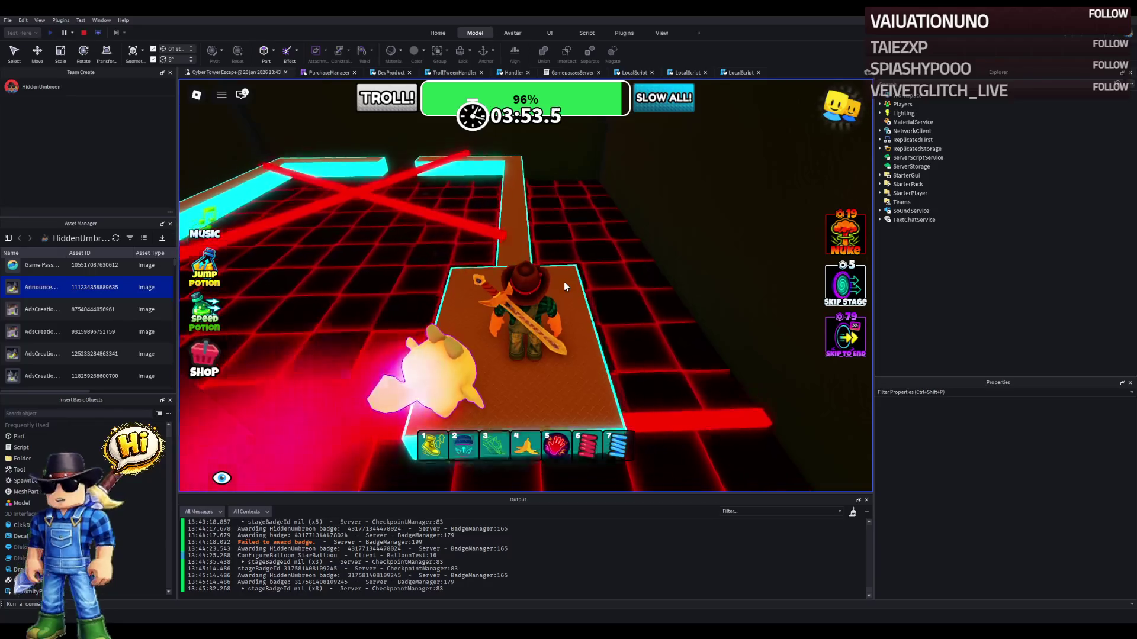
key("w")
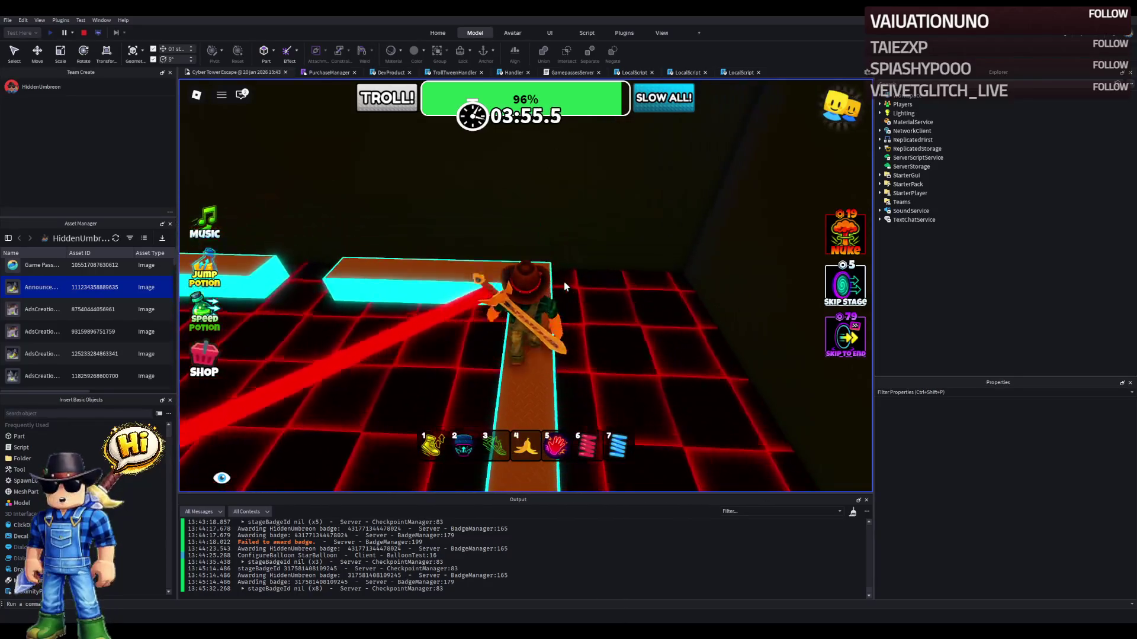
key("w")
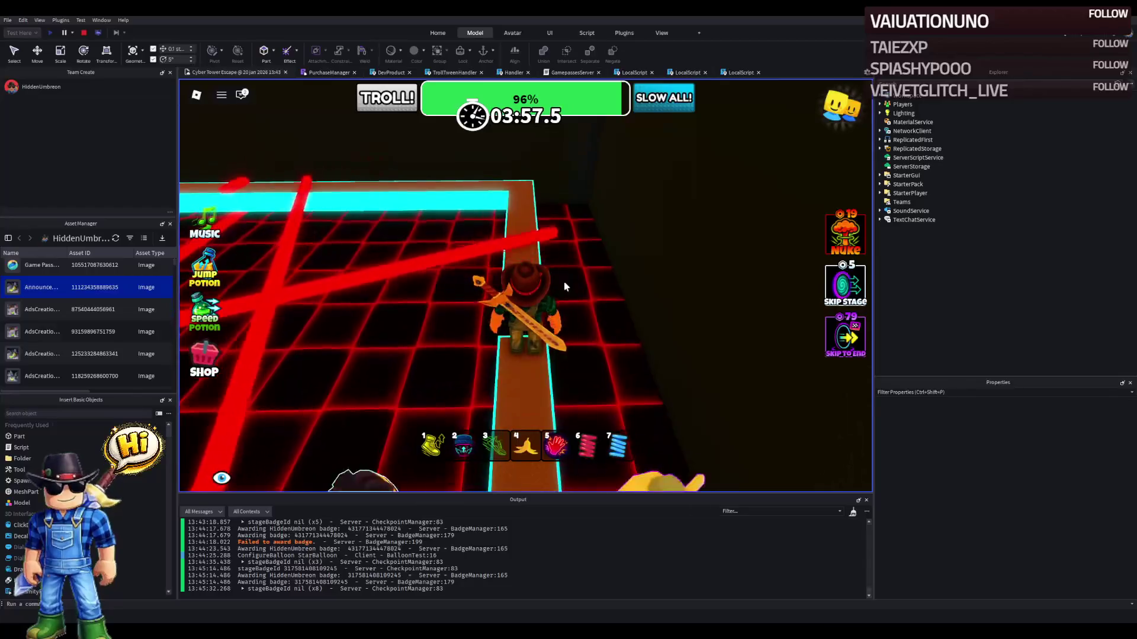
key("w")
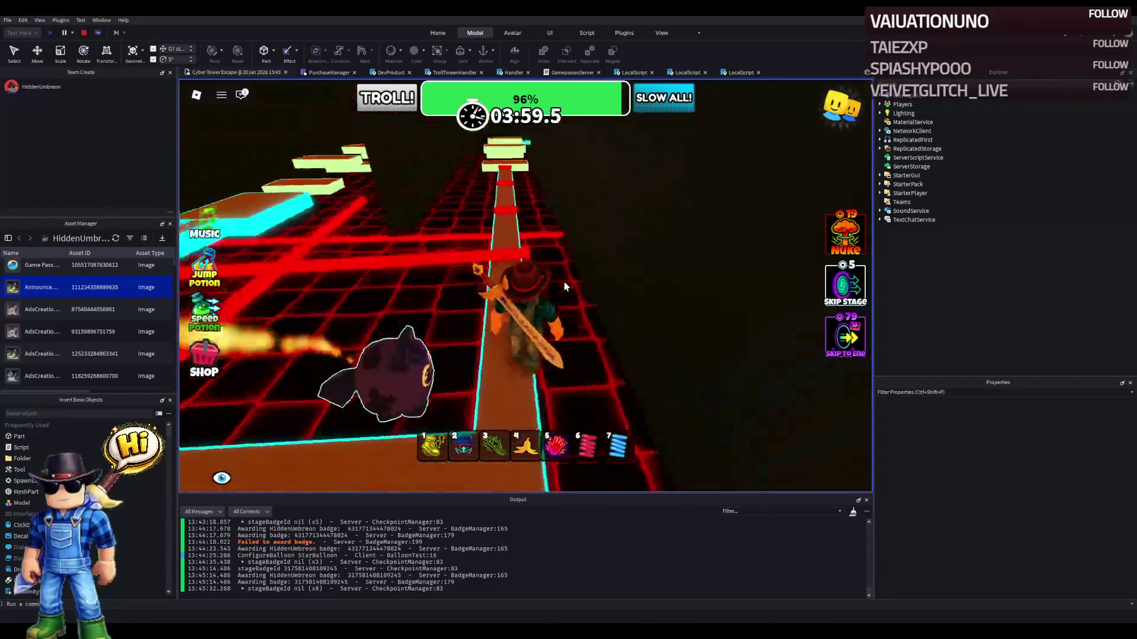
key("w")
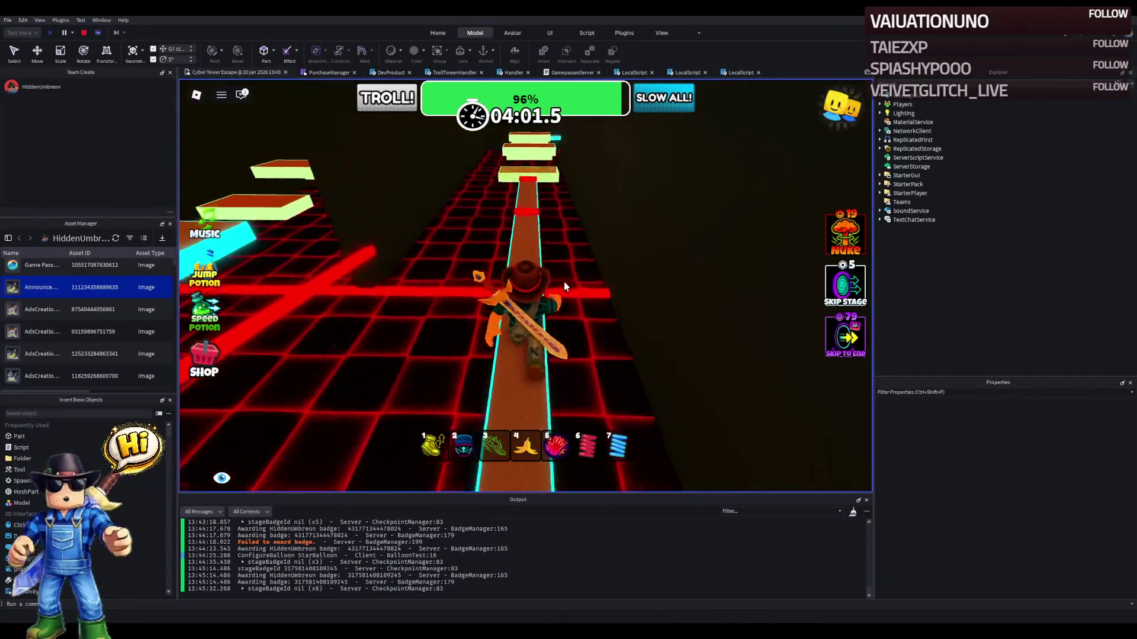
key("w")
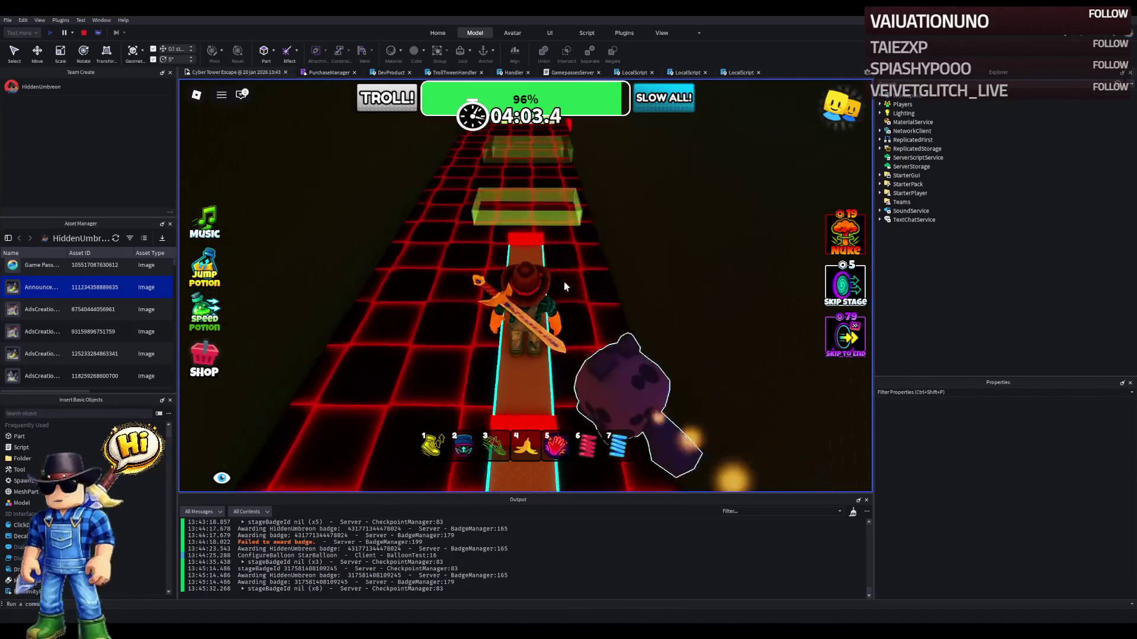
- Cross the orange platforms and walk the cyan path onto the green platform
key("w")
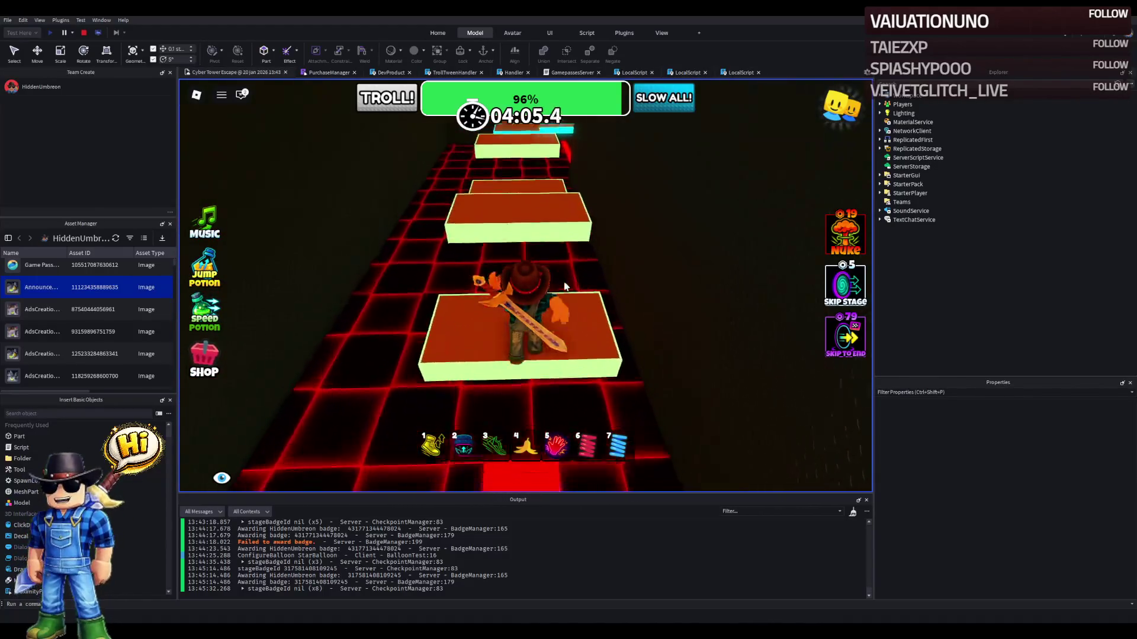
key("w")
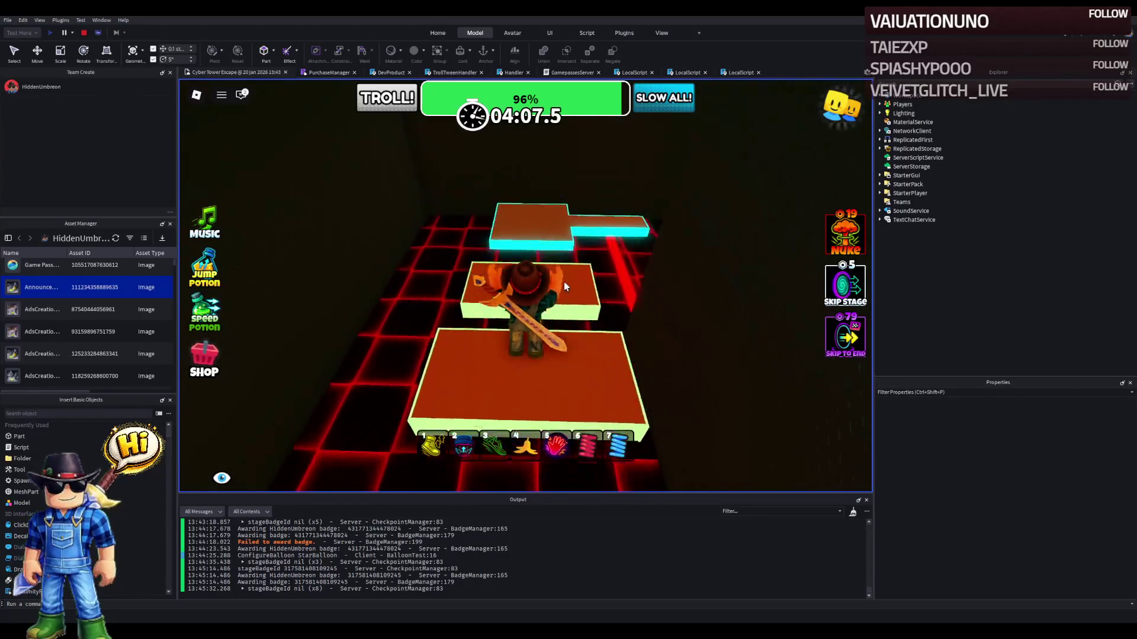
key("w")
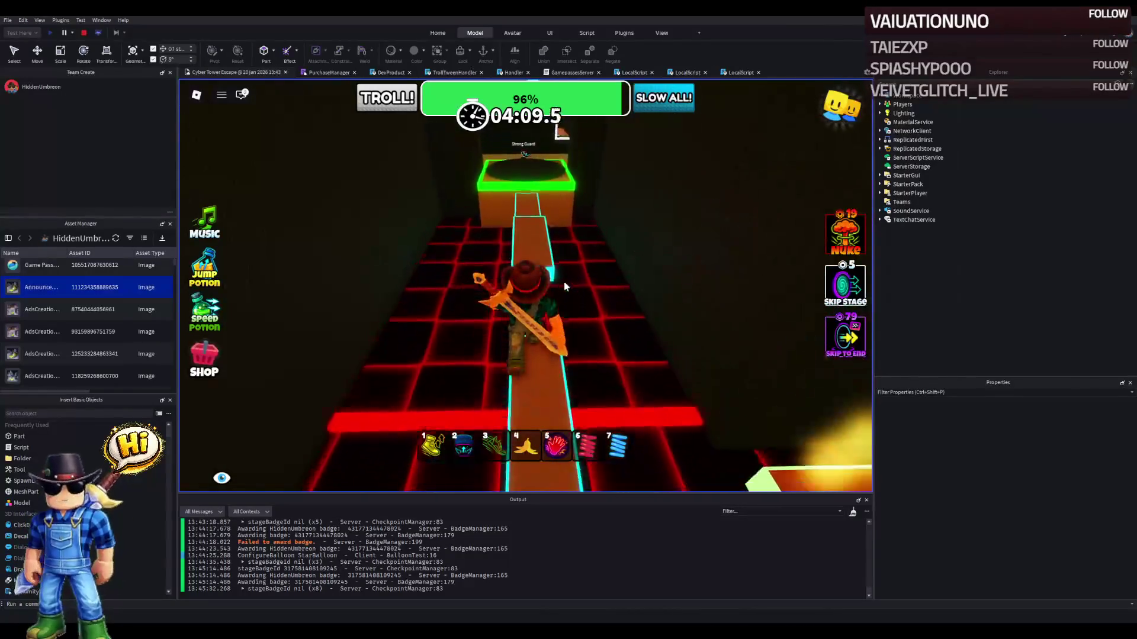
key("w")
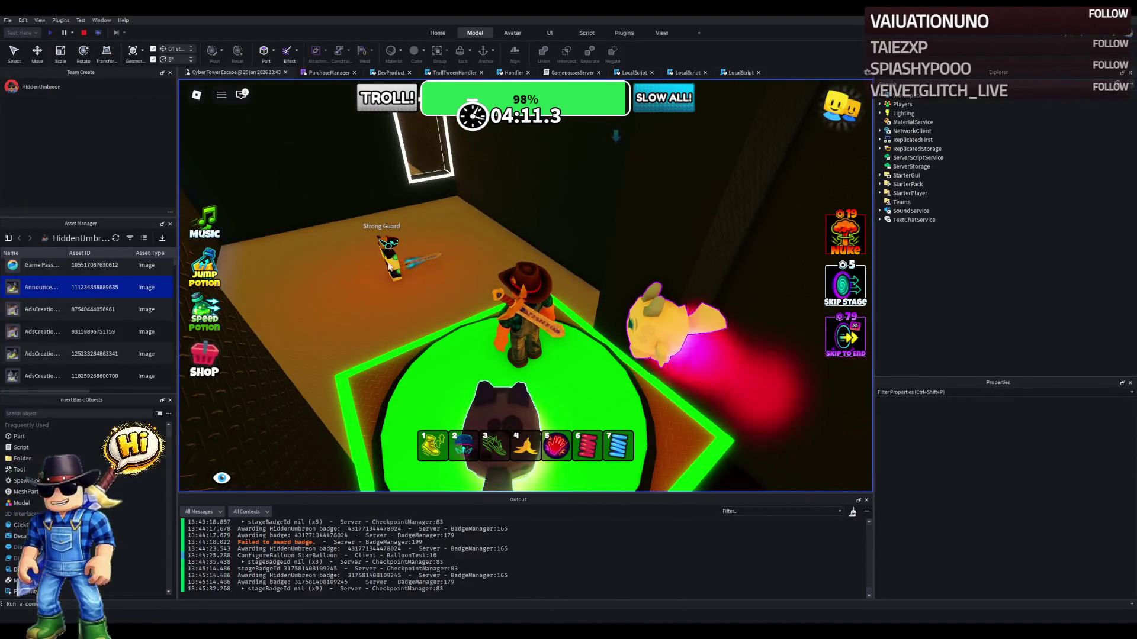
- Cross the orange floor past the Strong Guard and jump onto the cyan-edged block
key("w")
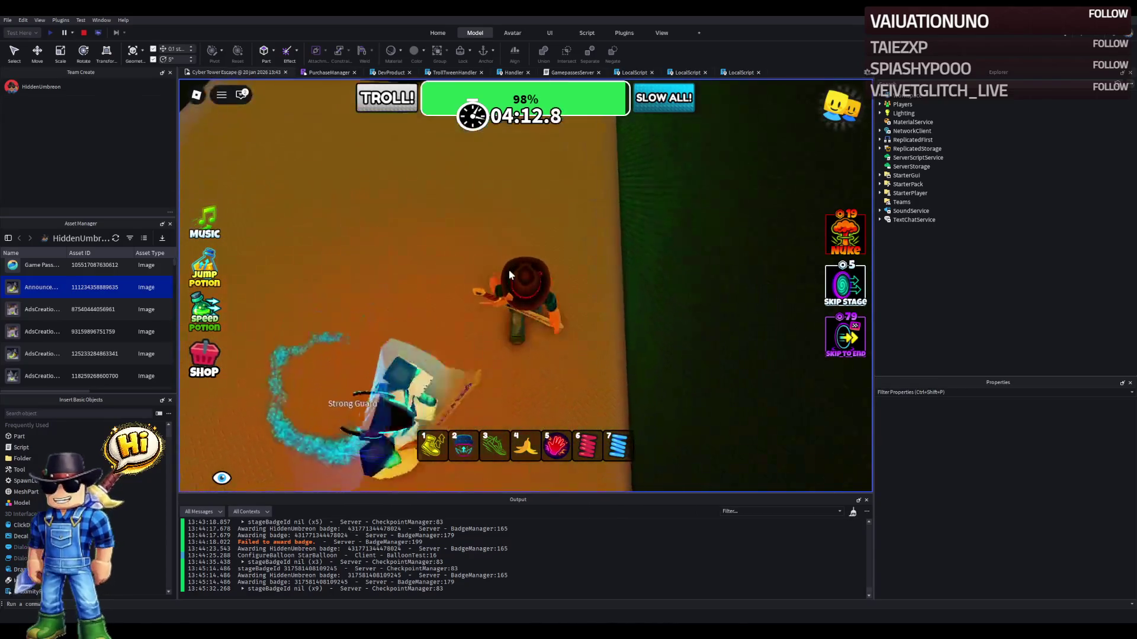
key("w")
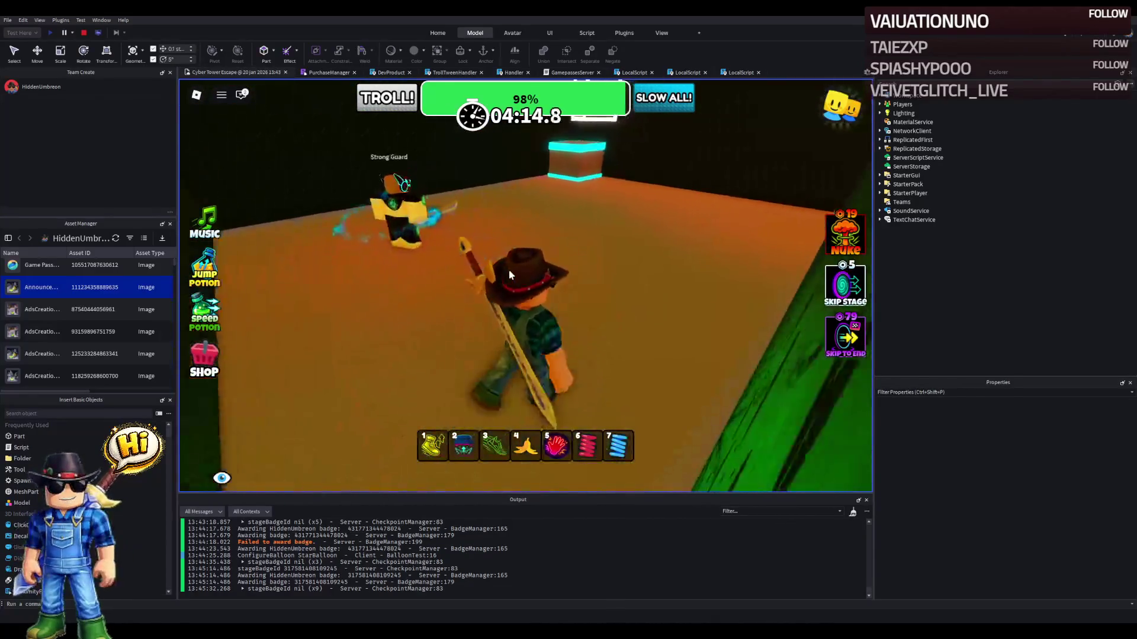
key("w")
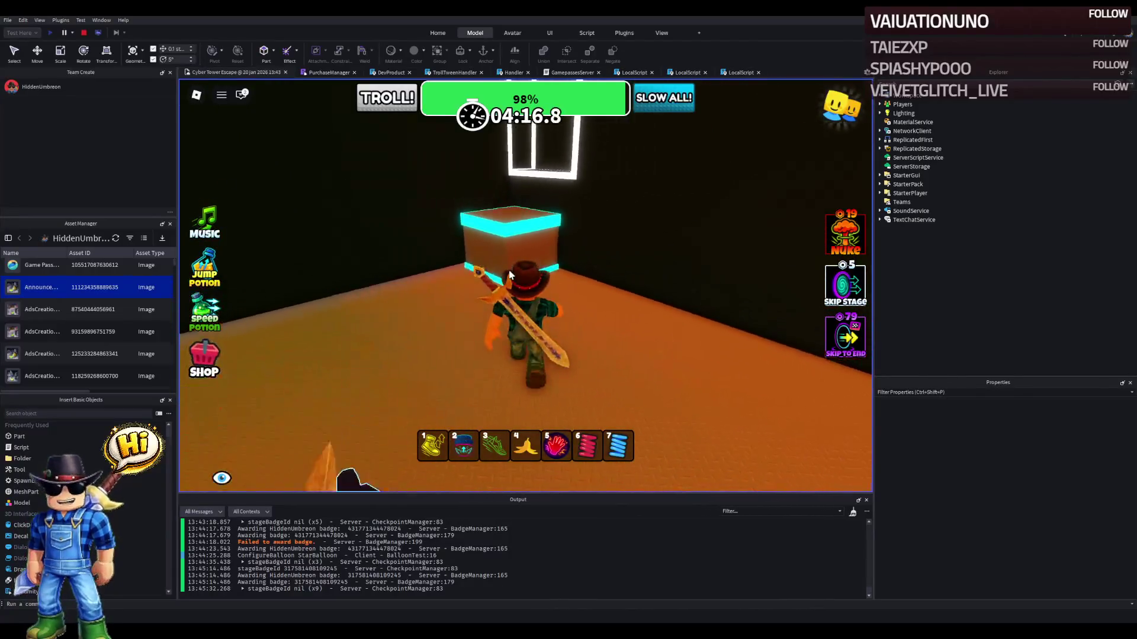
key("w")
key("space")
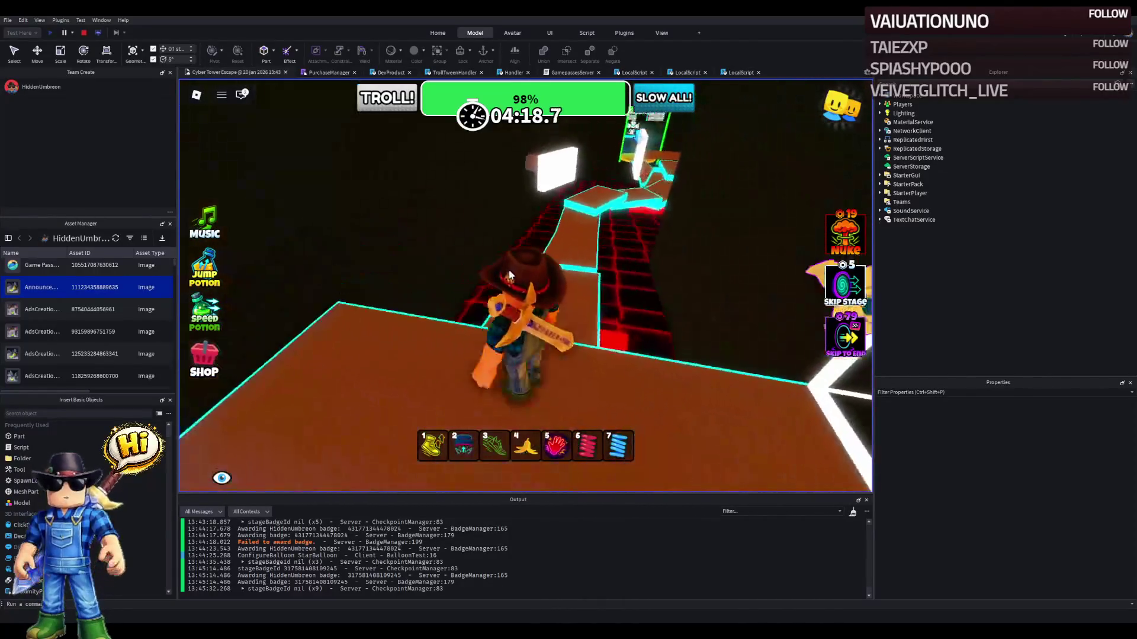
key("w")
key("w")
- Run past the red block along the long cyan-edged path and beyond the brown beam toward the yellow pad
key("w")
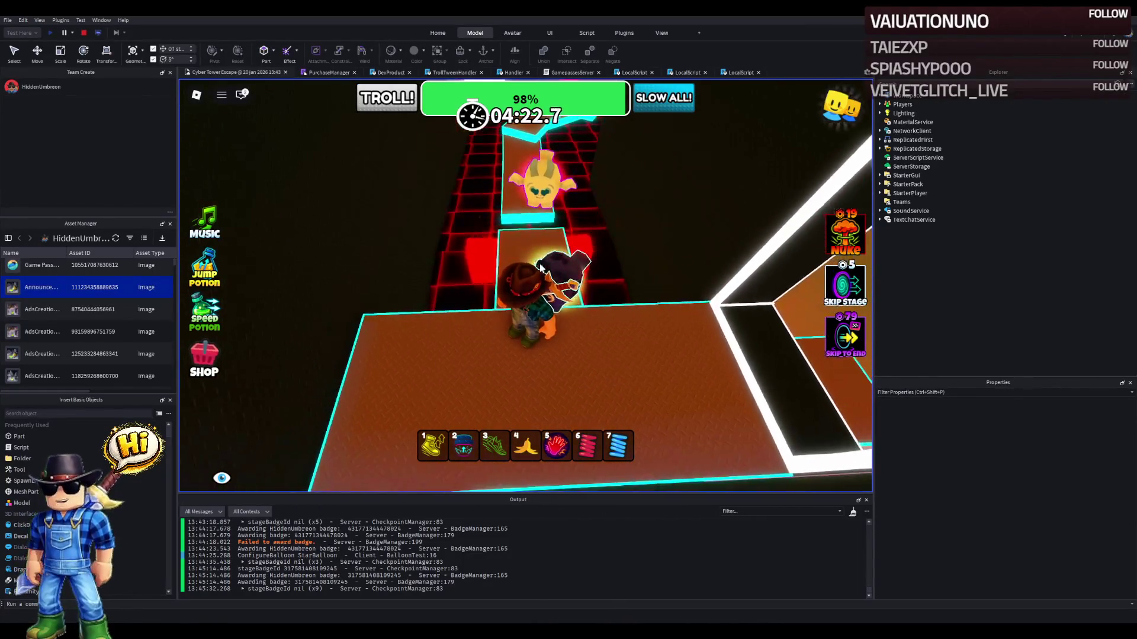
key("w")
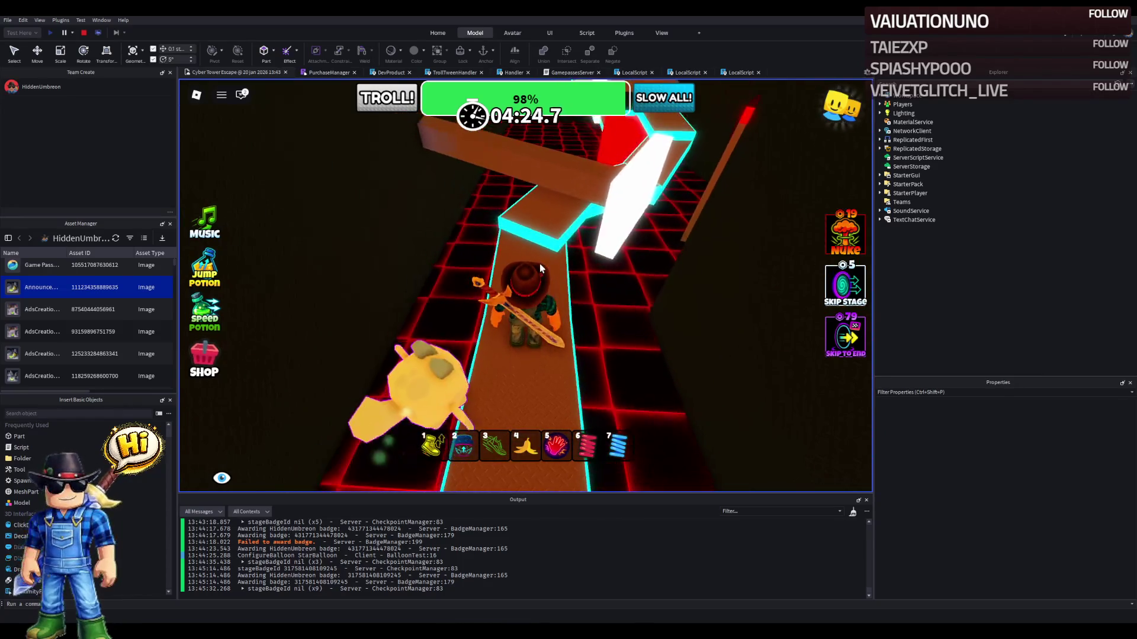
key("w")
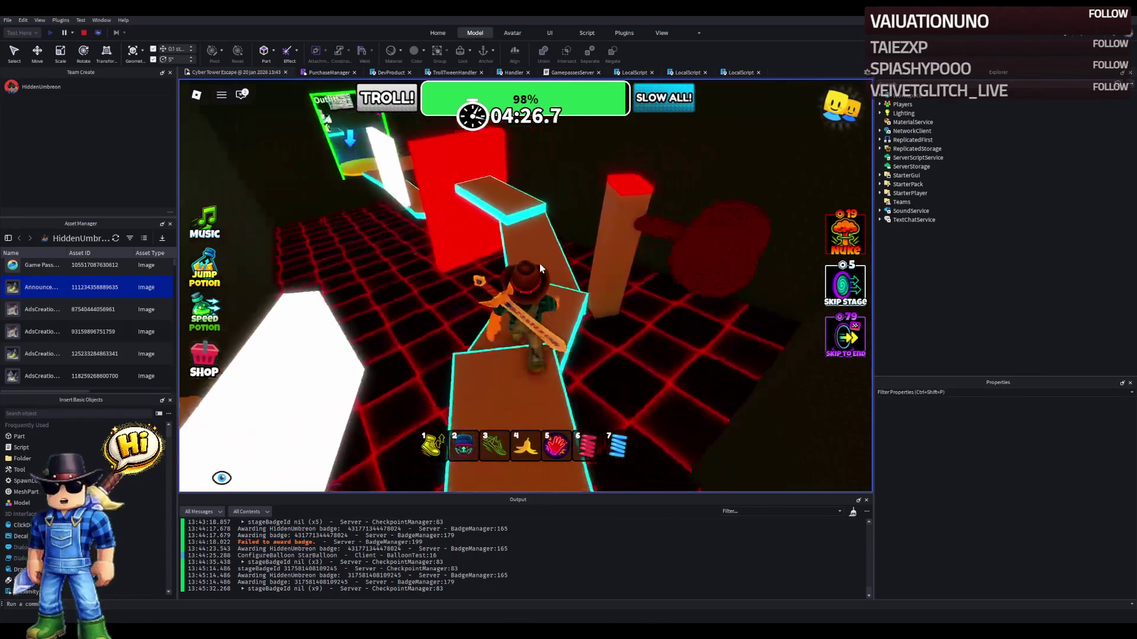
key("w")
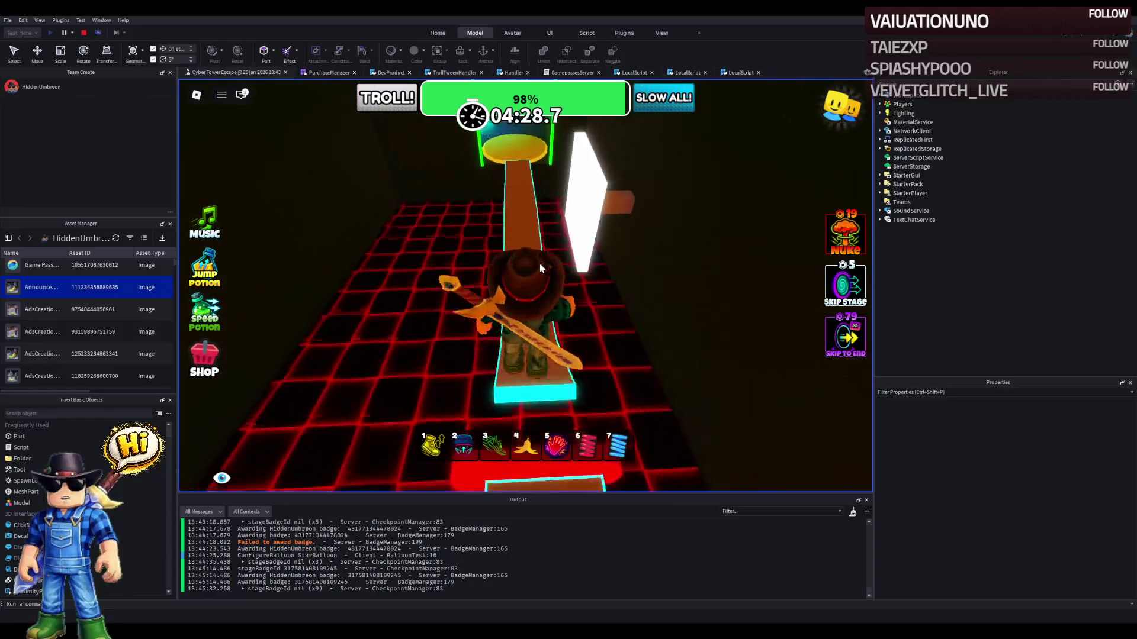
key("w")
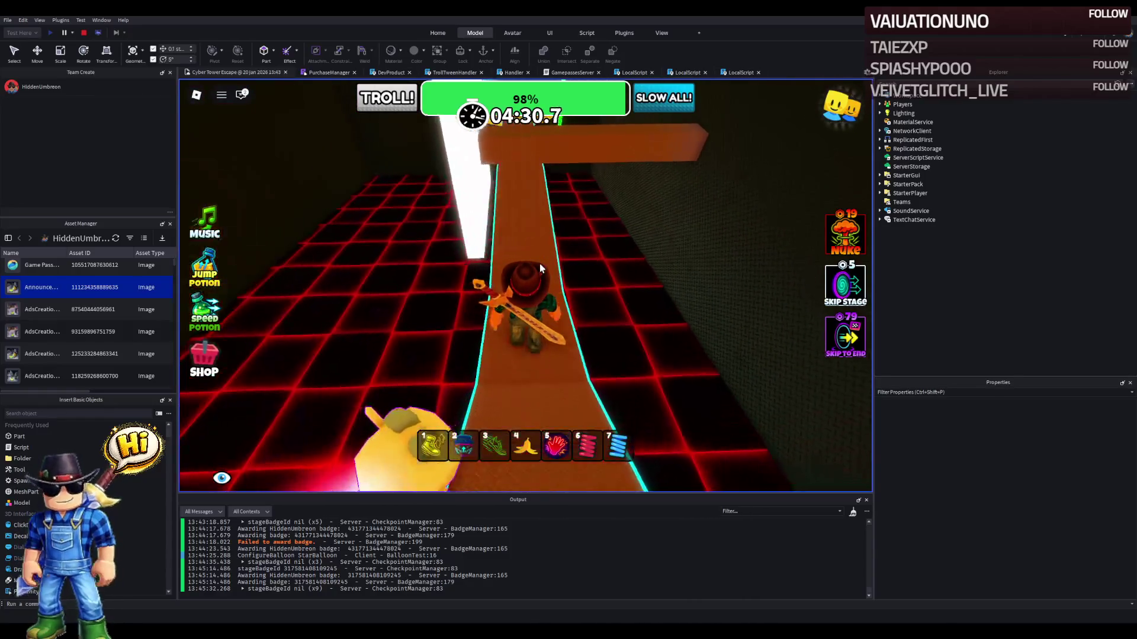
key("w")
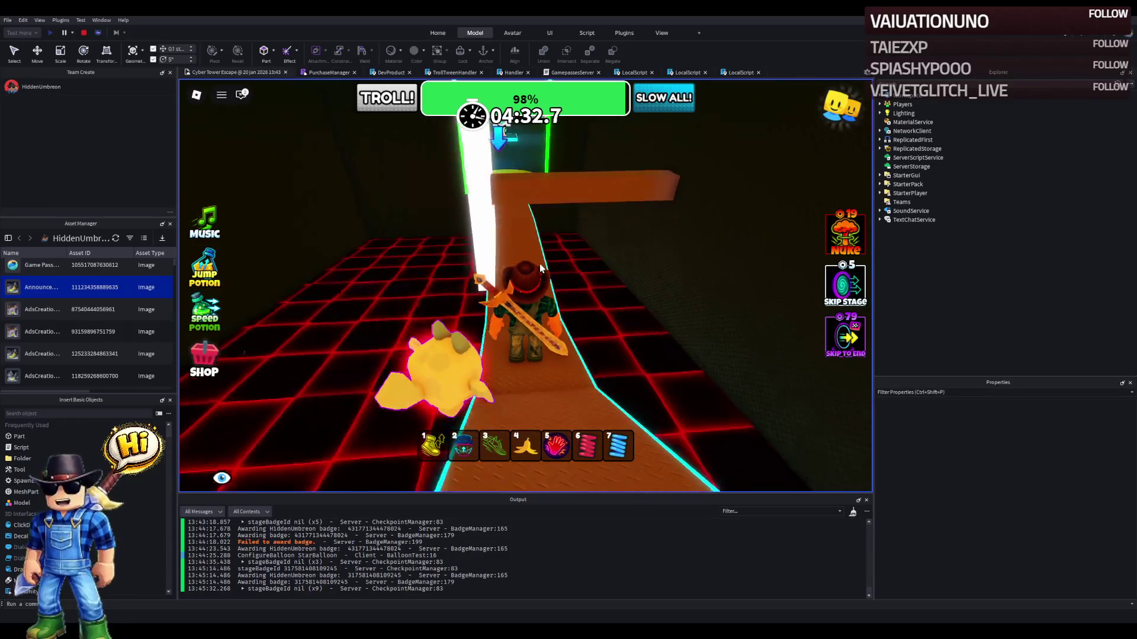
key("w")
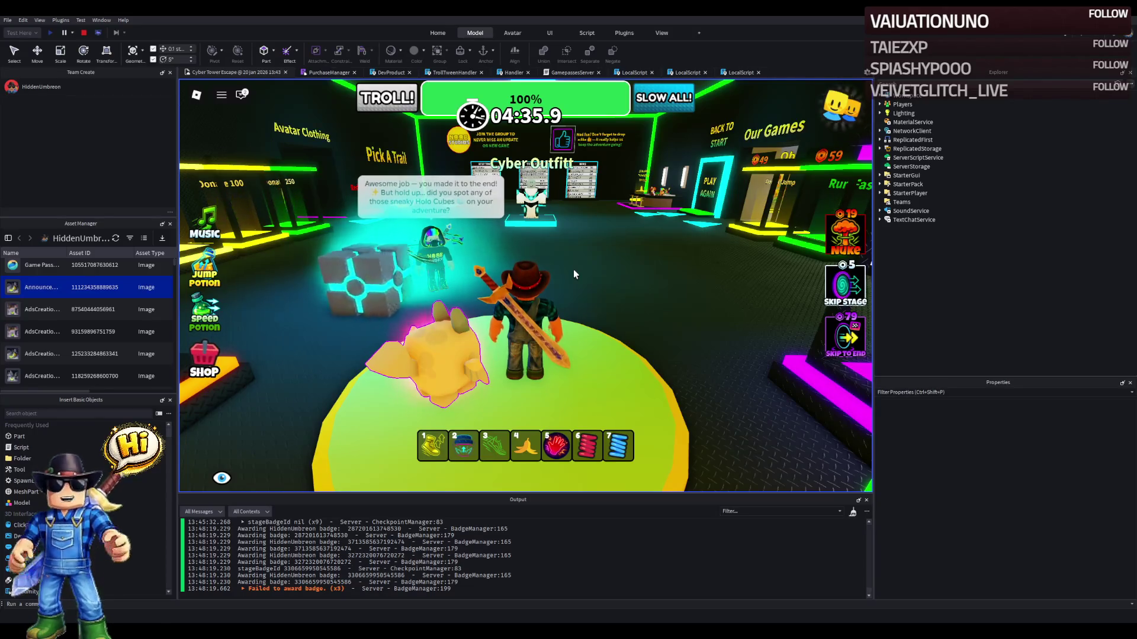
key("w")
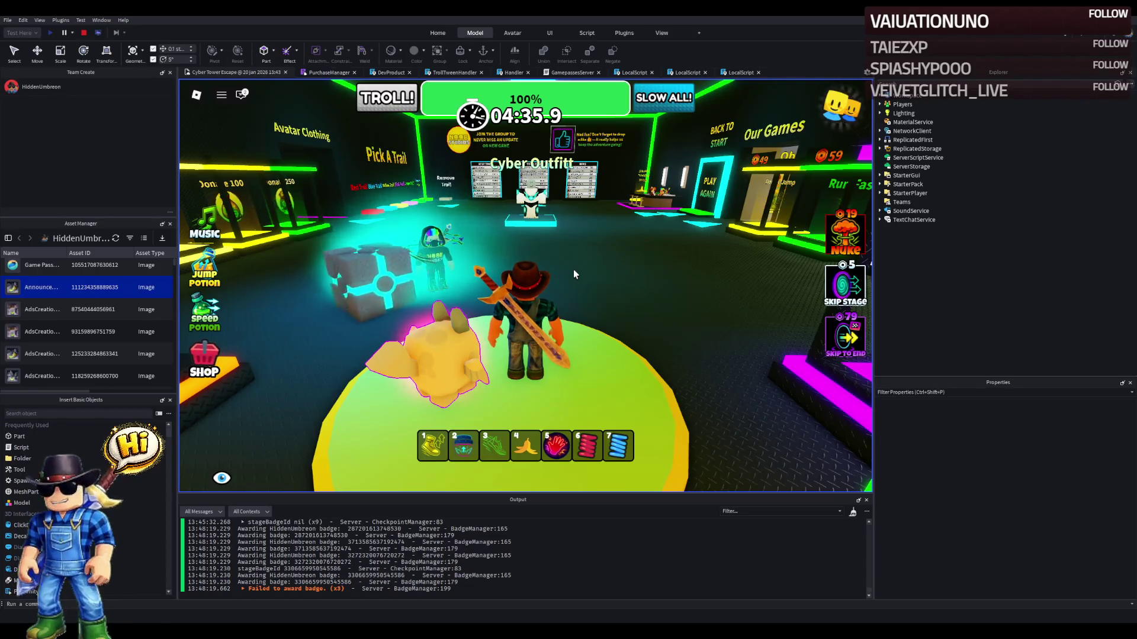
key("w")
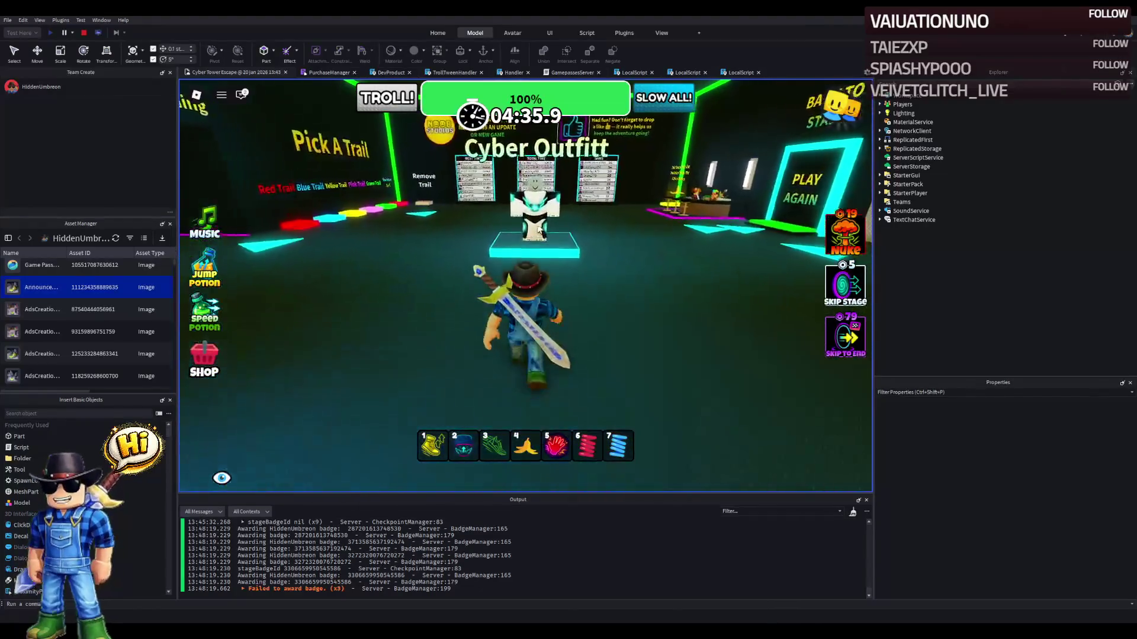
key("w")
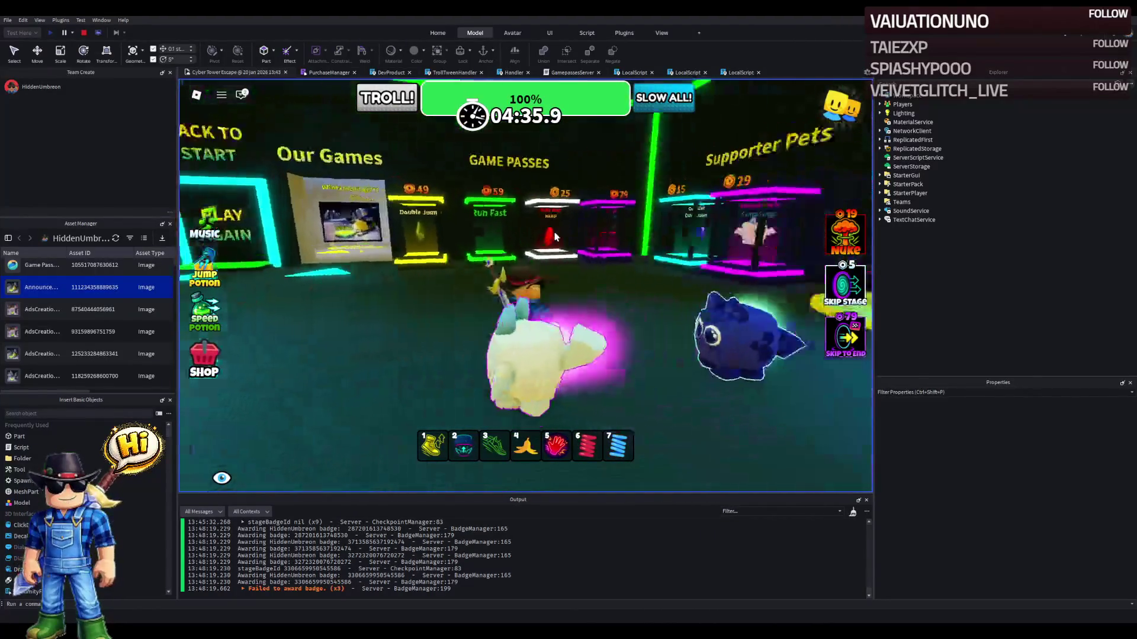
key("w")
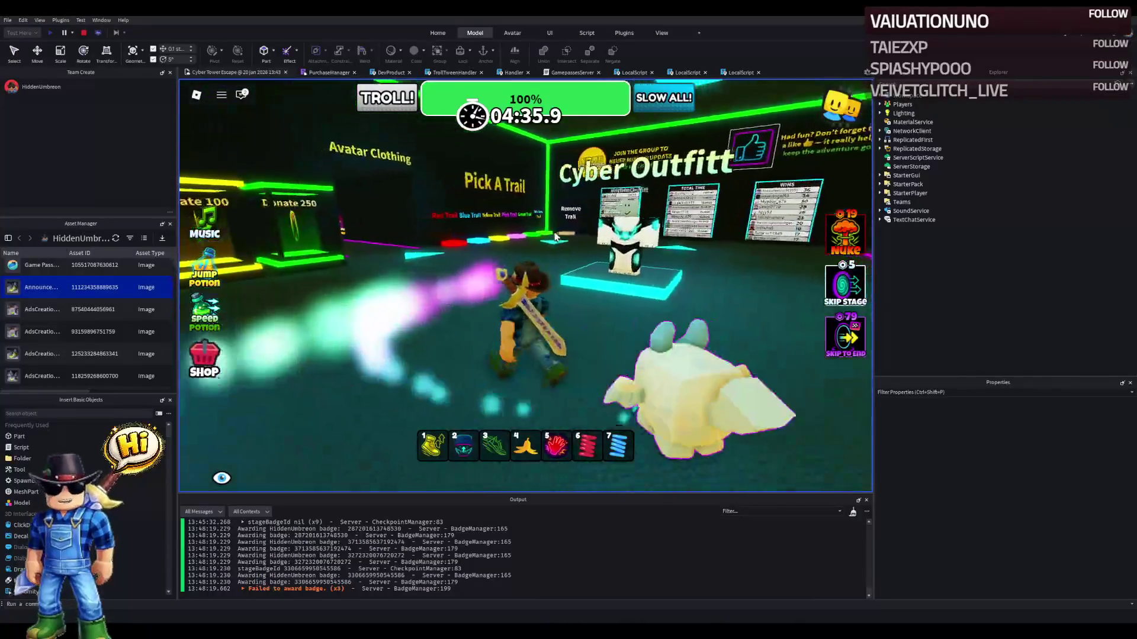
key("w")
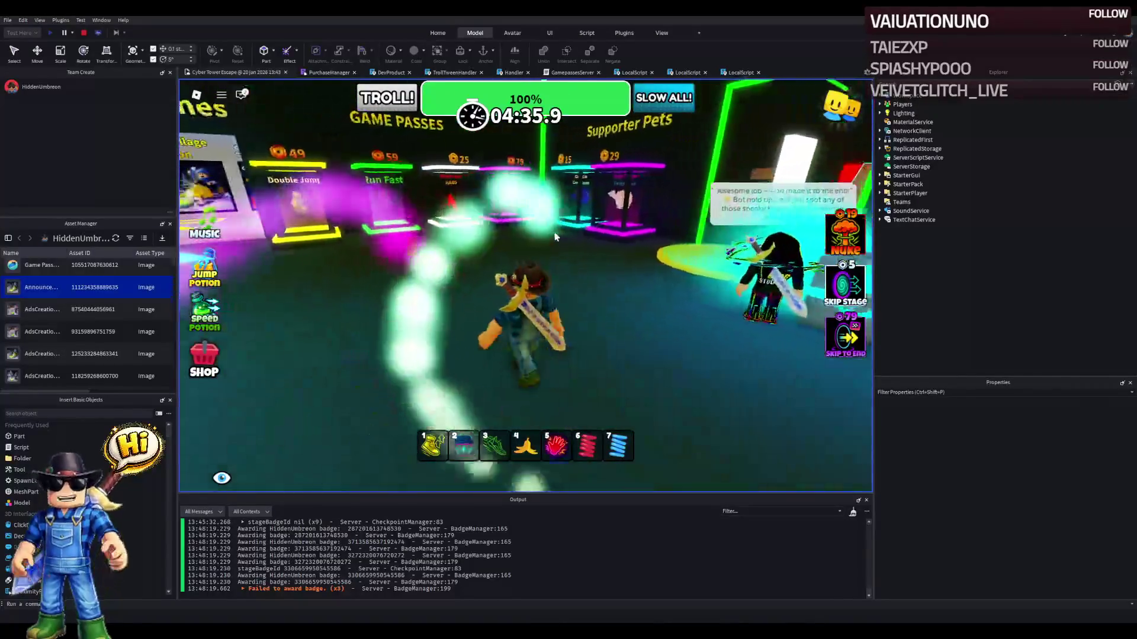
key("w")
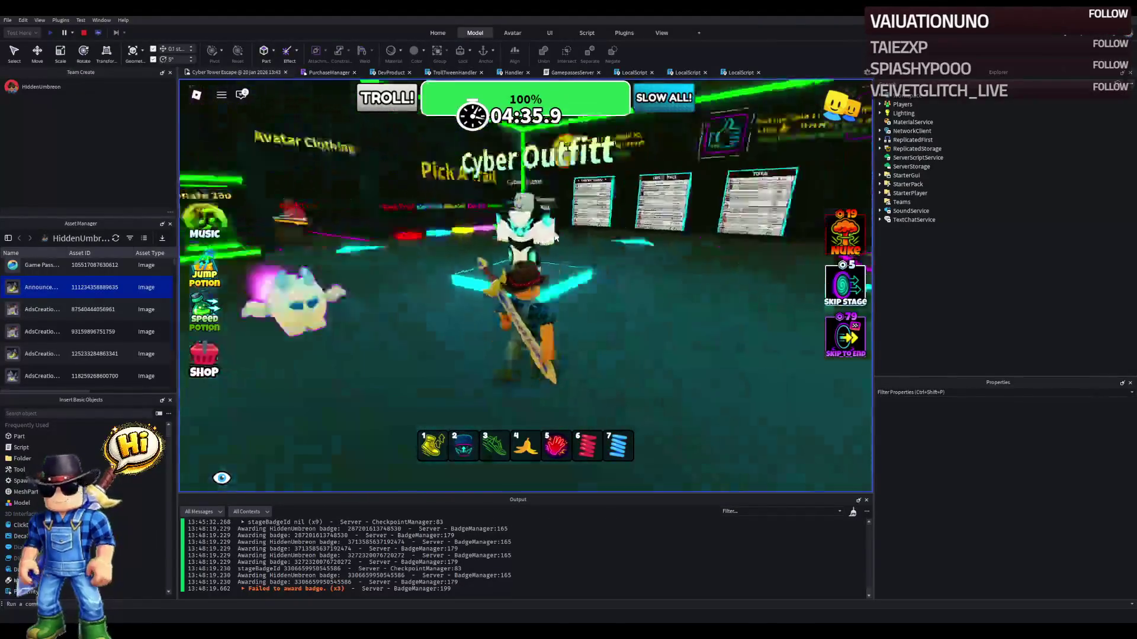
key("w")
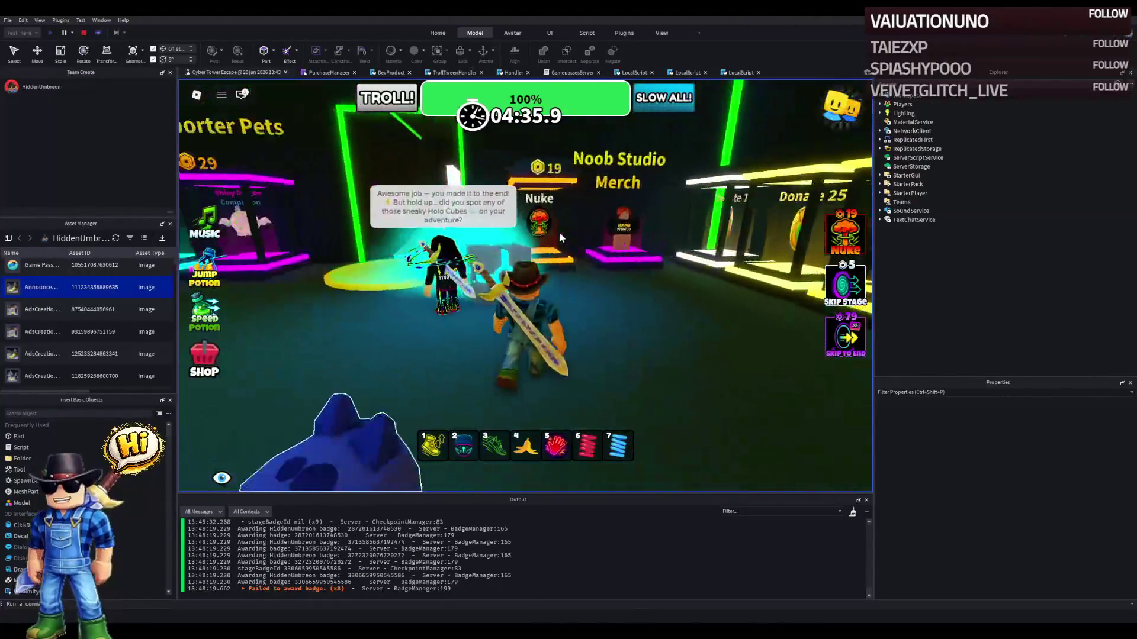
key("a")
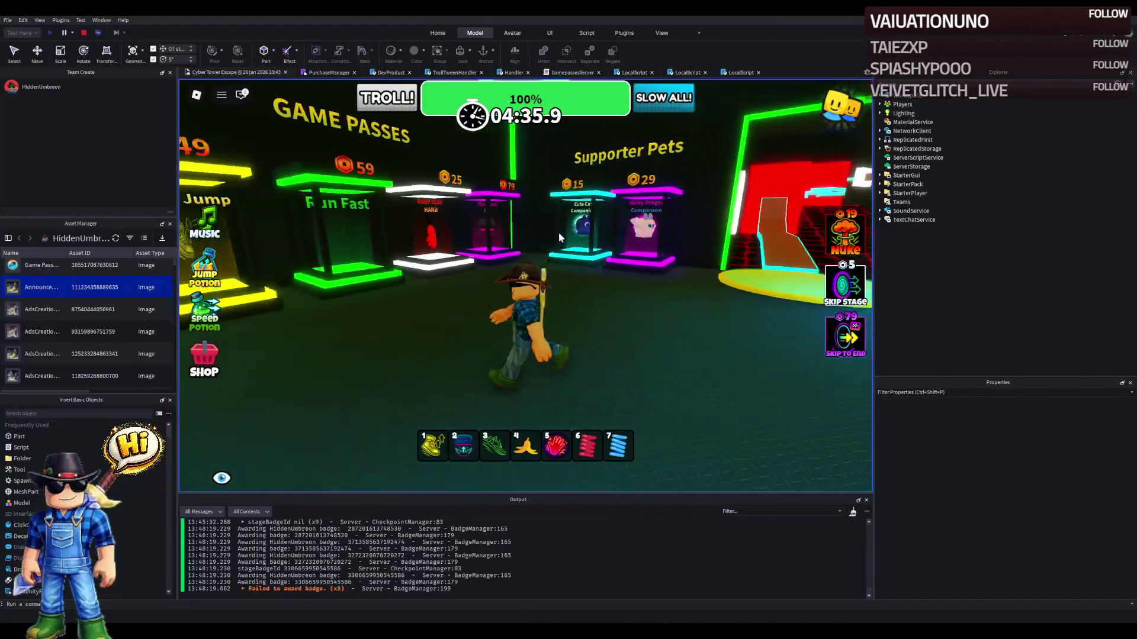
key("a")
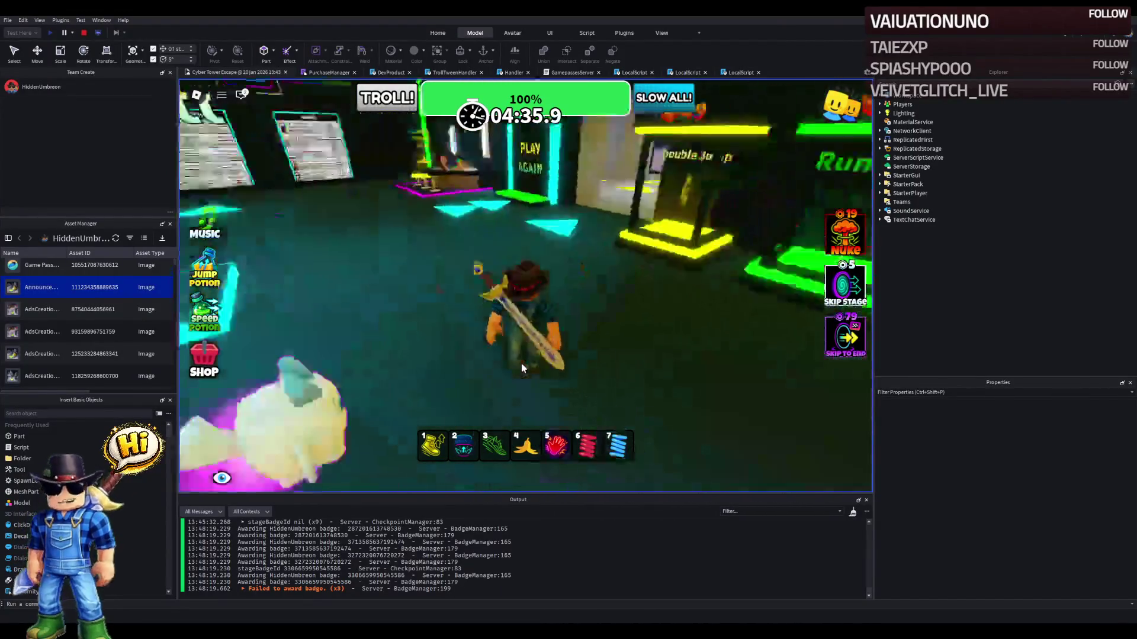
key("w")
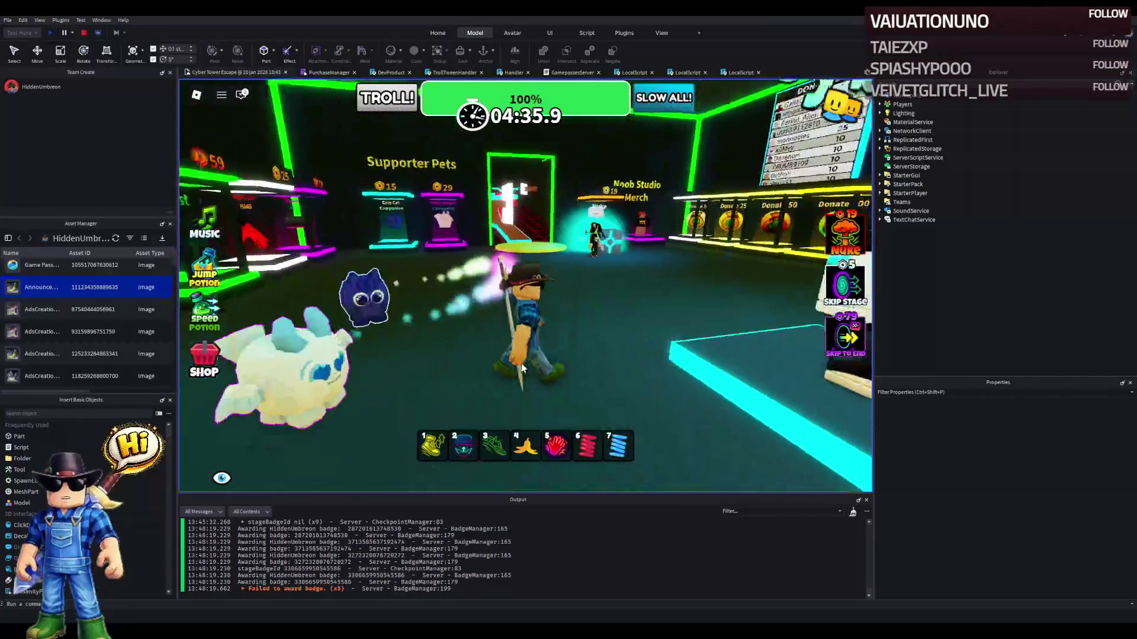
key("d")
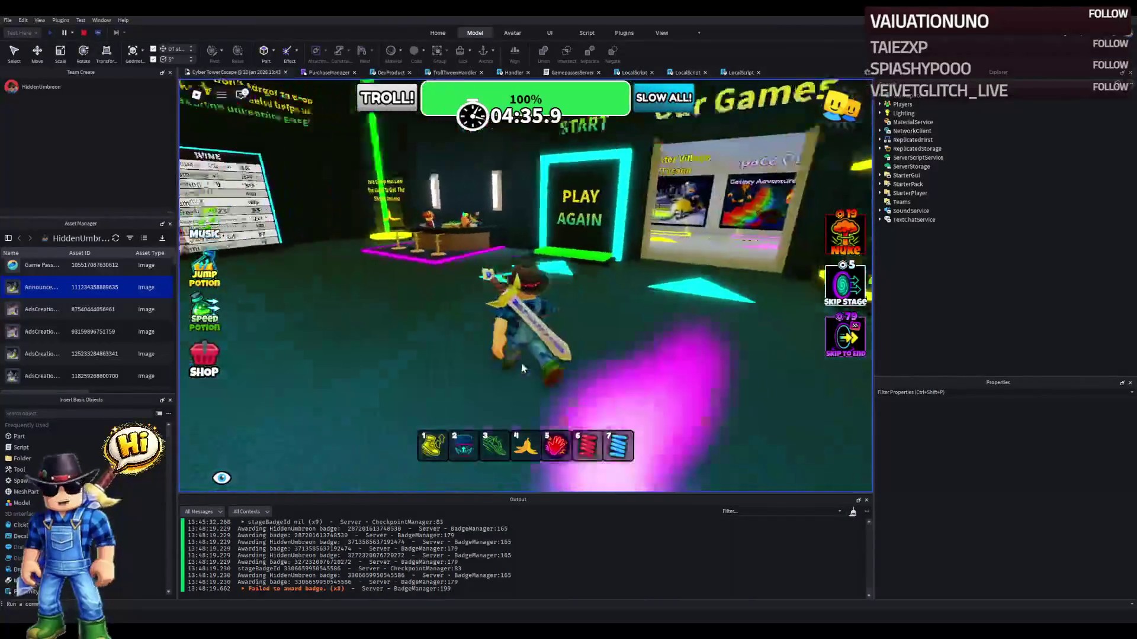
key("d")
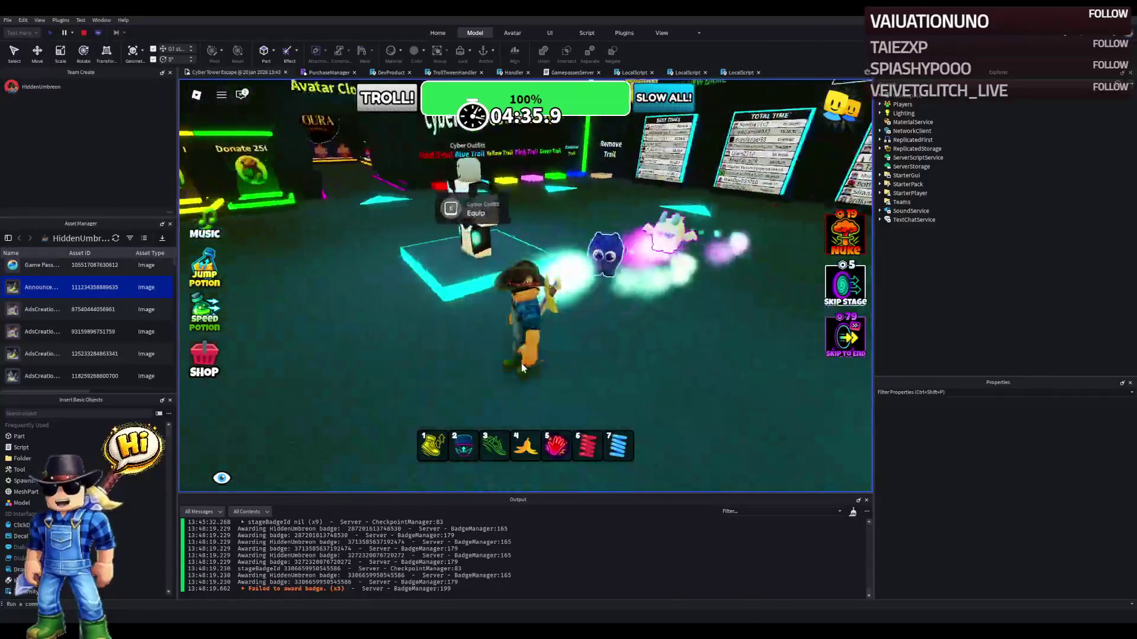
key("a")
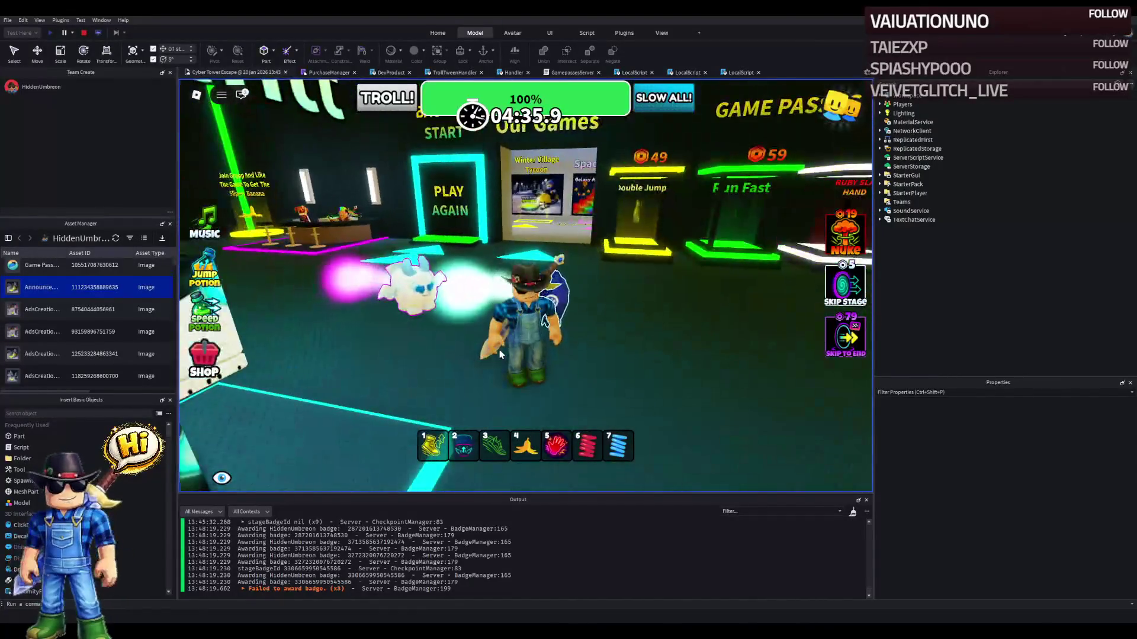
key("d")
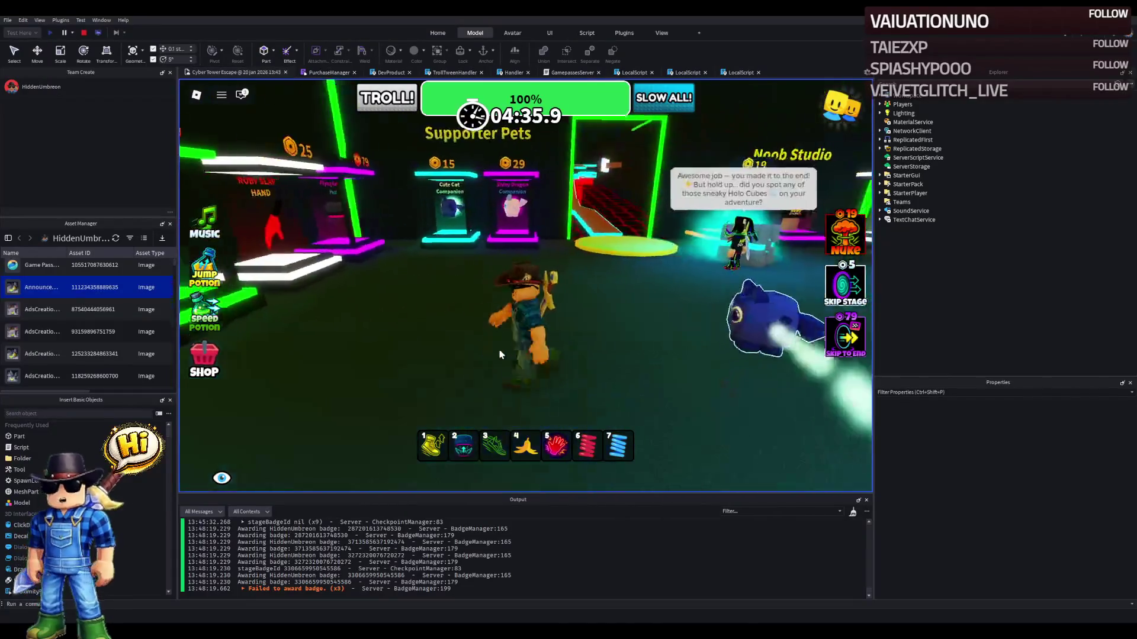
key("d")
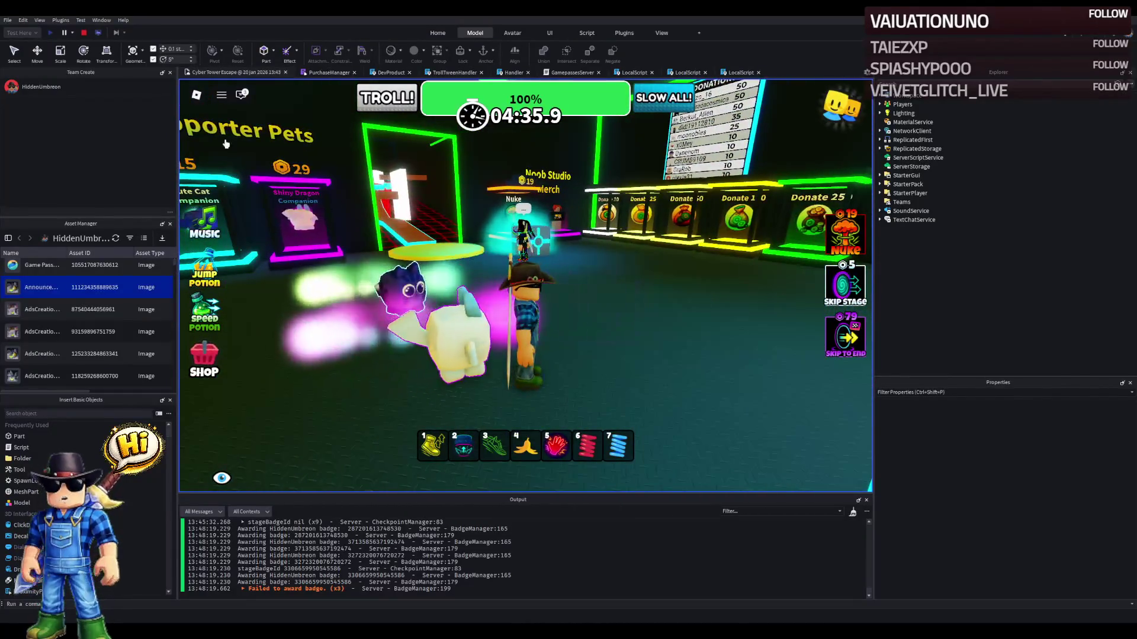
left_click(80, 33)
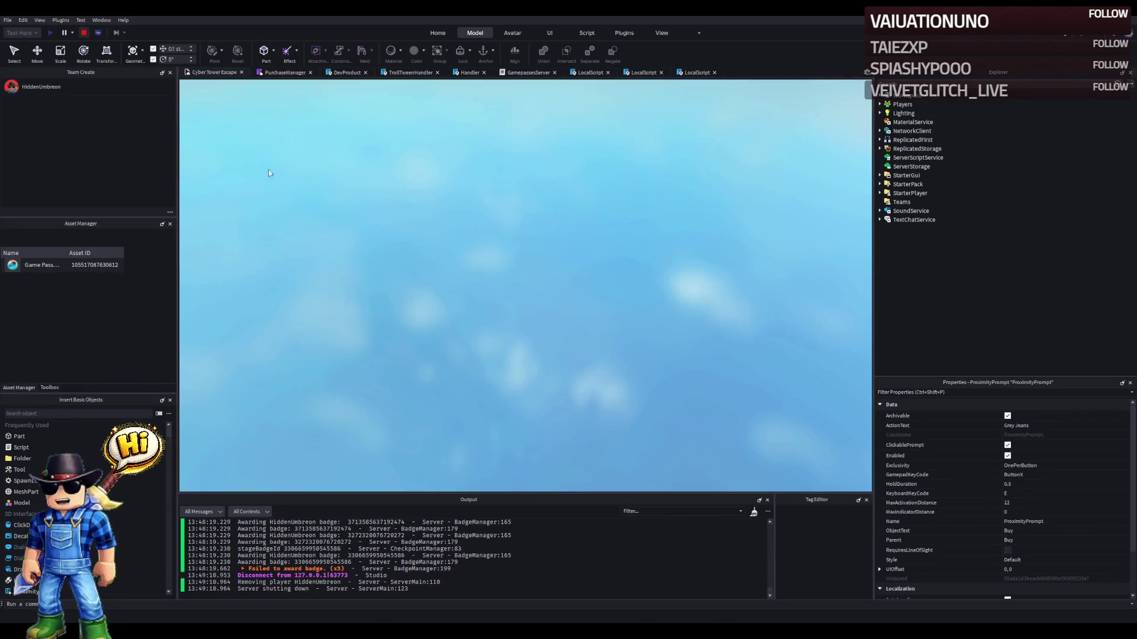
key("w")
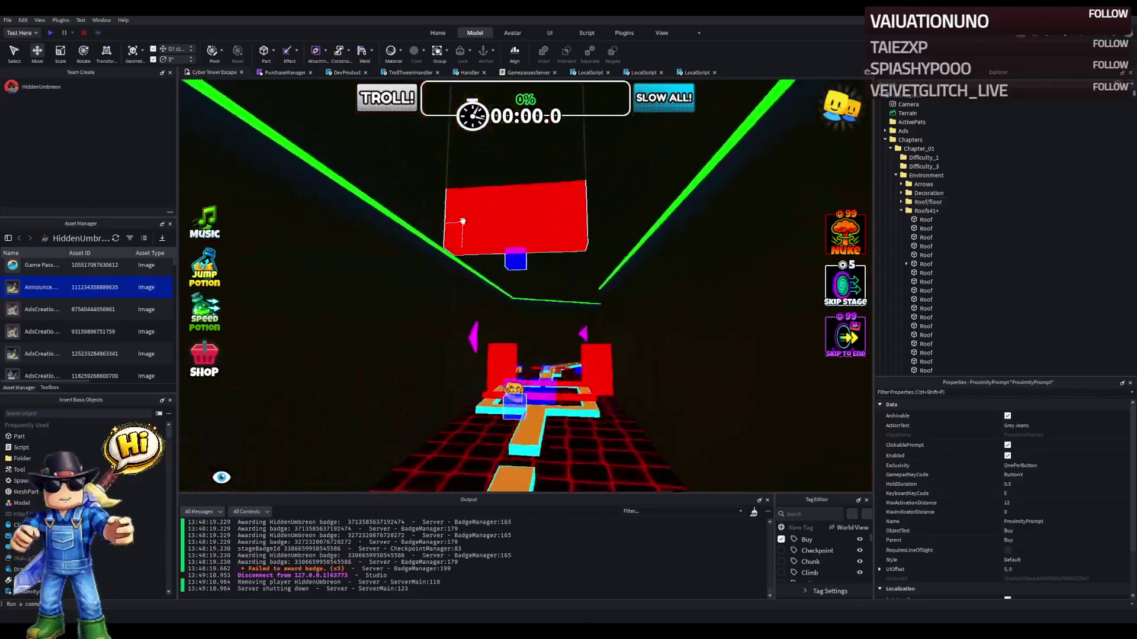
key("w")
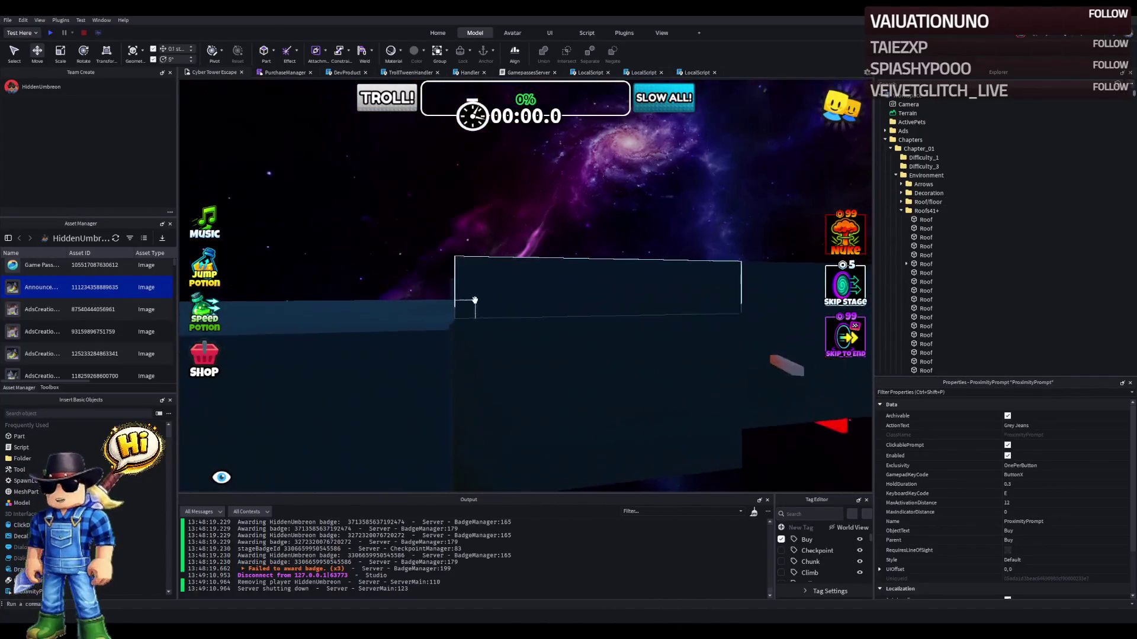
key("w")
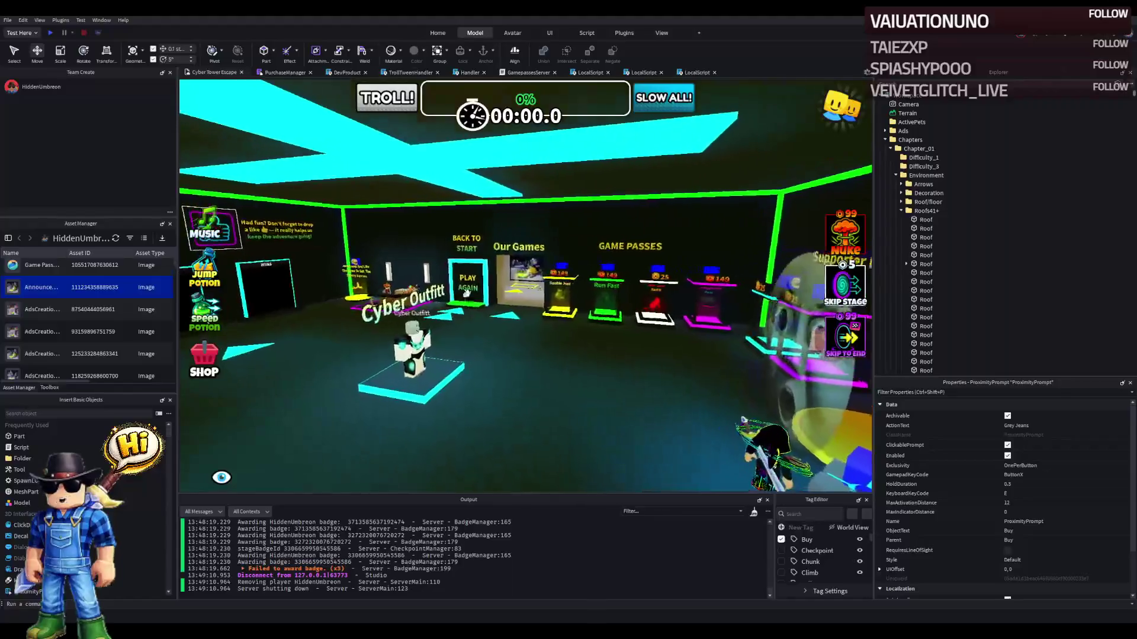
key("w")
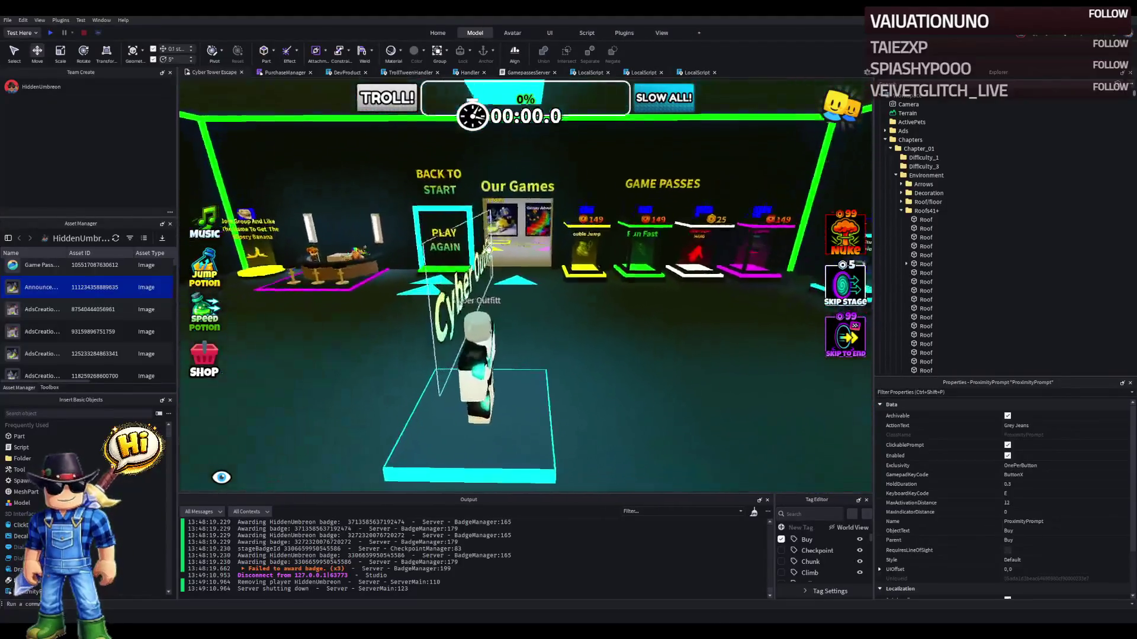
key("w")
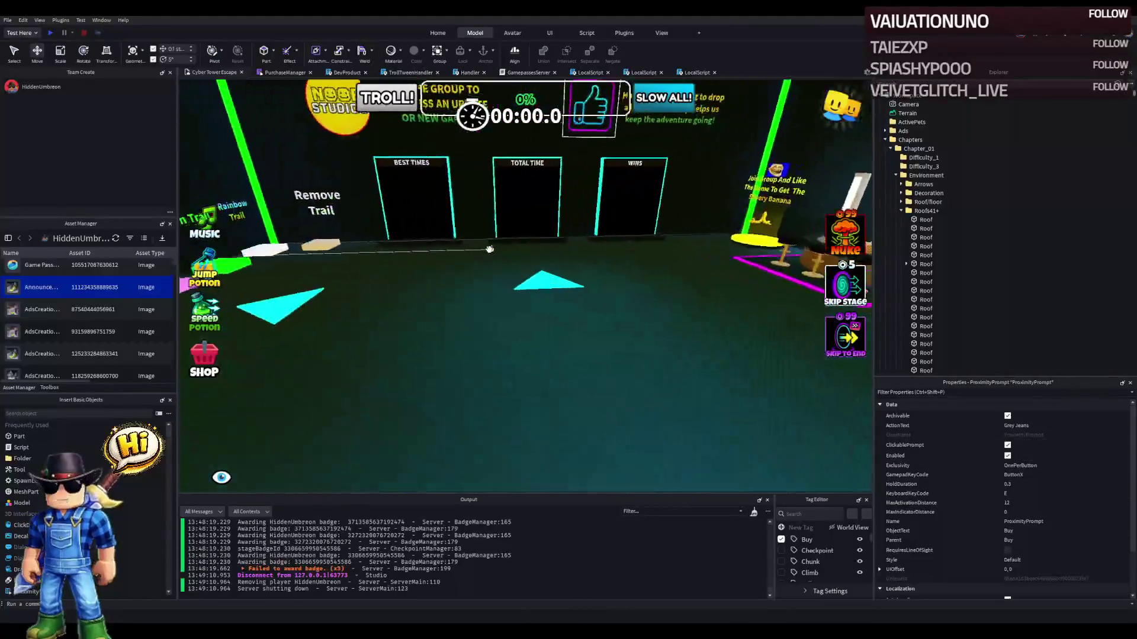
key("w")
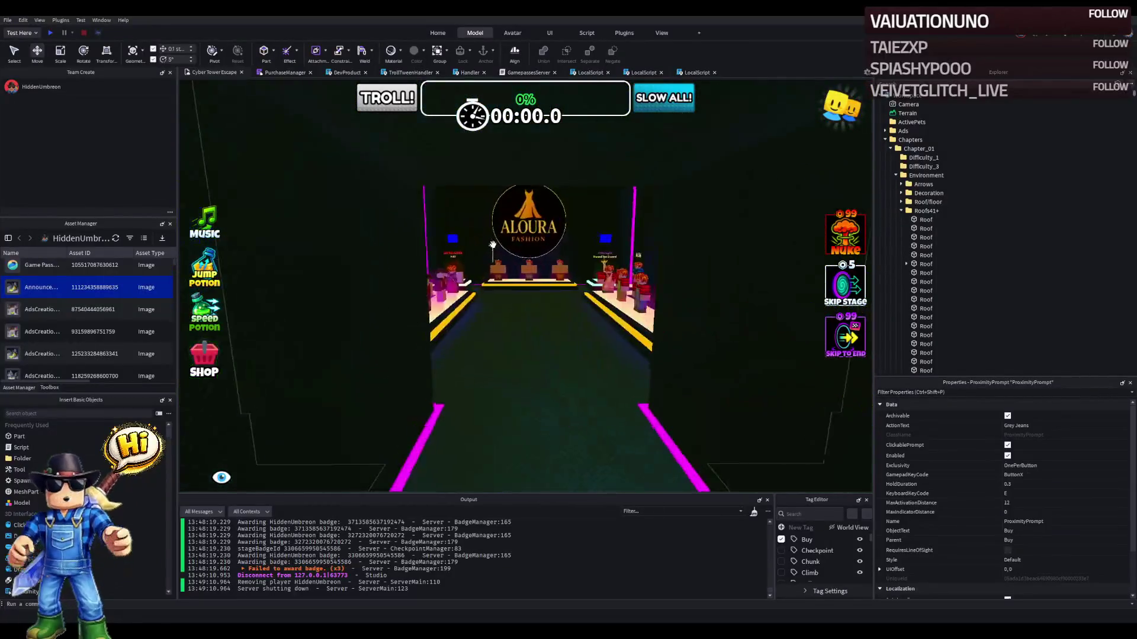
key("w")
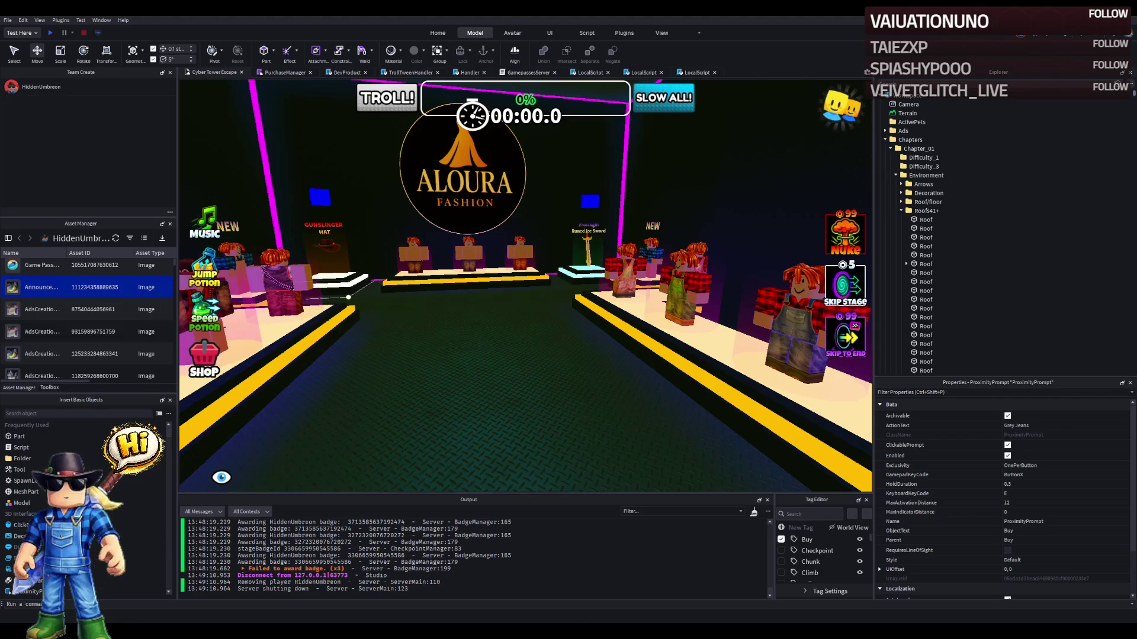
key("w")
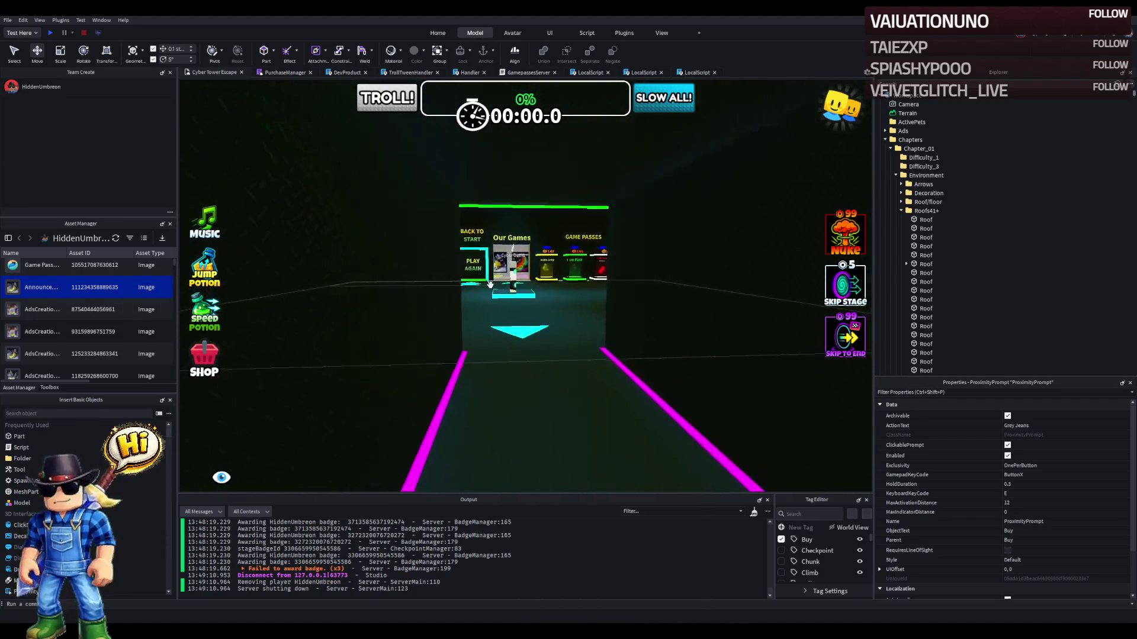
key("w")
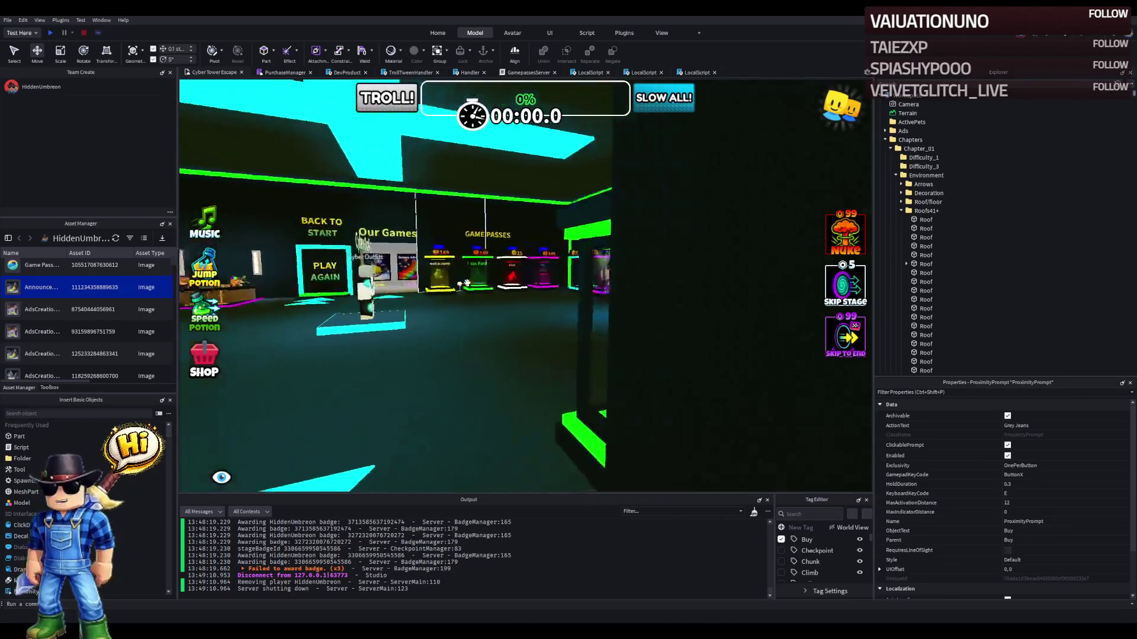
key("s")
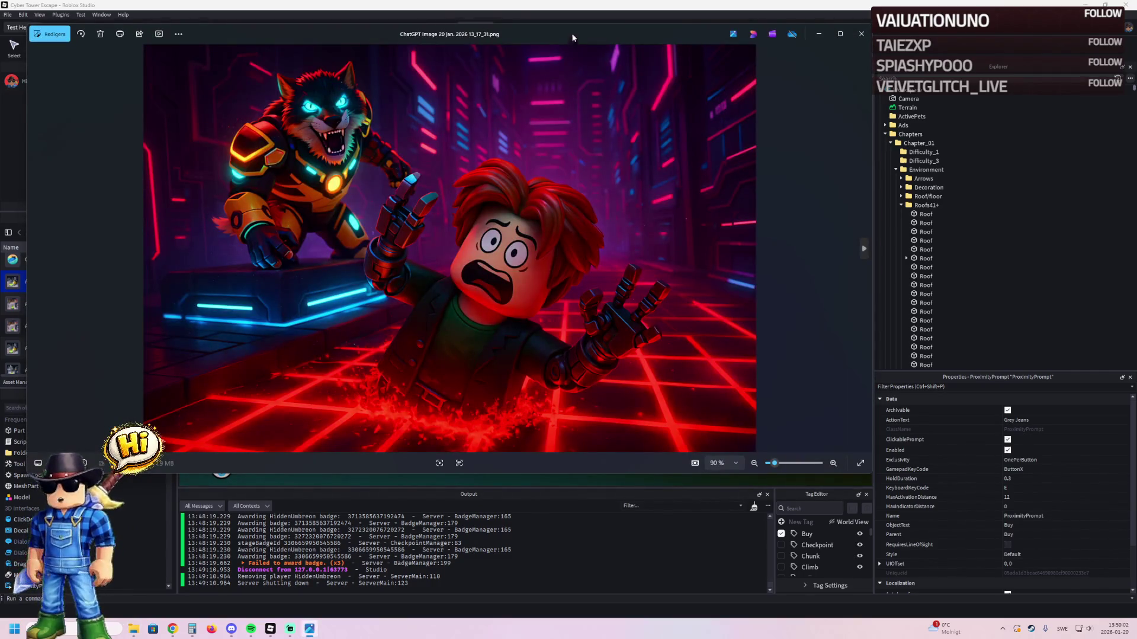
- Maximize the cyber-escape thumbnail in Photos, then close Photos
double_click(572, 32)
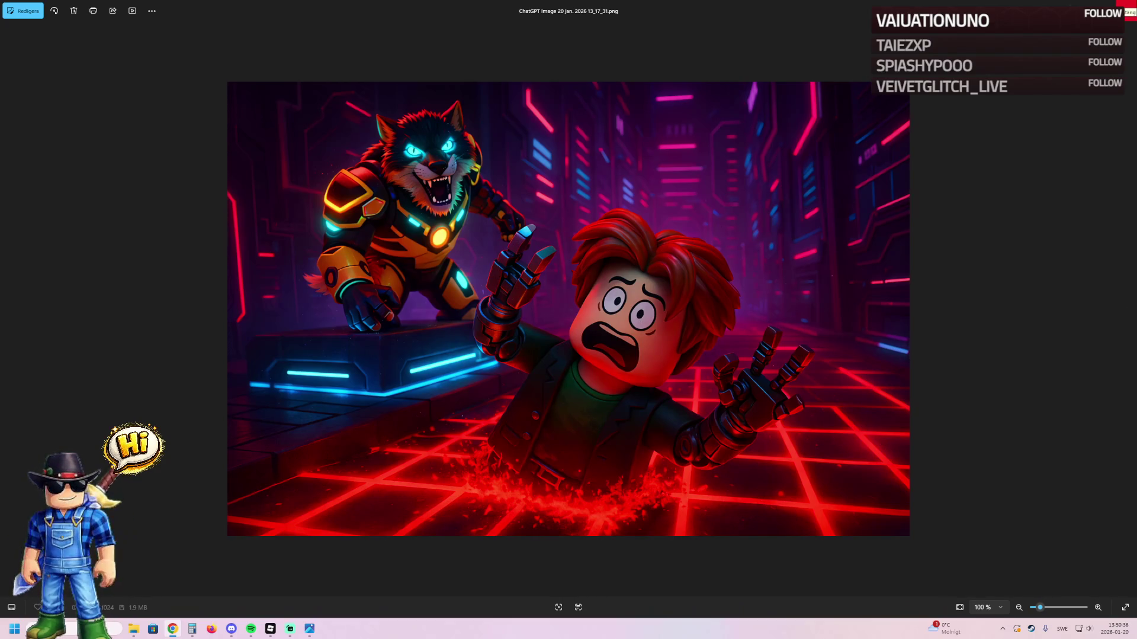
left_click(1127, 10)
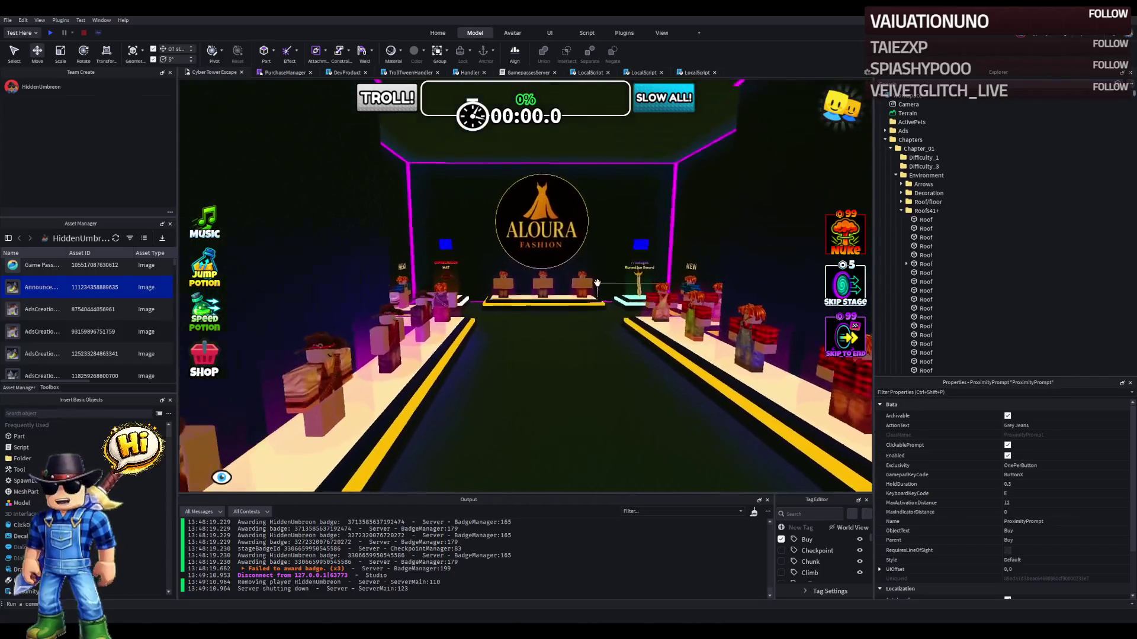
- Select all twelve clothing podiums in Explorer and duplicate them
left_click(586, 260)
left_click(926, 193)
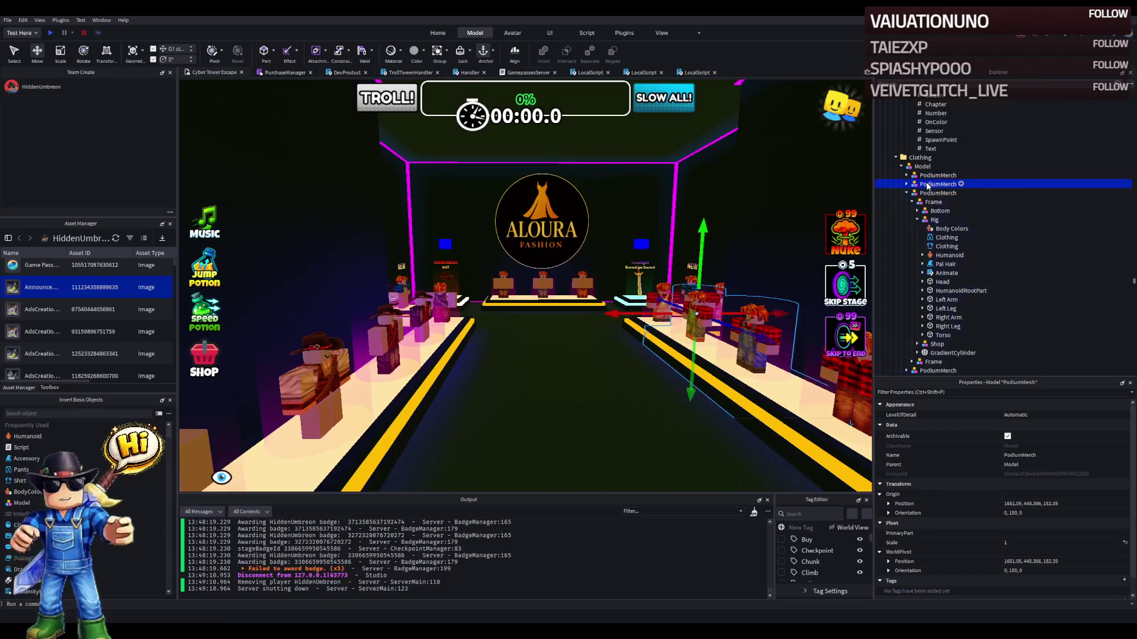
left_click(927, 229)
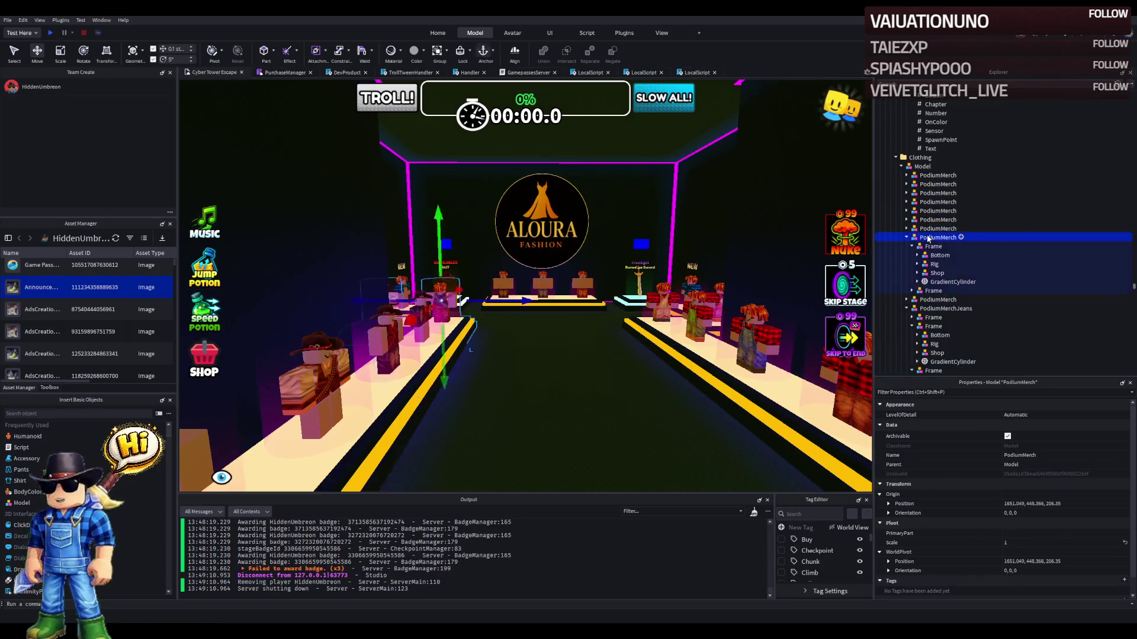
left_click(925, 255)
left_click(926, 265)
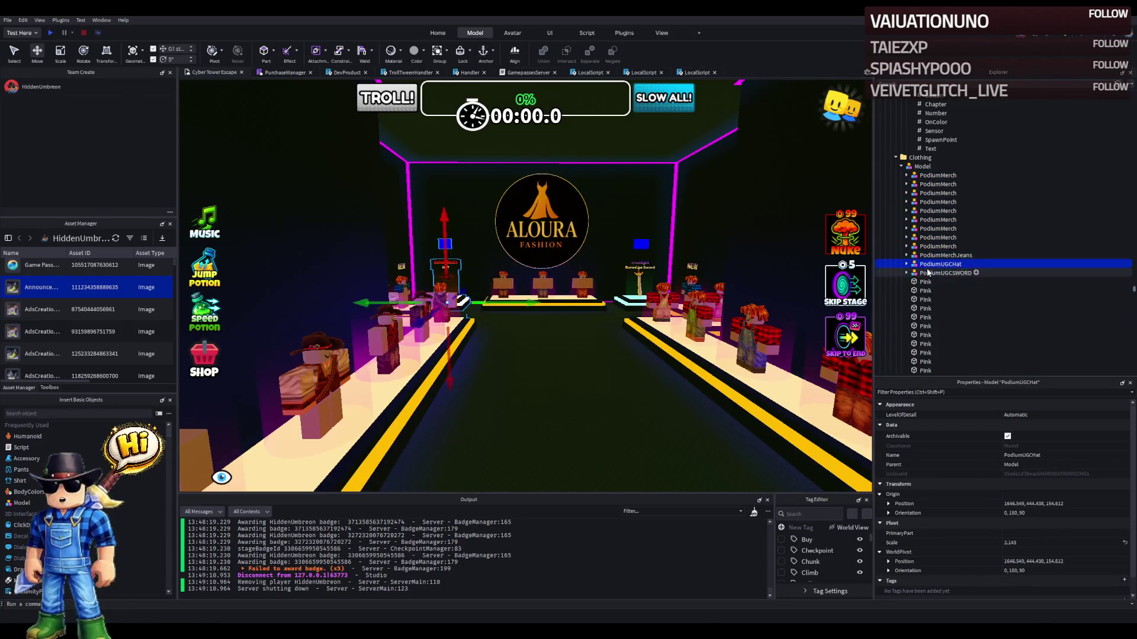
left_click(938, 175, "shift")
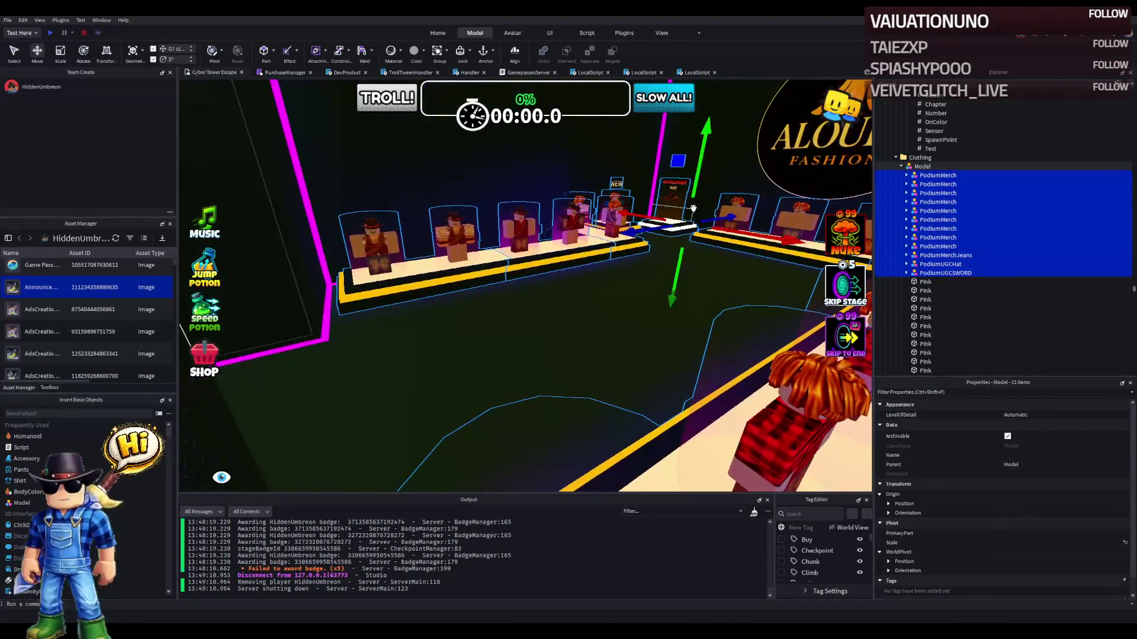
key("ctrl+d")
- Reselect the twelve copies, group them into a new model and place it inside Clothing
mouse_move(679, 256)
left_mouse_down()
mouse_move(673, 278)
mouse_move(724, 337)
left_mouse_up()
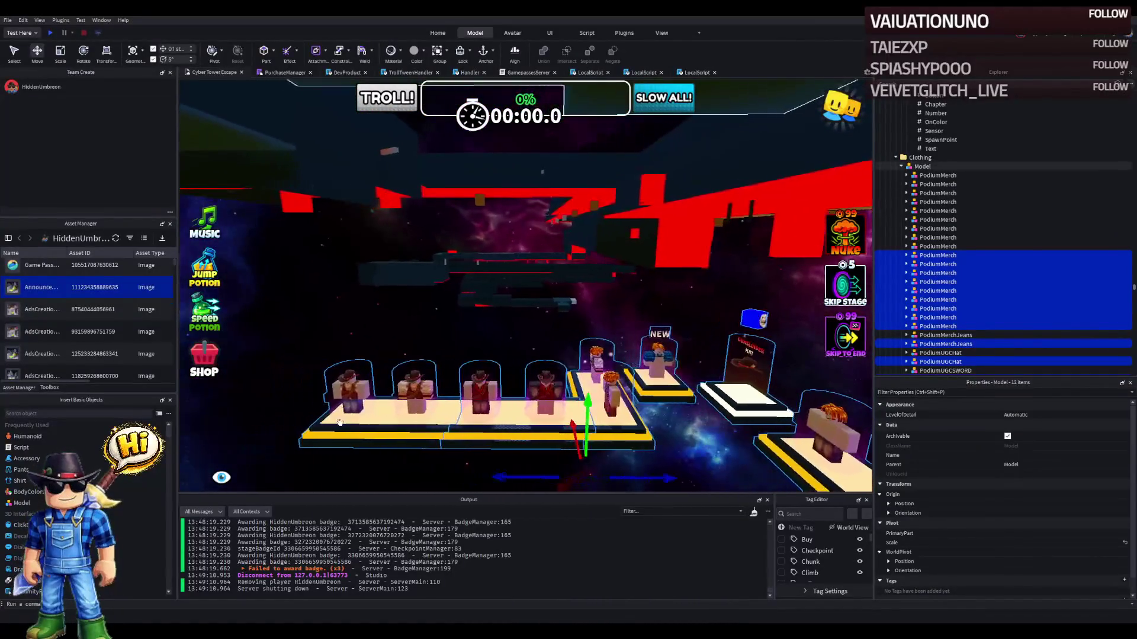
left_click(352, 428)
left_click_drag(471, 383, 626, 322)
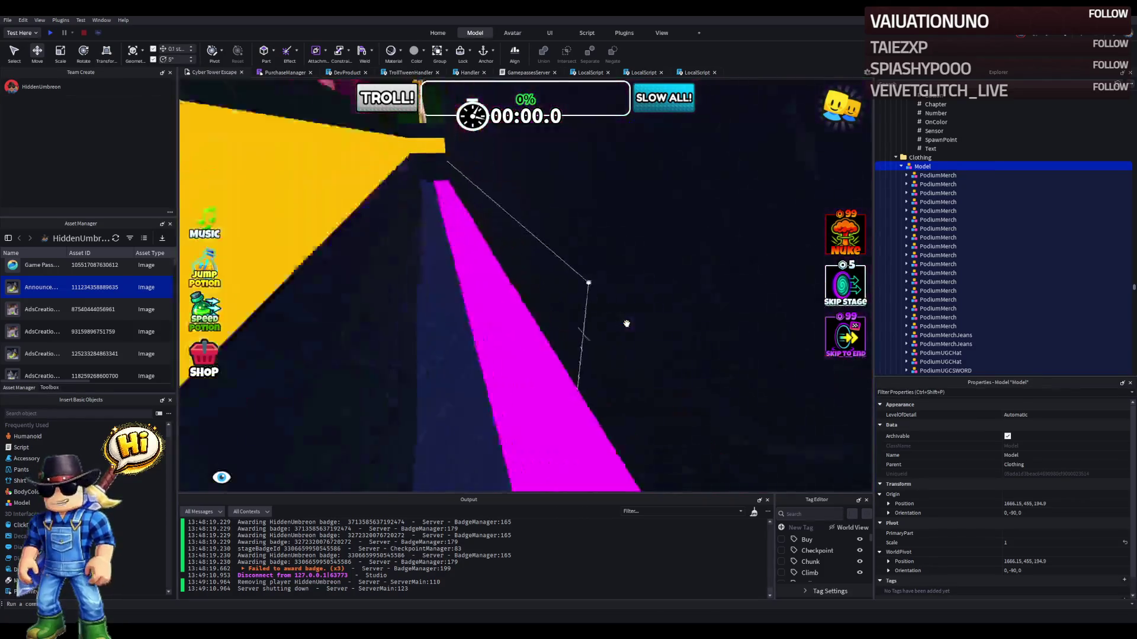
key("ctrl+z")
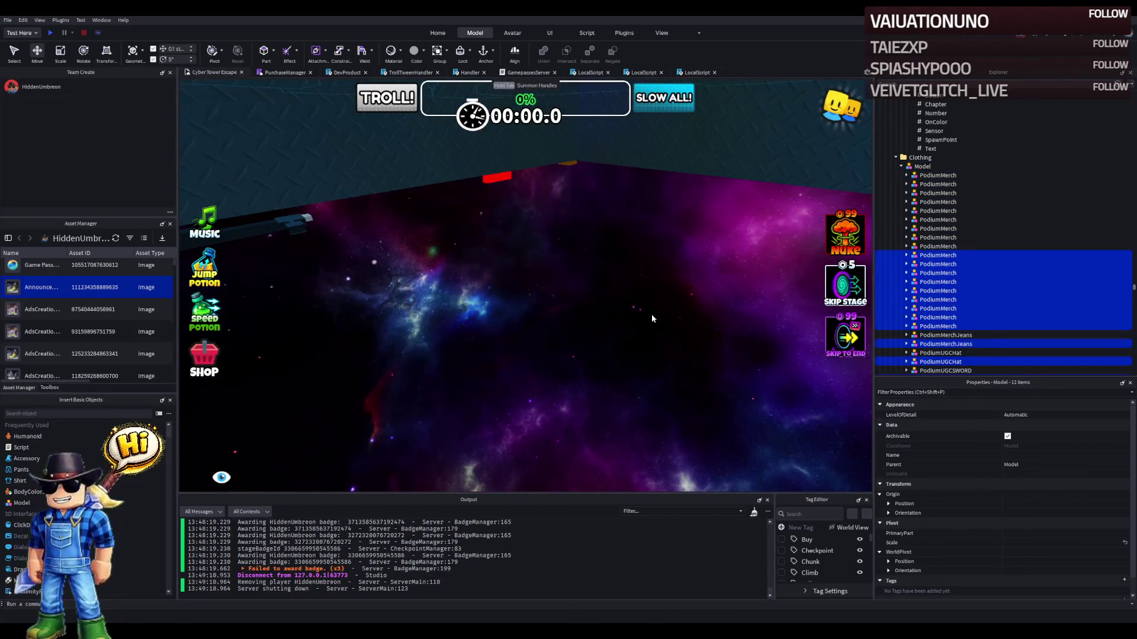
key("ctrl+g")
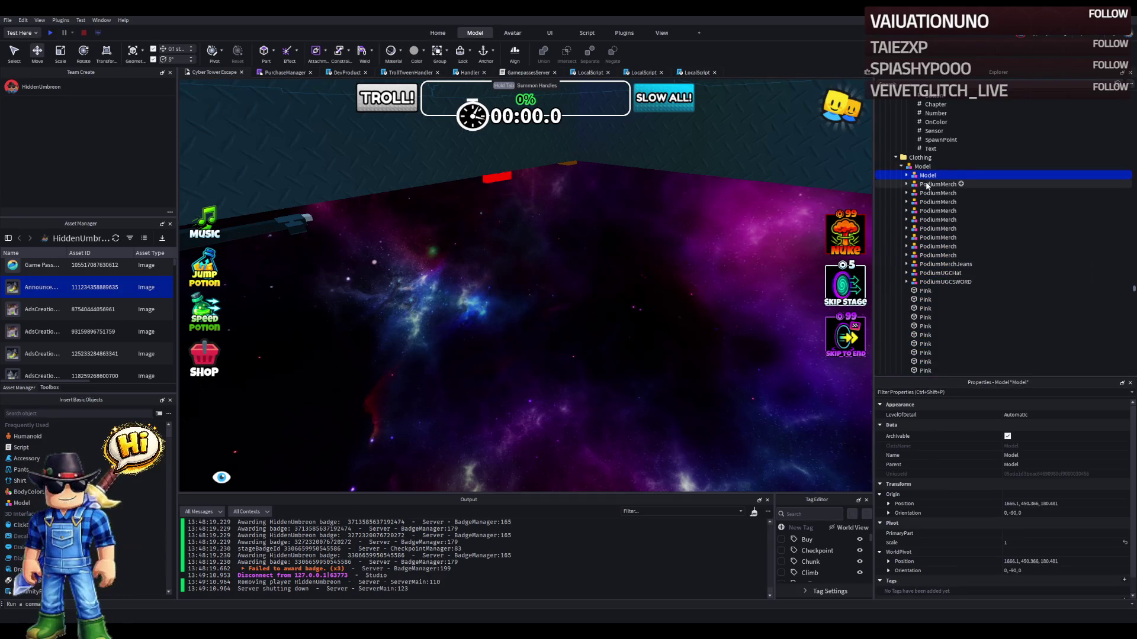
left_click_drag(927, 164, 920, 158)
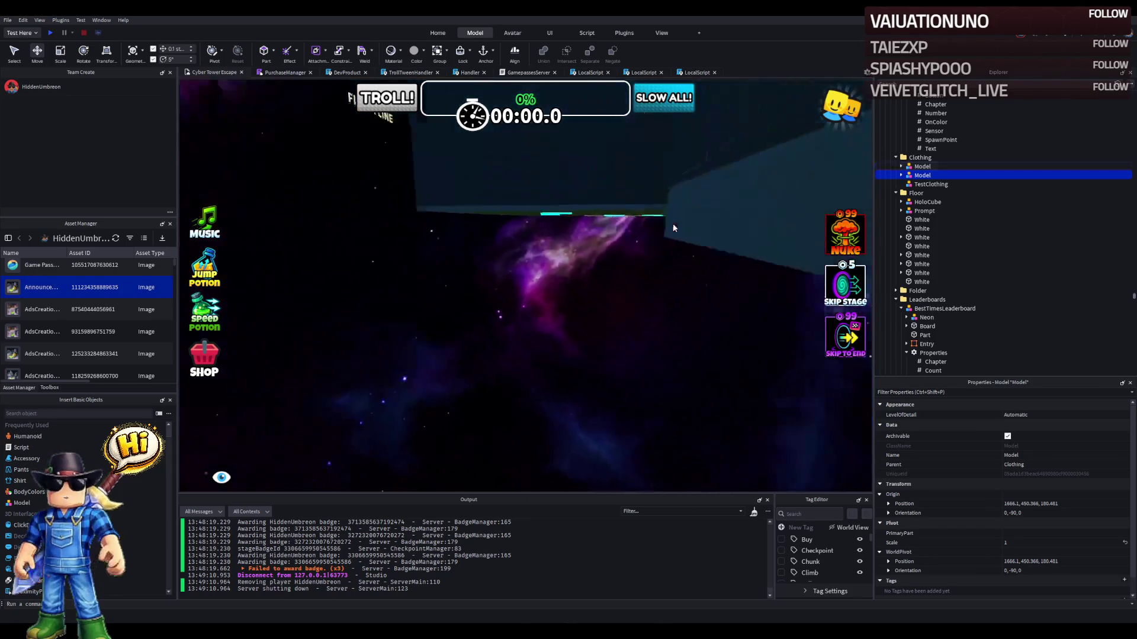
key("f")
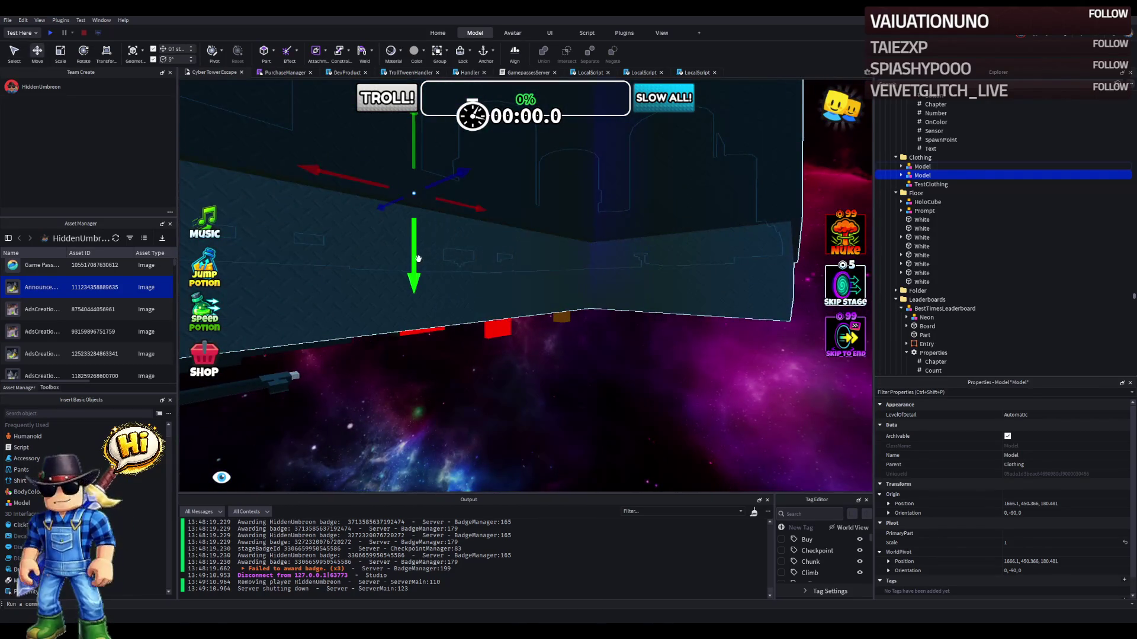
- Lower the new podium model, rotate it 180° and select the two White floor parts
mouse_move(414, 258)
left_mouse_down()
mouse_move(432, 355)
mouse_move(477, 418)
mouse_move(424, 366)
left_mouse_up()
key("ctrl+r")
key("ctrl+r")
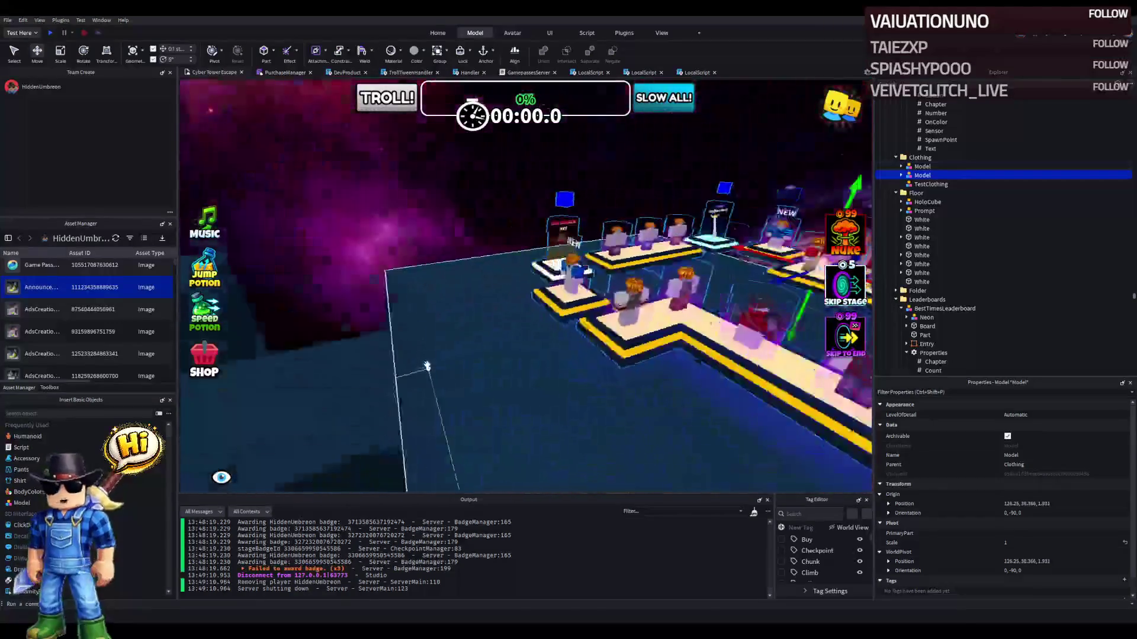
key("ctrl+r")
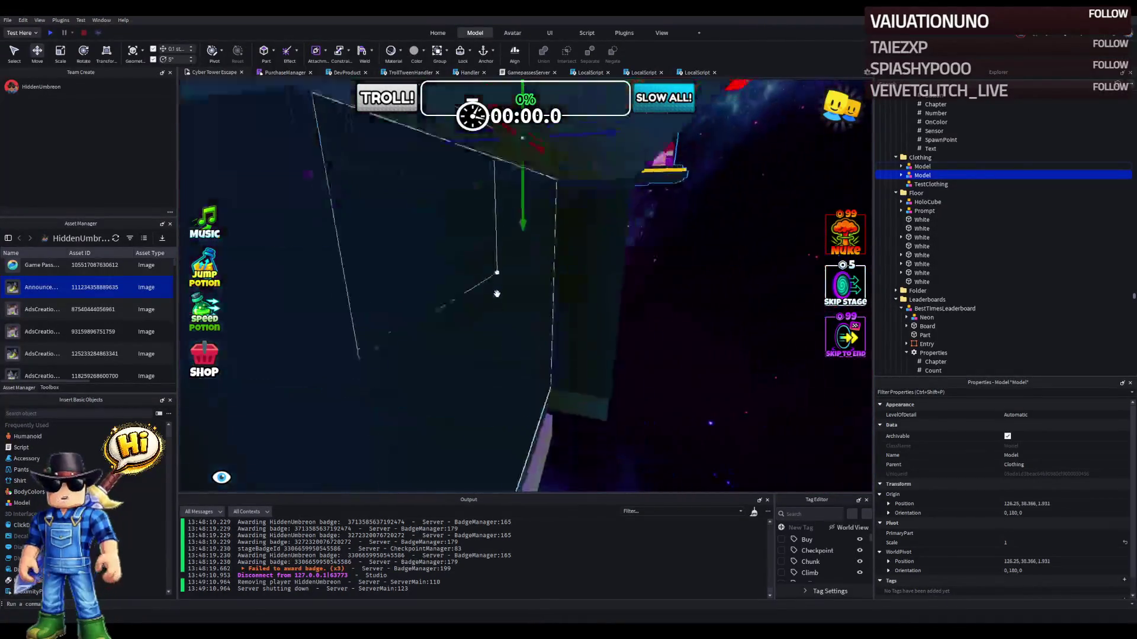
scroll(492, 249, "up", 3)
left_click(789, 225)
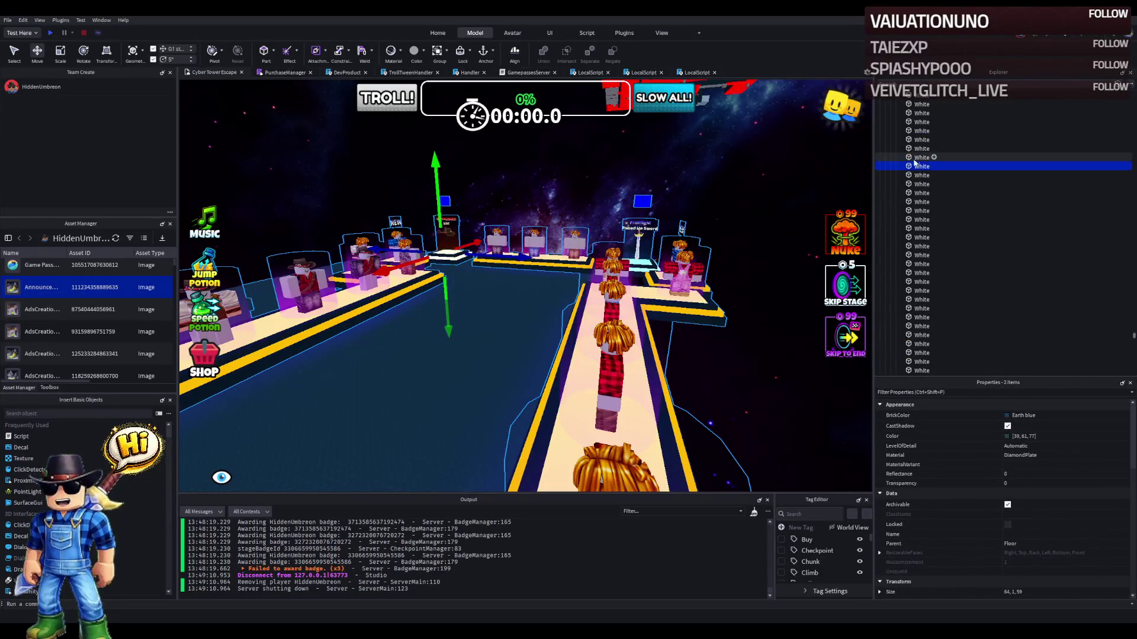
- Move the floor model down 30.4 studs, 11.8 studs along Z and 1.2 studs sideways
key("Right")
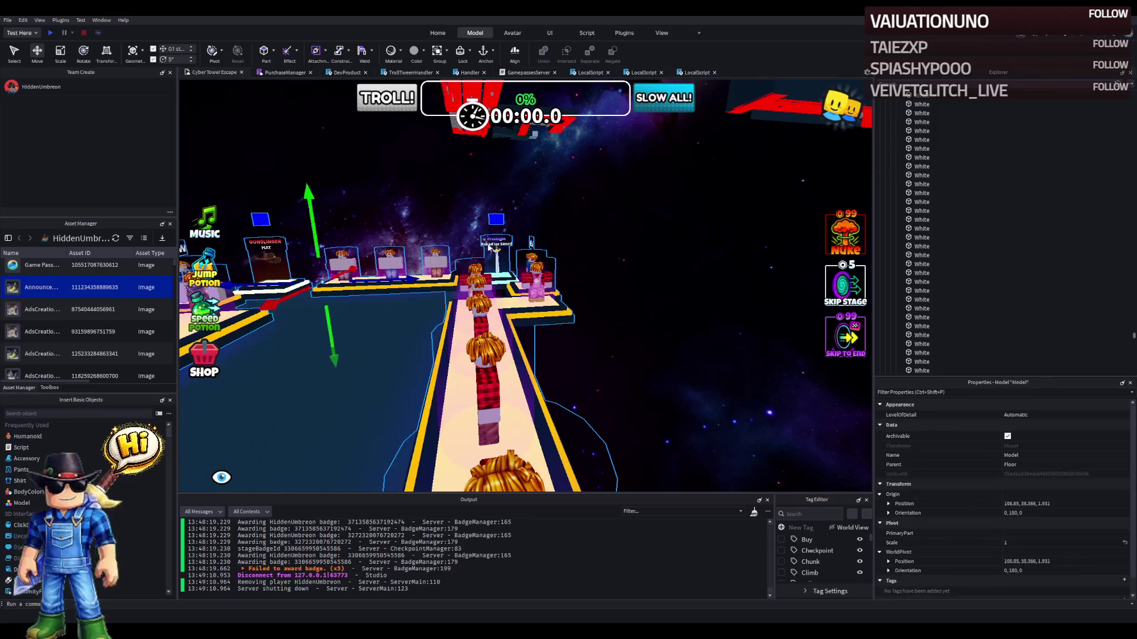
left_click(405, 251)
key("f")
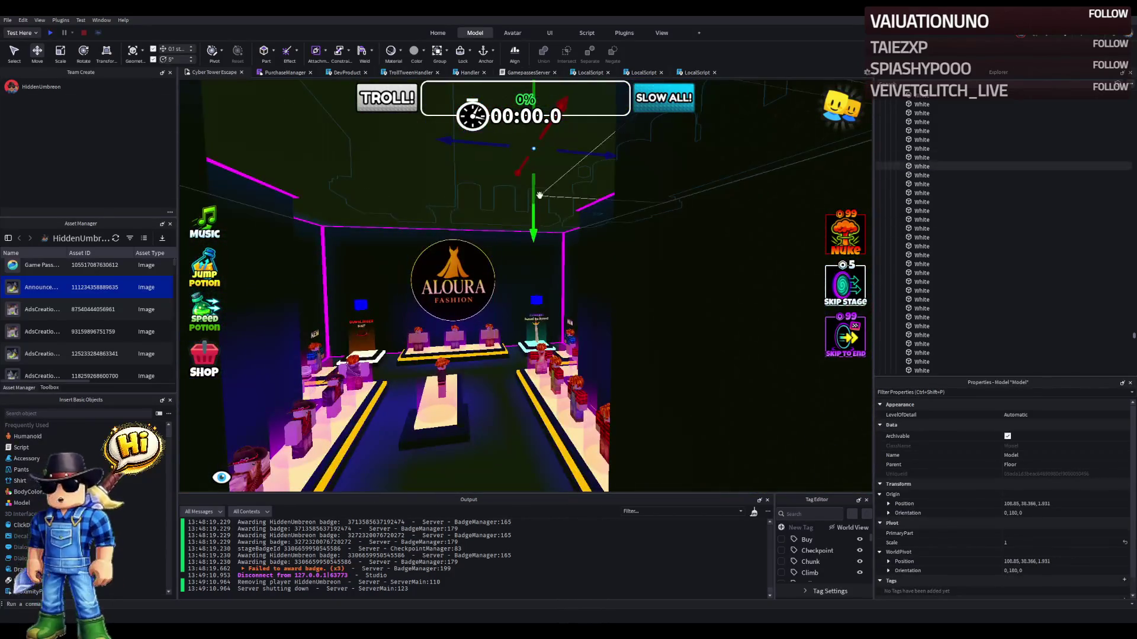
left_click_drag(531, 197, 489, 292)
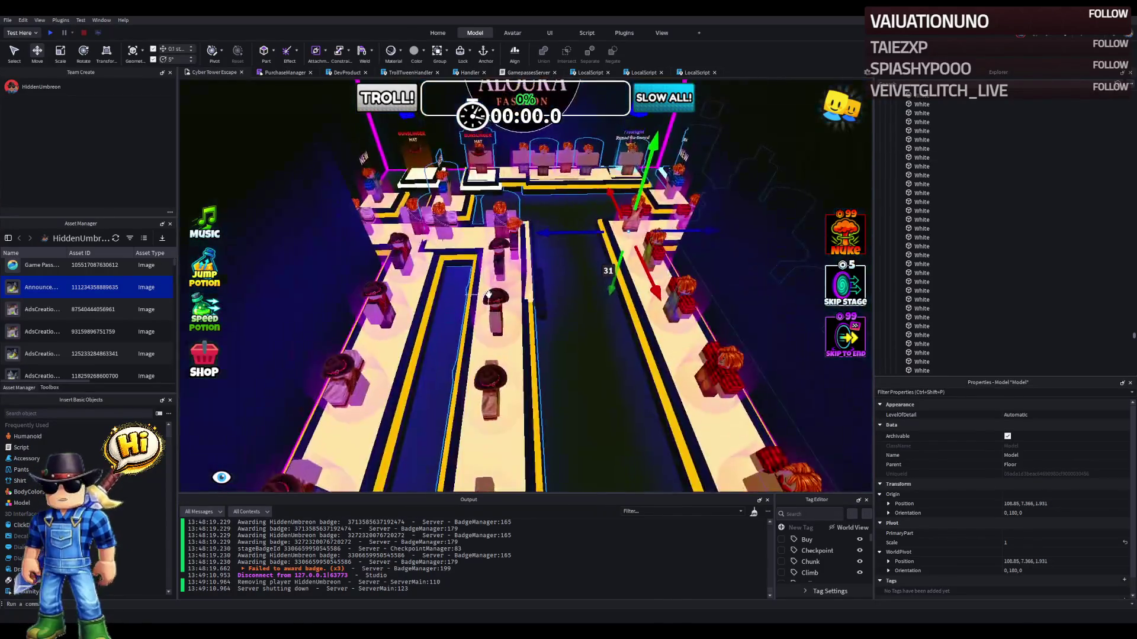
left_click_drag(557, 196, 455, 214)
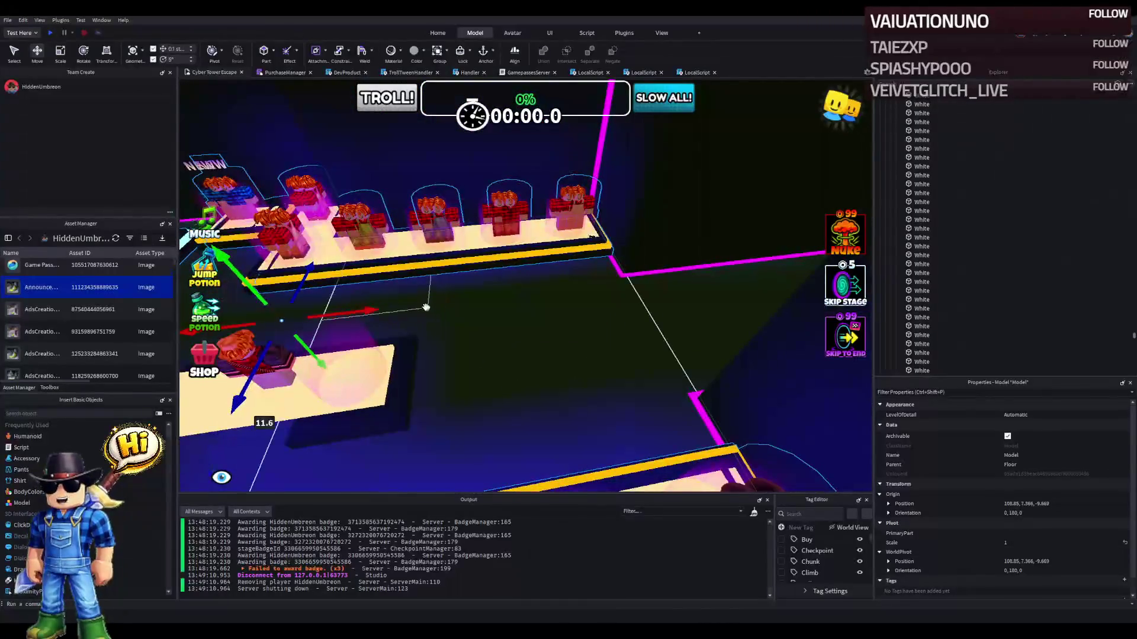
left_click_drag(370, 310, 354, 314)
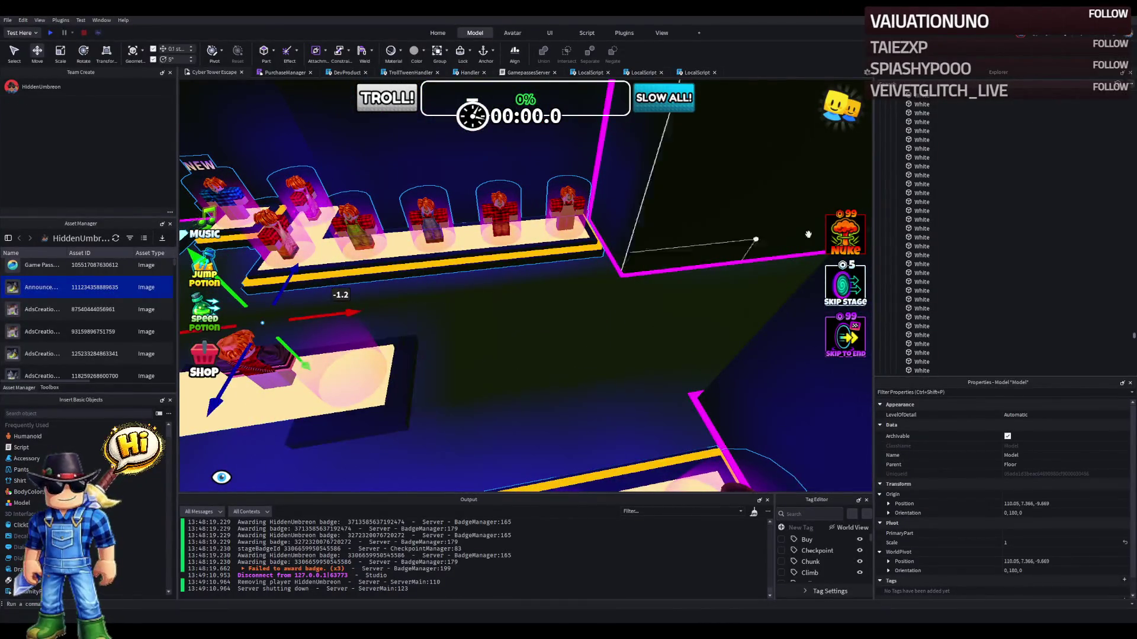
- Add the cylinder part and reparent the Model into TestClothing's Frame
scroll(969, 238, "up", 5)
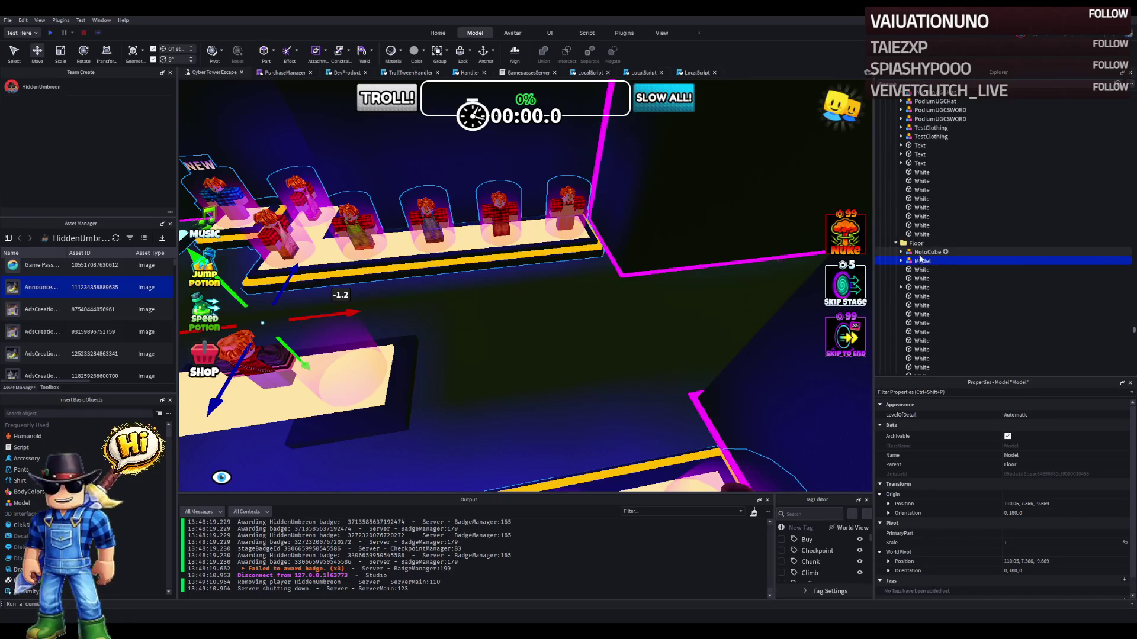
scroll(923, 261, "up", 3)
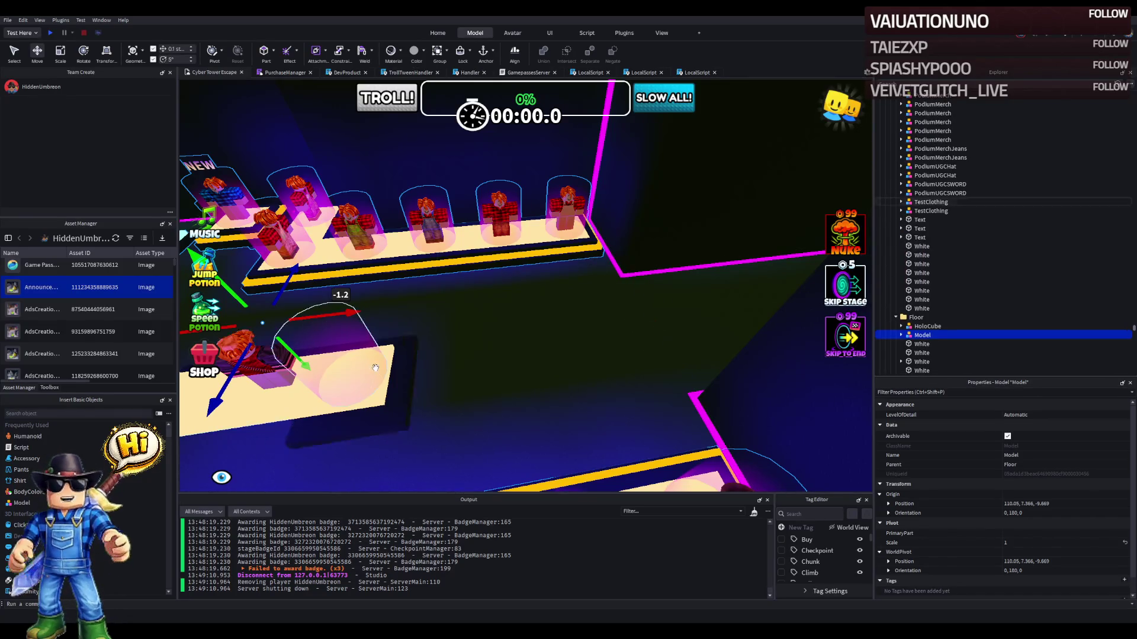
left_click(370, 350, "ctrl")
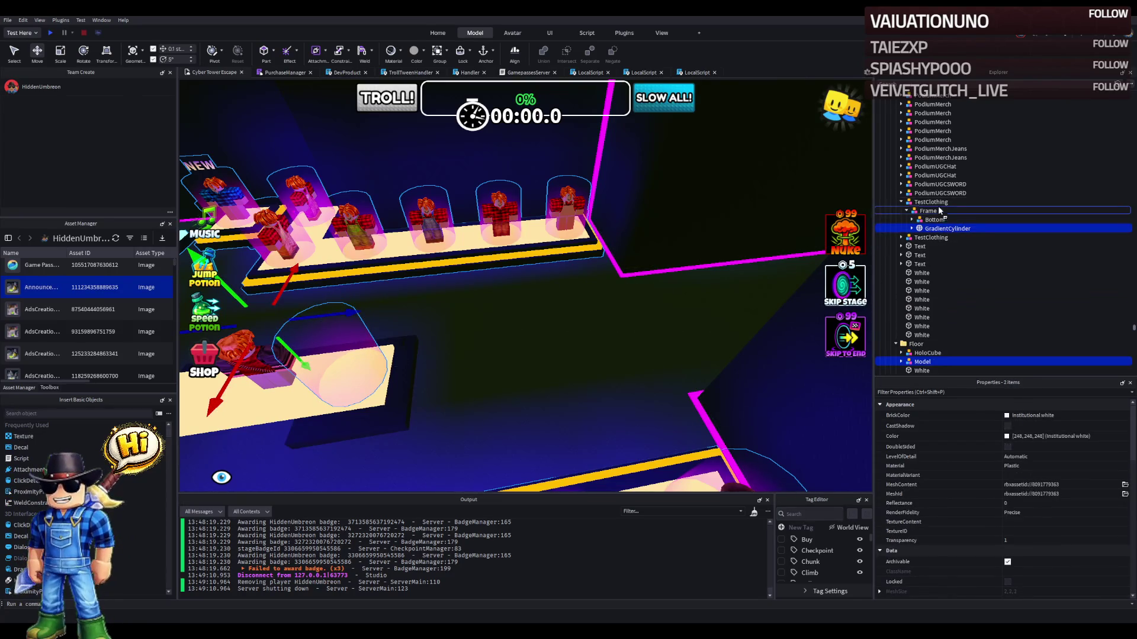
left_click_drag(938, 209, 939, 211)
left_click(923, 231)
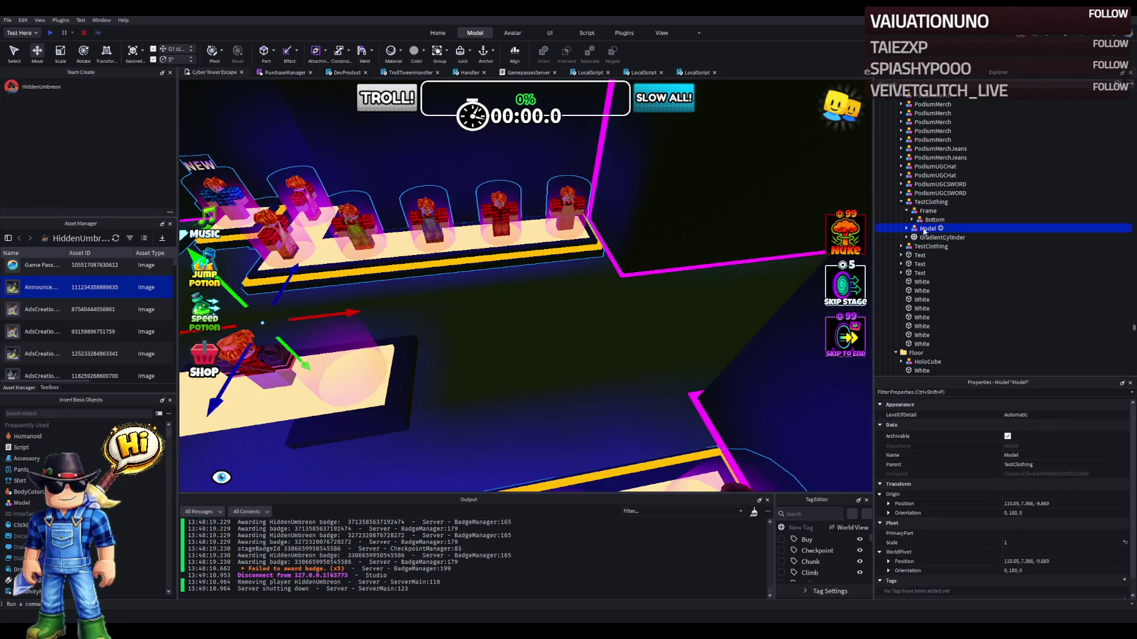
left_click(928, 211)
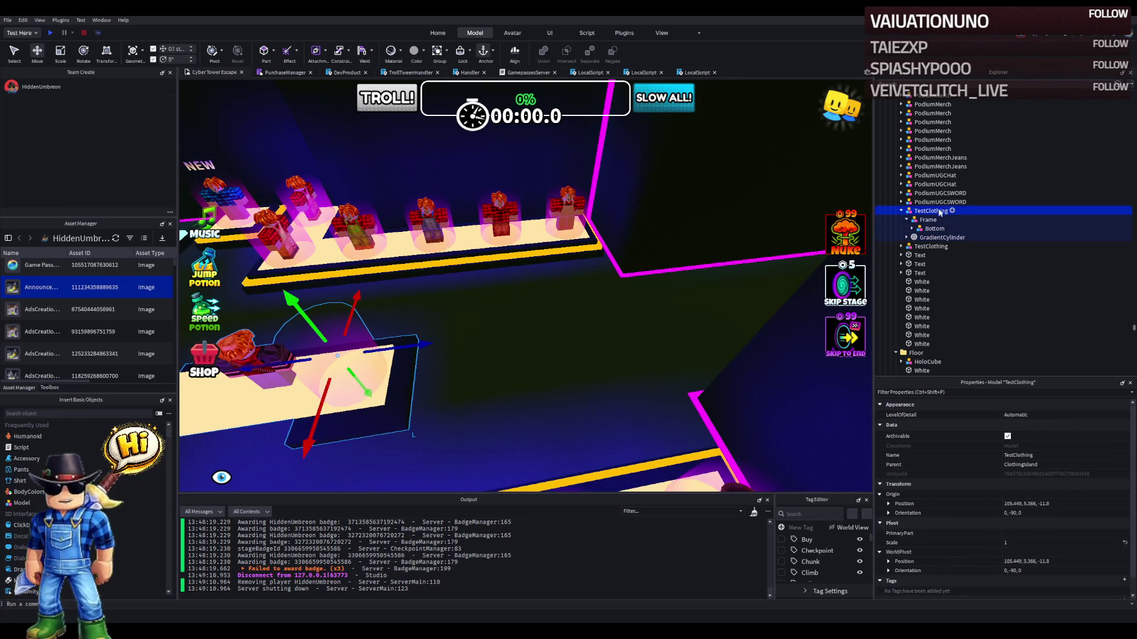
- Group the podiums from PodiumMerch through TestClothing and delete the TestClothing platform
scroll(941, 216, "up", 5)
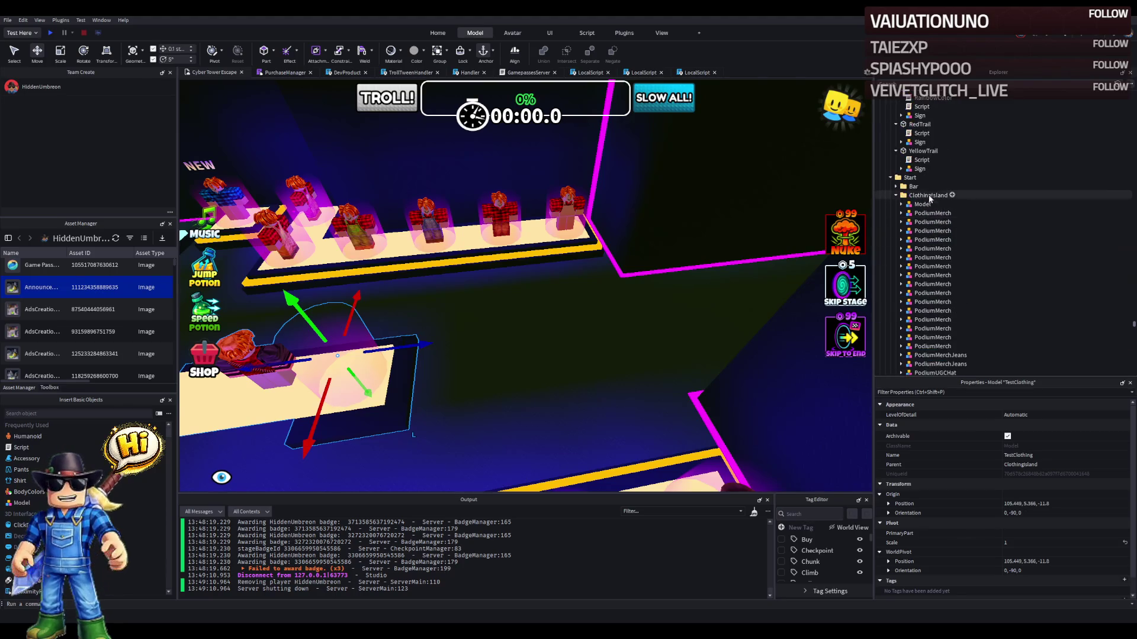
left_click(896, 214, "shift")
key("f")
key("Delete")
left_click(493, 314)
key("Delete")
left_click(634, 251)
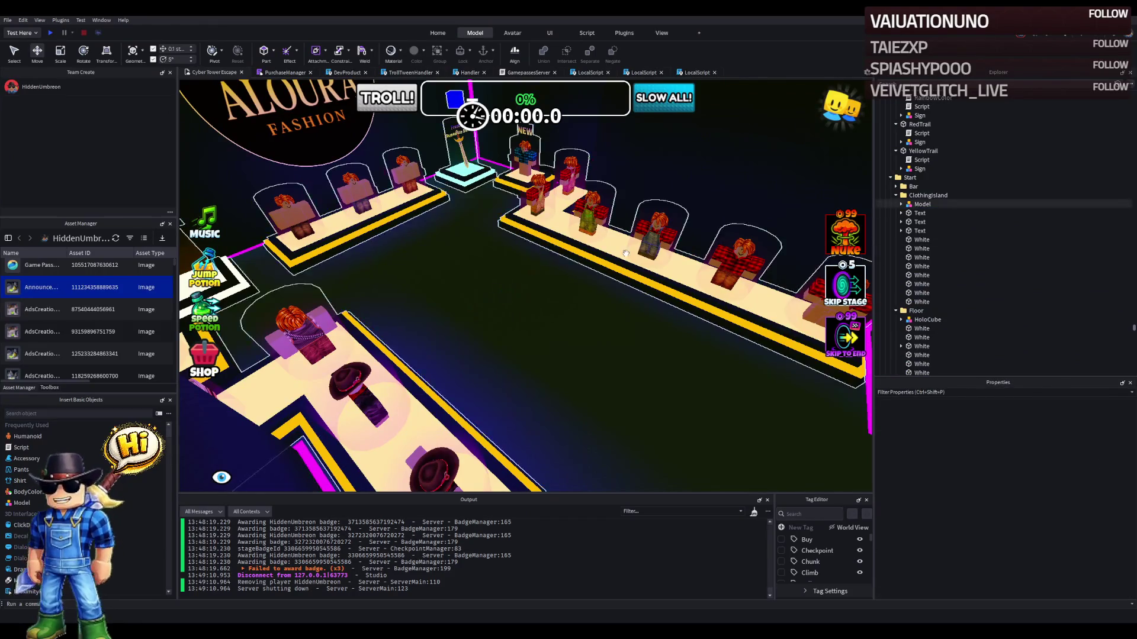
- Move the twelve podiums out of the model directly into ClothingIsland
scroll(757, 230, "up", 5)
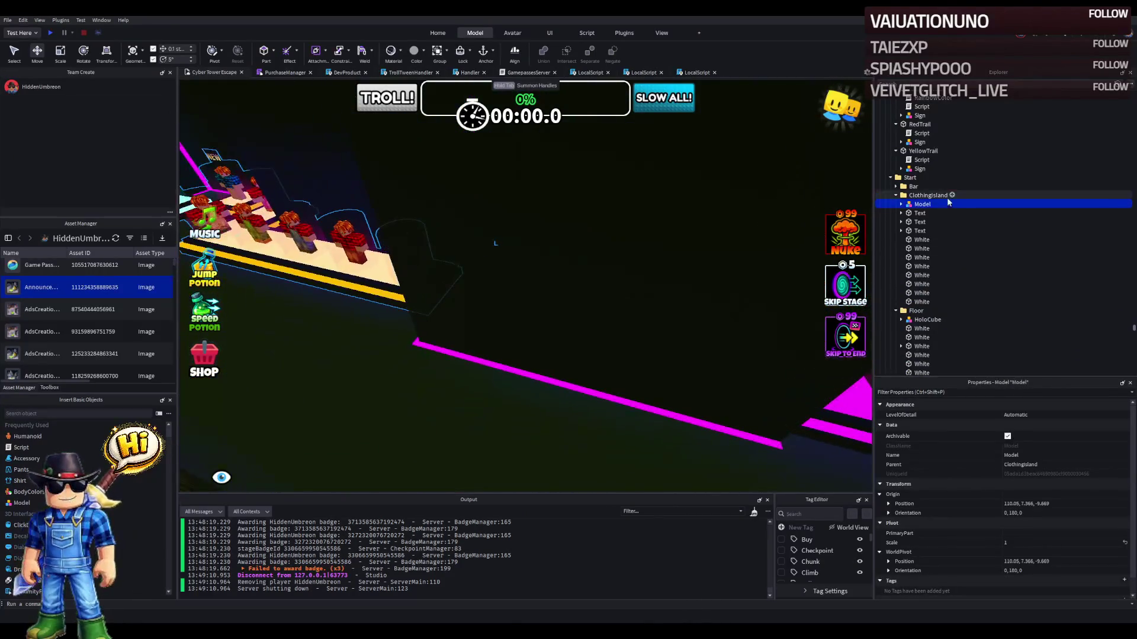
left_click(901, 205)
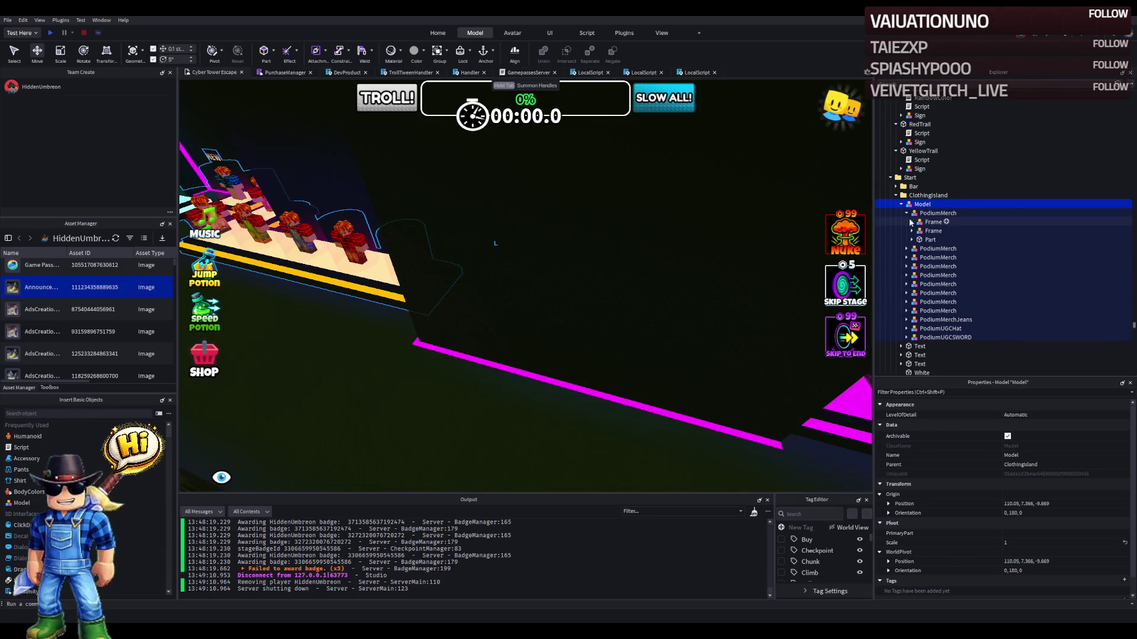
left_click(946, 311, "shift")
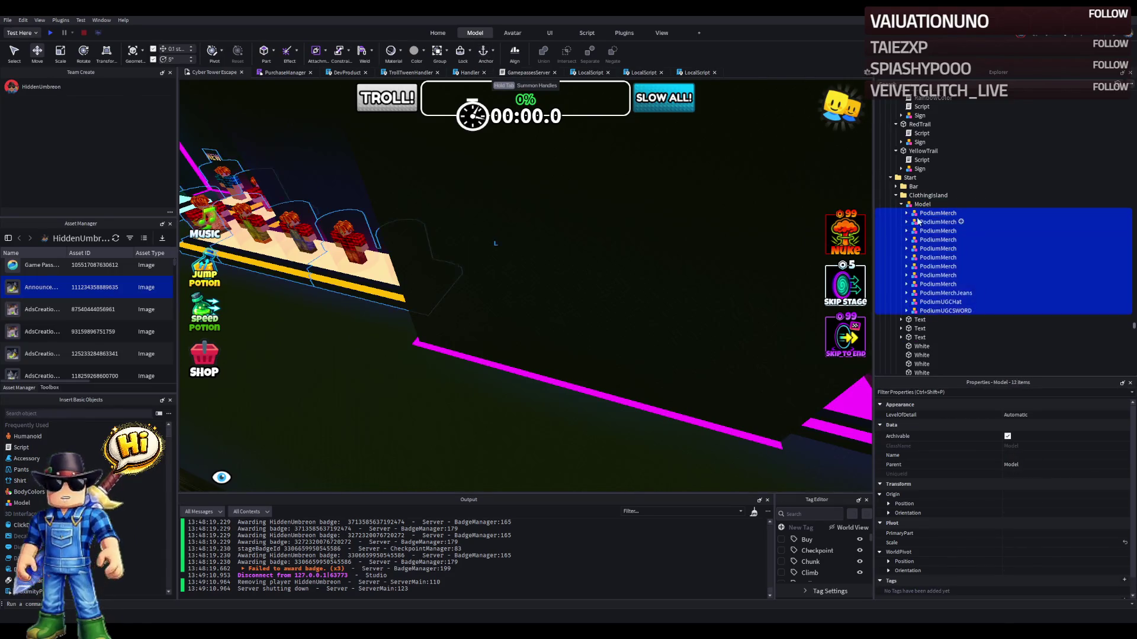
left_click_drag(938, 213, 927, 195)
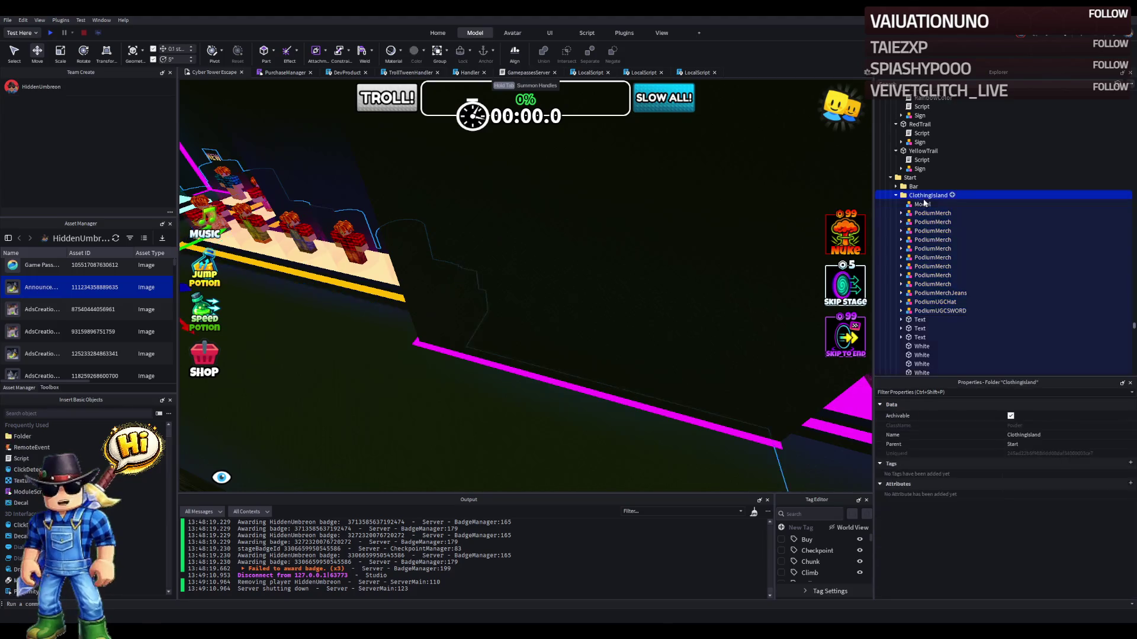
scroll(536, 220, "up", 1)
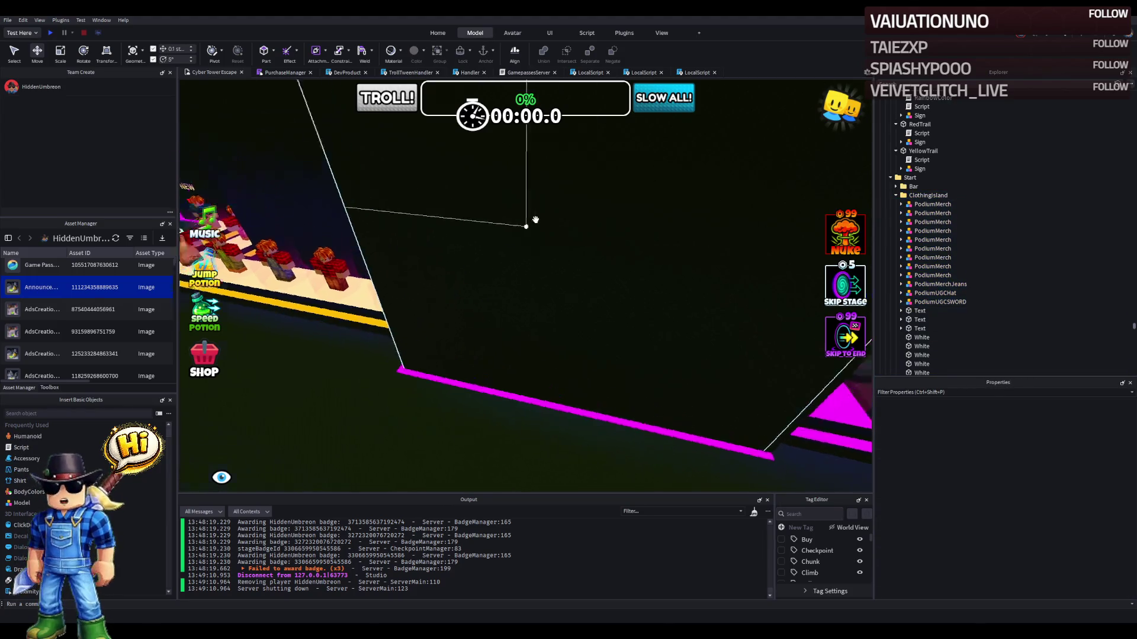
key("F5")
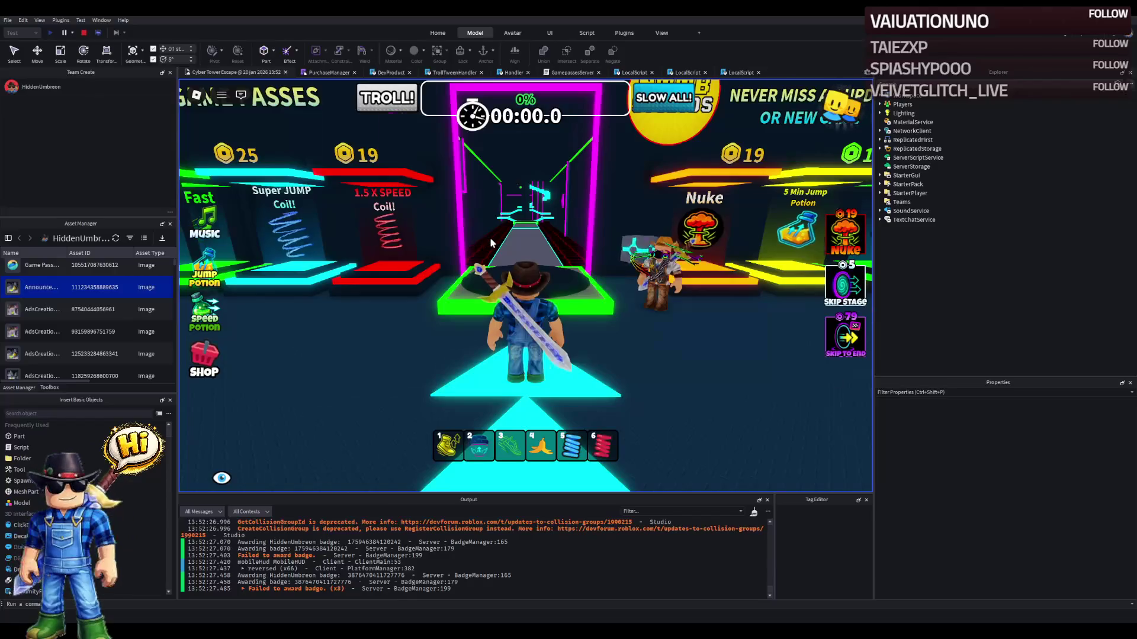
- Walk through the Aloura clothing corridor to the cowboy stand and try on the cowboy outfit
key("w")
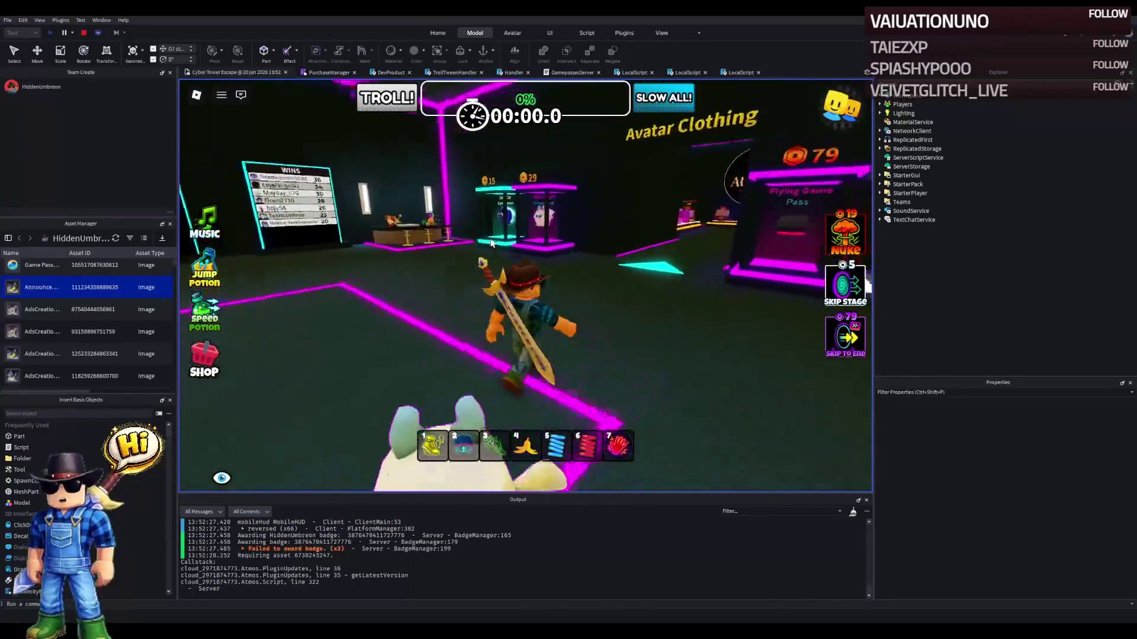
key("w")
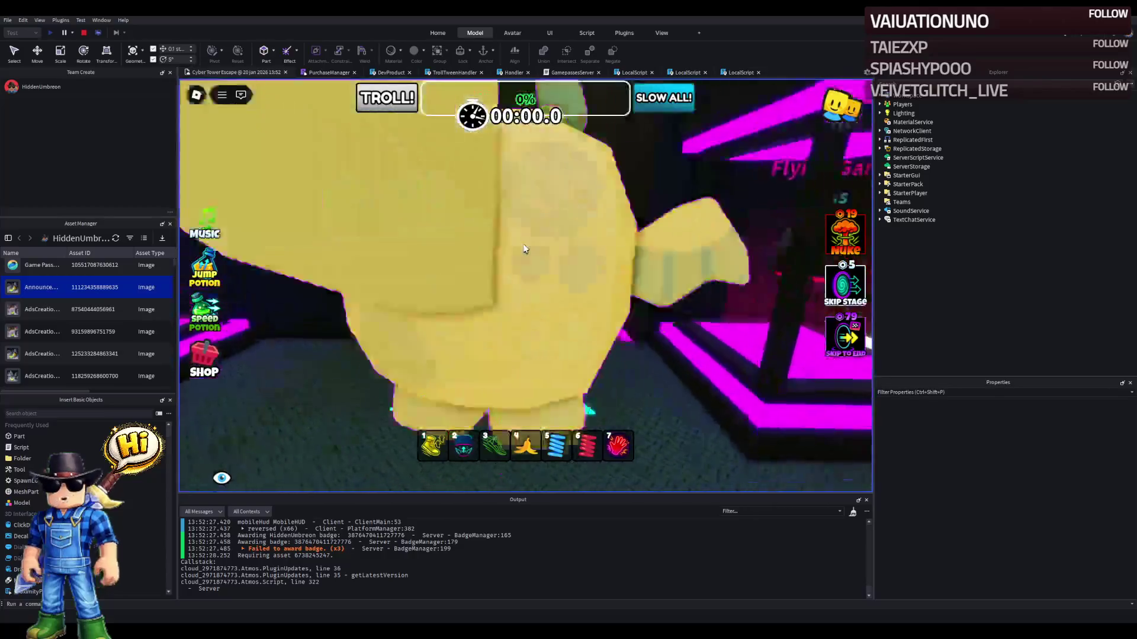
key("w")
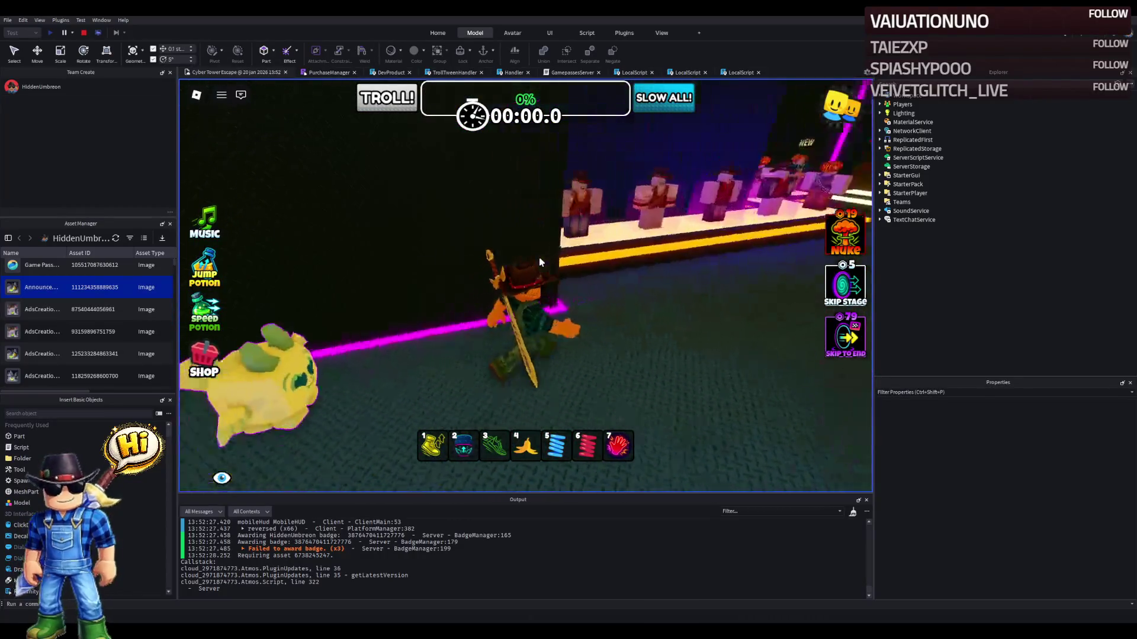
key("w")
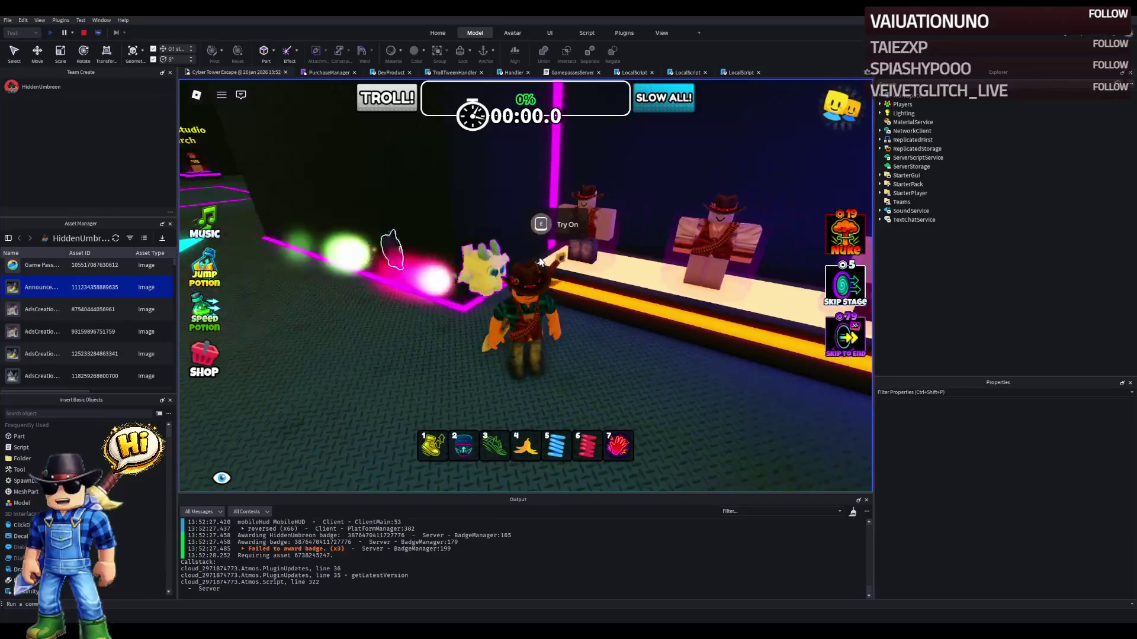
key("e")
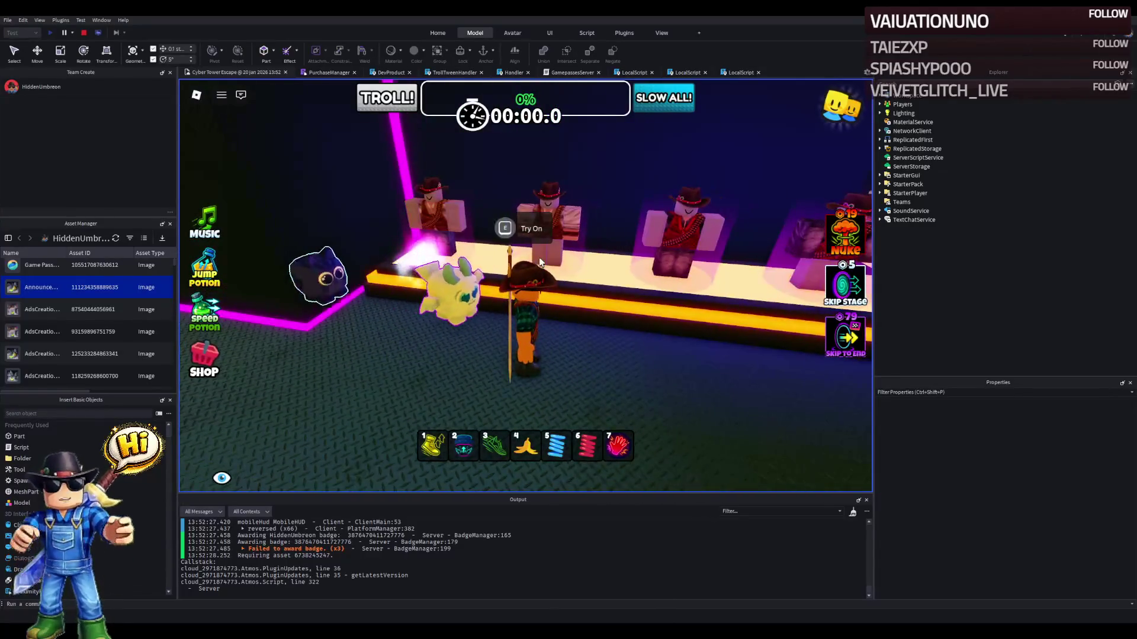
- Walk back through the corridor into the lobby to the yellow platform and stop the playtest
key("s")
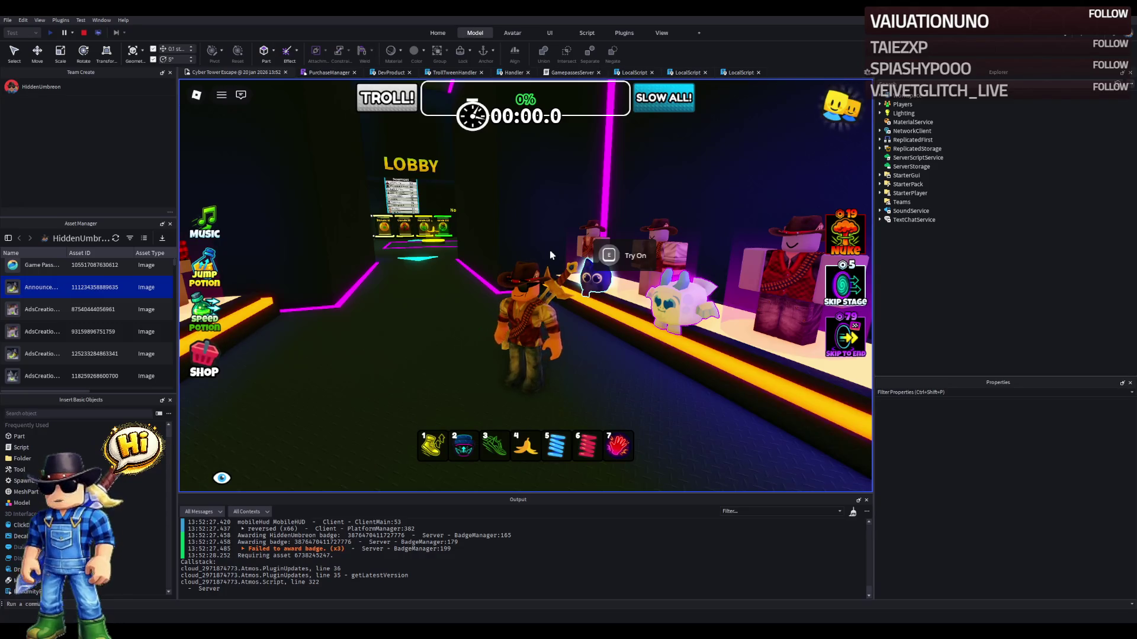
key("w")
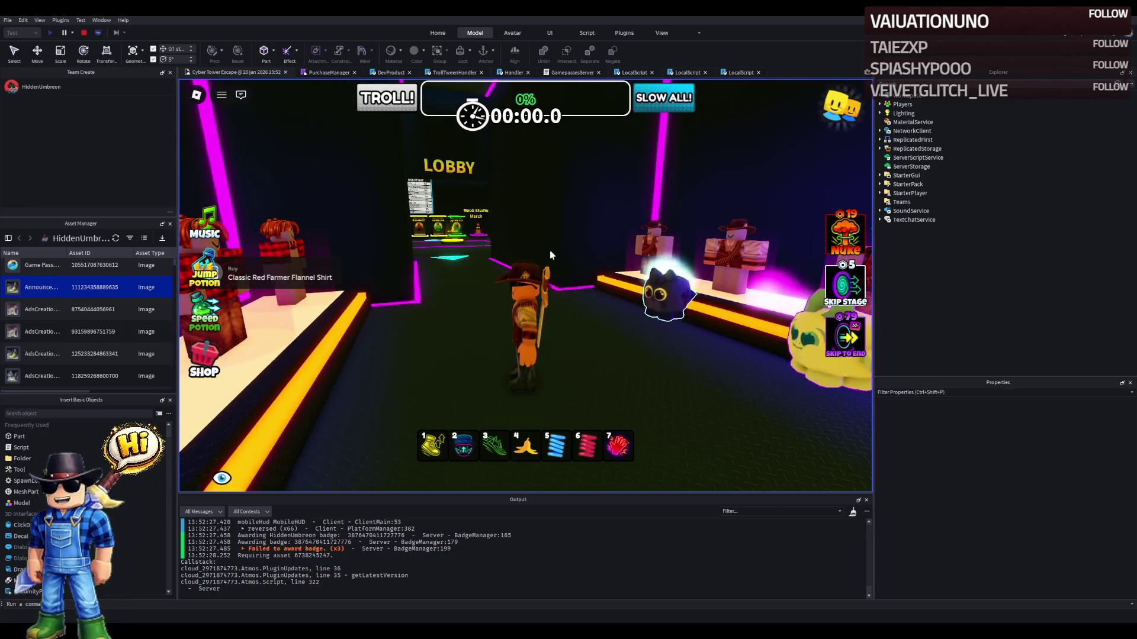
key("w")
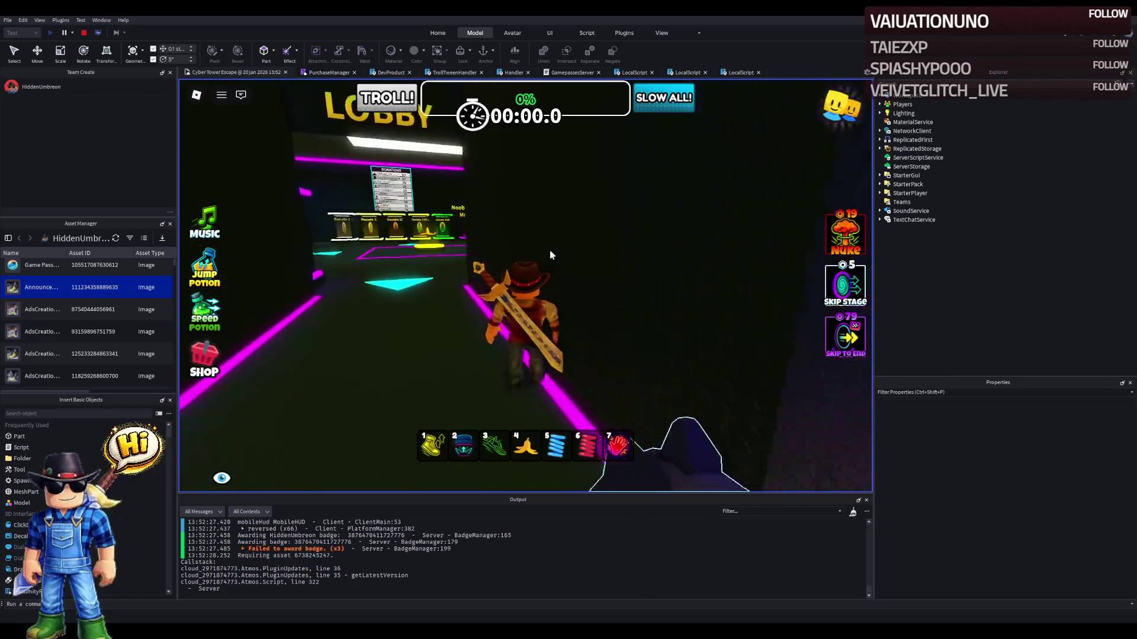
key("w")
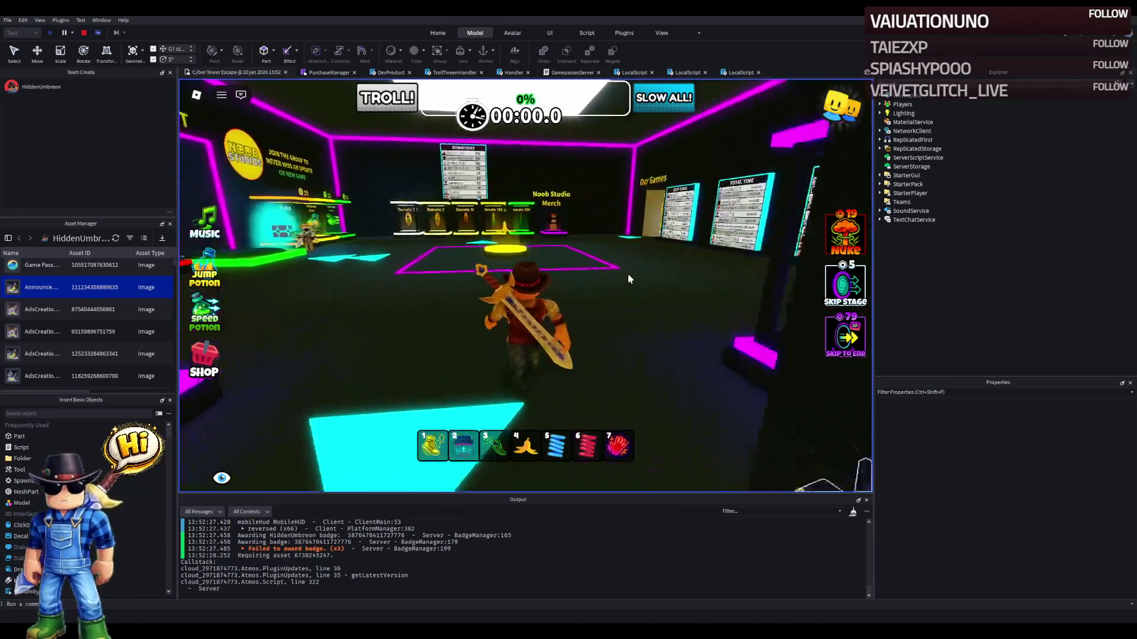
key("d")
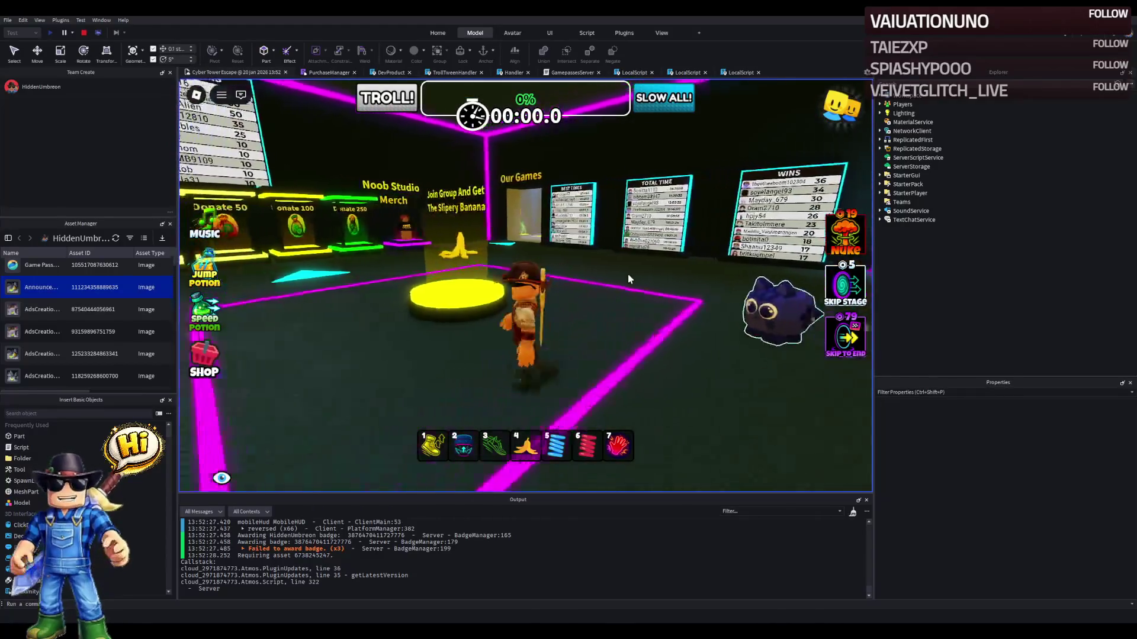
key("d")
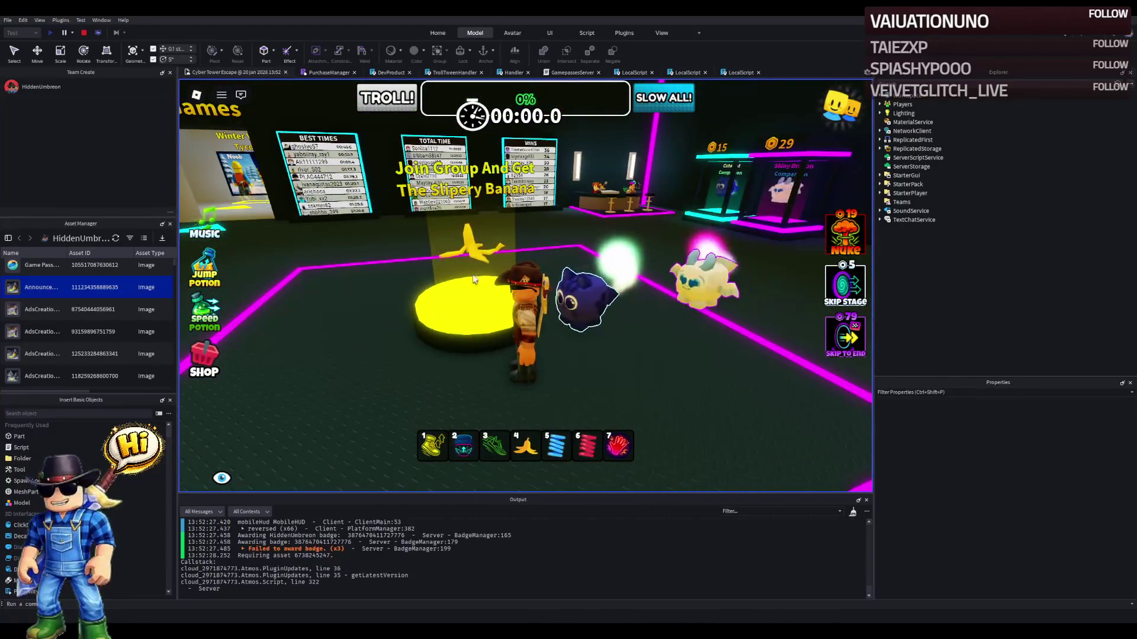
left_click(85, 32)
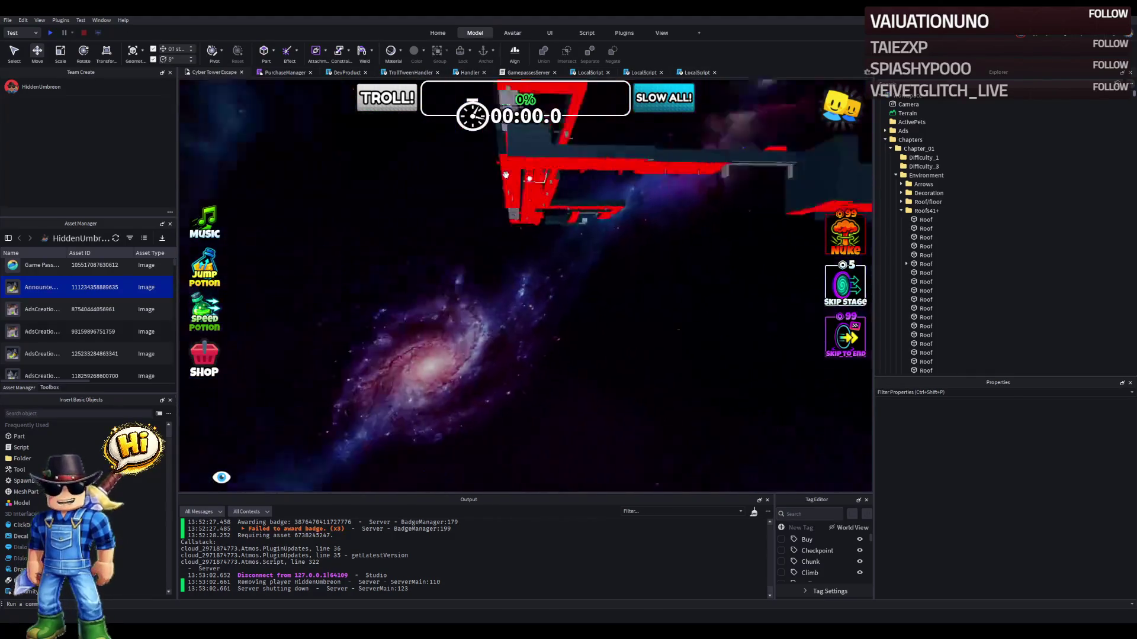
- Drag a PodiumGroupReward podium onto the floor beside the other reward podium
left_click(609, 219)
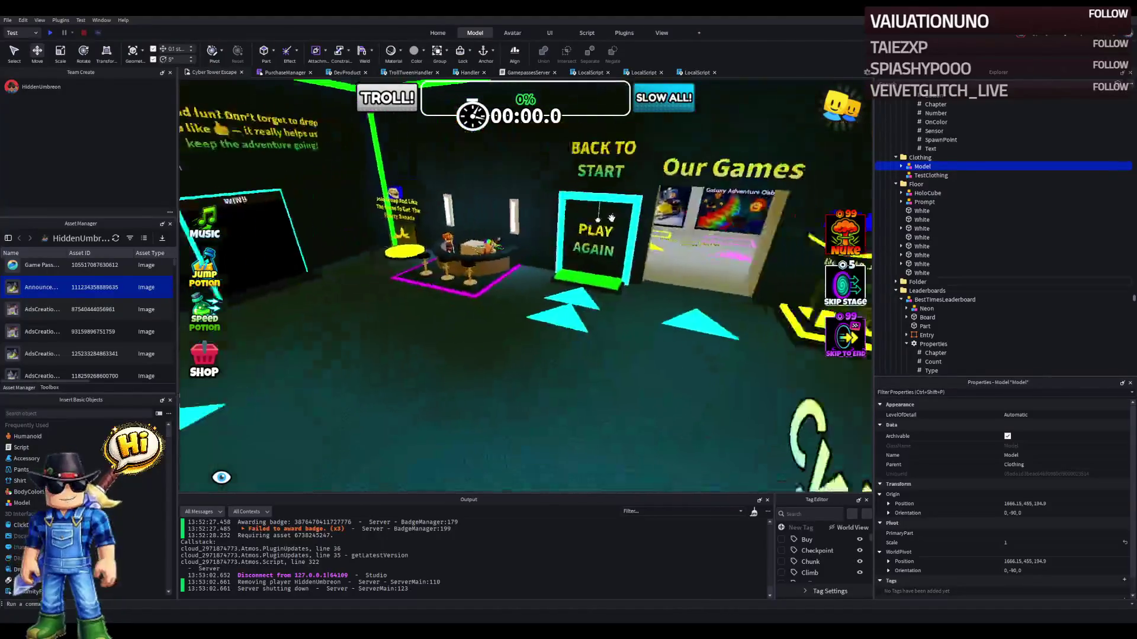
left_click(641, 243)
mouse_move(641, 243)
left_mouse_down()
mouse_move(566, 259)
mouse_move(585, 268)
left_mouse_up()
mouse_move(585, 268)
left_mouse_down()
mouse_move(507, 381)
mouse_move(469, 325)
mouse_move(432, 406)
mouse_move(479, 308)
left_mouse_up()
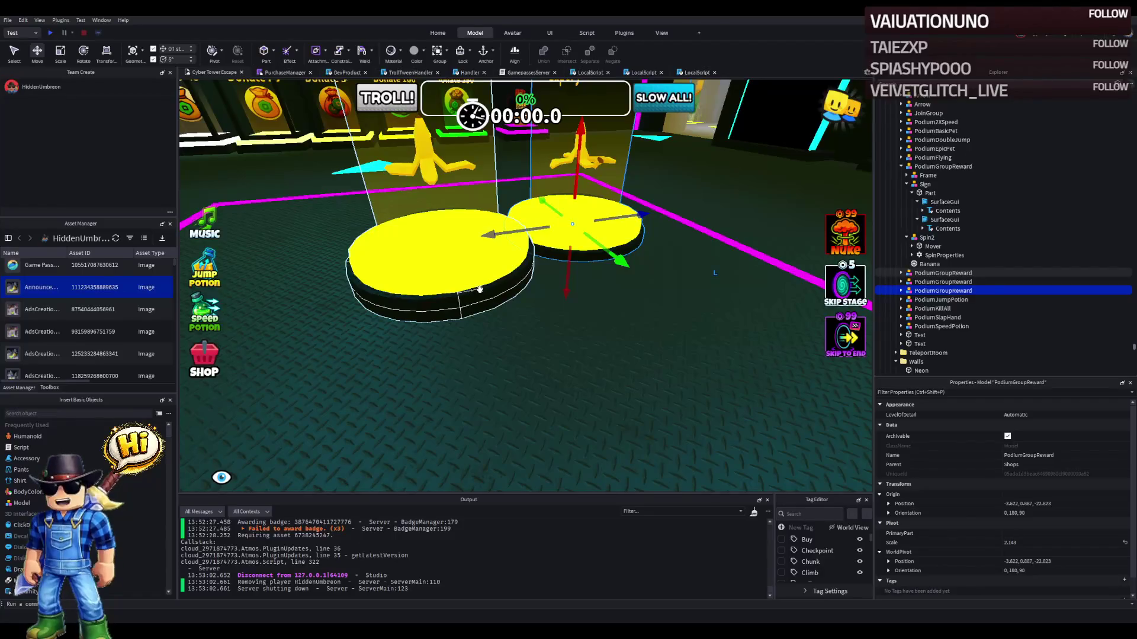
left_click(480, 290, "ctrl")
- Set the reward podium's Origin Position to -1.5, 1.387, -15.35
left_click(679, 318)
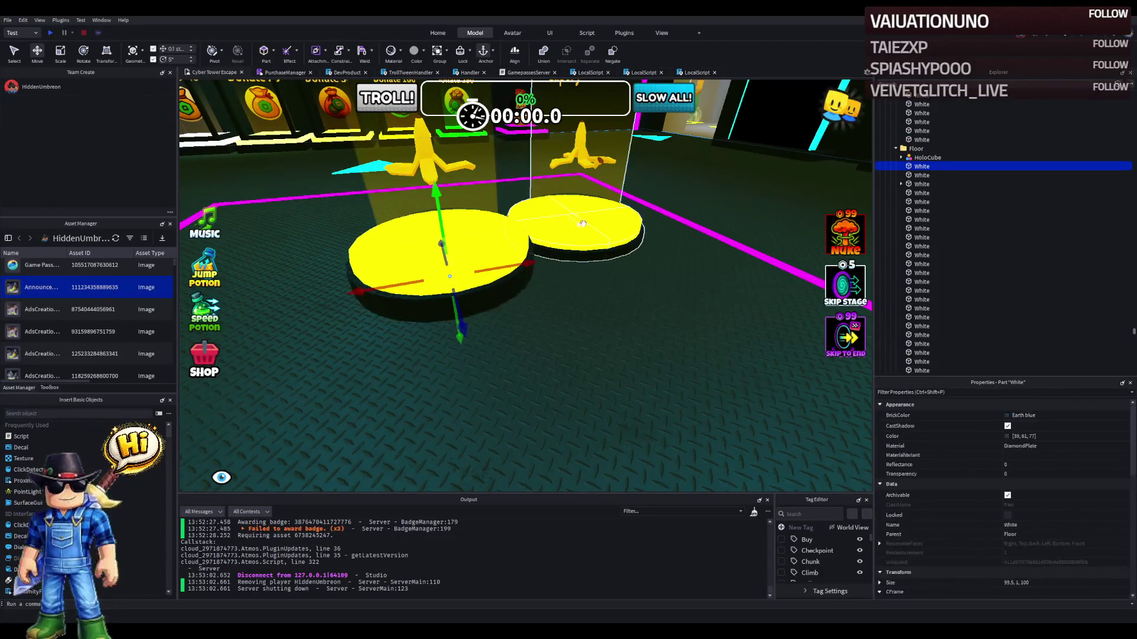
scroll(1065, 533, "down", 5)
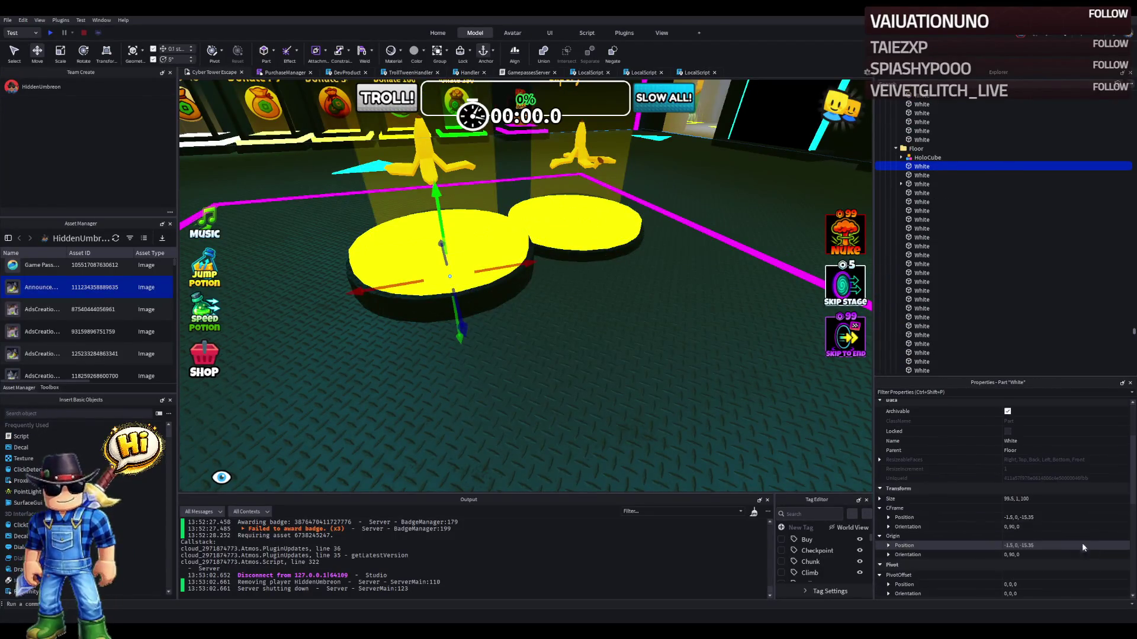
scroll(1062, 526, "up", 1)
left_click(1059, 489)
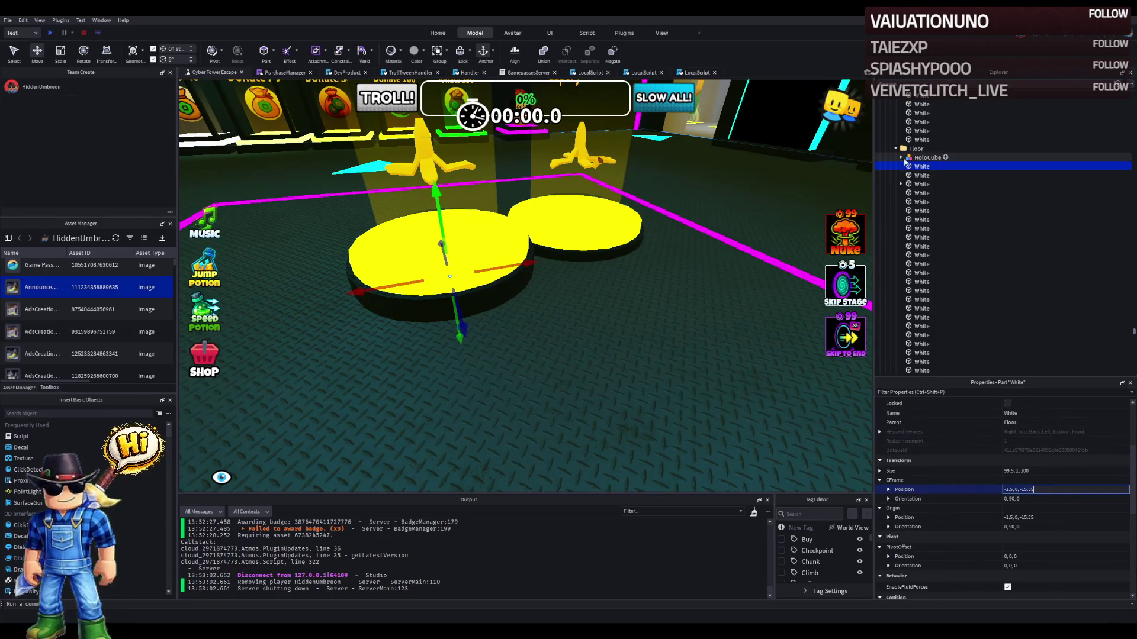
left_click(476, 220)
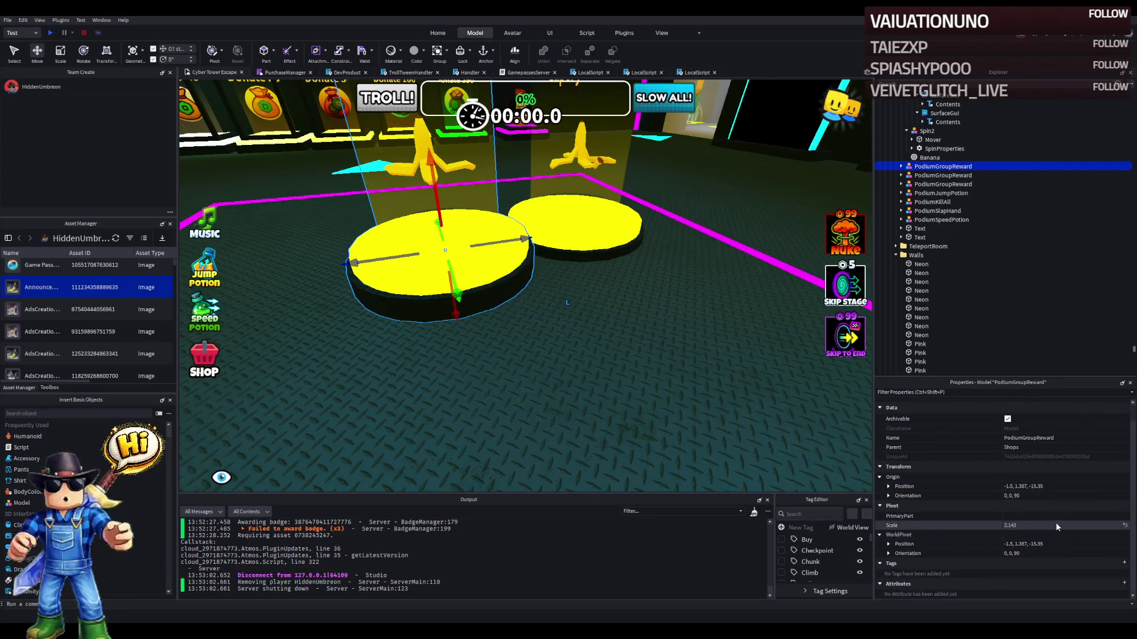
left_click(1076, 487)
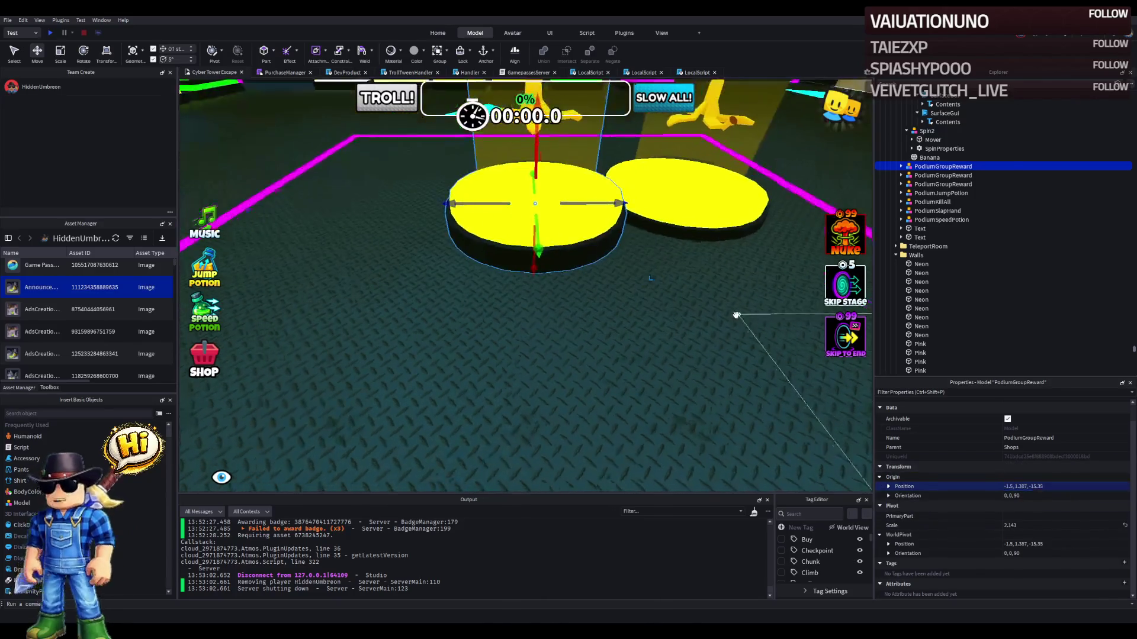
key("ctrl+z")
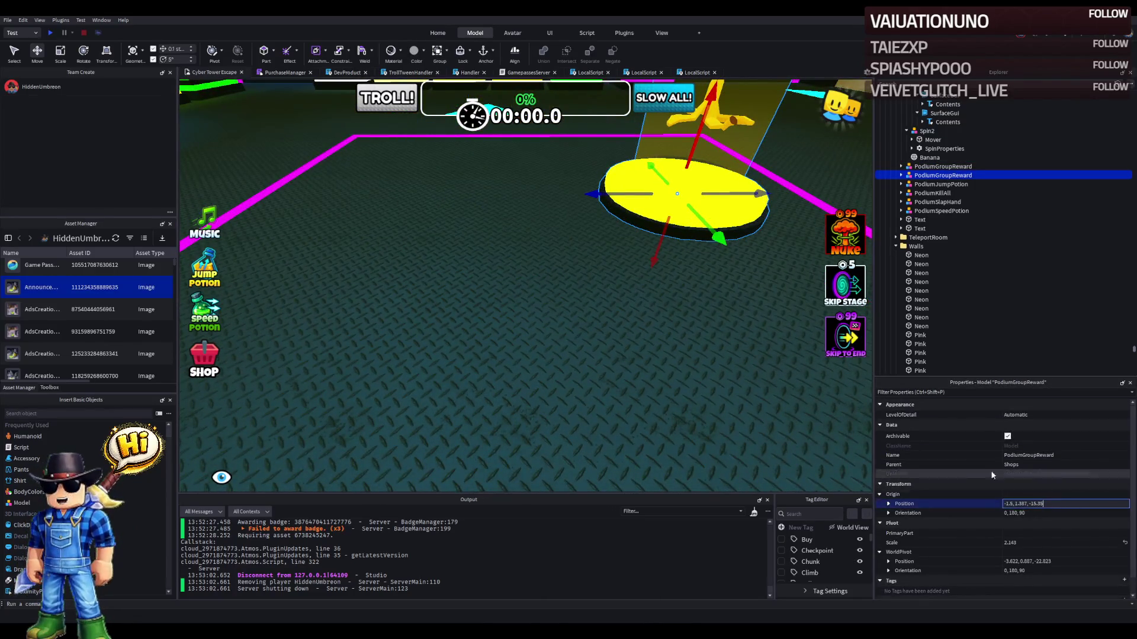
key("Return")
- Fly the view around the START and Game Passes walls and select the JumpCoil and SpeedCoil podiums
key("w")
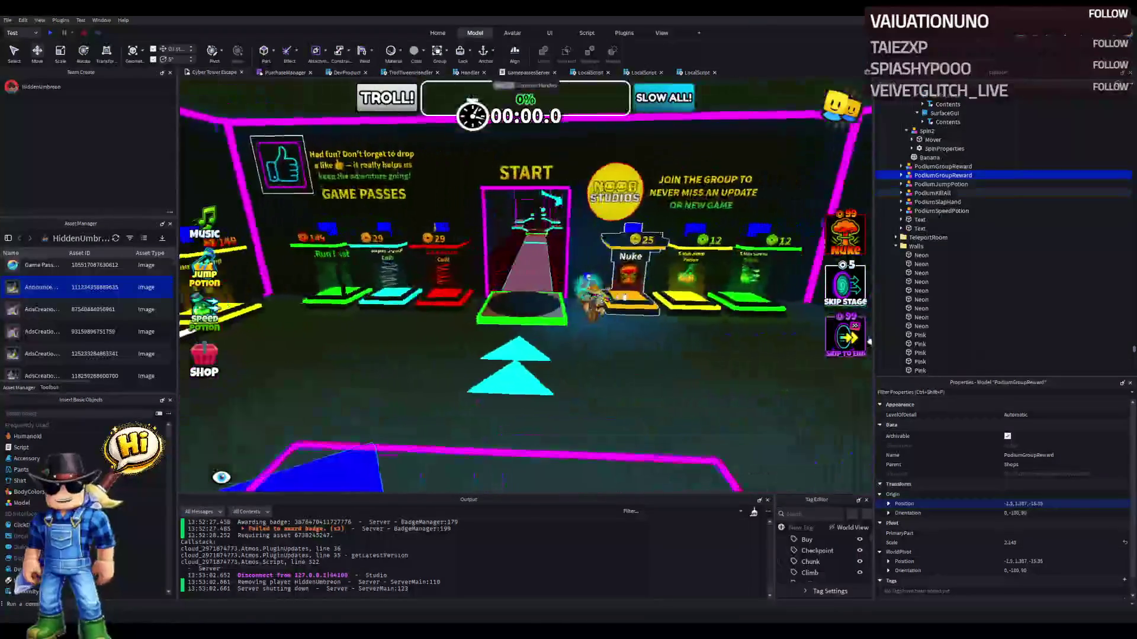
key("w")
key("d")
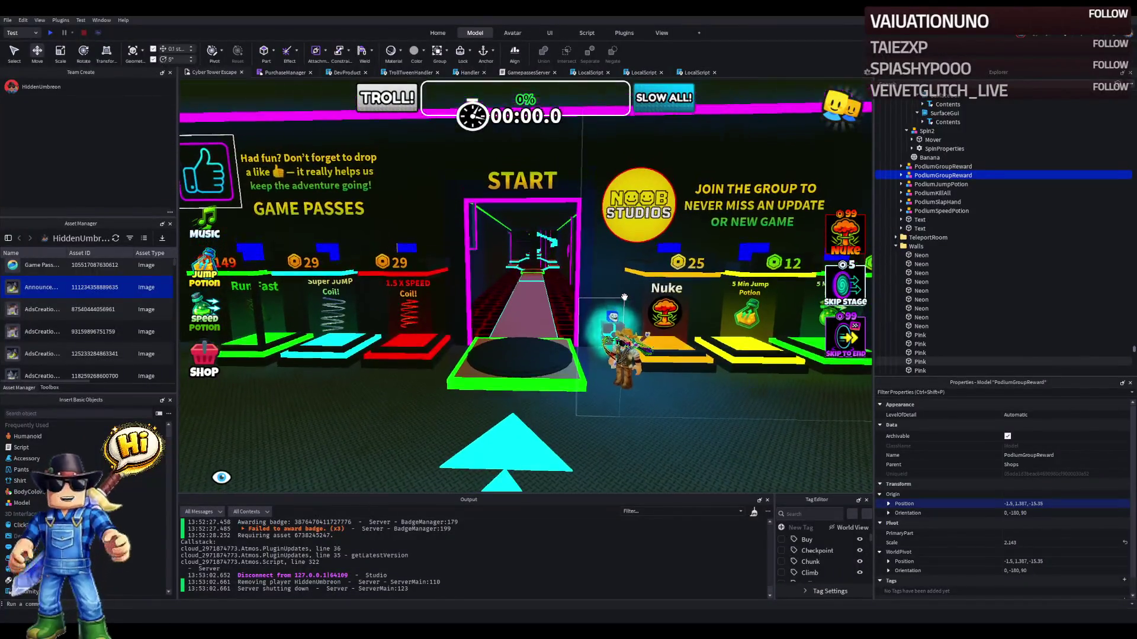
key("a")
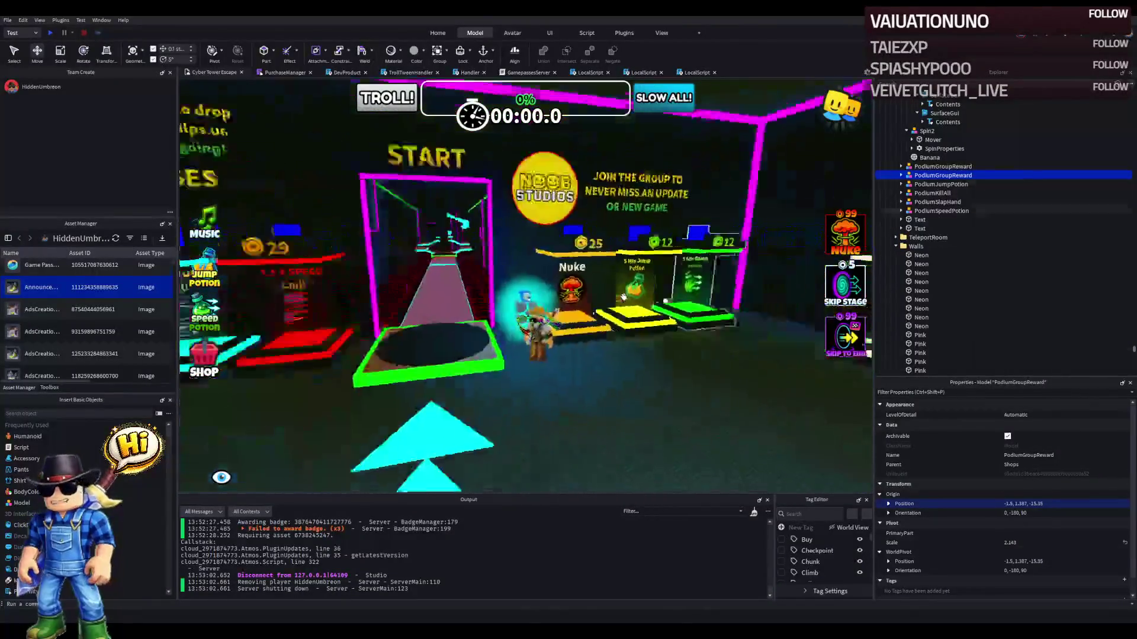
left_click(623, 290)
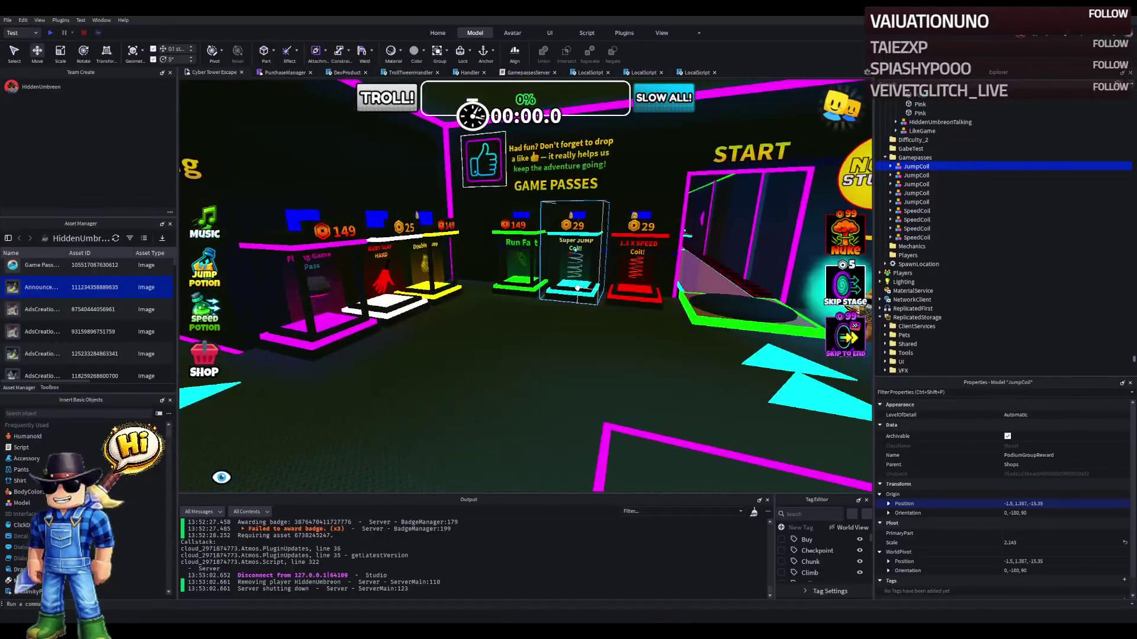
left_click(663, 319, "ctrl")
scroll(509, 276, "down", 5)
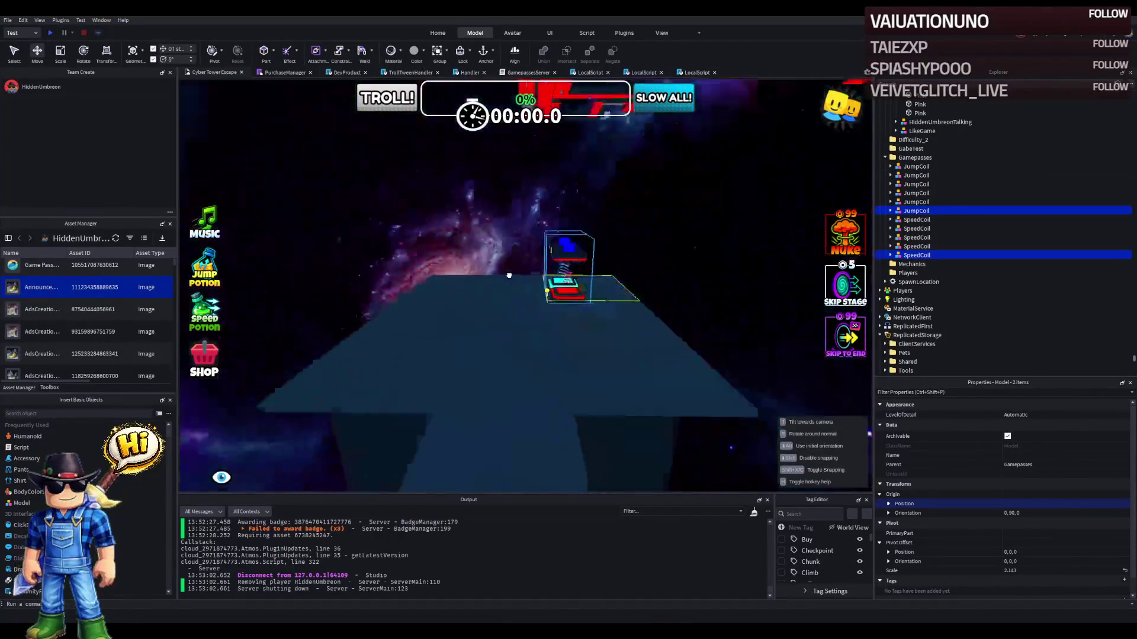
scroll(522, 261, "up", 5)
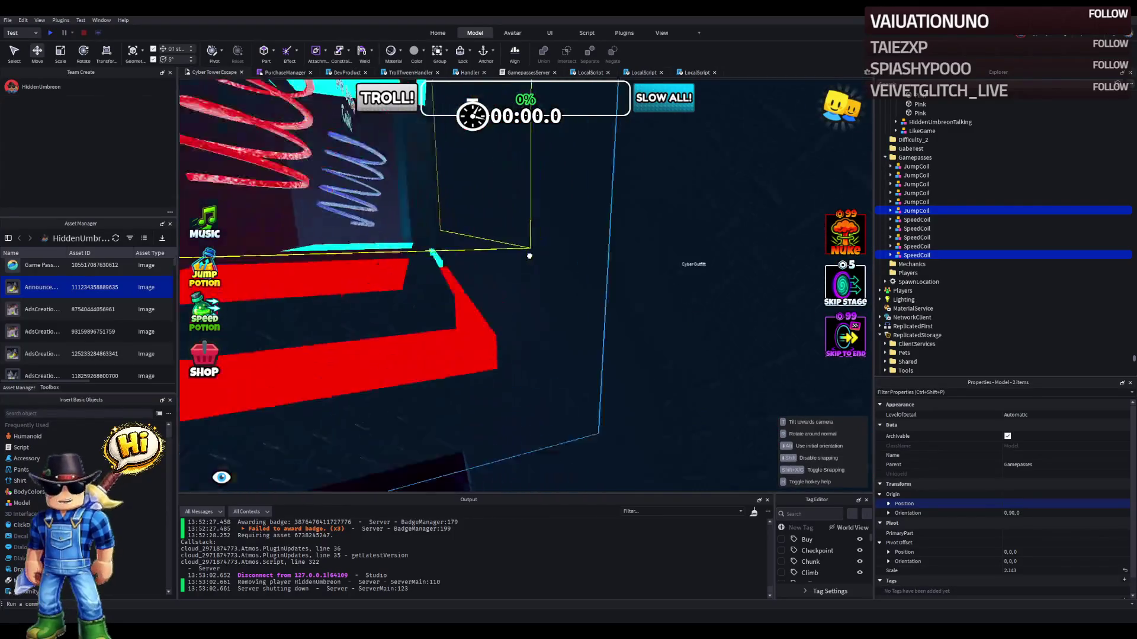
key("f")
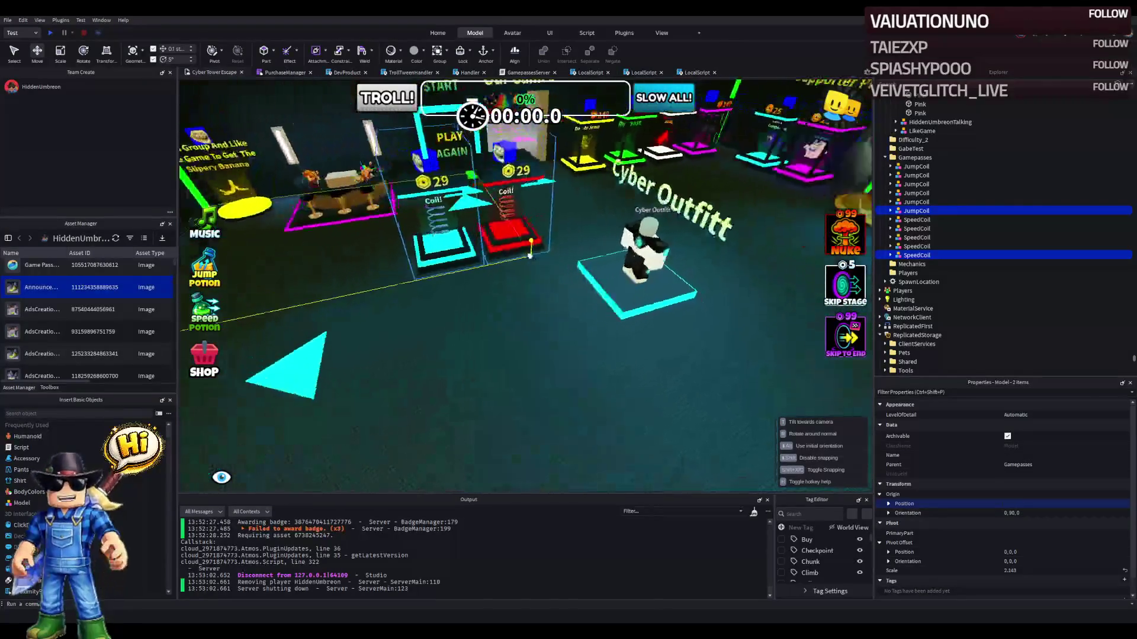
scroll(530, 255, "up", 2)
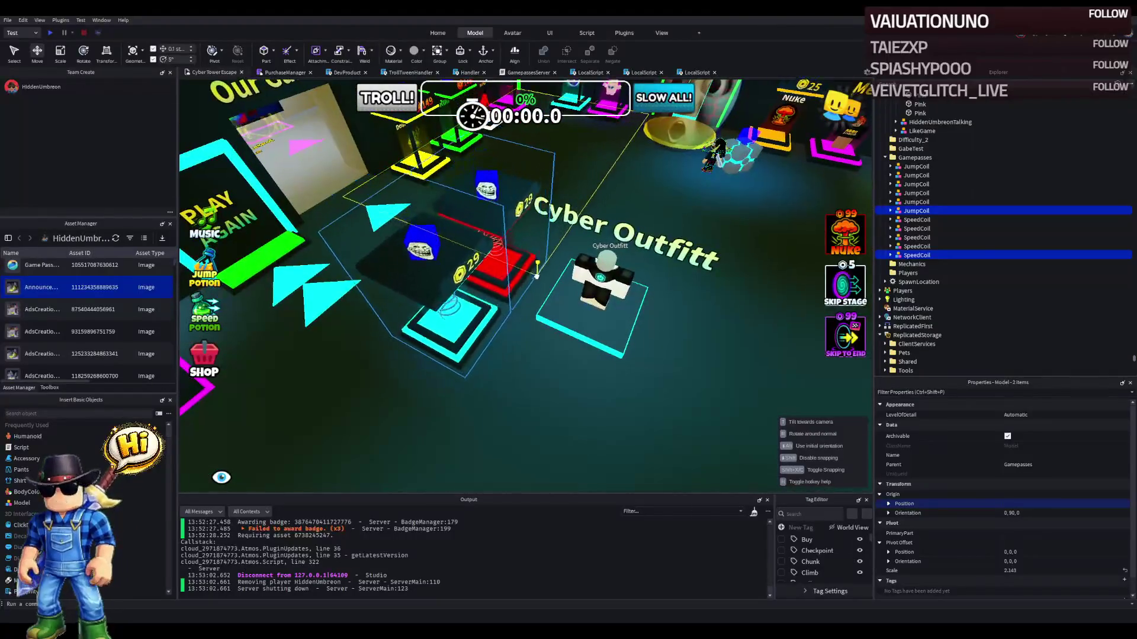
key("f")
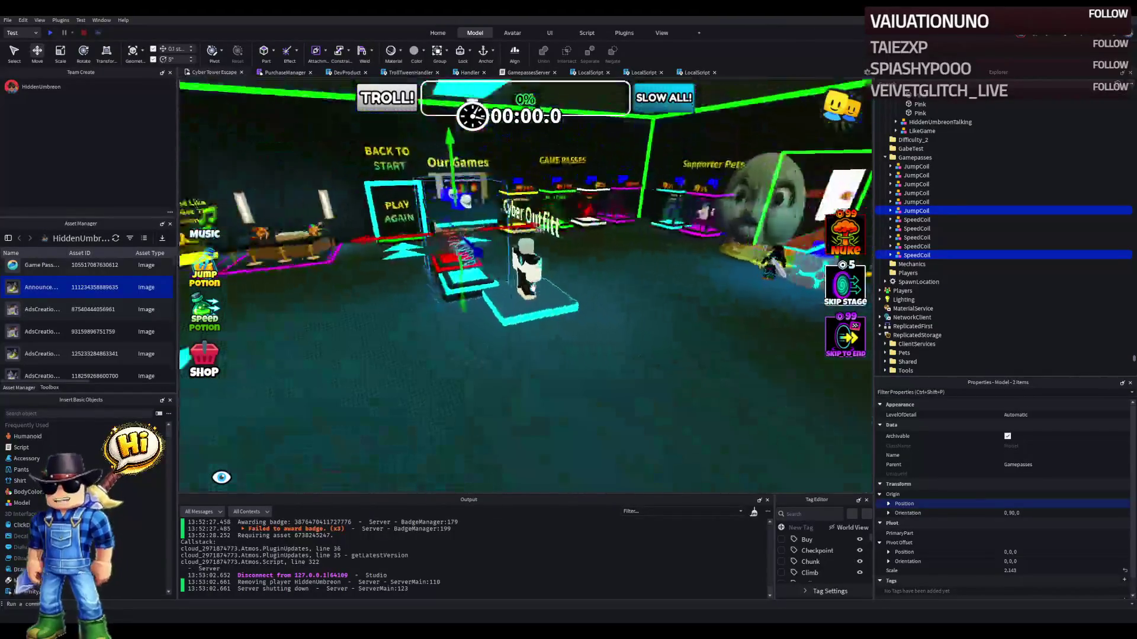
scroll(532, 288, "up", 3)
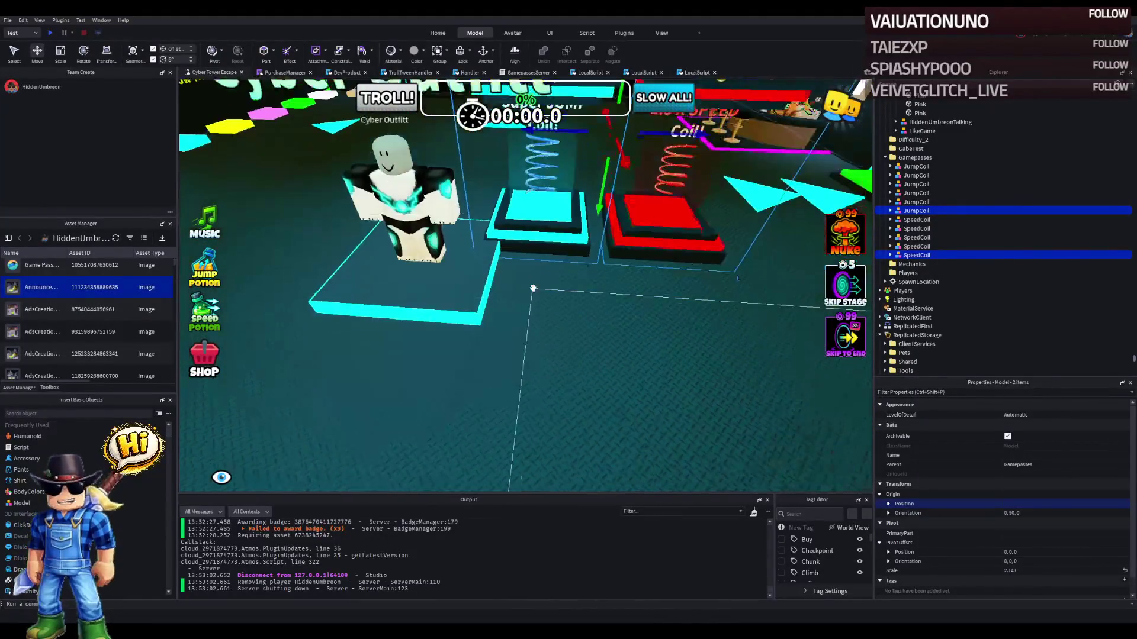
scroll(532, 288, "down", 2)
key("a")
scroll(533, 288, "up", 3)
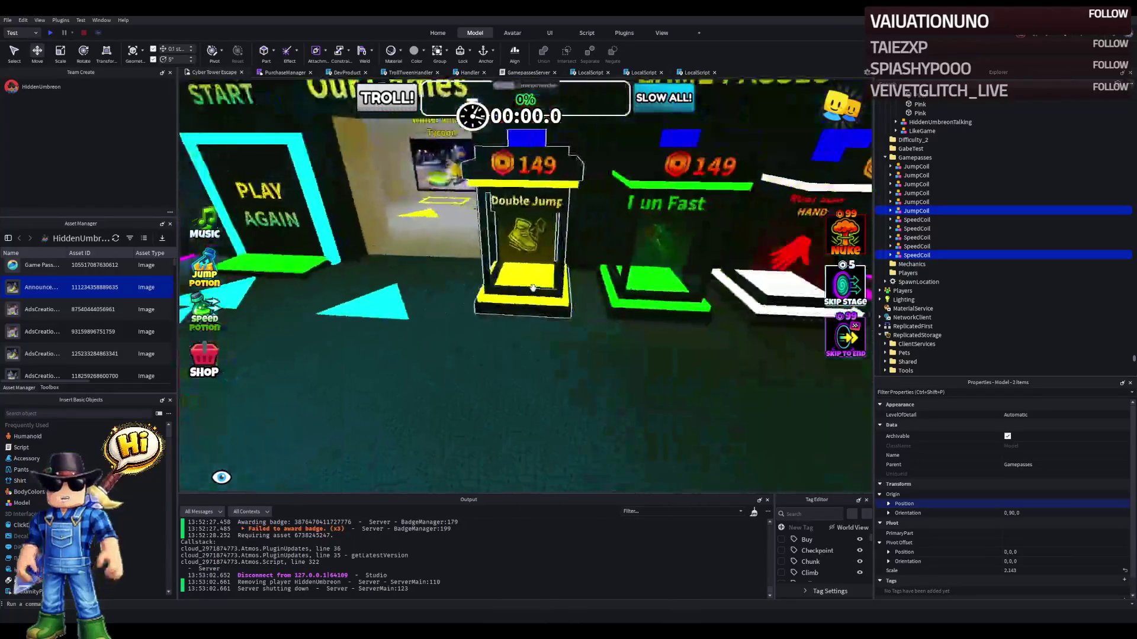
scroll(532, 288, "down", 3)
key("d")
key("a")
scroll(532, 288, "up", 3)
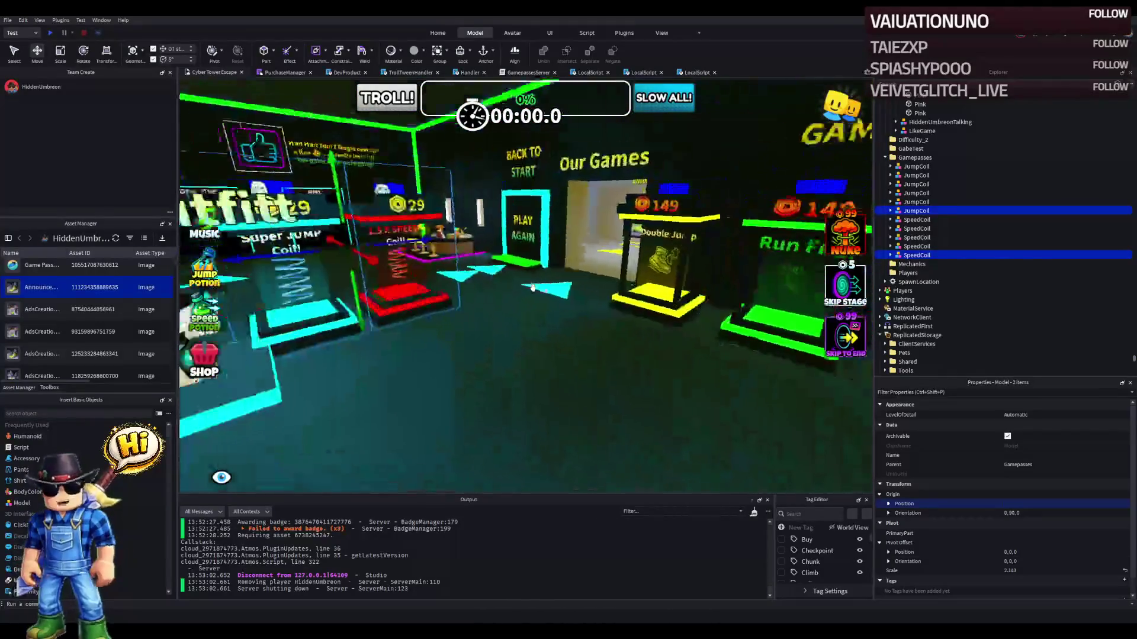
right_click(532, 289)
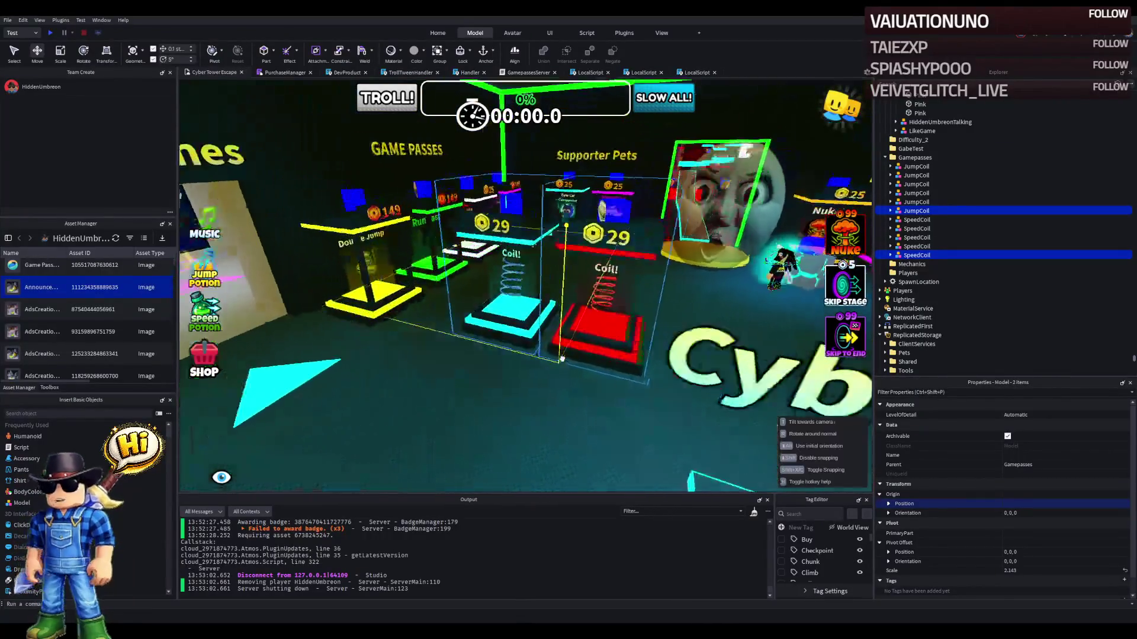
key("w")
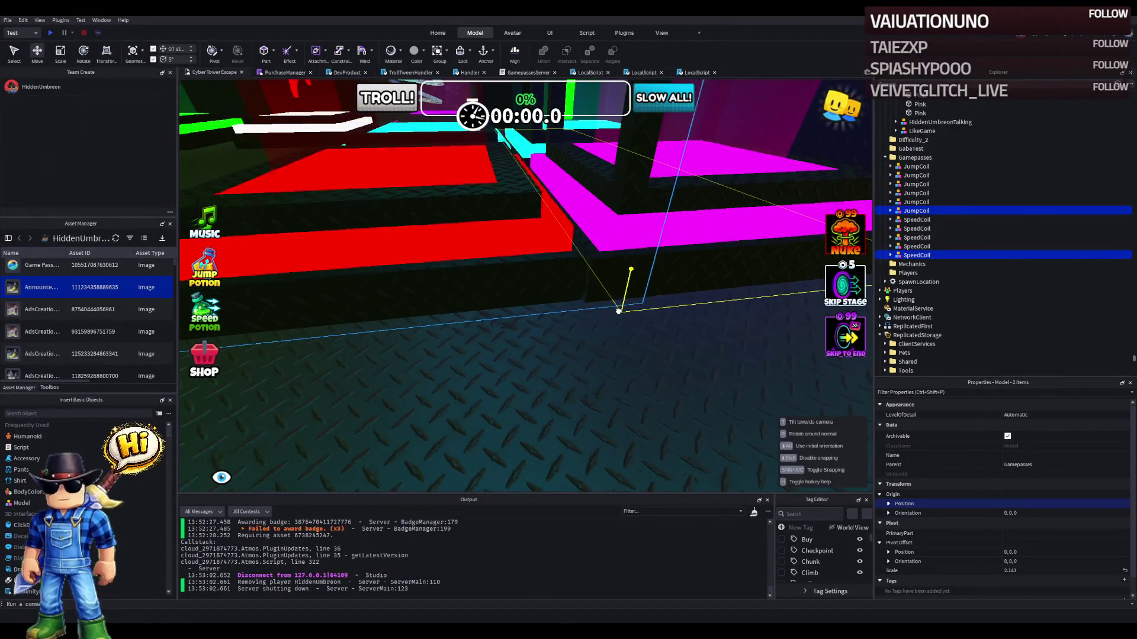
key("f")
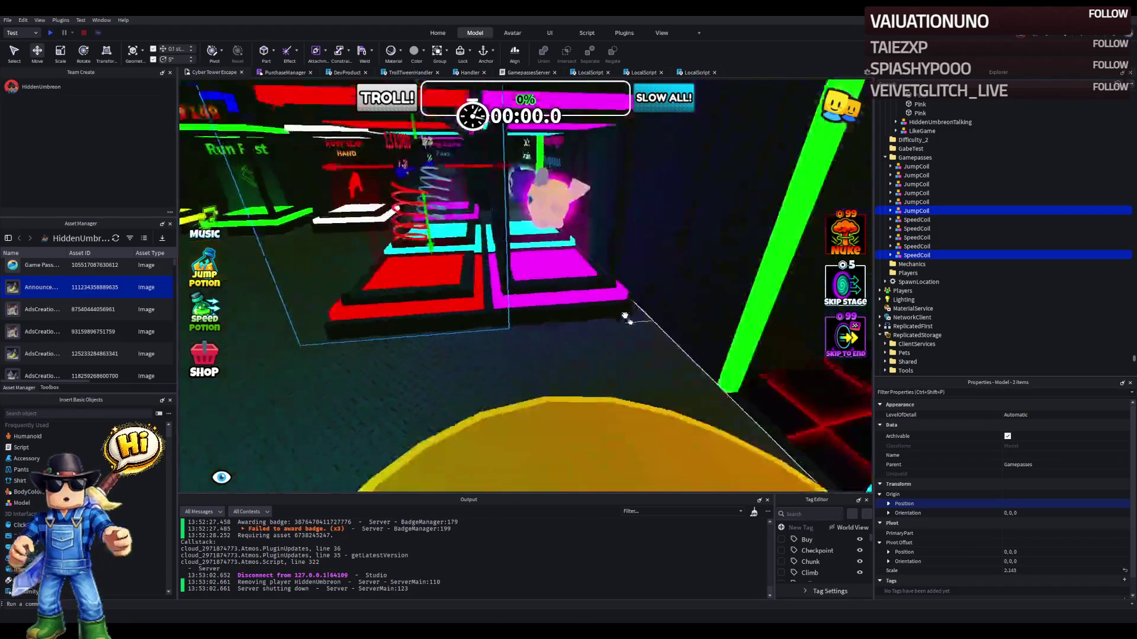
left_click(621, 320)
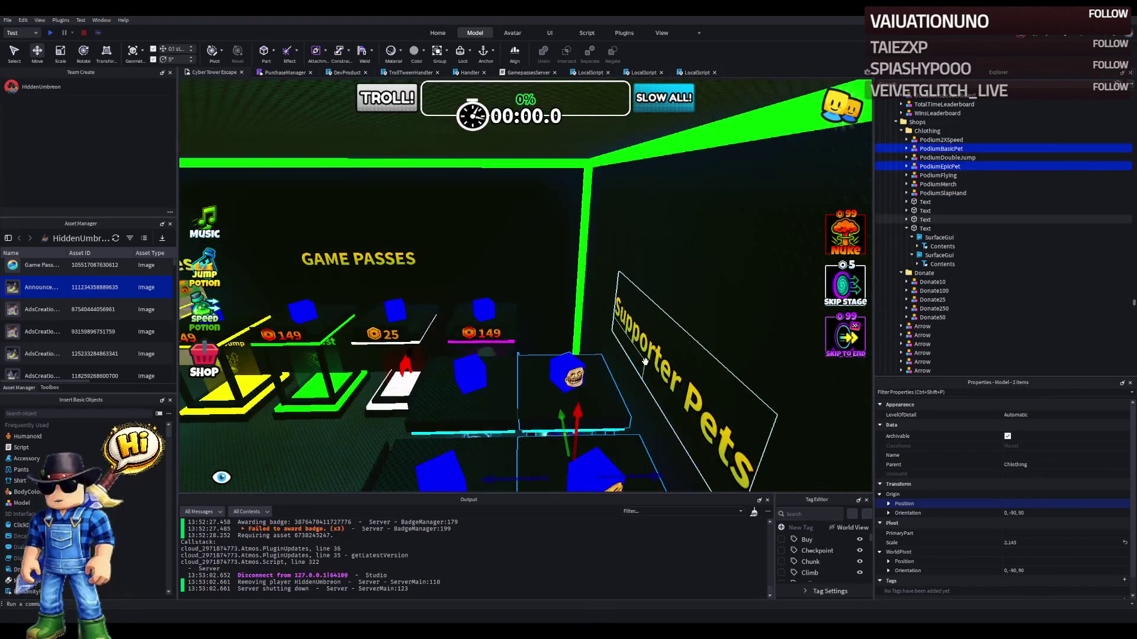
- Move the pet podiums with the Supporter Pets sign beside Cyber Outfit, then select the SpeedCoil podiums
left_click(645, 361, "ctrl")
mouse_move(598, 360)
left_mouse_down()
mouse_move(536, 345)
mouse_move(500, 302)
left_mouse_up()
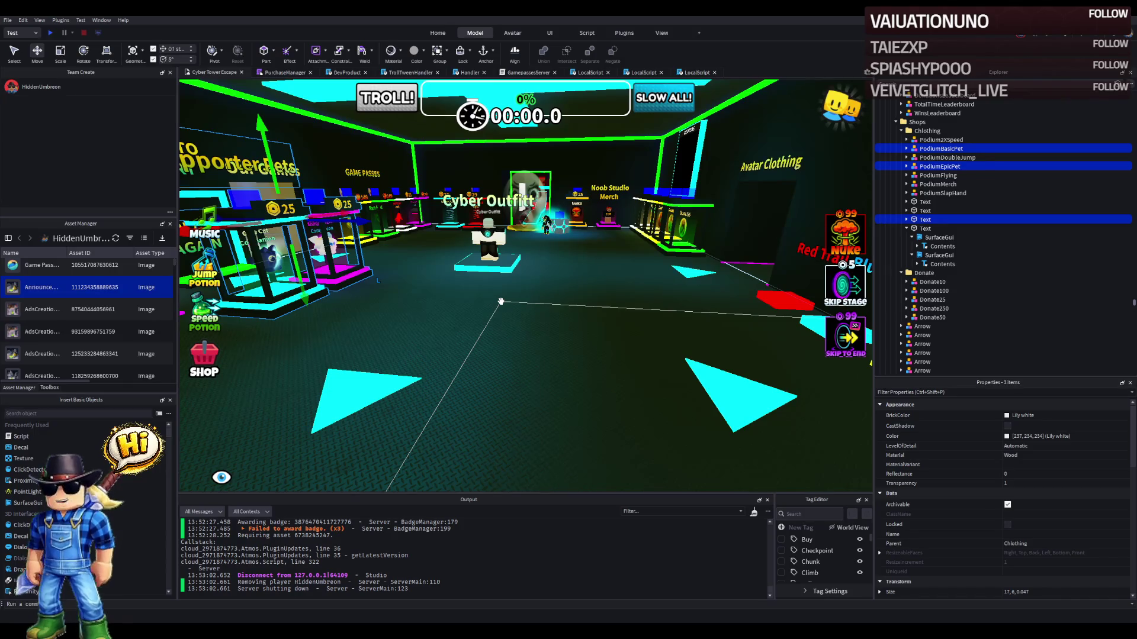
key("w")
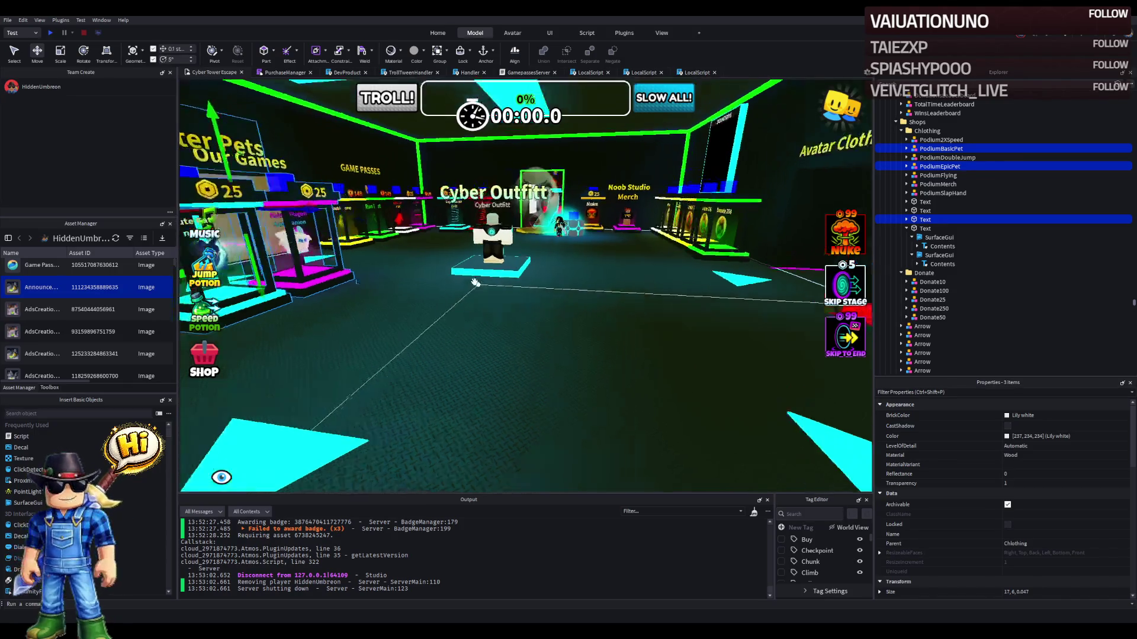
left_click(517, 273)
left_click(476, 270)
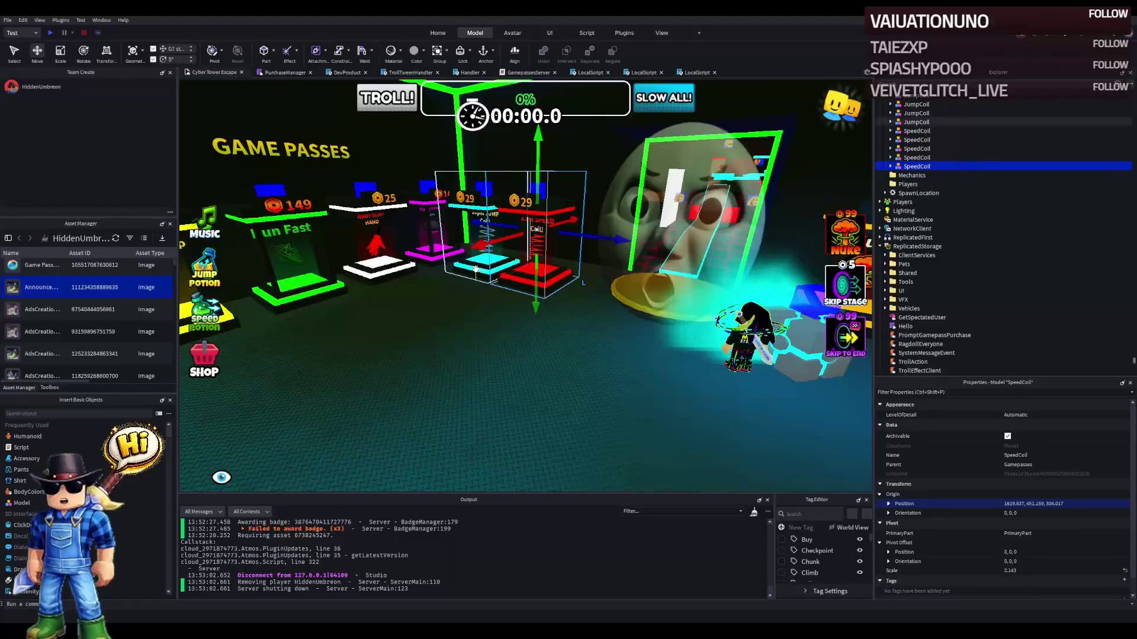
key("f")
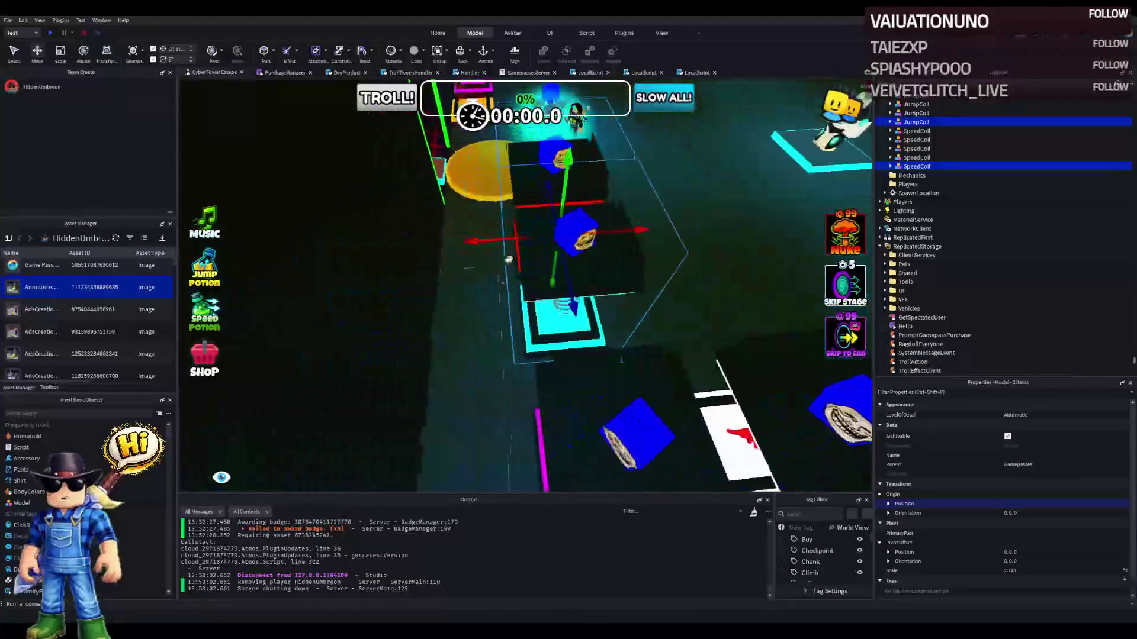
left_click_drag(513, 241, 488, 243)
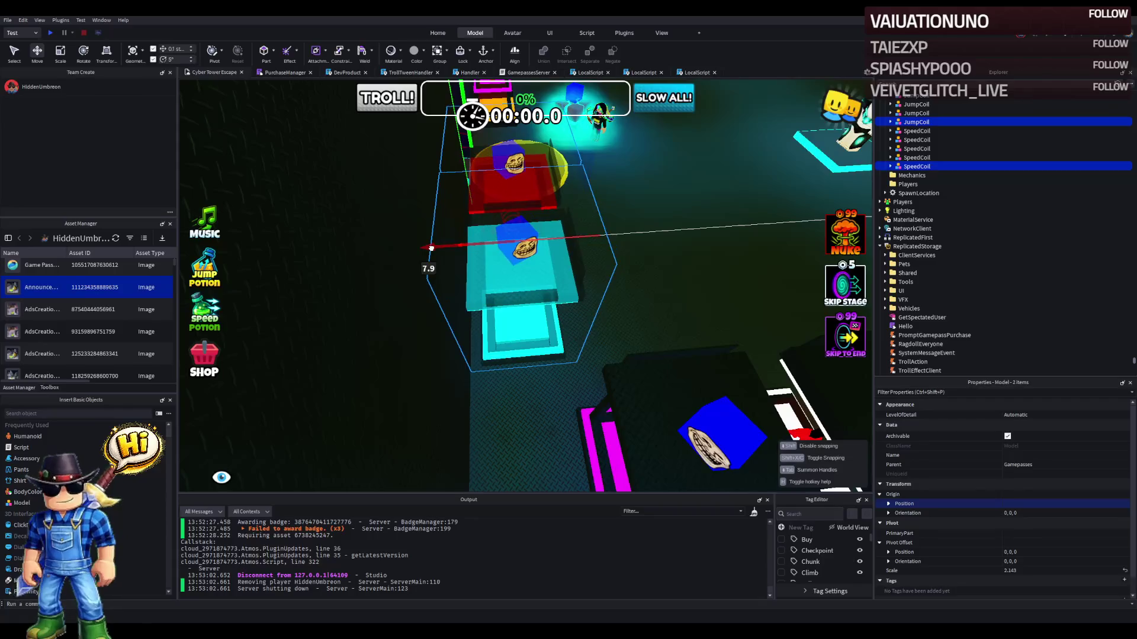
key("w")
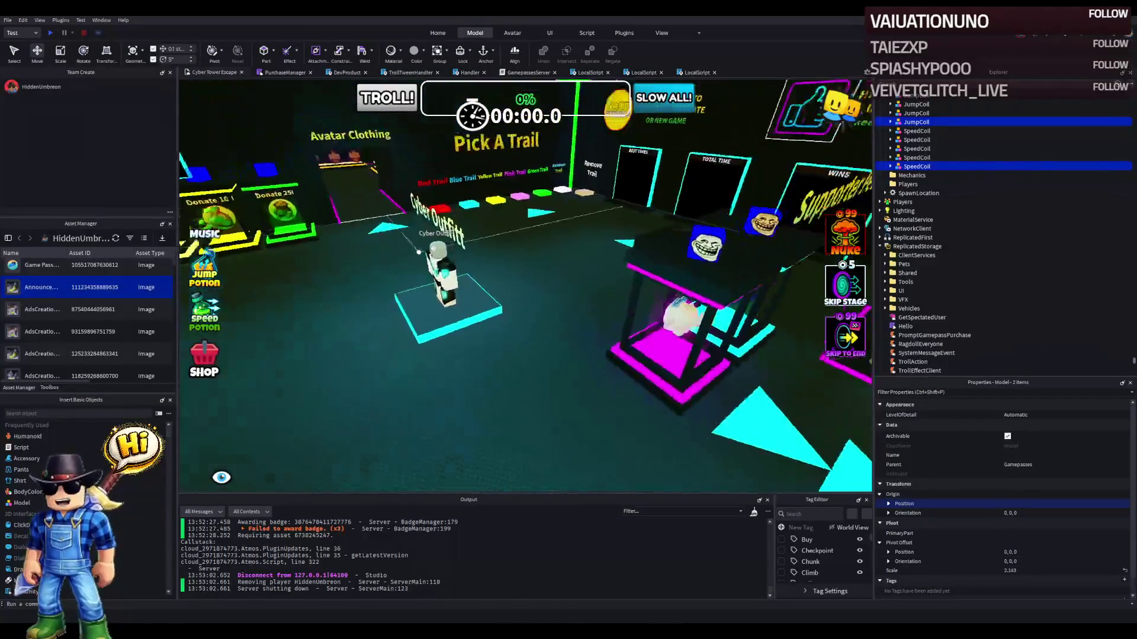
key("w")
key("w")
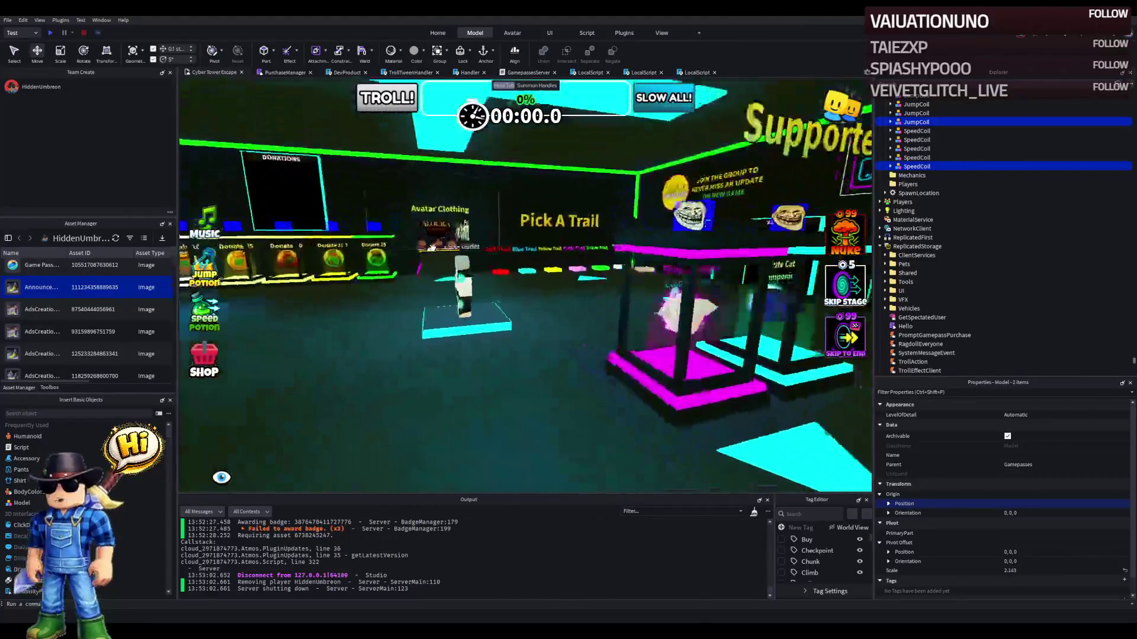
key("w")
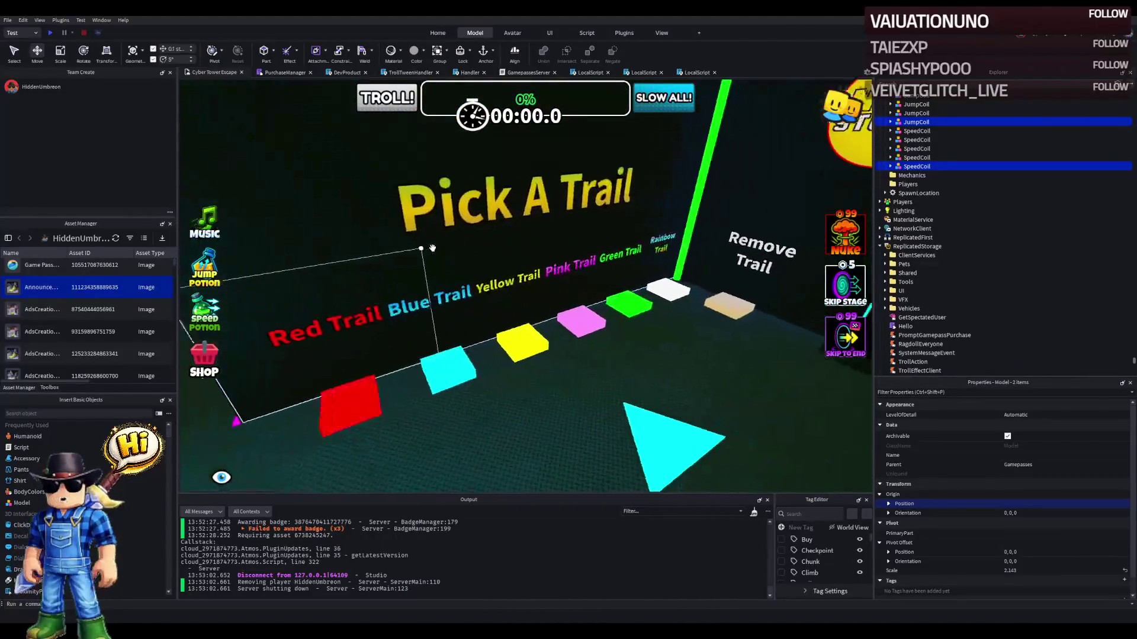
key("s")
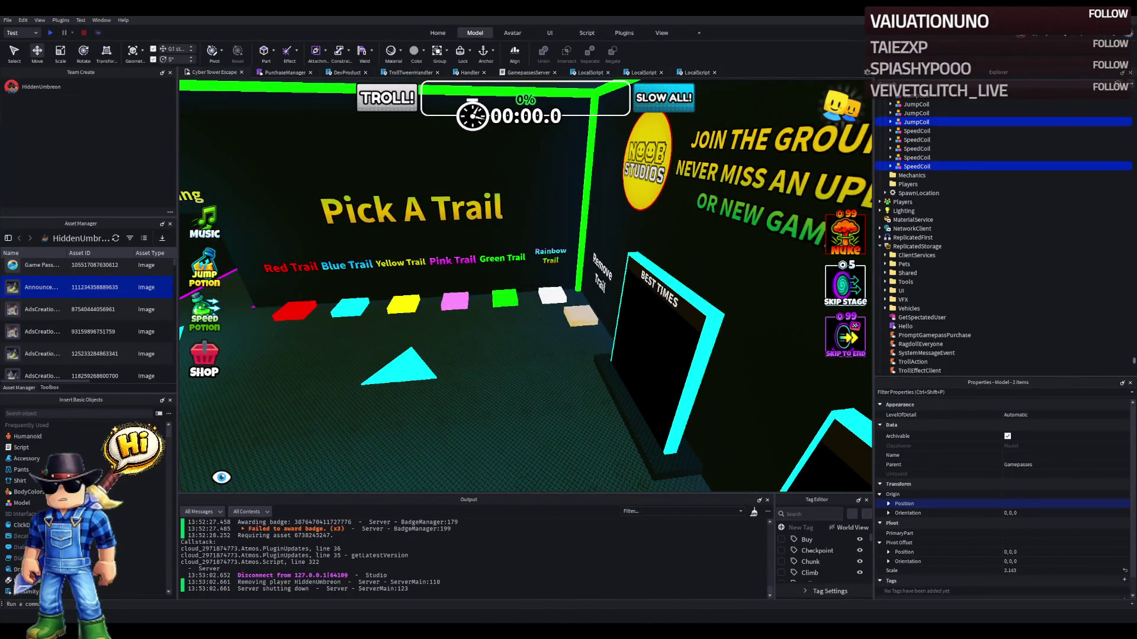
key("a")
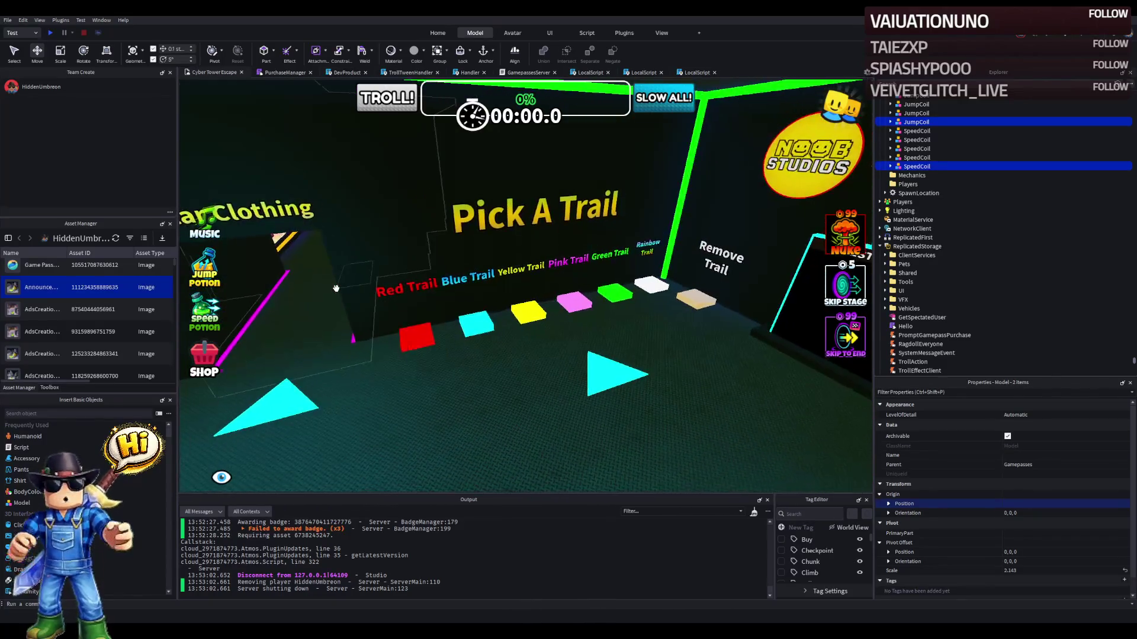
key("a")
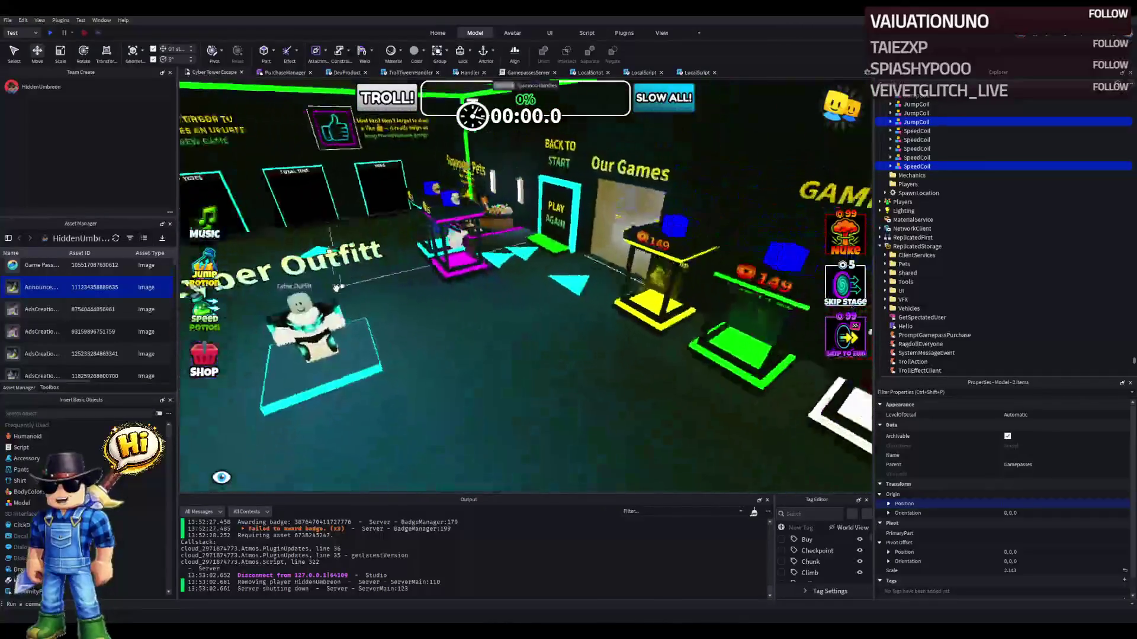
key("a")
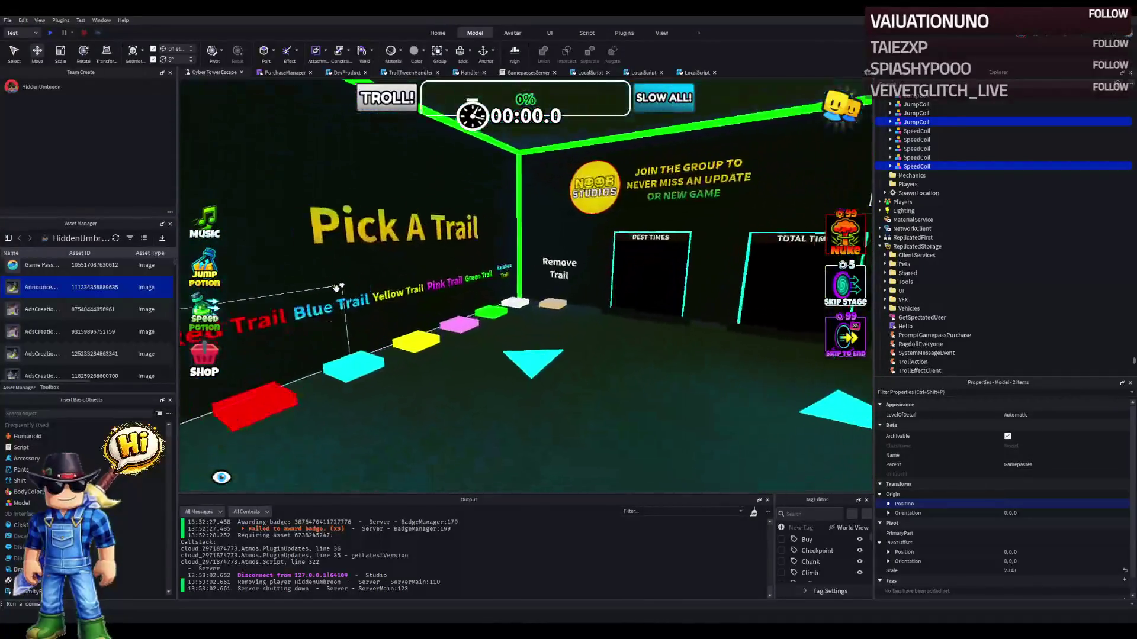
key("a")
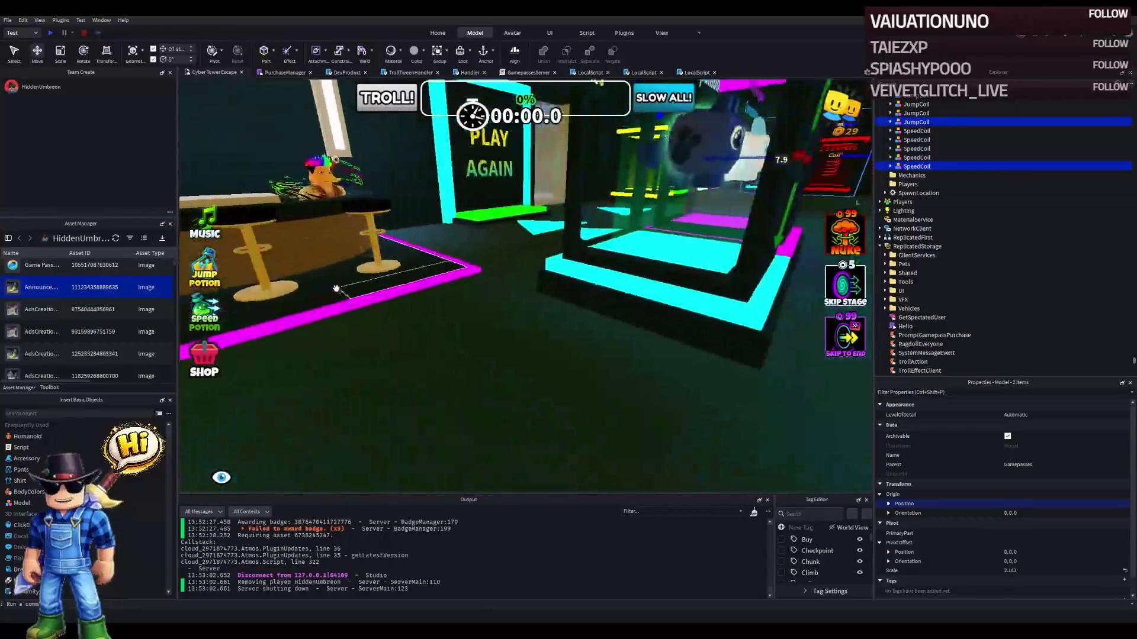
key("a")
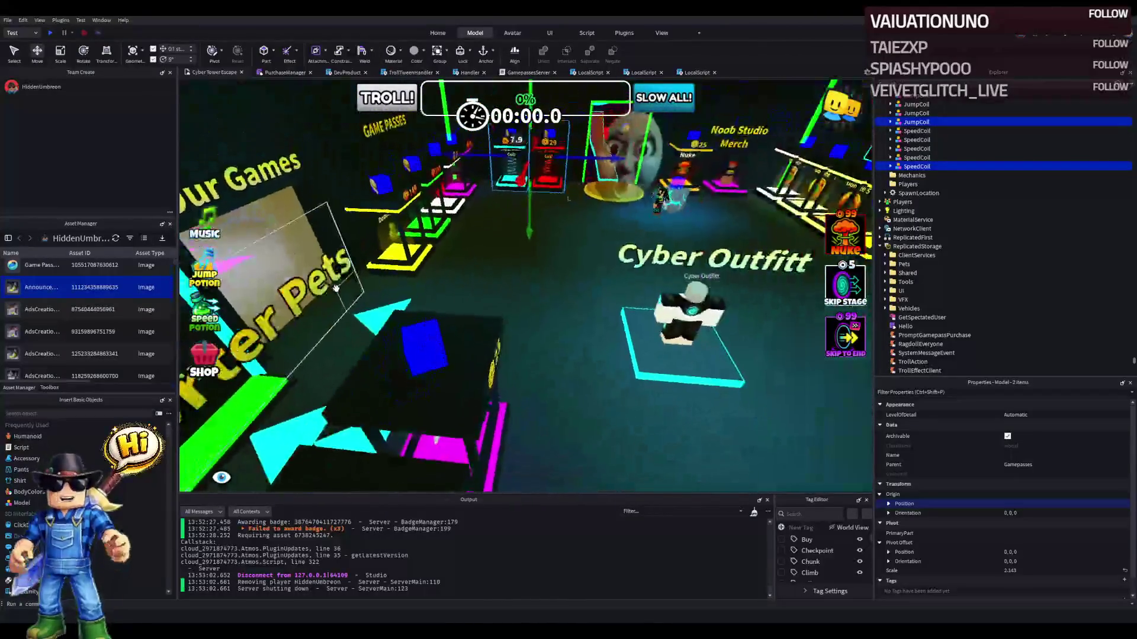
key("a")
key("d")
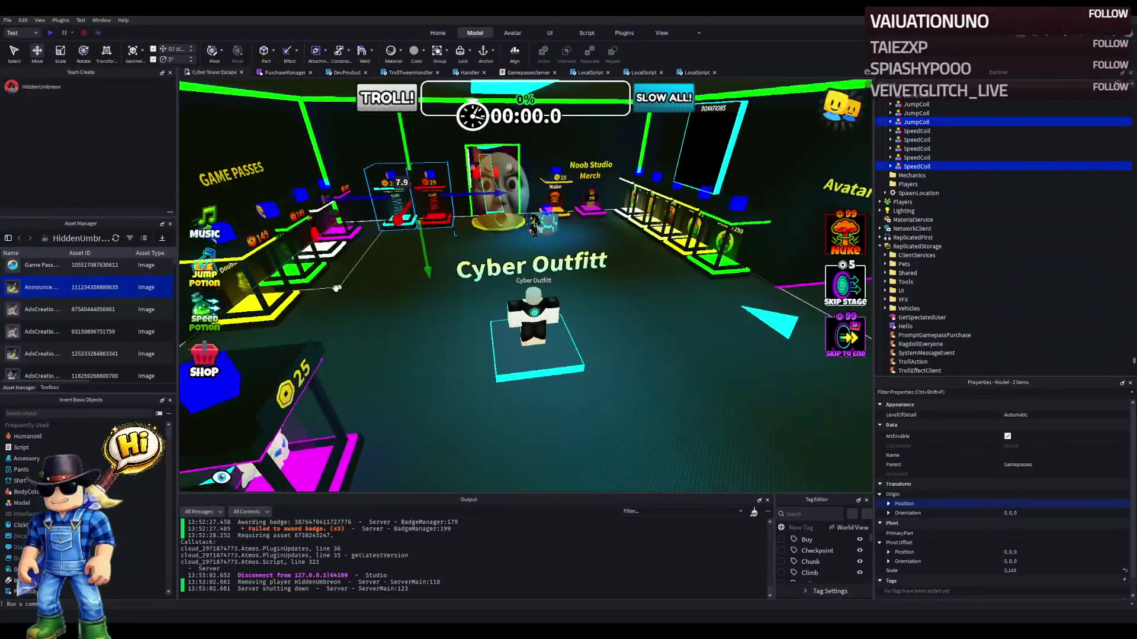
key("a")
key("d")
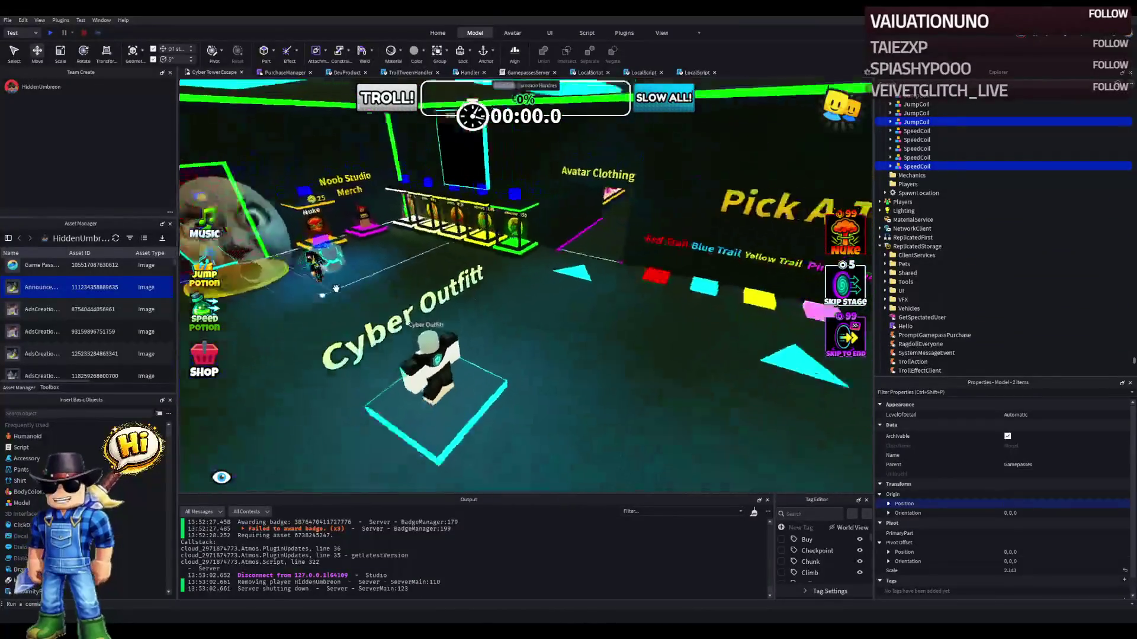
key("w")
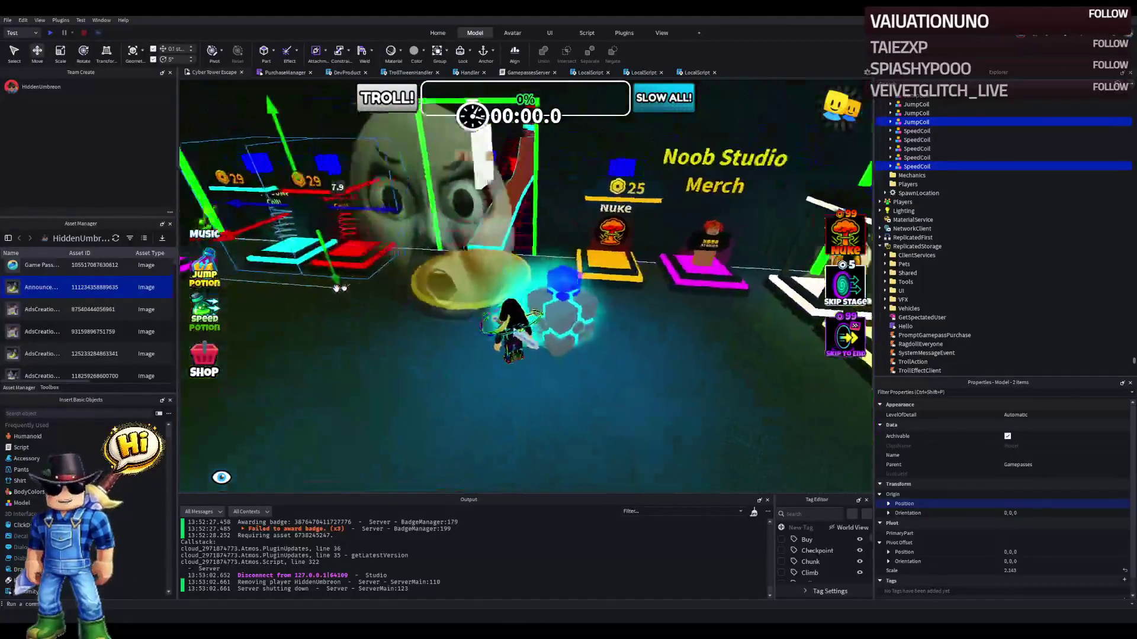
key("w")
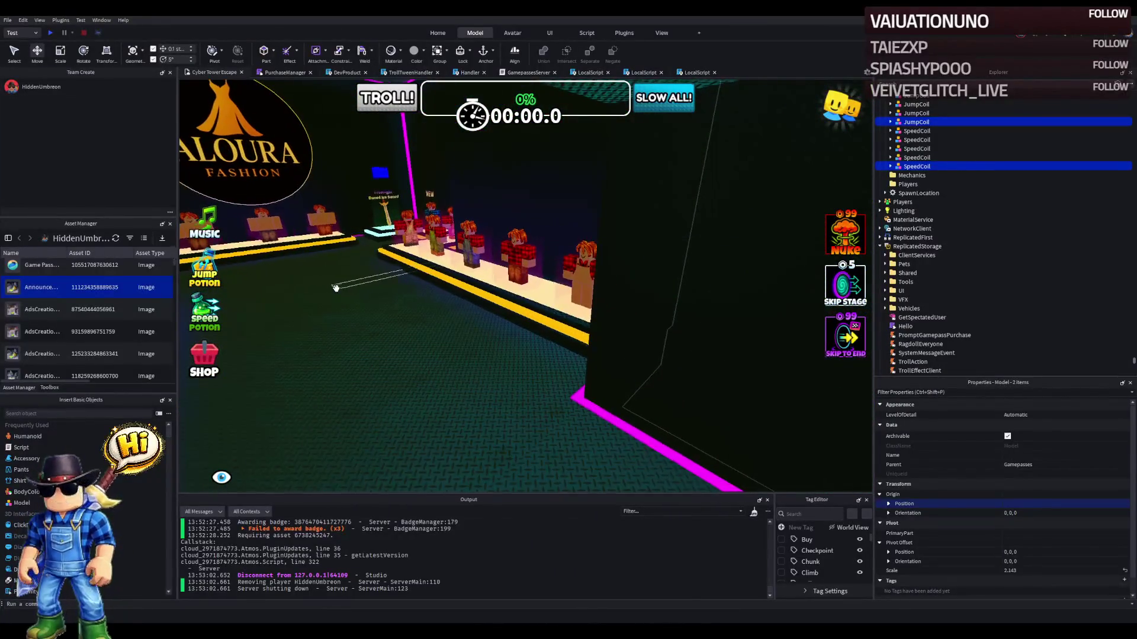
key("w")
key("w")
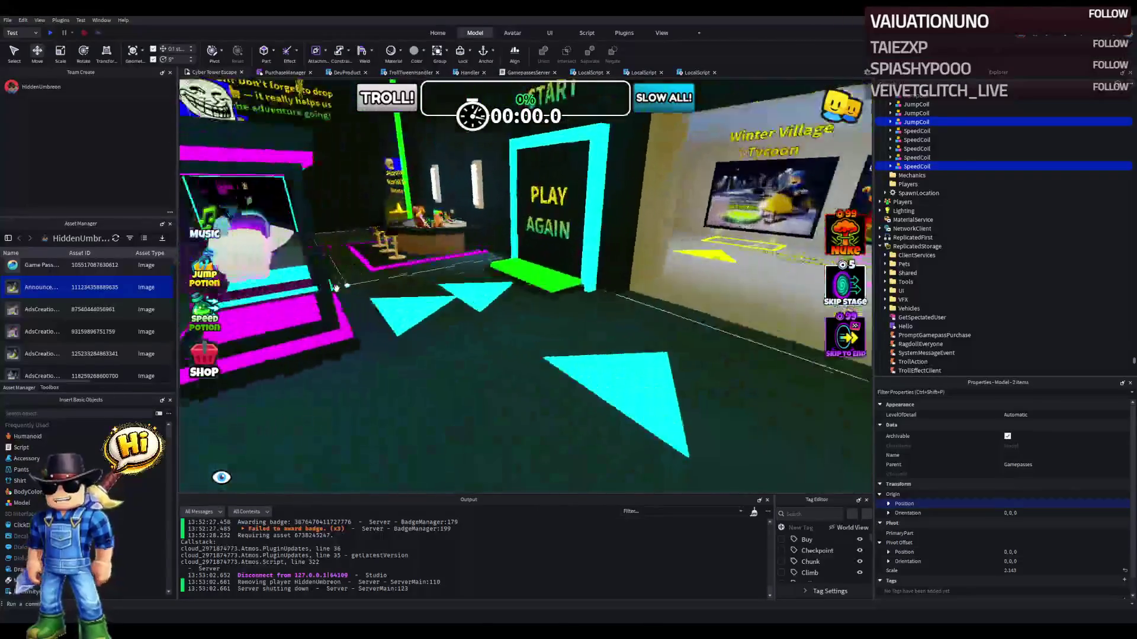
key("w")
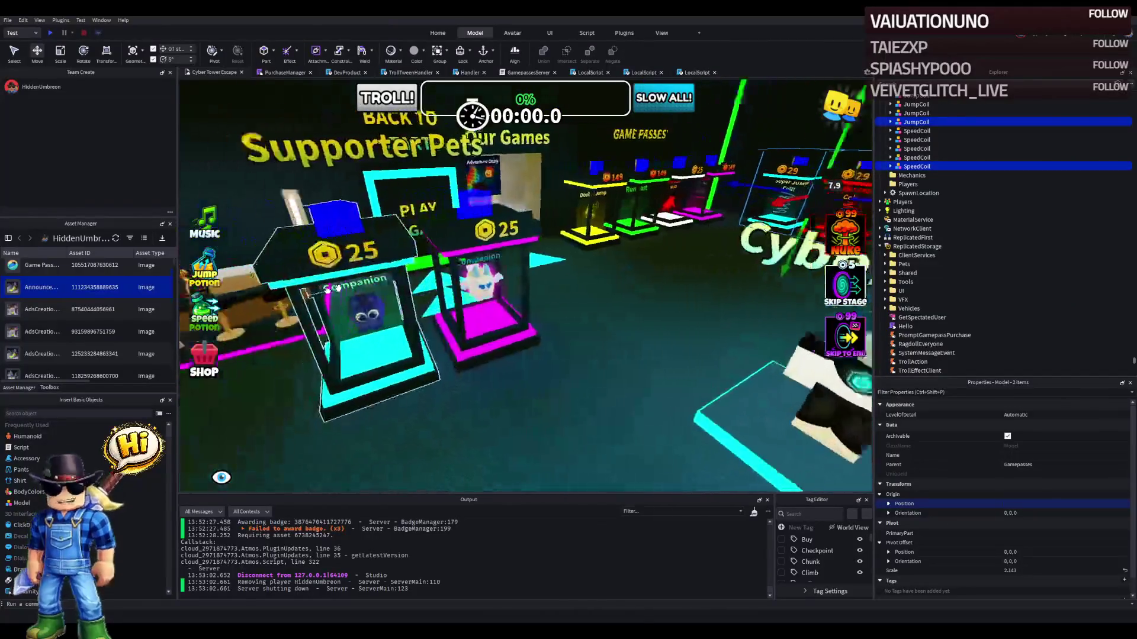
- Select PodiumBasicPet and PodiumEpicPet and drag both toward the Cyber Outfit display
left_click(291, 338)
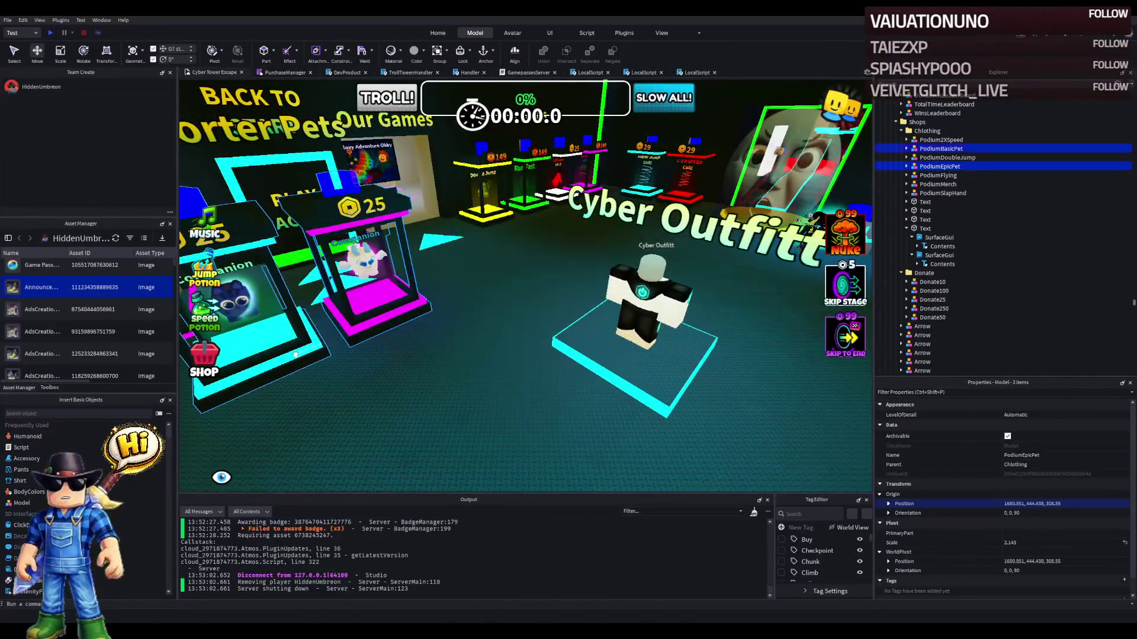
key("w")
left_click(422, 286)
left_click(412, 196)
left_click(442, 239, "ctrl")
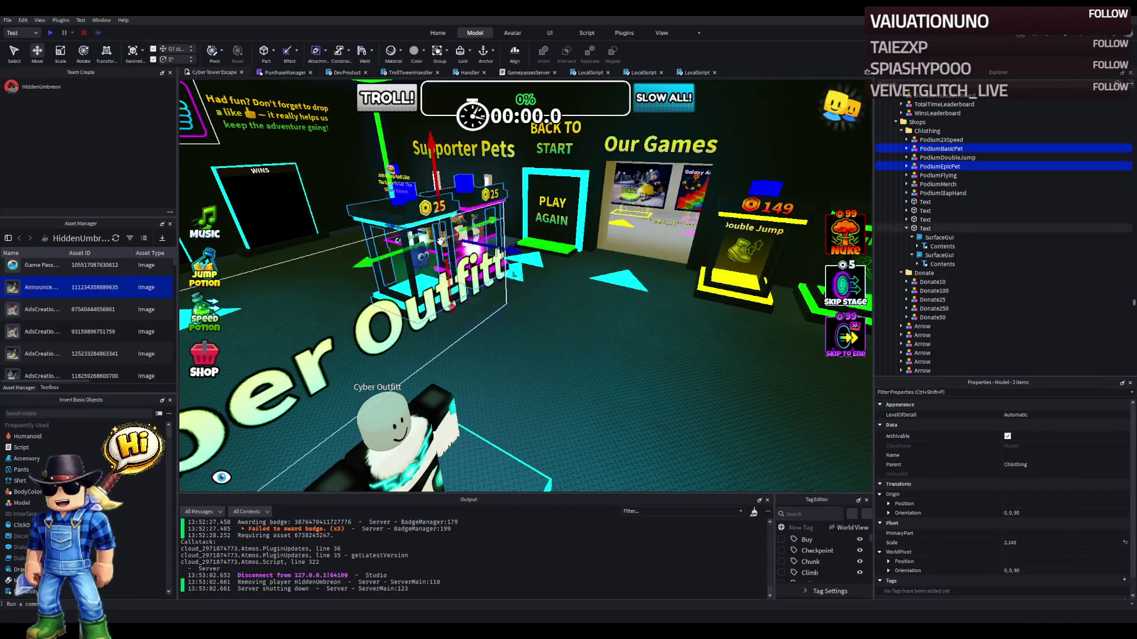
mouse_move(408, 250)
left_mouse_down()
mouse_move(352, 278)
mouse_move(419, 282)
left_mouse_up()
left_click_drag(435, 228, 485, 353)
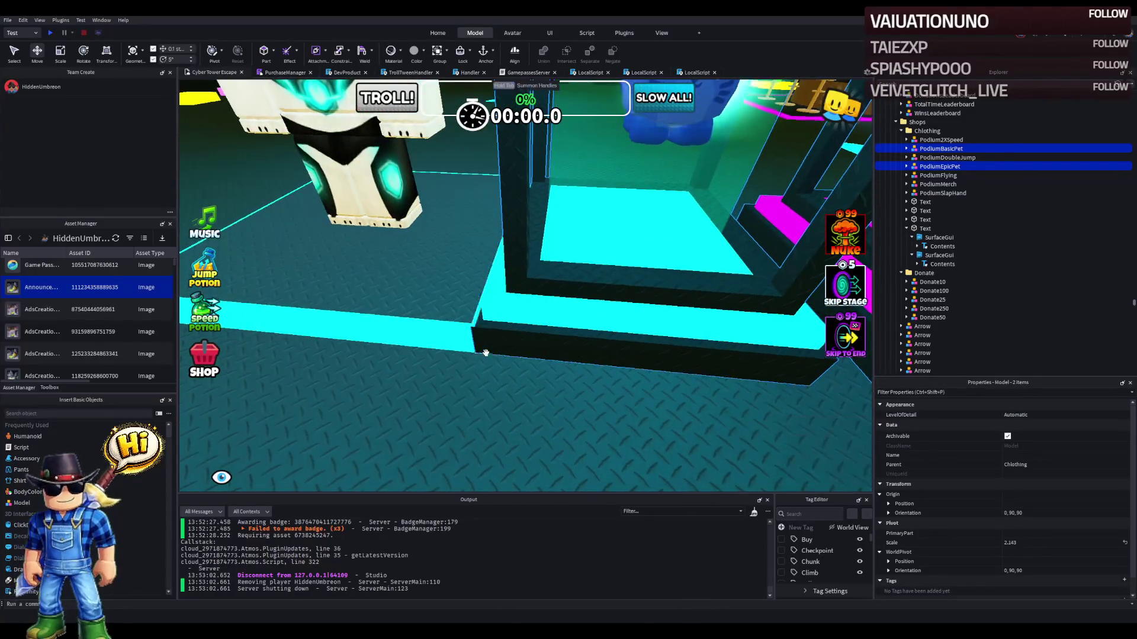
- Slide PodiumEpicPet about 29 studs beside Cyber Outfit, then nudge it a little further
left_click(634, 285)
mouse_move(668, 299)
left_mouse_down()
mouse_move(499, 327)
mouse_move(512, 310)
left_mouse_up()
scroll(481, 321, "up", 5)
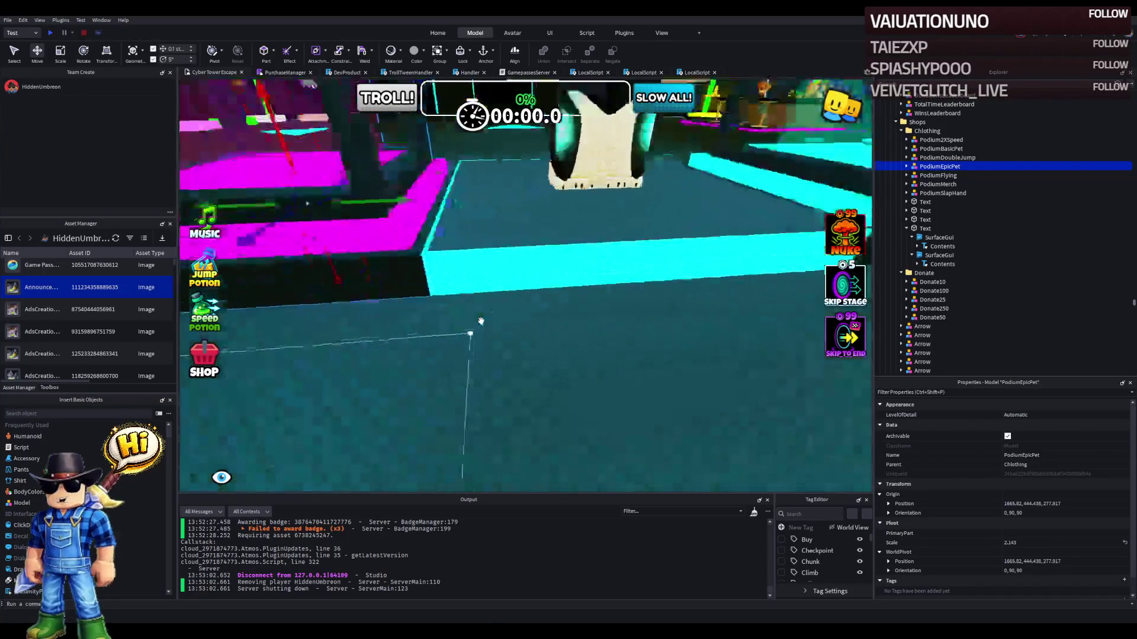
scroll(481, 321, "down", 5)
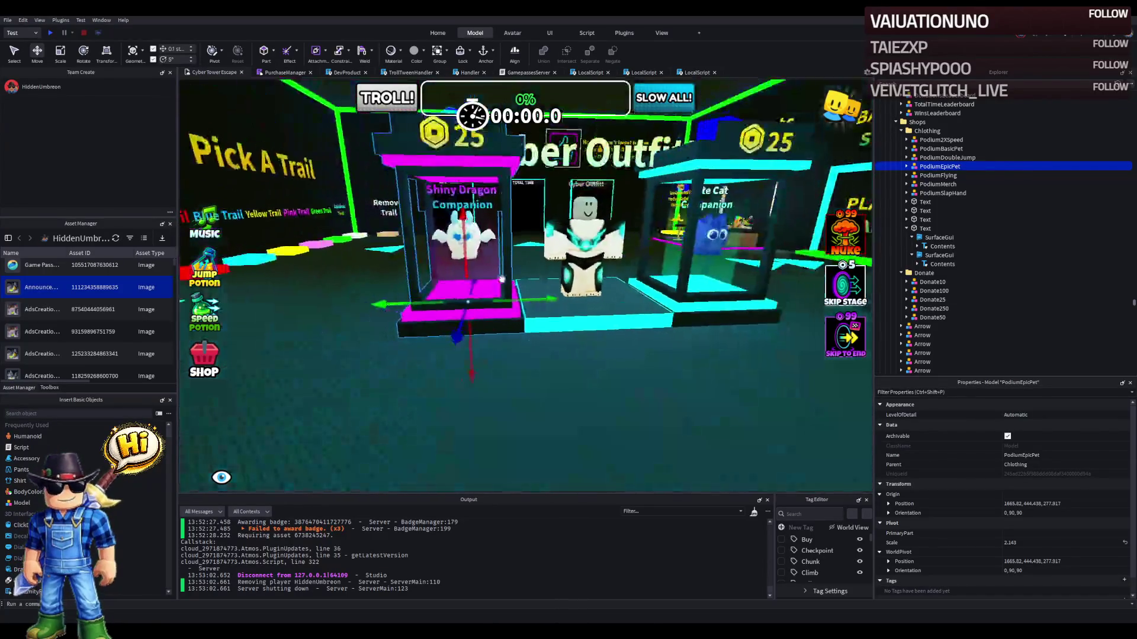
mouse_move(525, 294)
left_mouse_down()
mouse_move(478, 305)
mouse_move(554, 300)
left_mouse_up()
key("d")
left_click(503, 294)
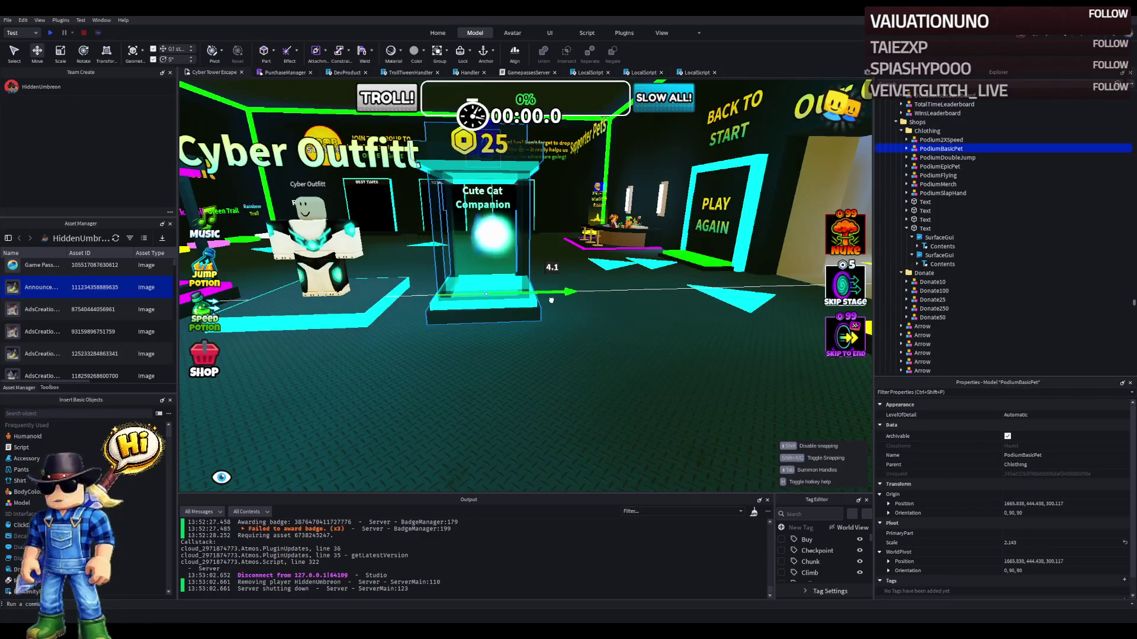
left_click(617, 301)
key("s")
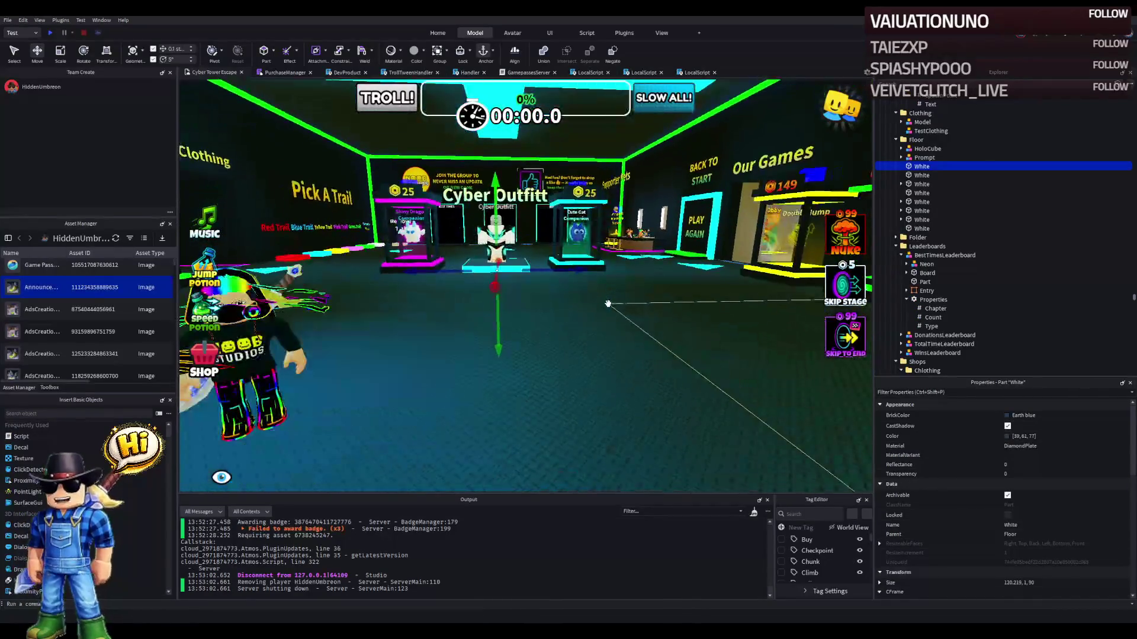
key("w")
key("f")
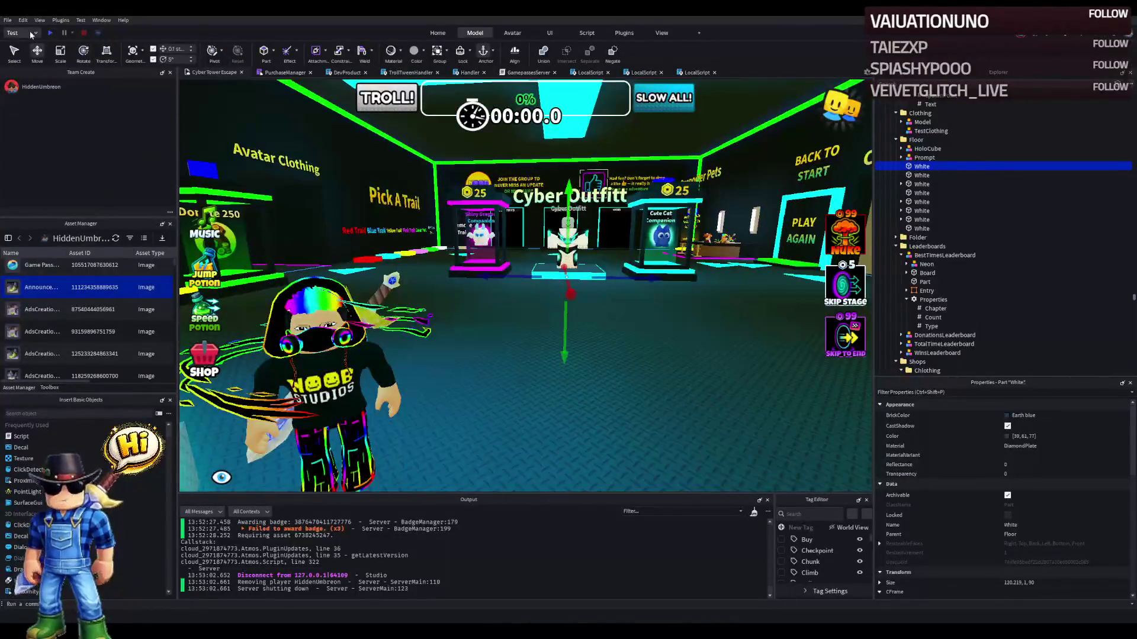
- Playtest by walking between the Shiny Dragon, Cyber Outfit and Cute Cat podiums, then stop
left_click(50, 33)
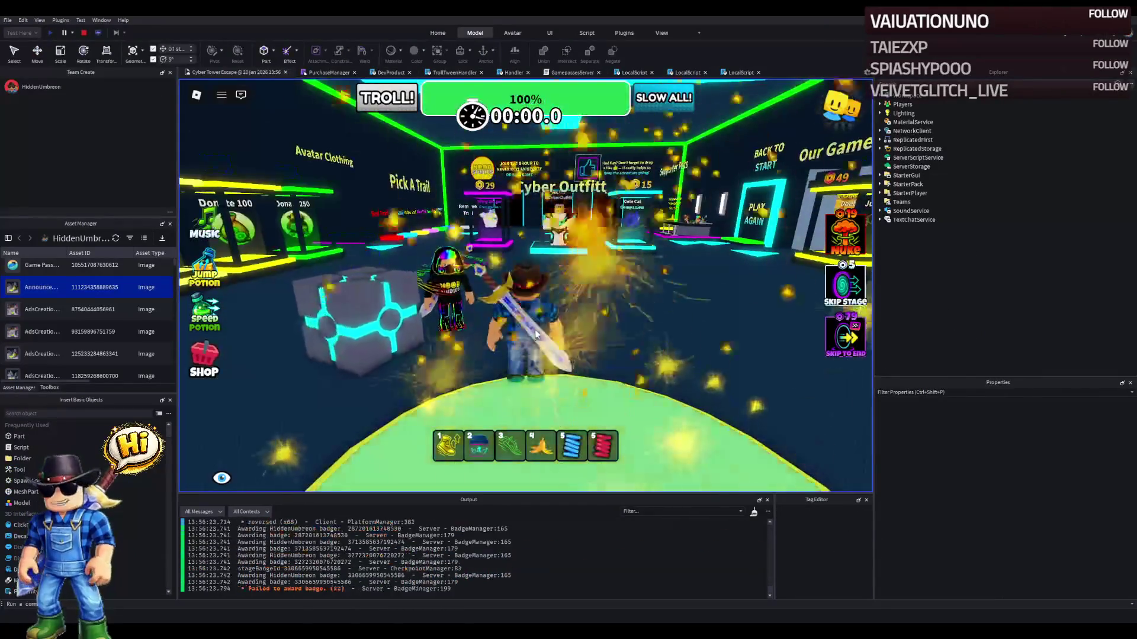
key("w")
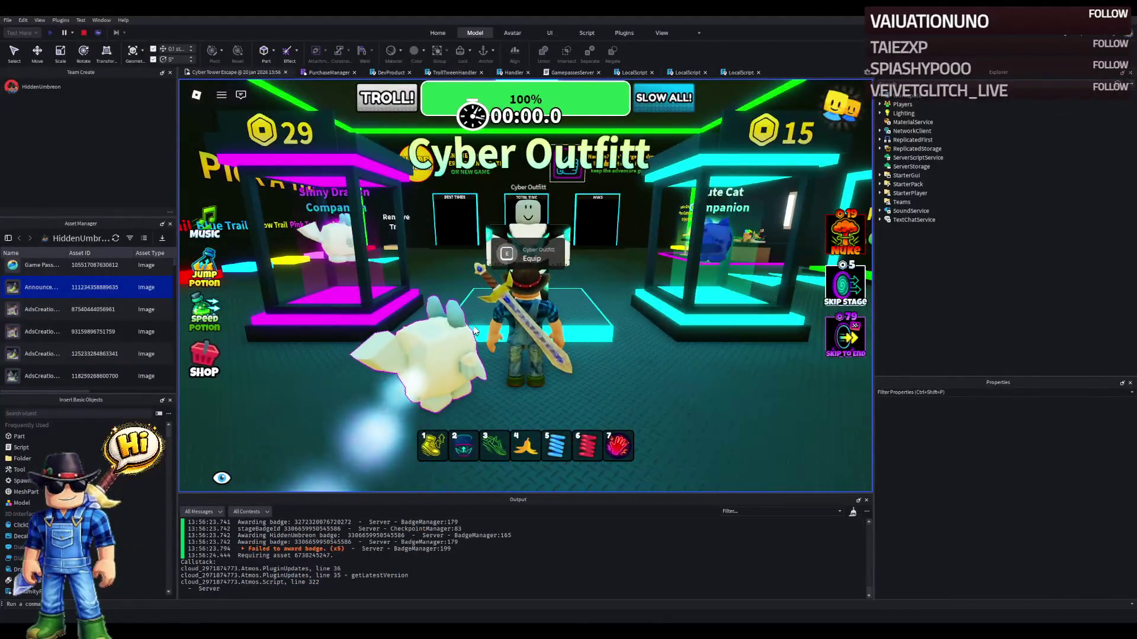
key("a")
key("d")
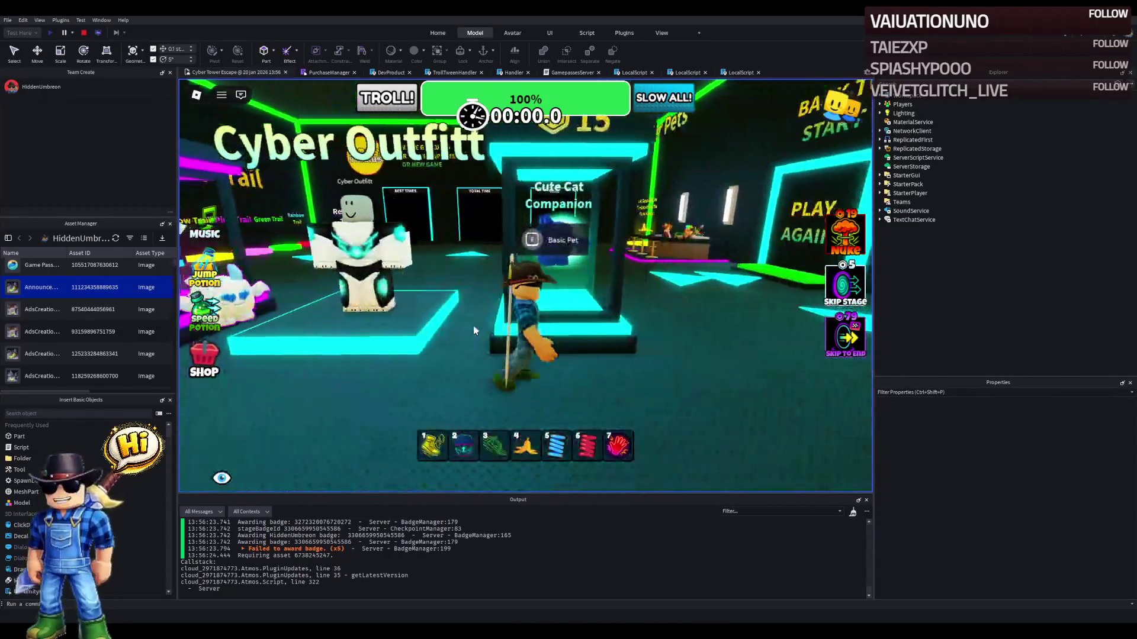
key("a")
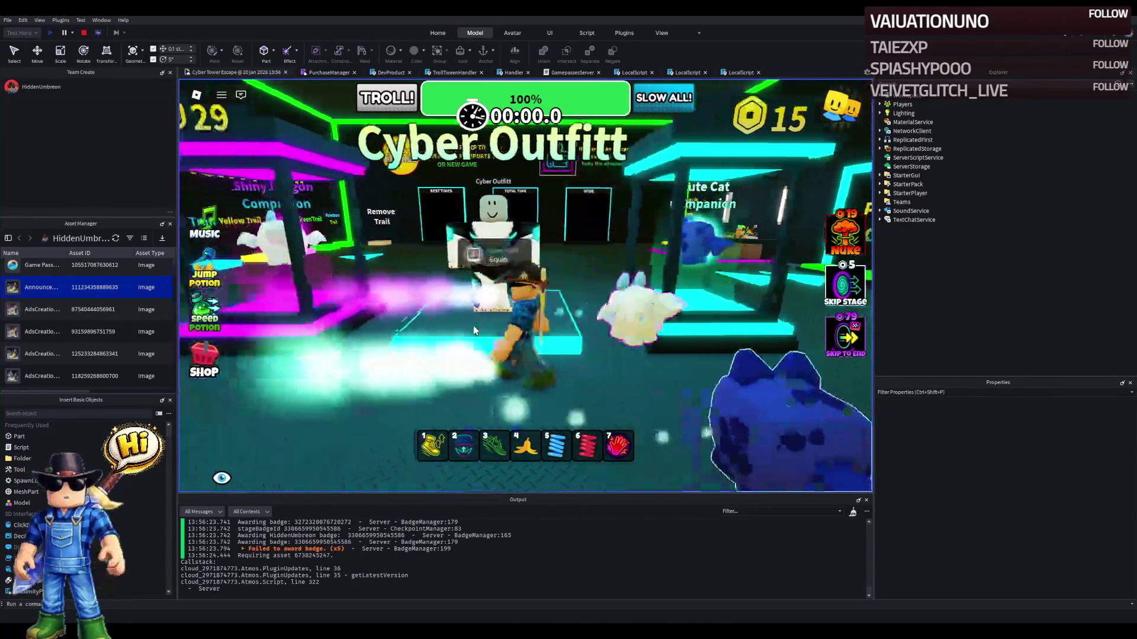
key("s")
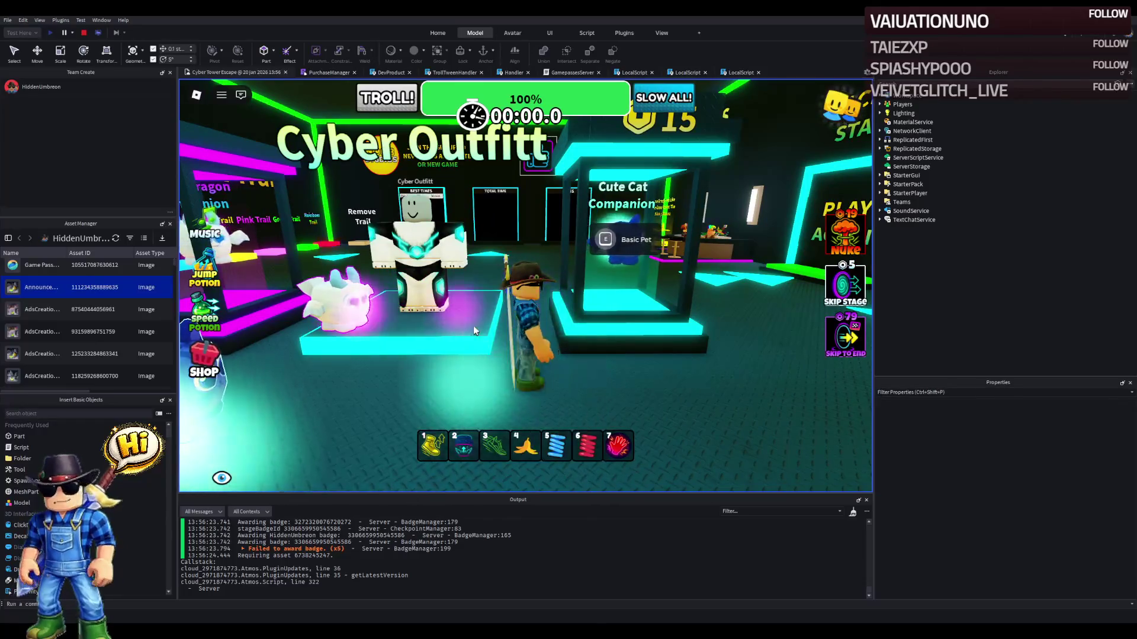
key("a")
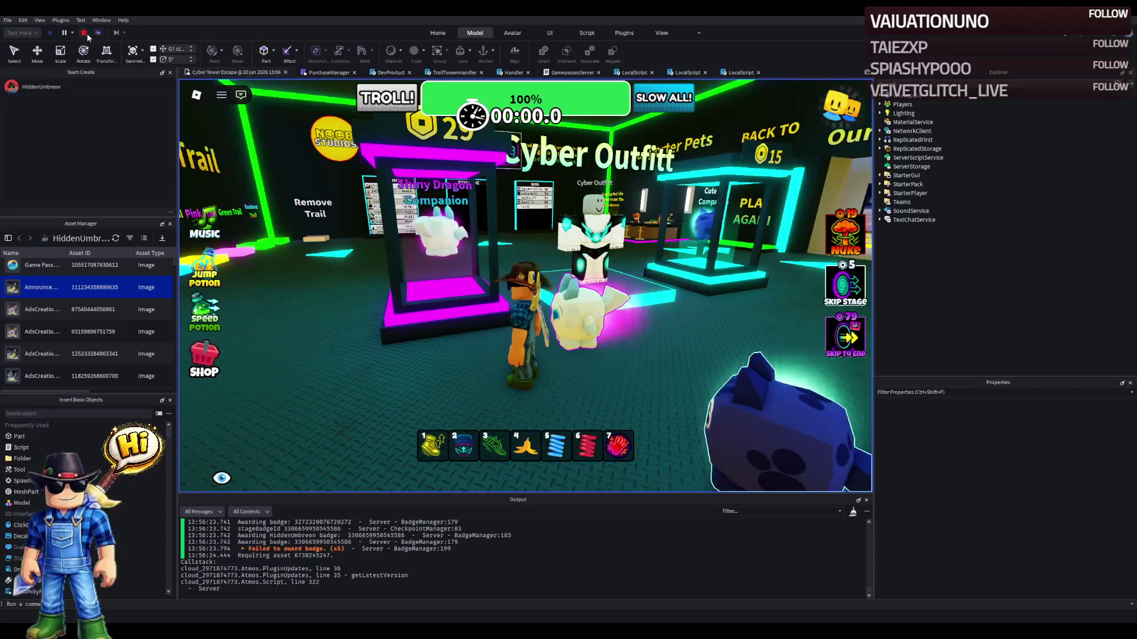
key("w")
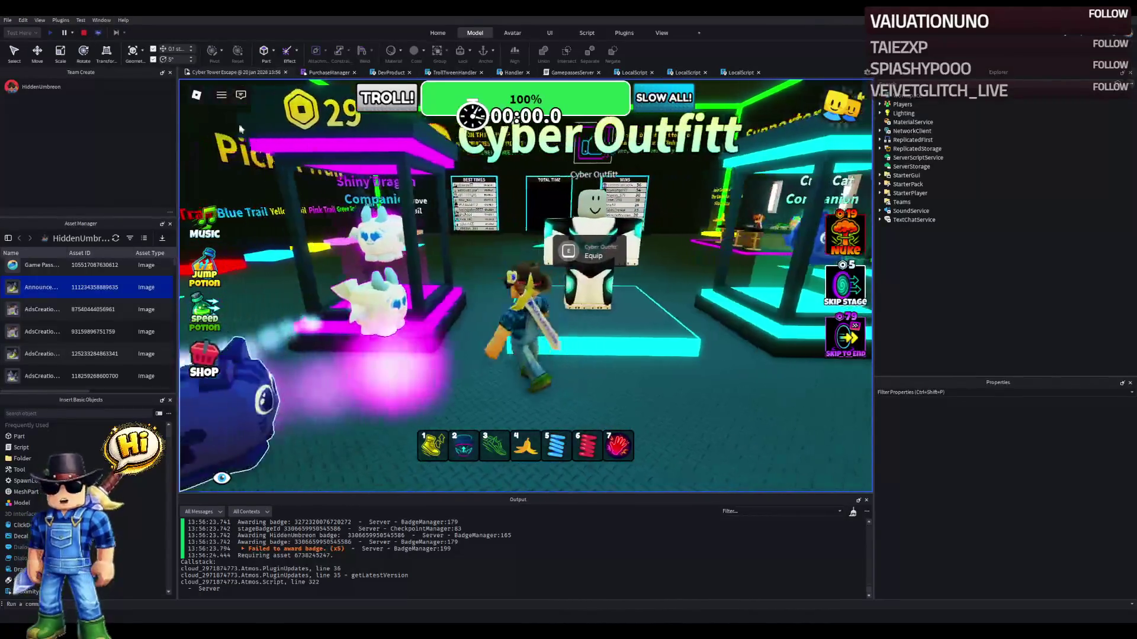
key("shift+F5")
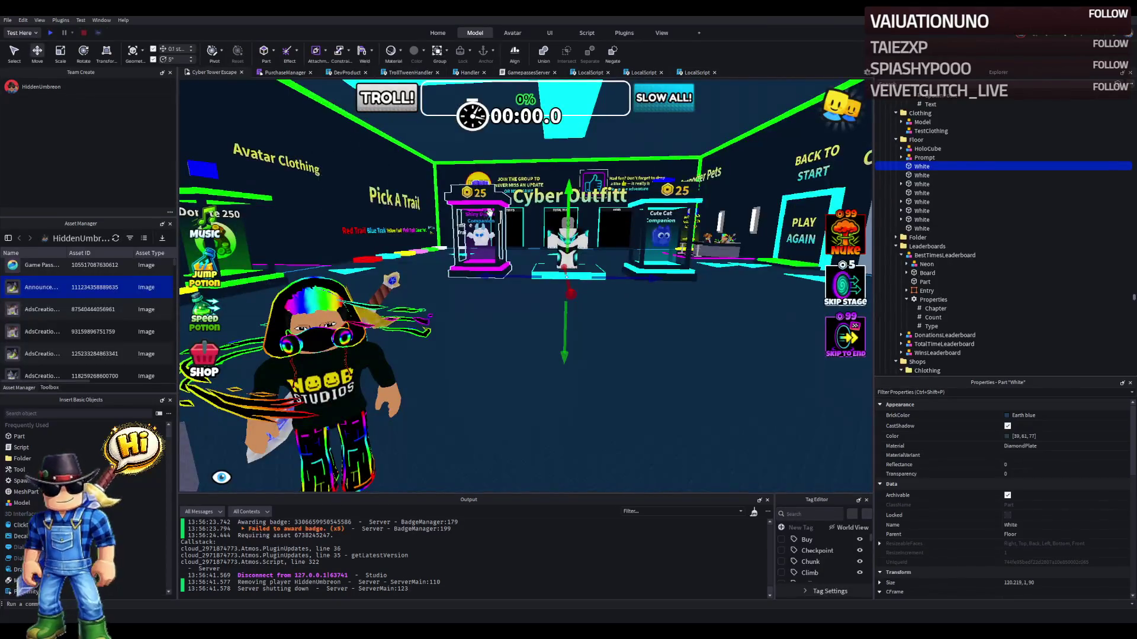
- Browse PodiumEpicPet's Explorer hierarchy down to the ProximityPrompt under PrimaryPart
key("Up")
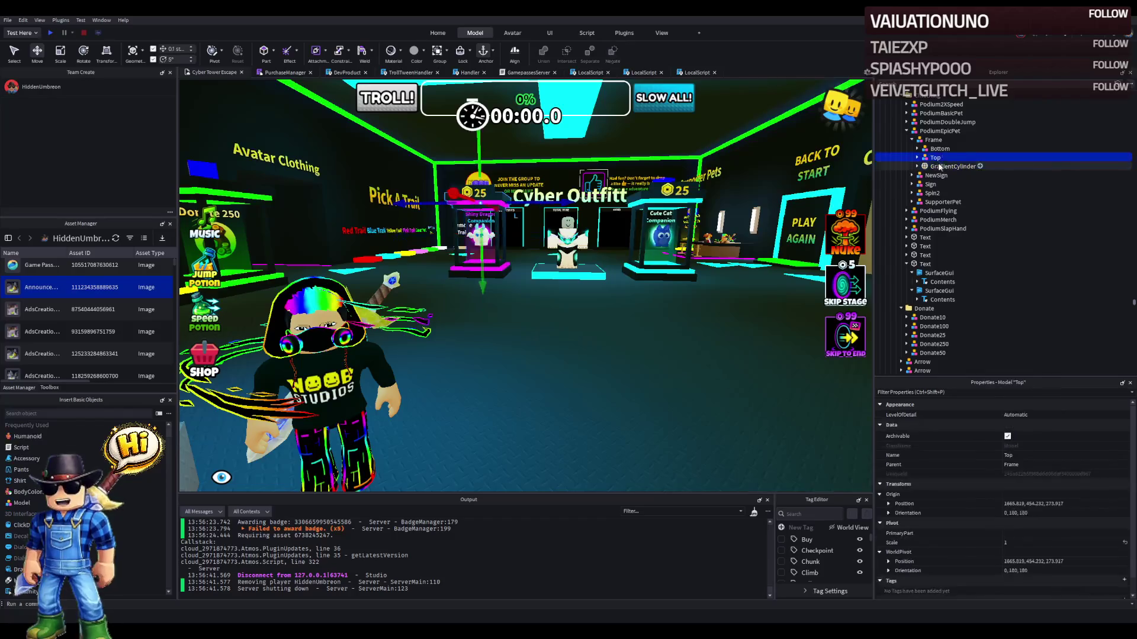
left_click(931, 184)
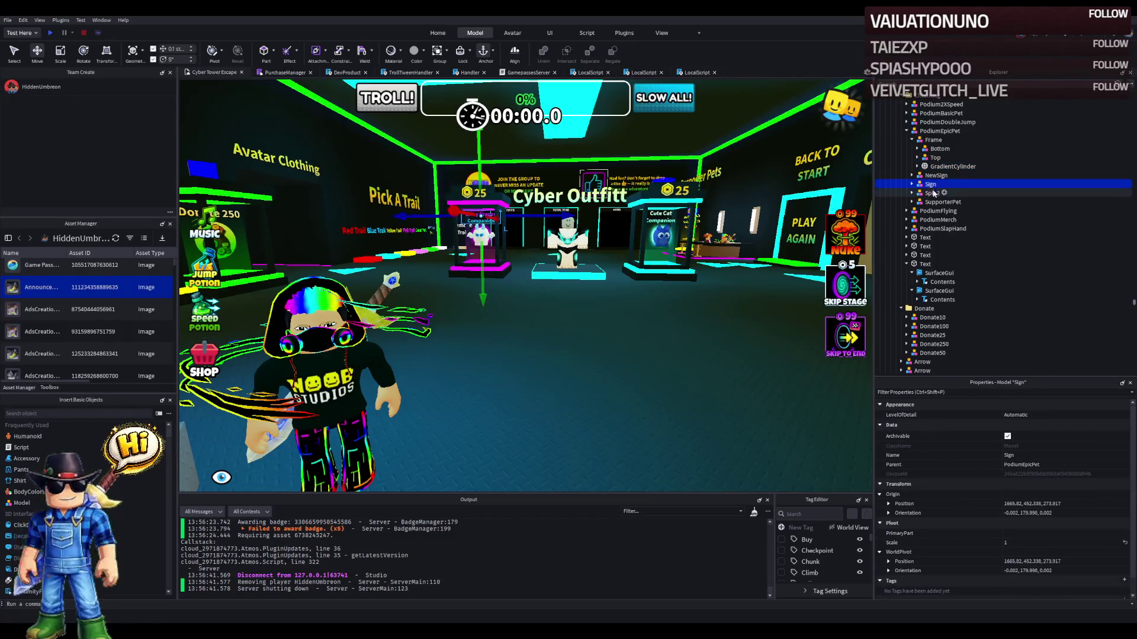
key("Right")
key("Left")
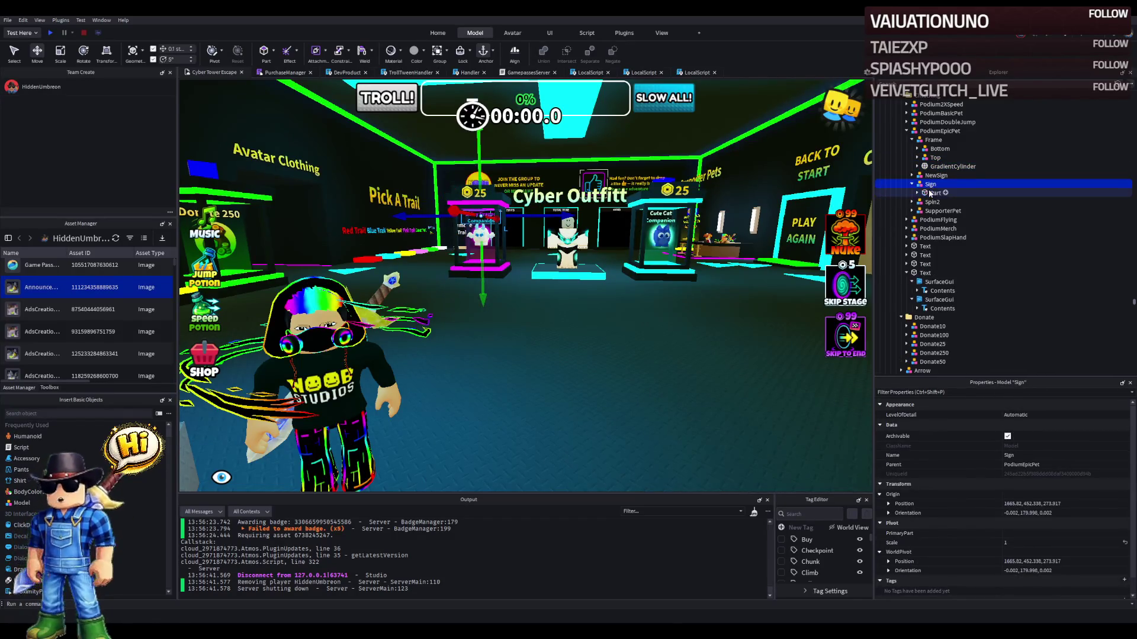
left_click(931, 193)
key("Right")
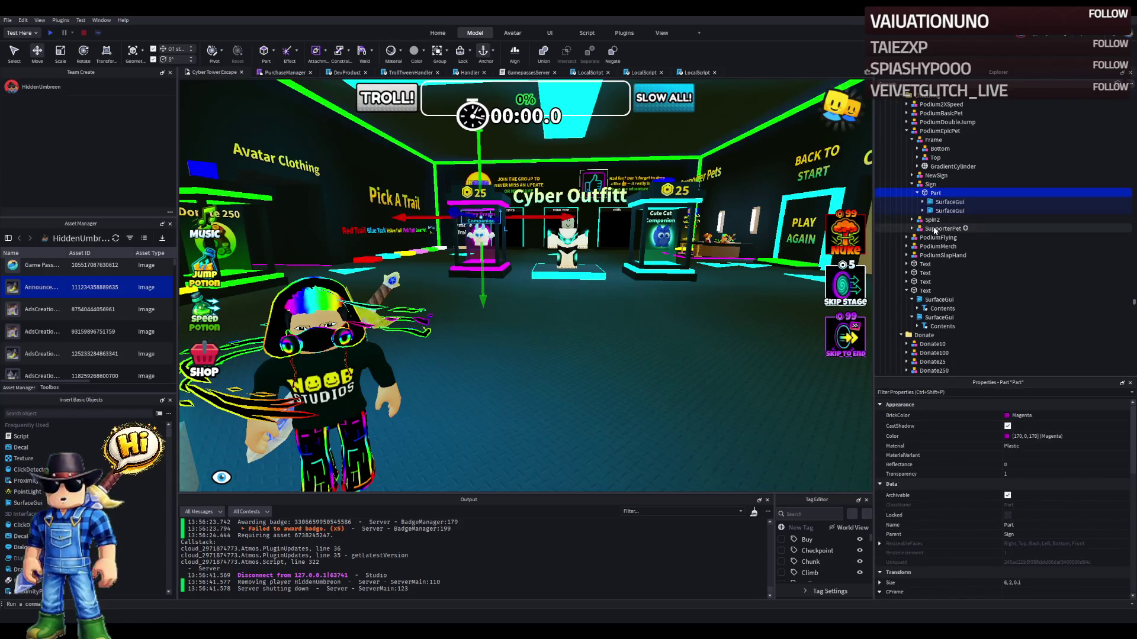
left_click(936, 228)
key("Right")
left_click(943, 308)
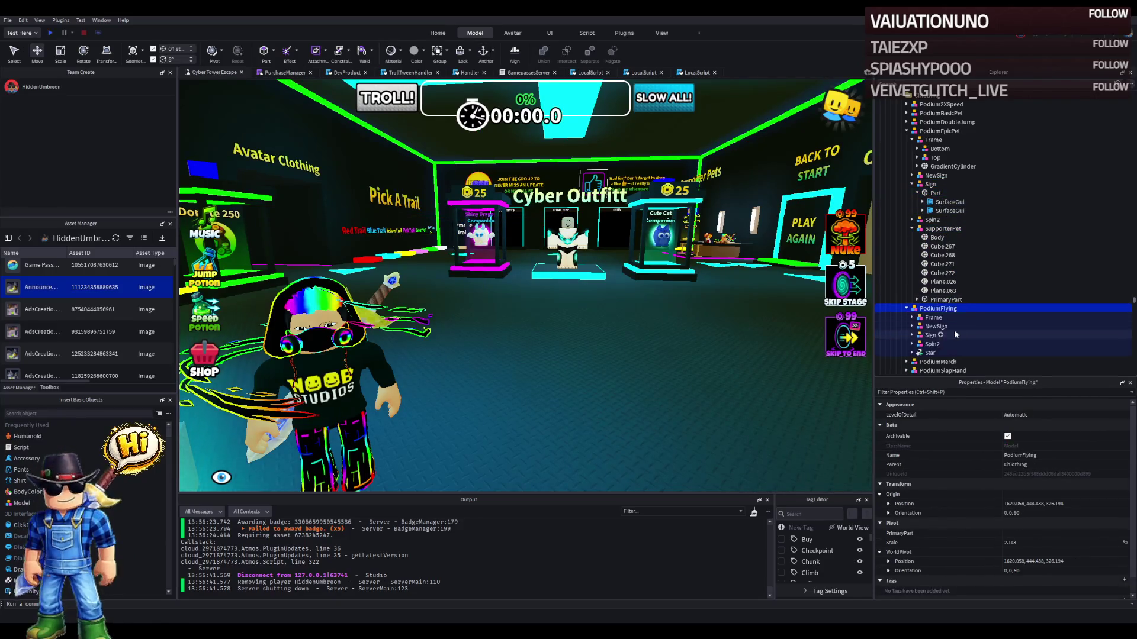
left_click(945, 300)
key("Right")
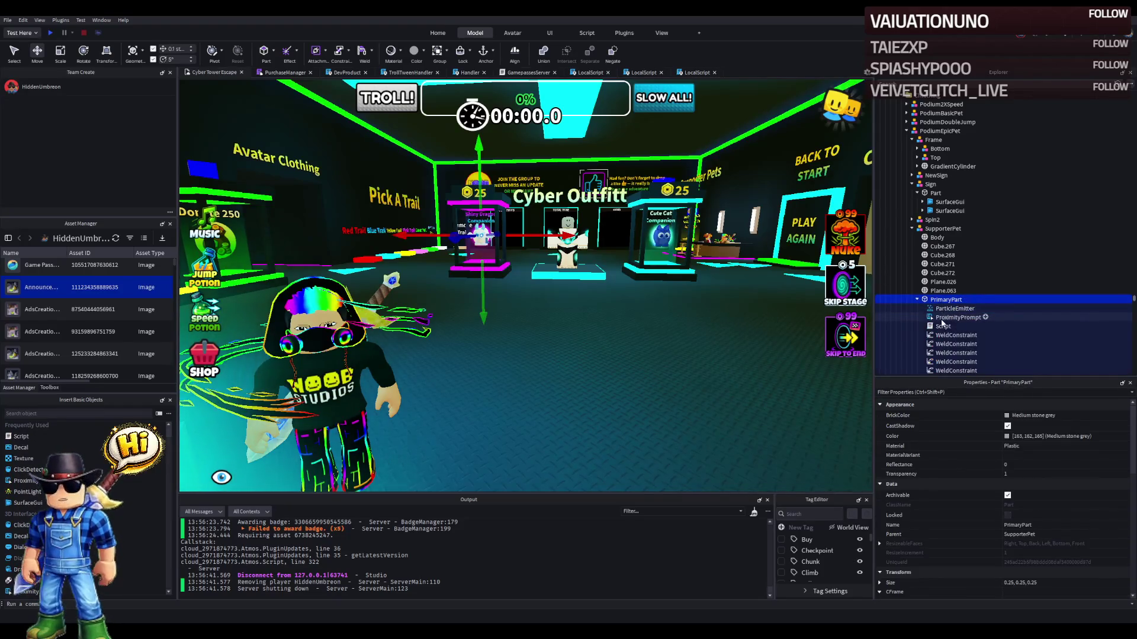
left_click(958, 317)
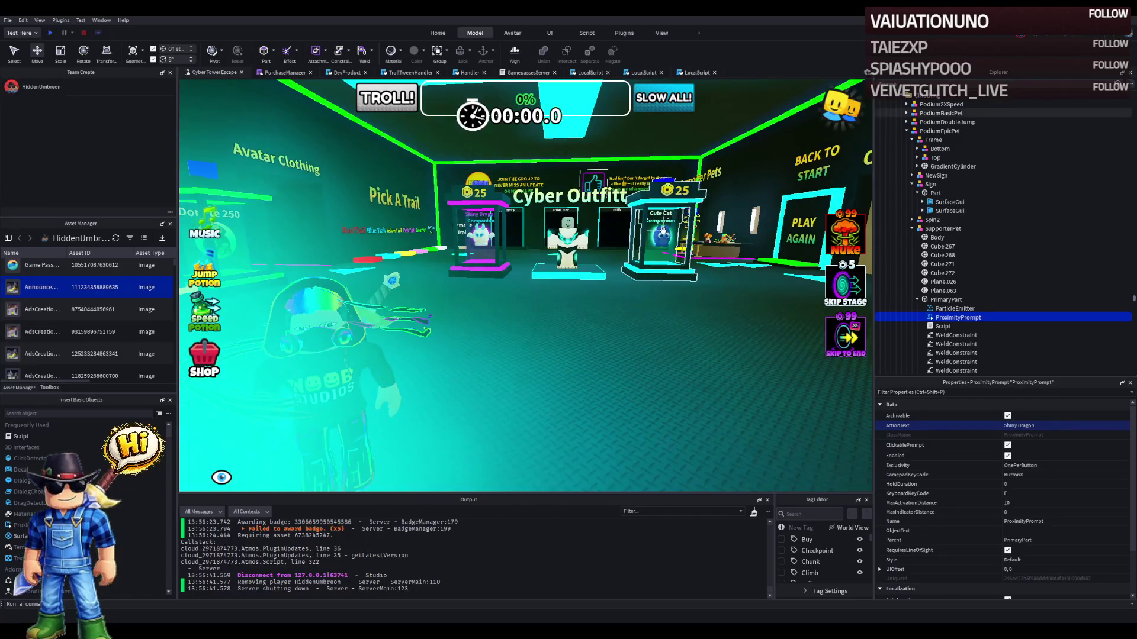
- Set the ActionText of PodiumBasicPet's ProximityPrompt to 'Cute Cat'
left_click(663, 231)
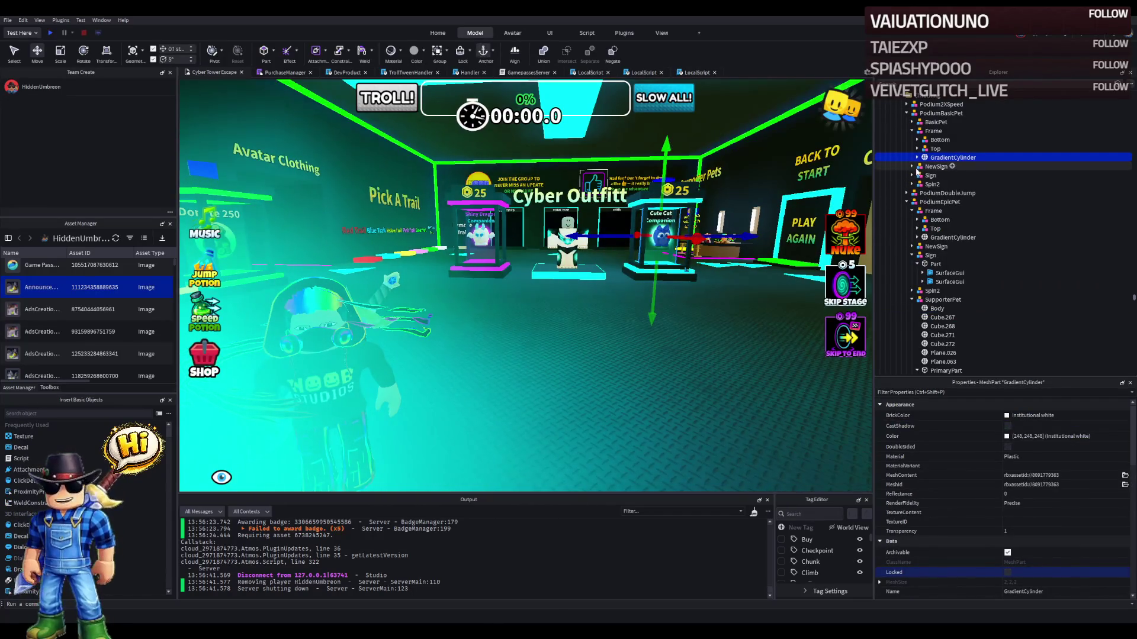
left_click(912, 123)
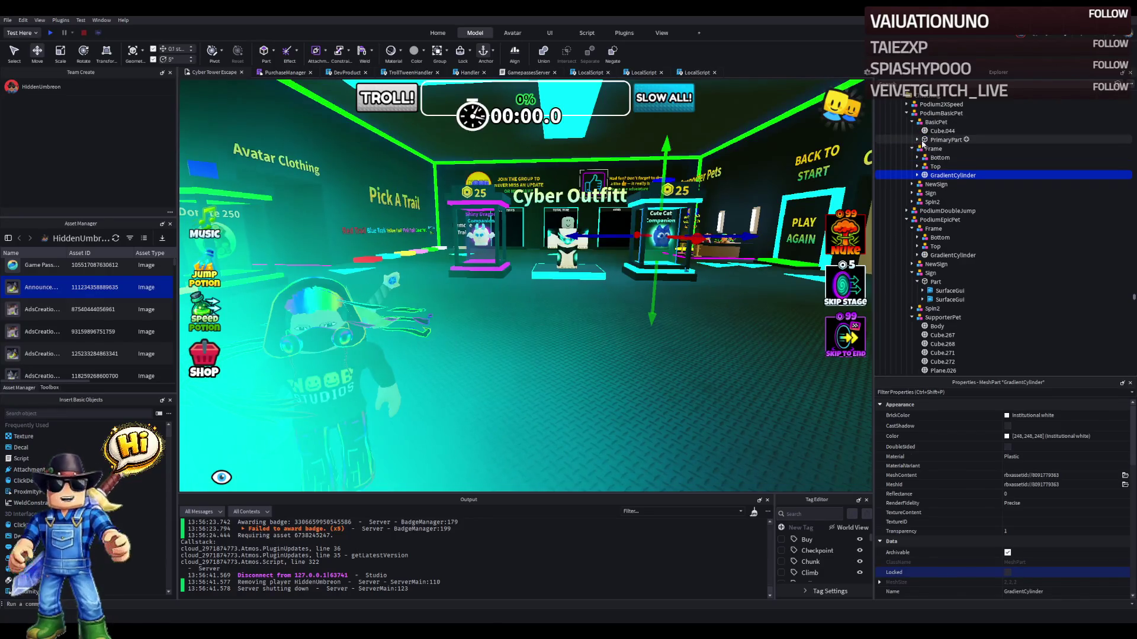
left_click(917, 140)
left_click(957, 158)
left_click(1045, 426)
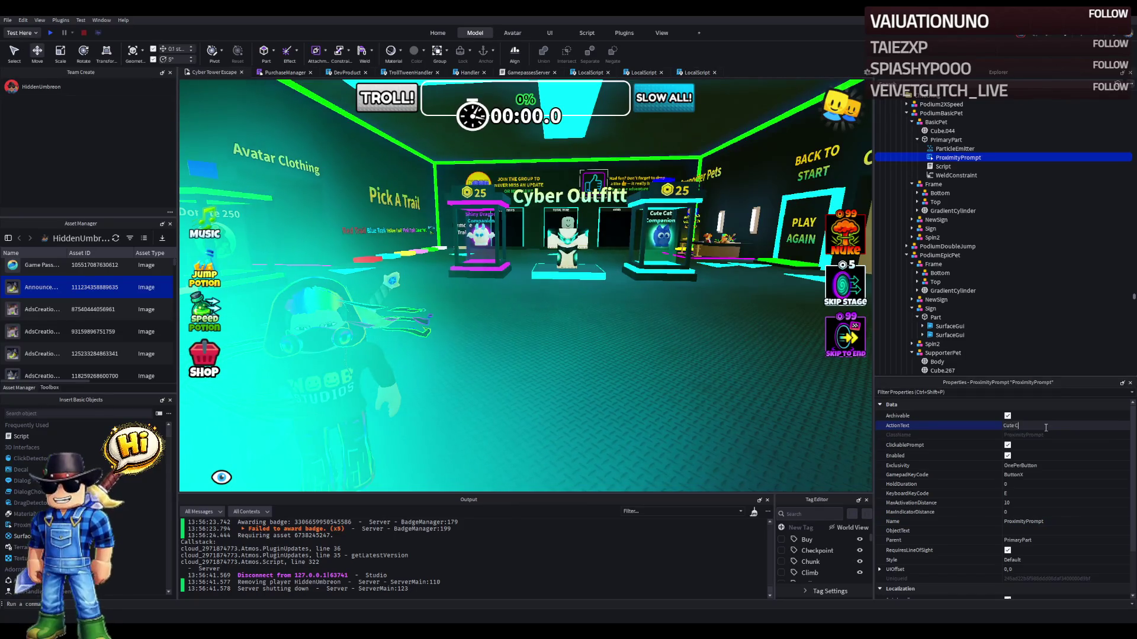
scroll(685, 333, "up", 5)
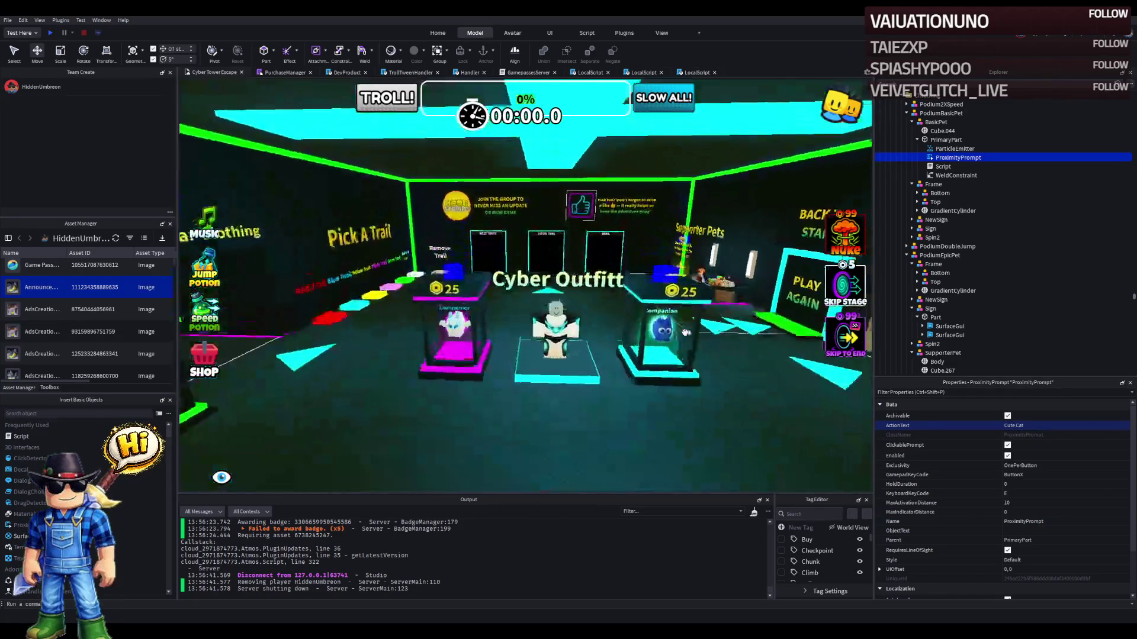
- Select the White floor part by the Pick A Trail area and scale it to about 14 deep, 47.6 wide
scroll(685, 333, "down", 5)
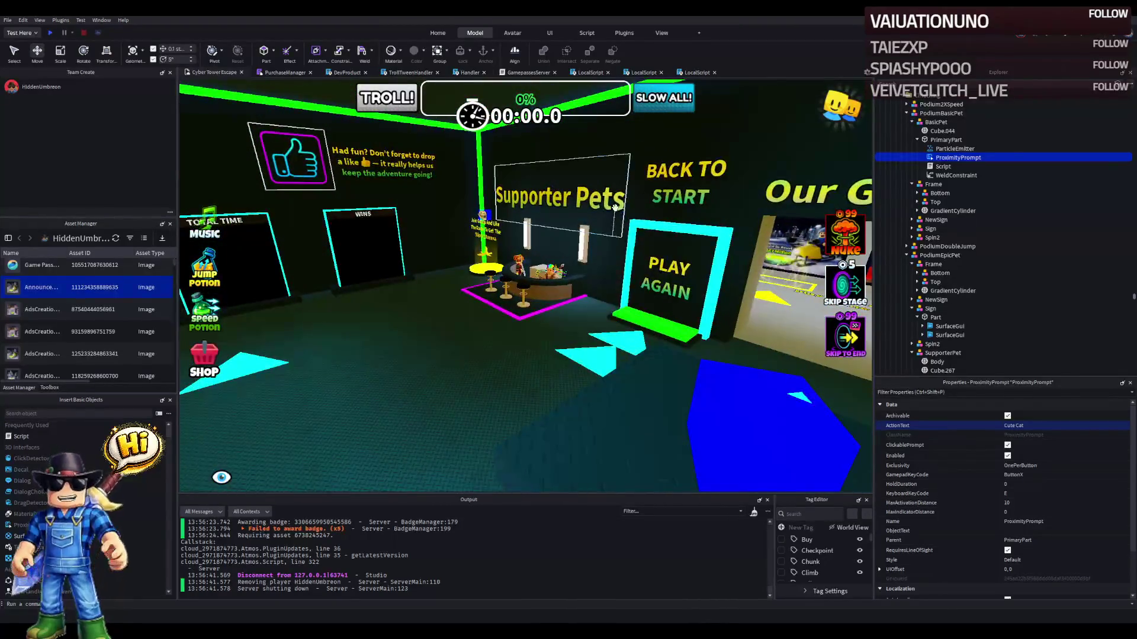
left_click(634, 236)
left_click(635, 236)
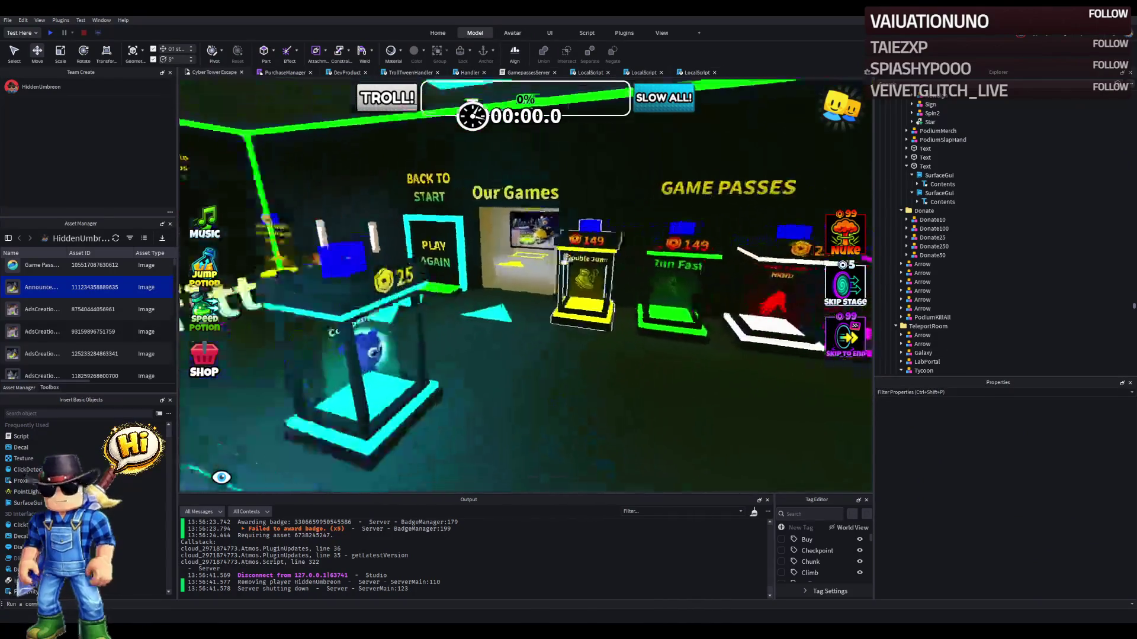
scroll(562, 261, "down", 5)
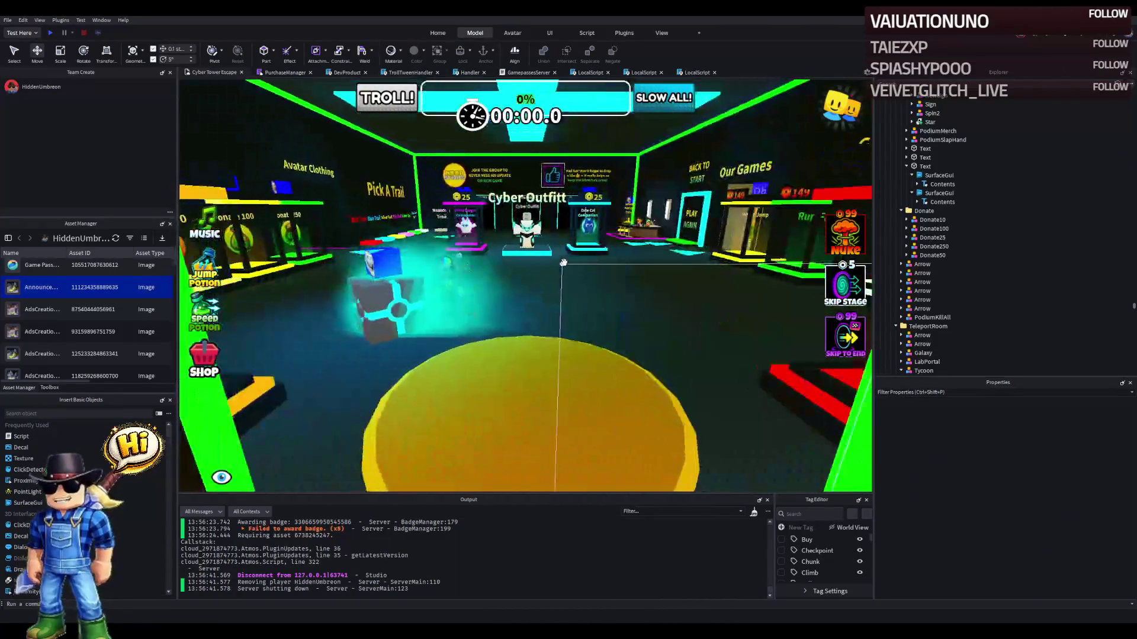
scroll(562, 262, "up", 1)
scroll(564, 262, "up", 5)
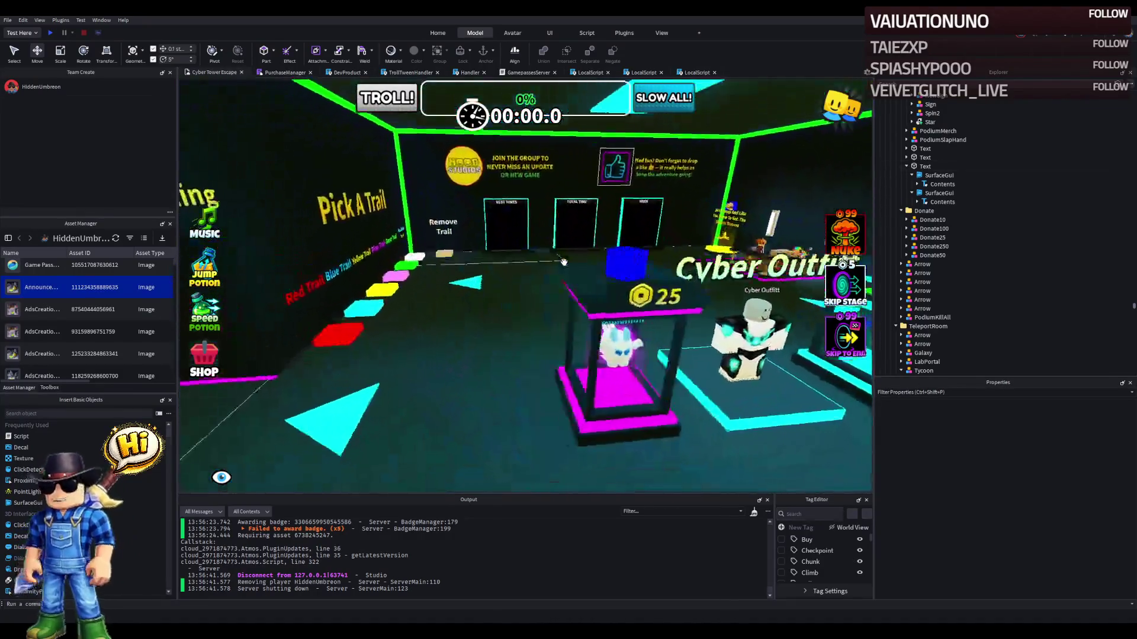
key("d")
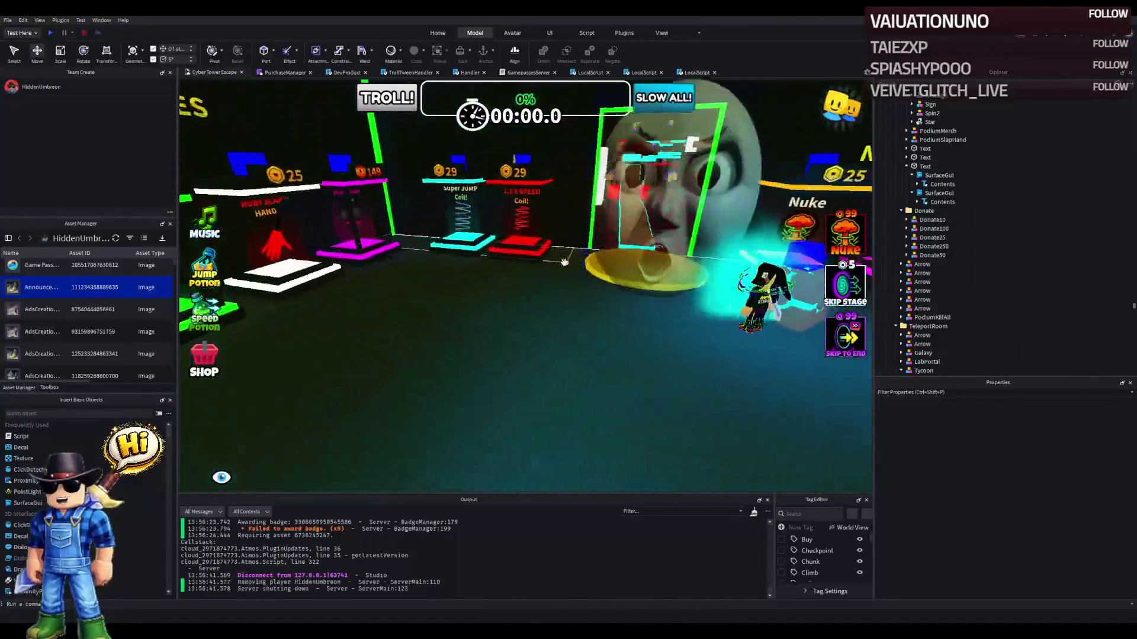
key("d")
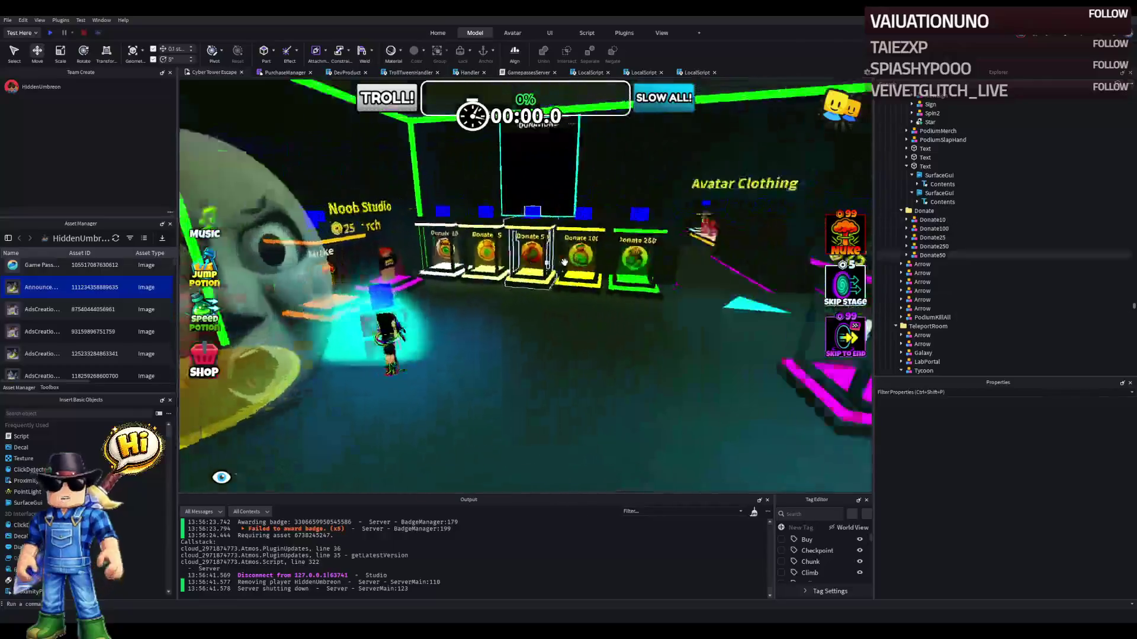
scroll(562, 261, "up", 5)
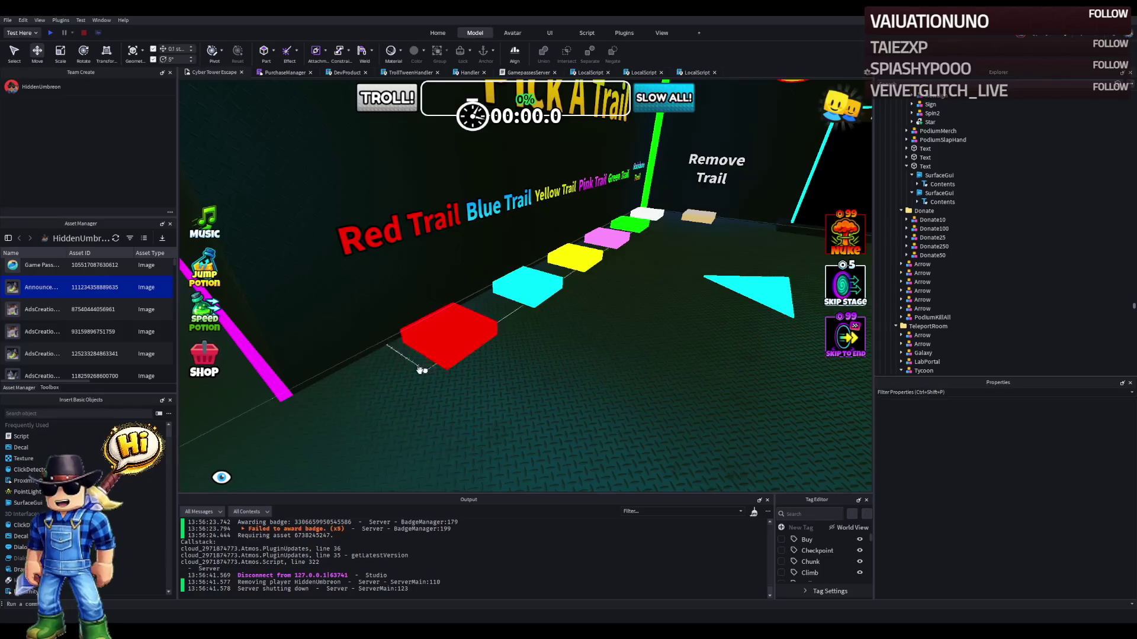
left_click(399, 386)
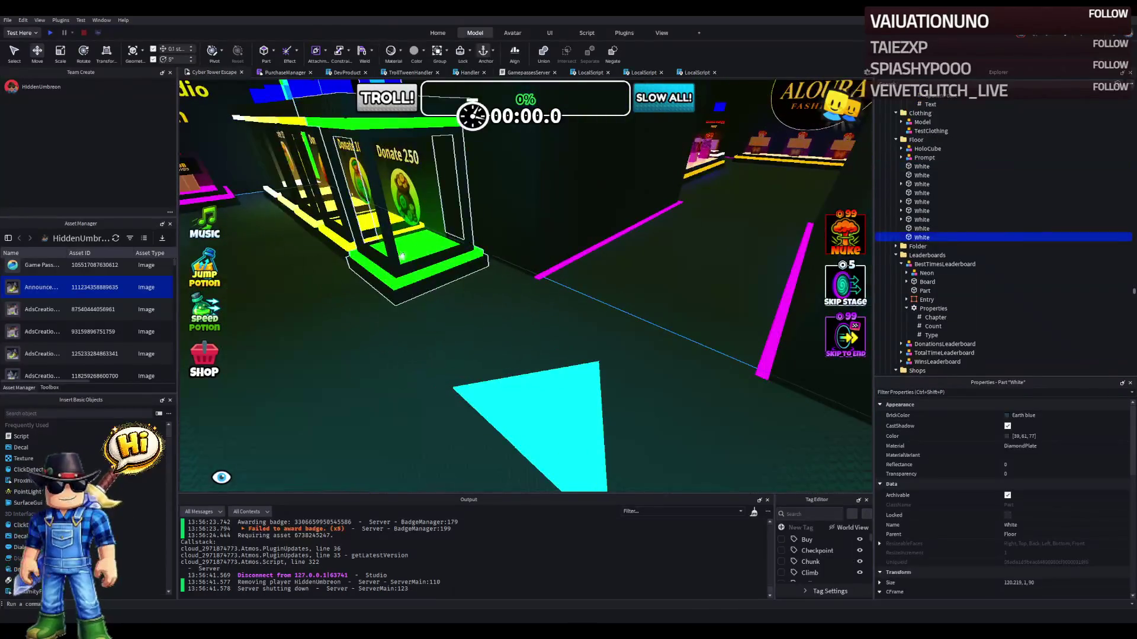
key("a")
left_click_drag(500, 214, 538, 242)
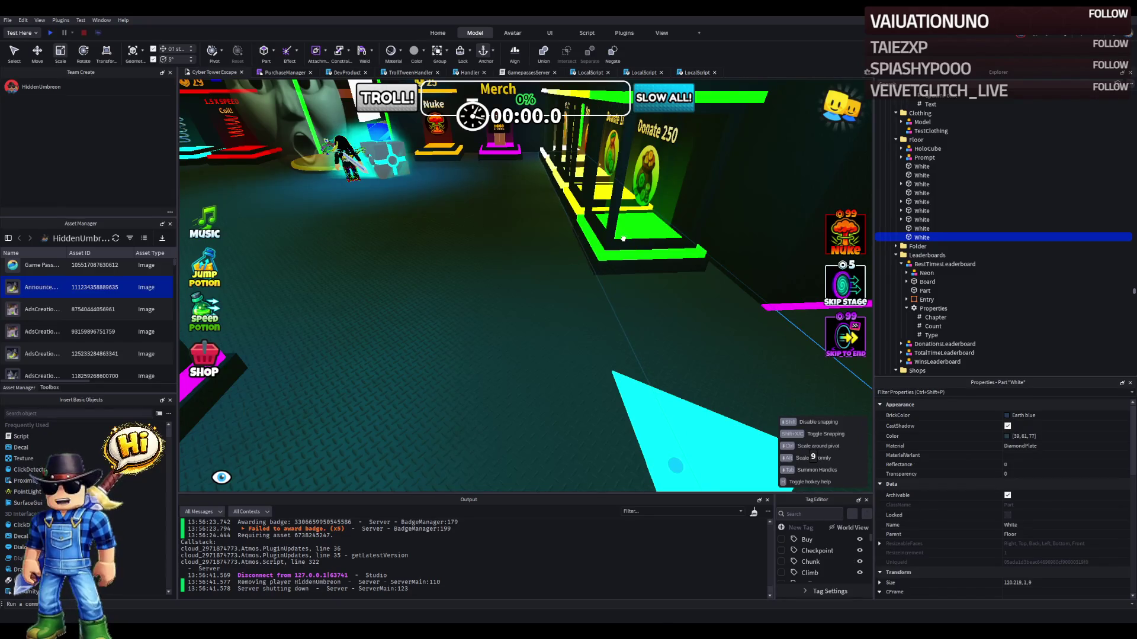
mouse_move(560, 159)
left_mouse_down()
mouse_move(567, 195)
mouse_move(535, 237)
left_mouse_up()
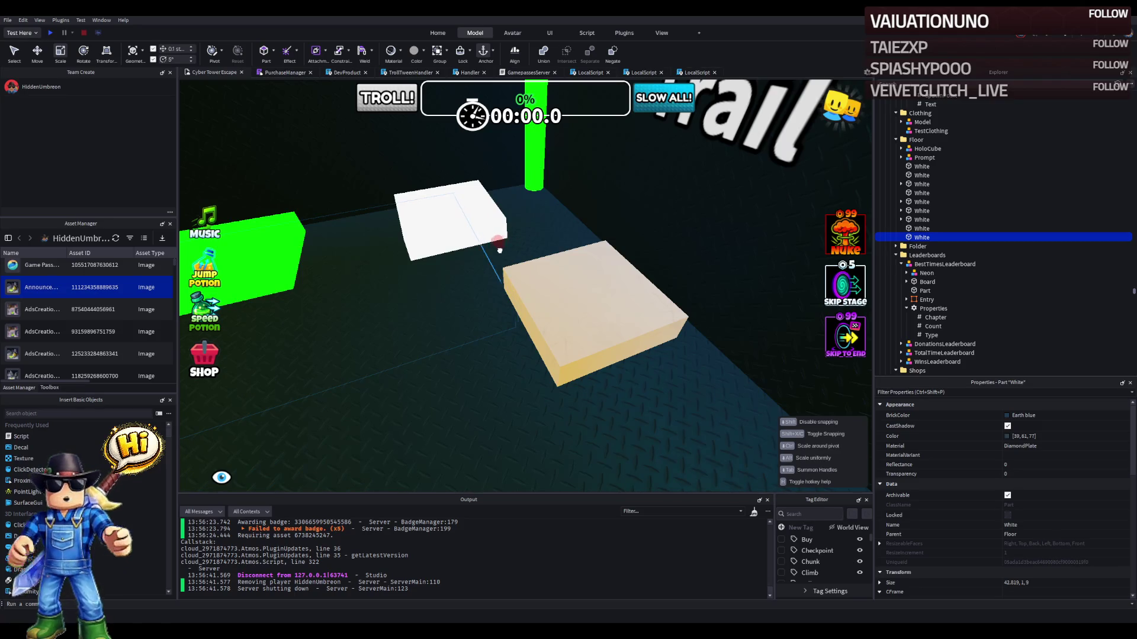
- Move the floor strip down beneath the trail pads, then raise it 0.9 studs
key("w")
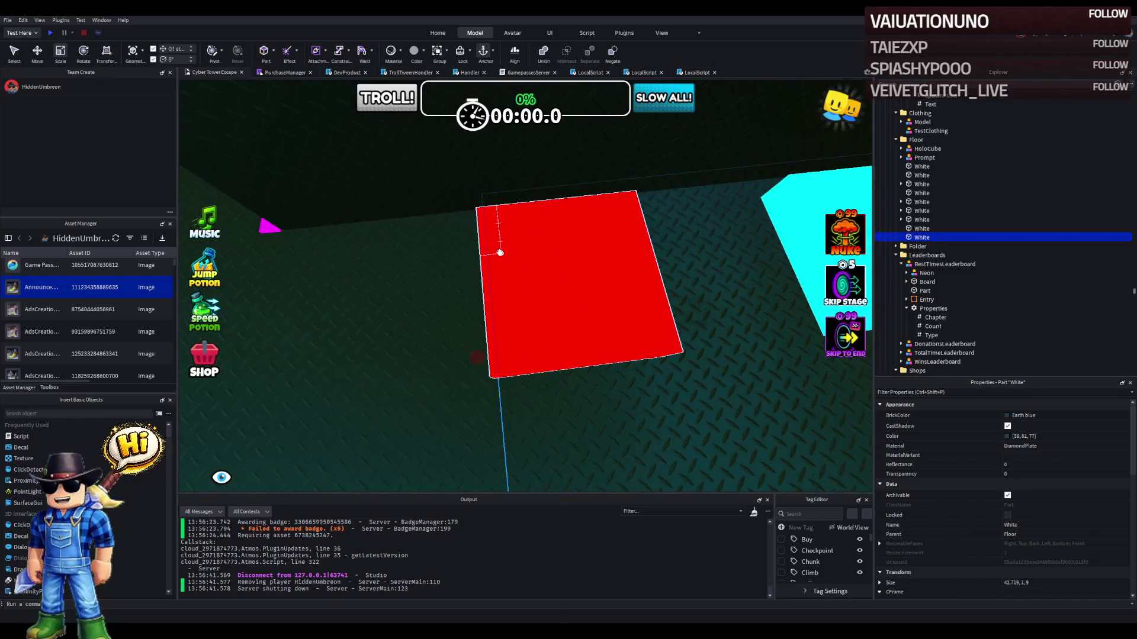
key("s")
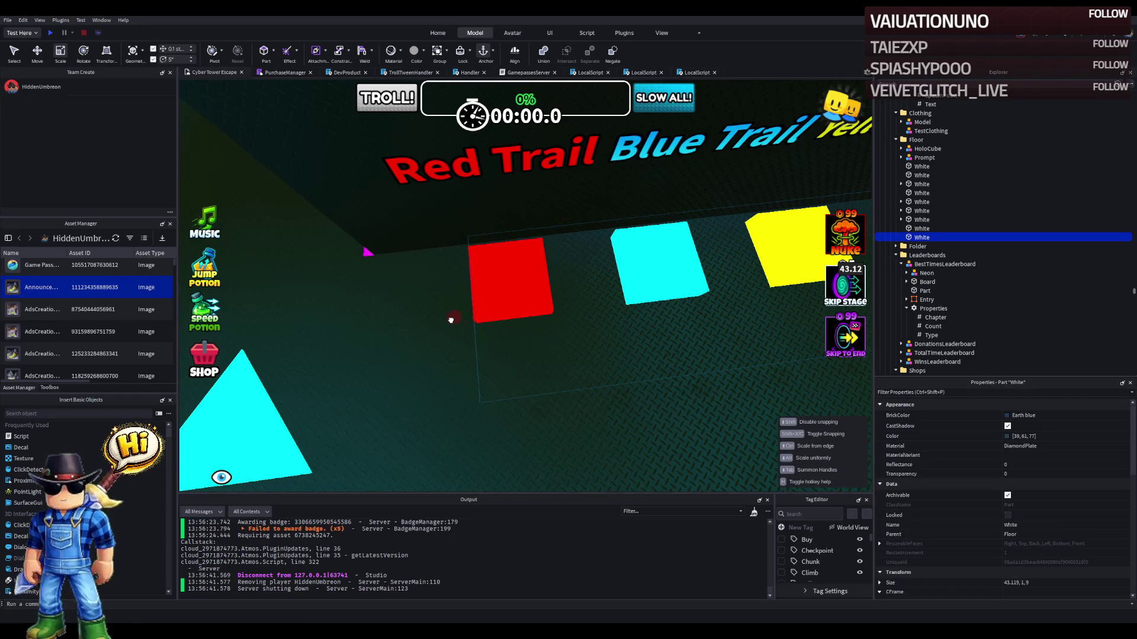
key("w")
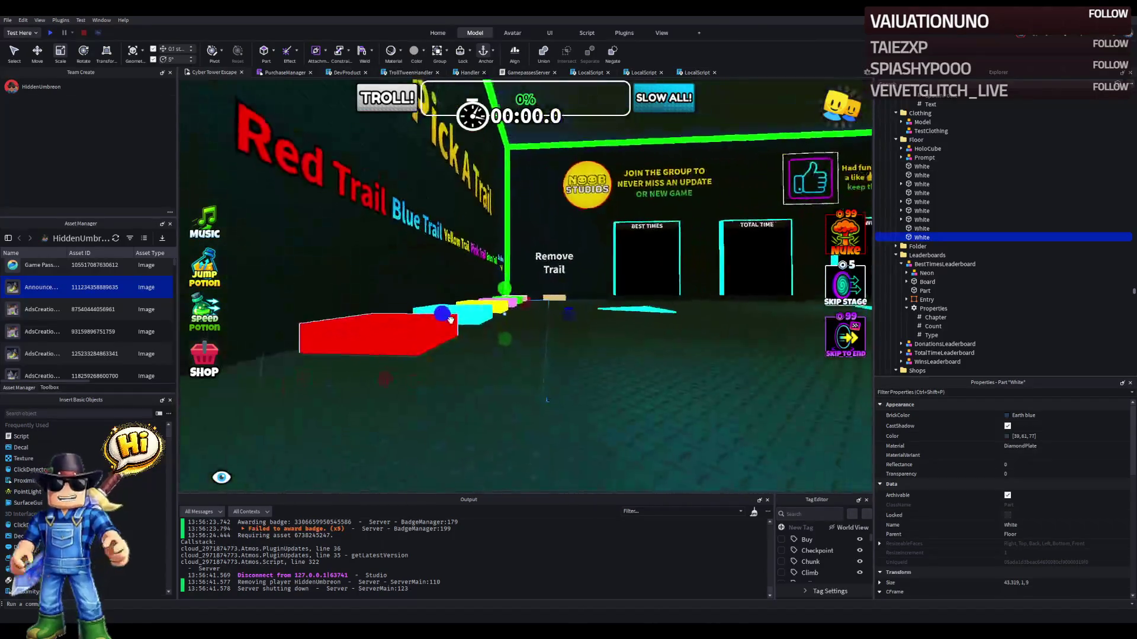
key("ctrl+2")
left_click_drag(505, 353, 508, 354)
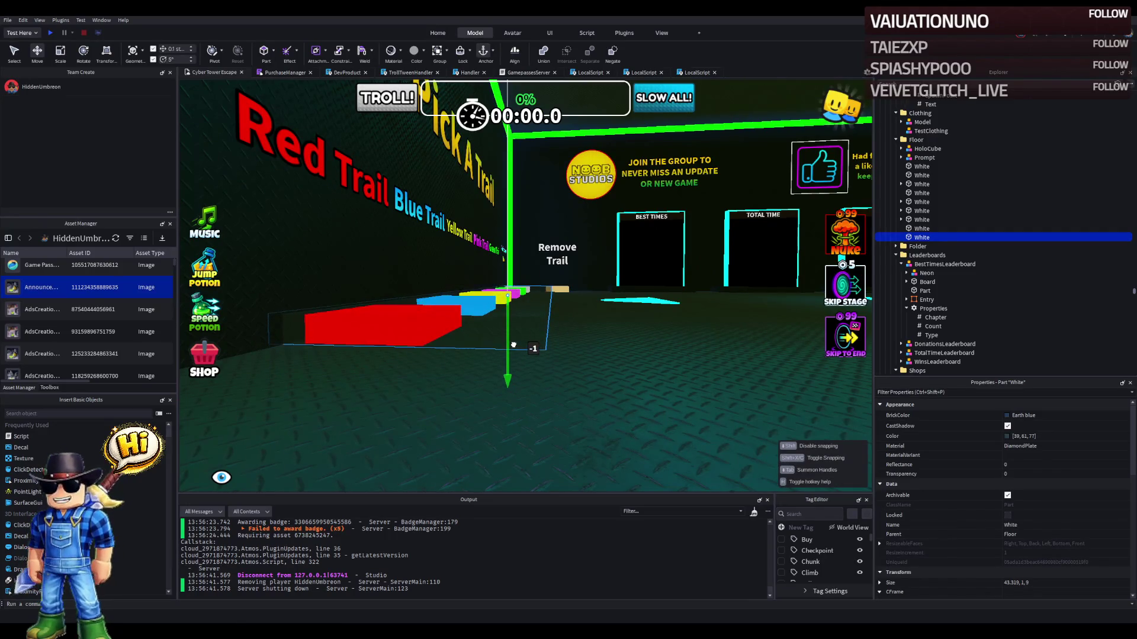
left_click_drag(513, 344, 515, 342)
left_click_drag(505, 273, 506, 280)
scroll(506, 279, "up", 10)
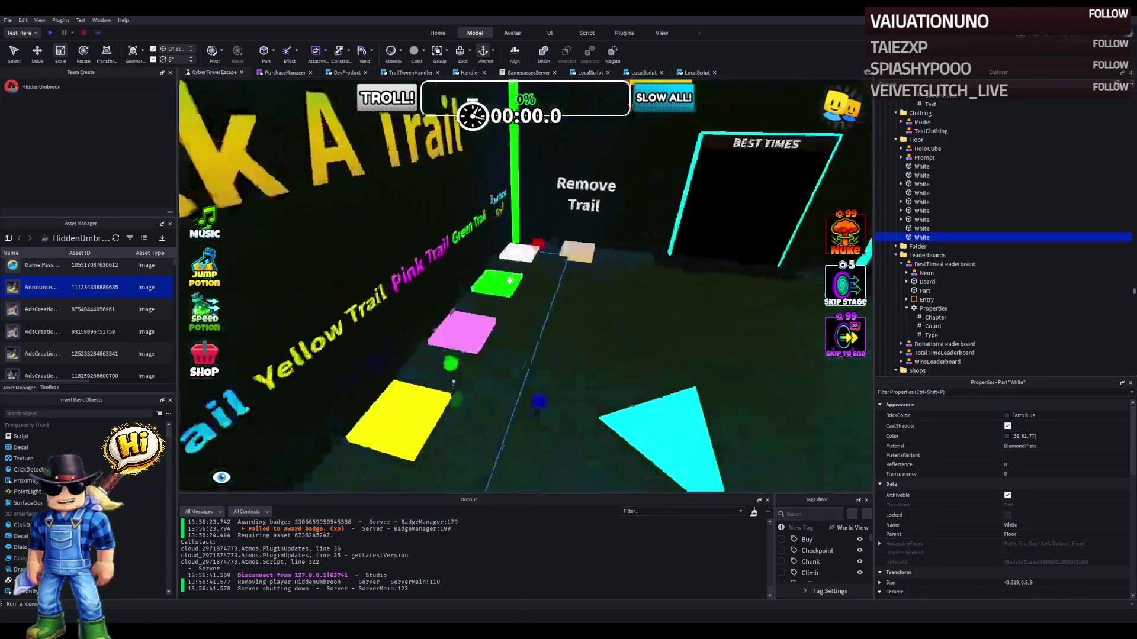
key("s")
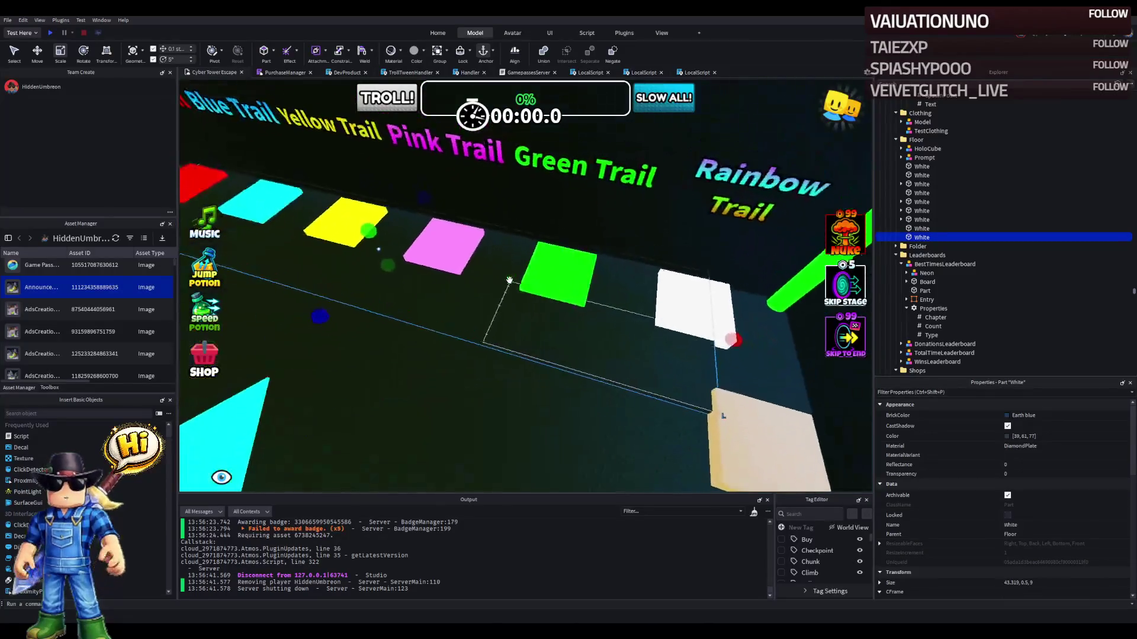
- Duplicate the strip, slide the copy along the pad row, and shorten it to about 23.4
key("ctrl+d")
key("ctrl+2")
left_click_drag(479, 207, 615, 227)
key("ctrl+3")
left_click_drag(717, 257, 627, 267)
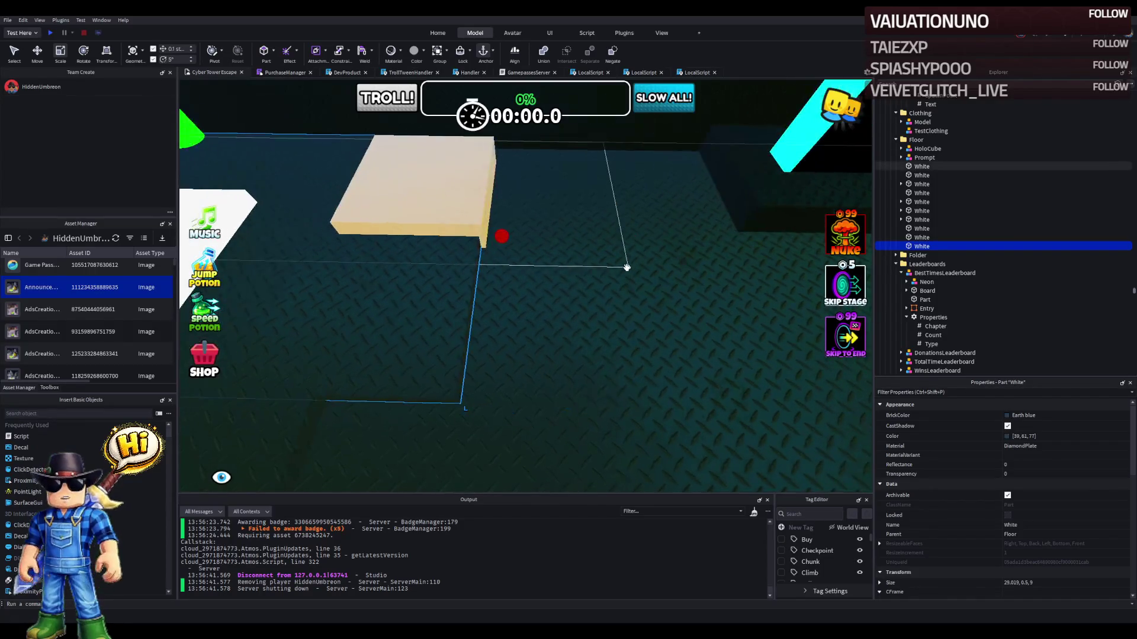
left_click_drag(295, 251, 329, 209)
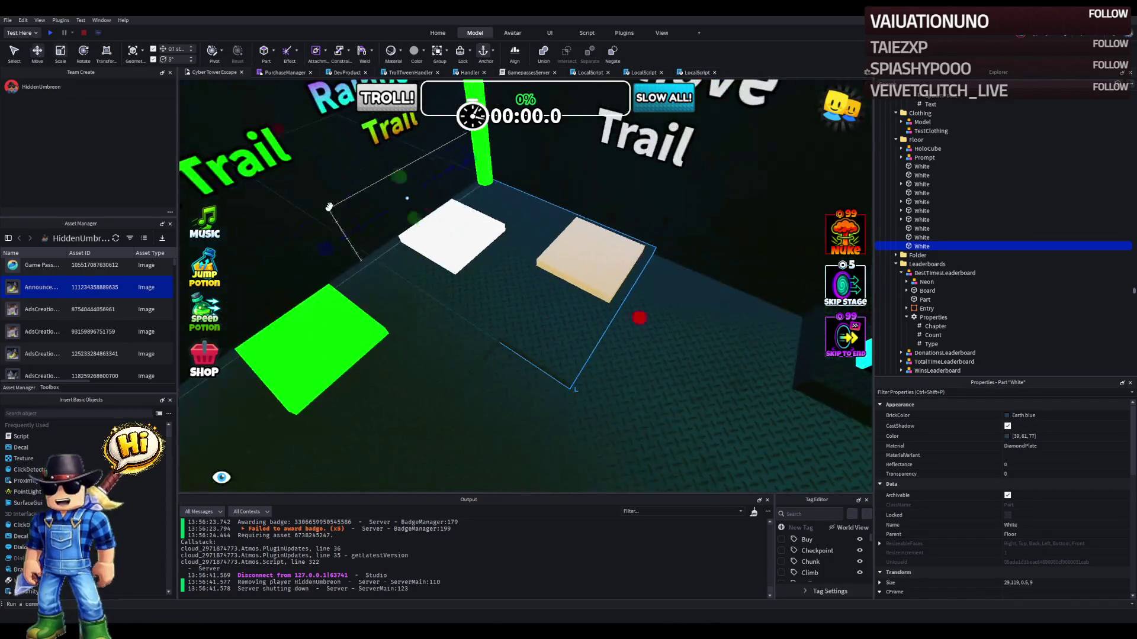
left_click_drag(294, 142, 338, 148)
left_click_drag(420, 206, 426, 202)
- Shorten the other long strip to about 41.1, shift it 0.8 studs, and extend it under the last pads
left_click(681, 172)
key("f")
mouse_move(549, 264)
left_mouse_down()
mouse_move(527, 256)
mouse_move(514, 267)
left_mouse_up()
scroll(474, 237, "up", 10)
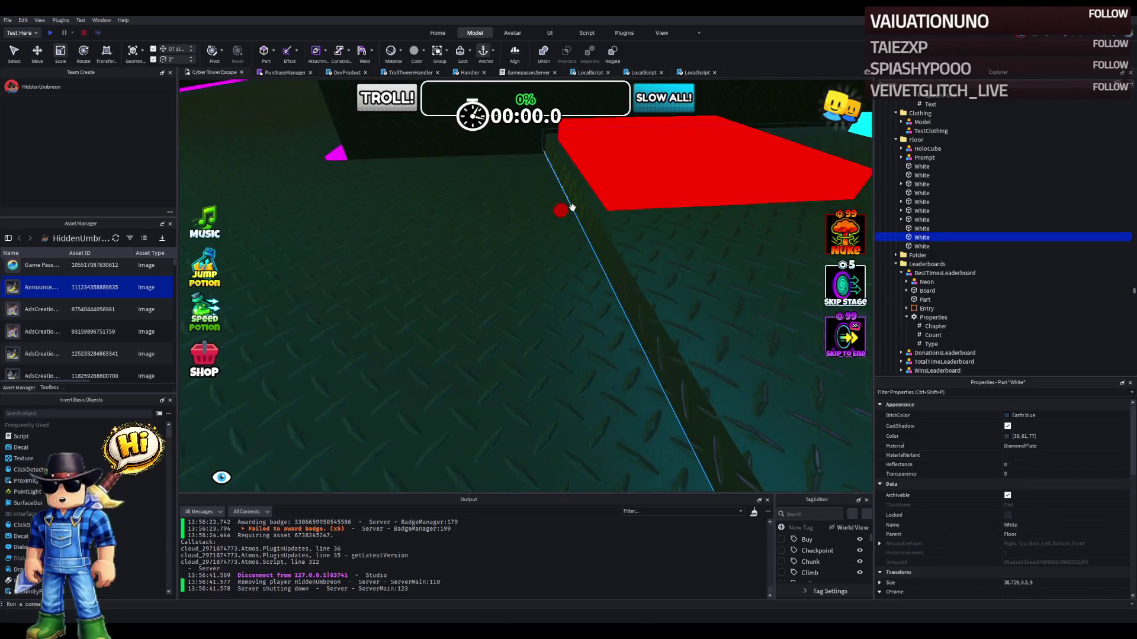
scroll(572, 207, "down", 5)
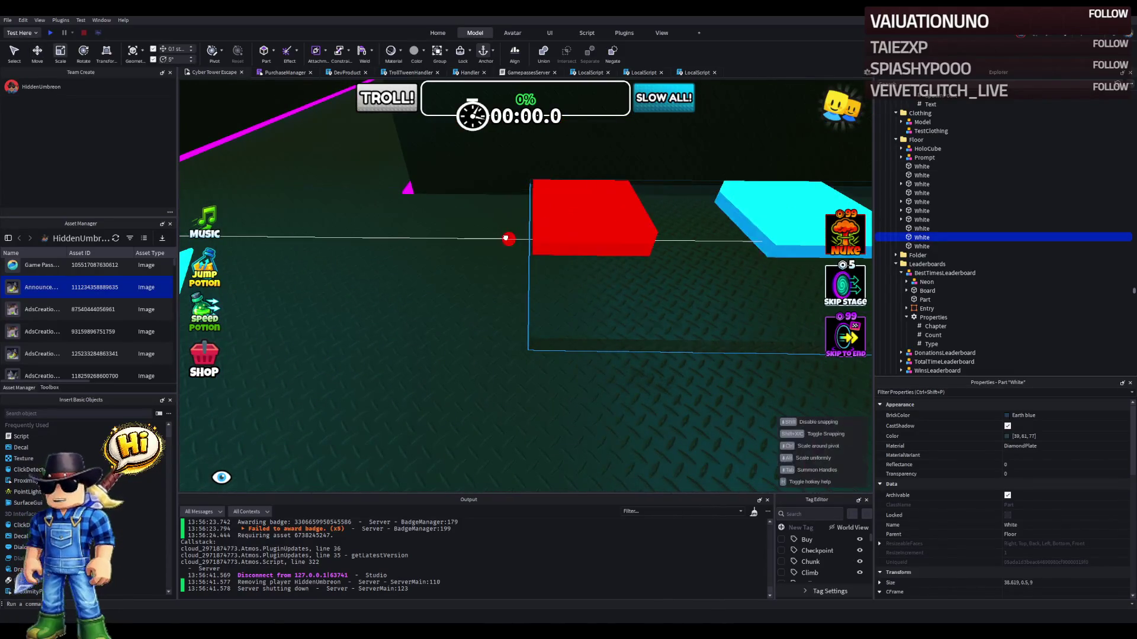
scroll(705, 286, "down", 5)
key("ctrl+2")
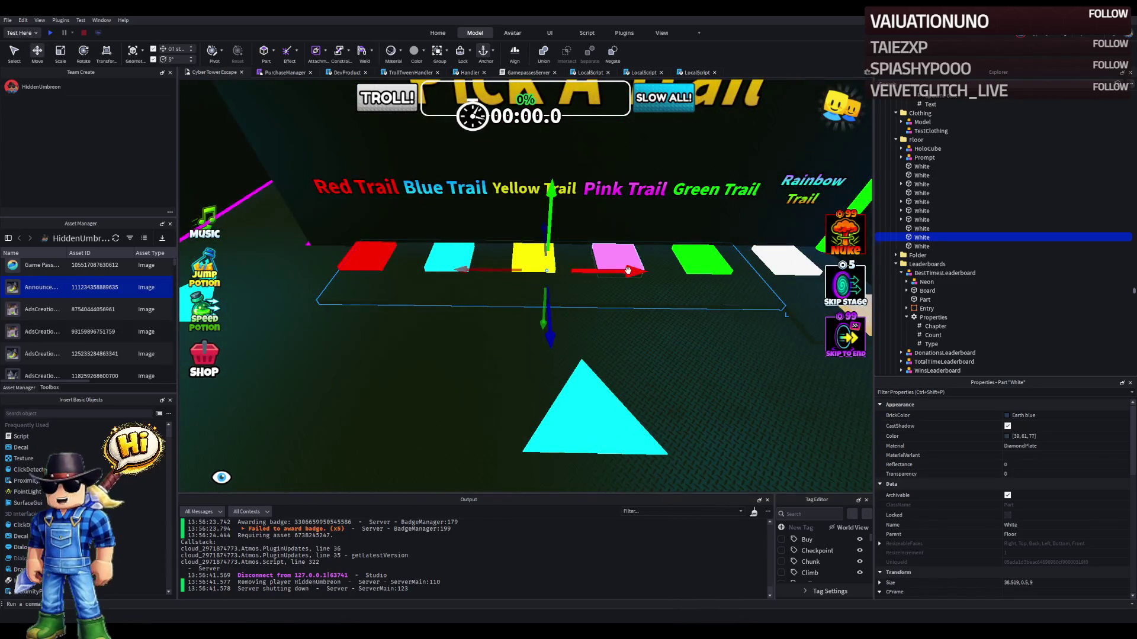
left_click_drag(628, 270, 618, 273)
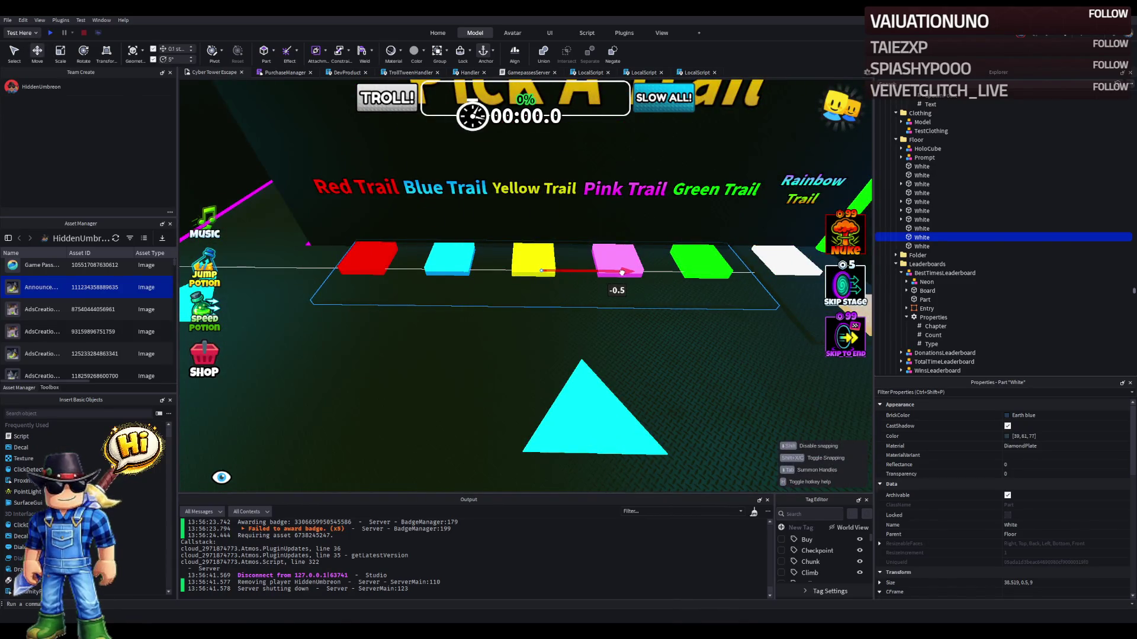
scroll(621, 272, "up", 5)
key("ctrl+4")
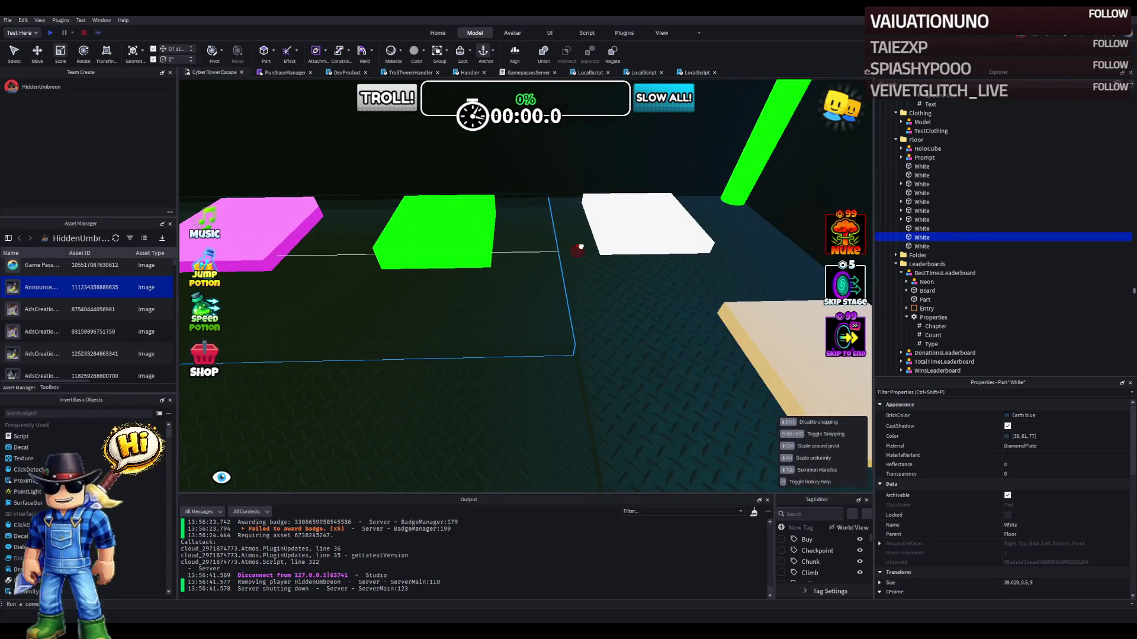
left_click_drag(580, 247, 581, 246)
- Select the seven trail pads (Clear, Green, Rainbow, Pink, Blue, Yellow…) and lower them slightly
scroll(492, 417, "down", 5)
left_click(625, 249, "ctrl")
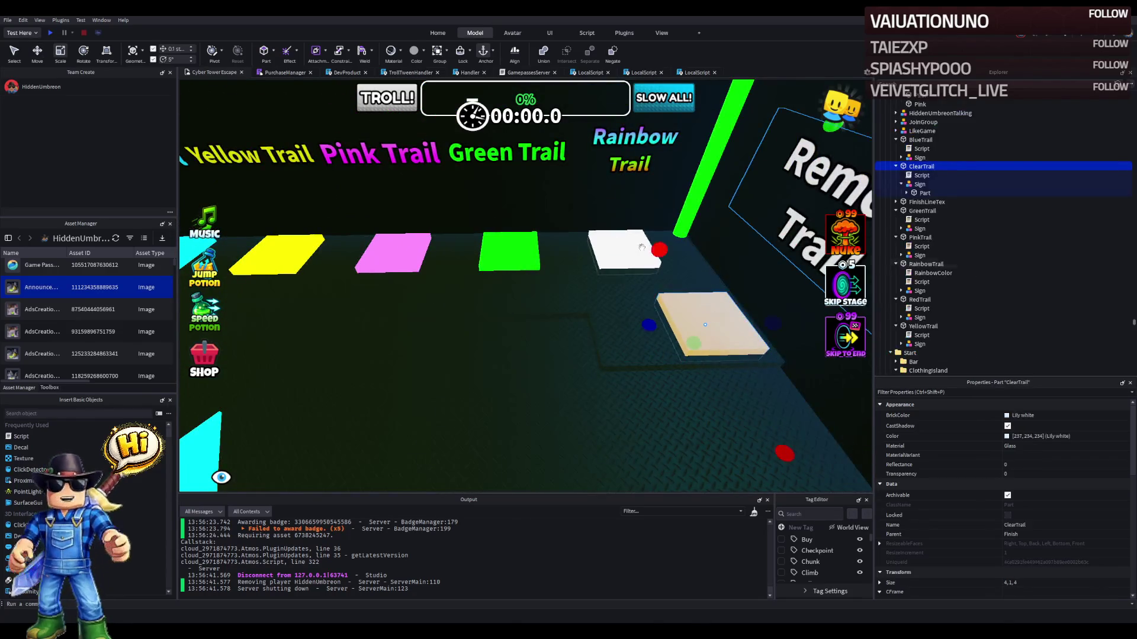
left_click(509, 252, "ctrl")
left_click(400, 250, "ctrl")
left_click(400, 249, "ctrl")
key("a")
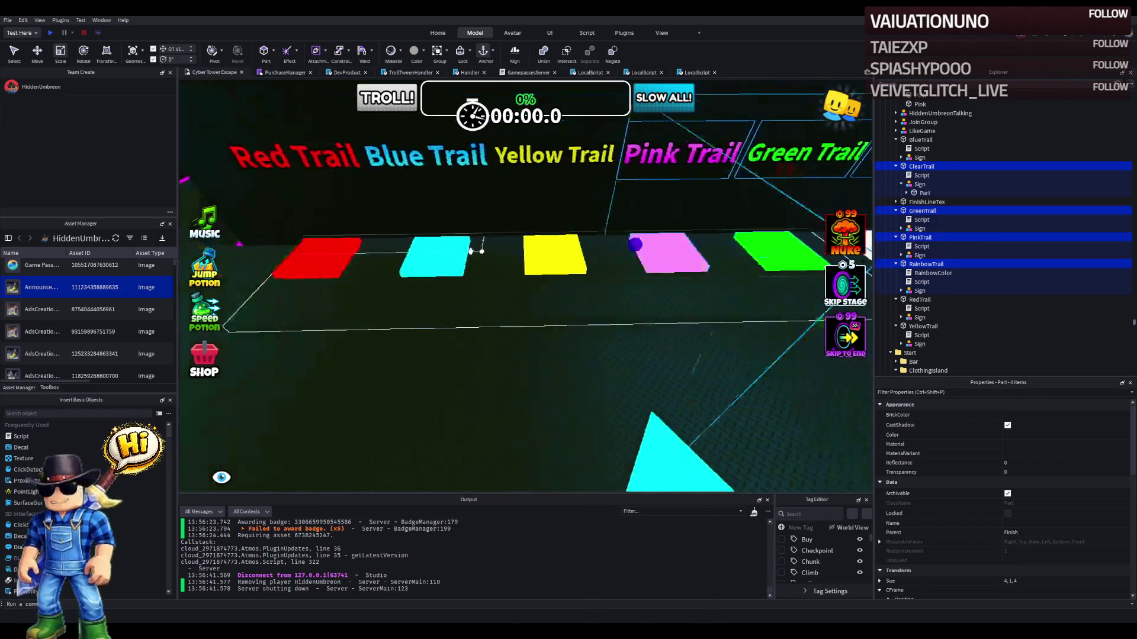
left_click(502, 256, "ctrl")
key("ctrl+2")
left_click(589, 251, "ctrl")
key("f")
left_click_drag(594, 240, 596, 245)
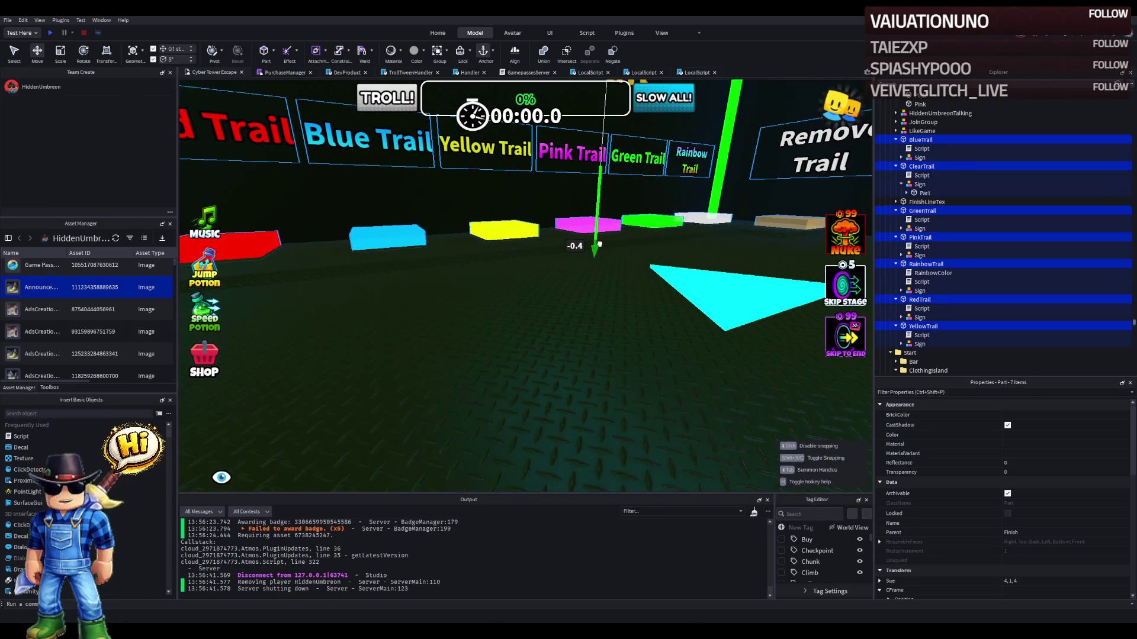
- Select the base strip beneath the trail pads and focus the camera on it
left_click(551, 324)
key("f")
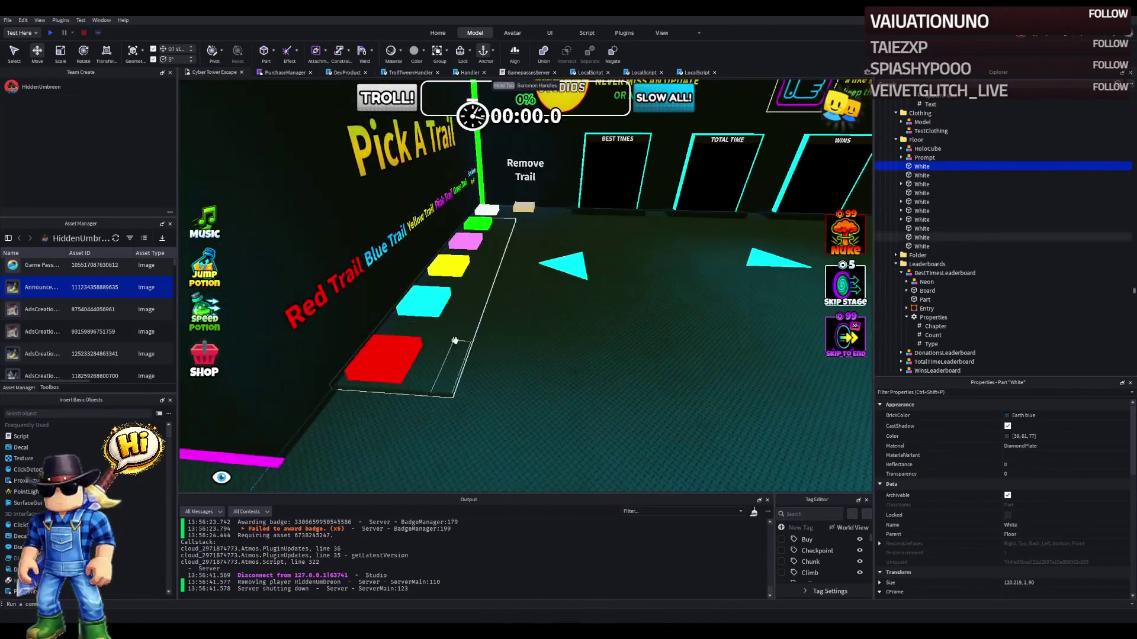
left_click(567, 295)
- Set the Color of the two strips beneath the trail pads to Really black
key("f")
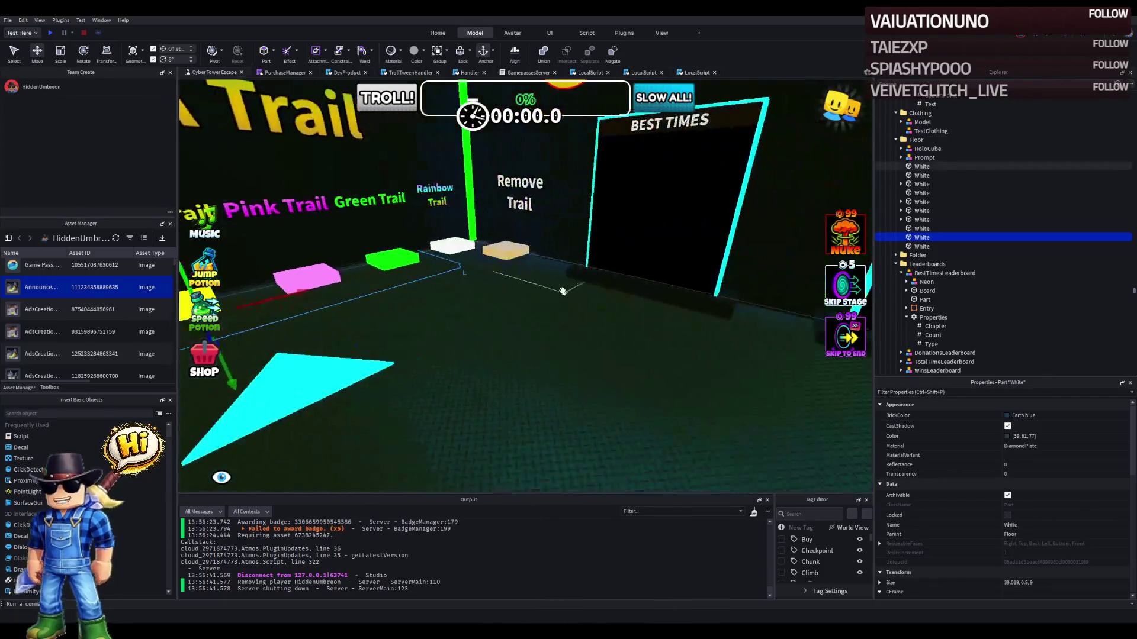
left_click(1009, 440)
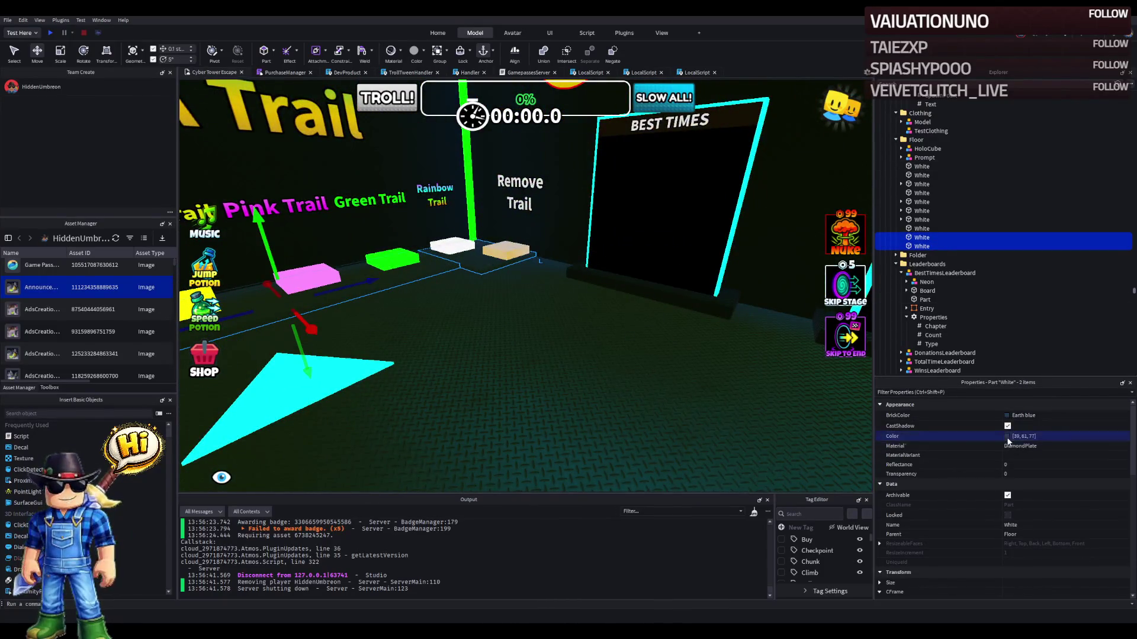
key("ctrl+z")
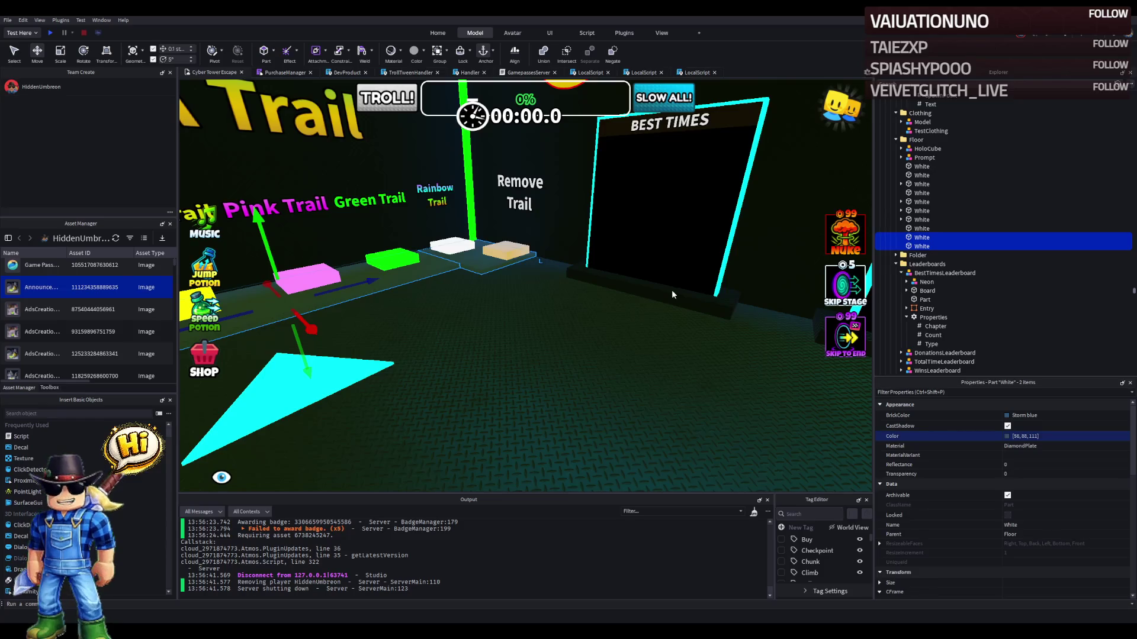
scroll(629, 402, "down", 10)
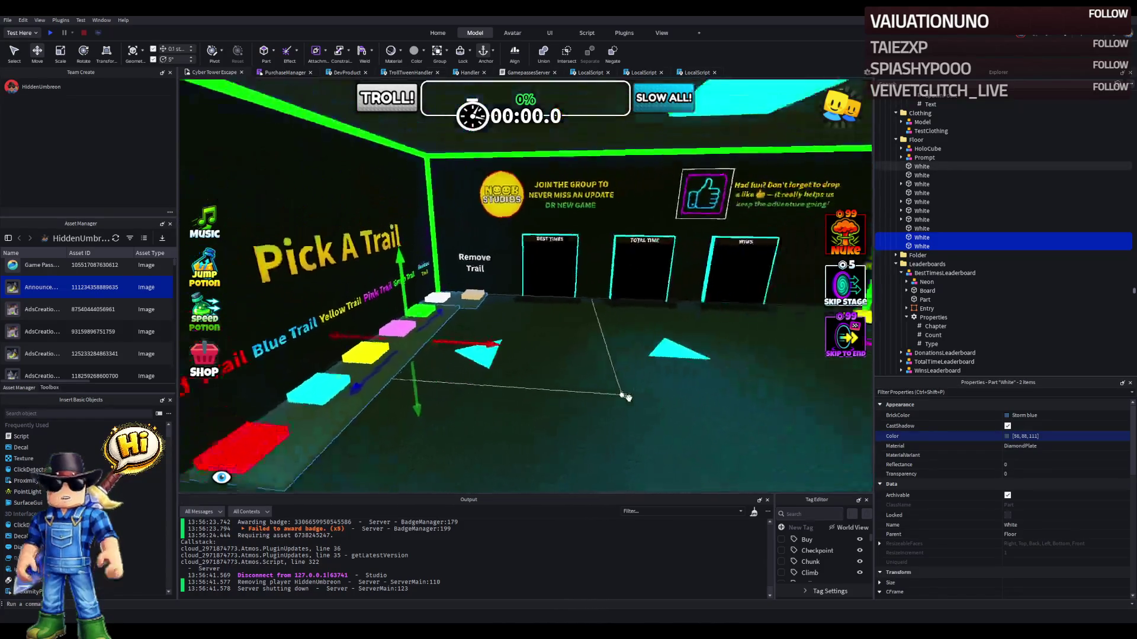
left_click(627, 399)
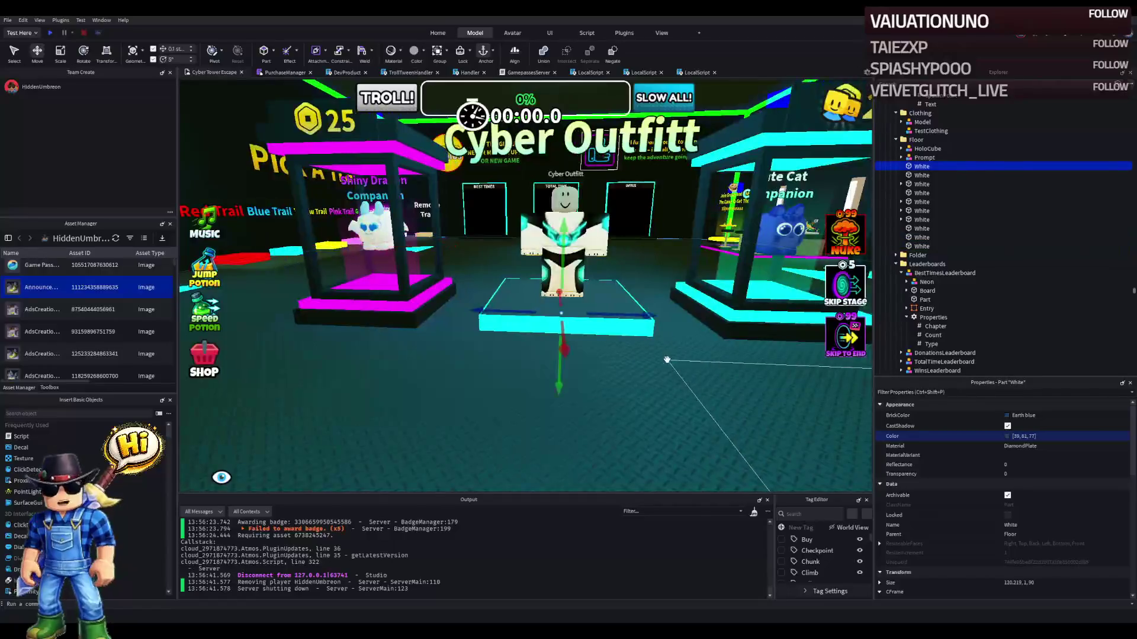
scroll(666, 360, "up", 5)
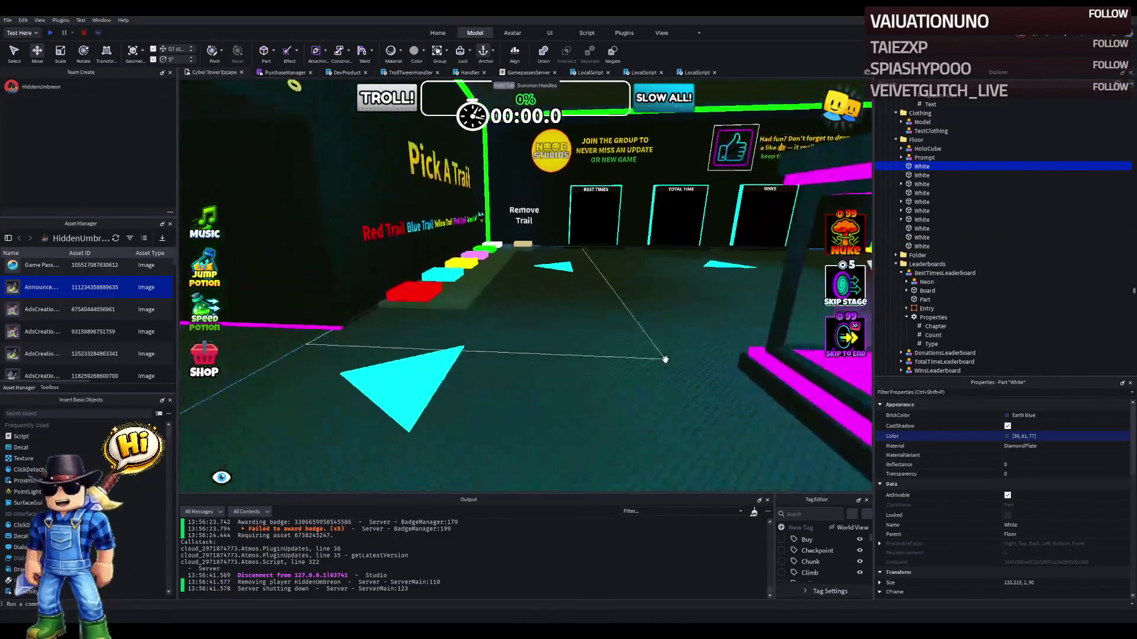
left_click(672, 359)
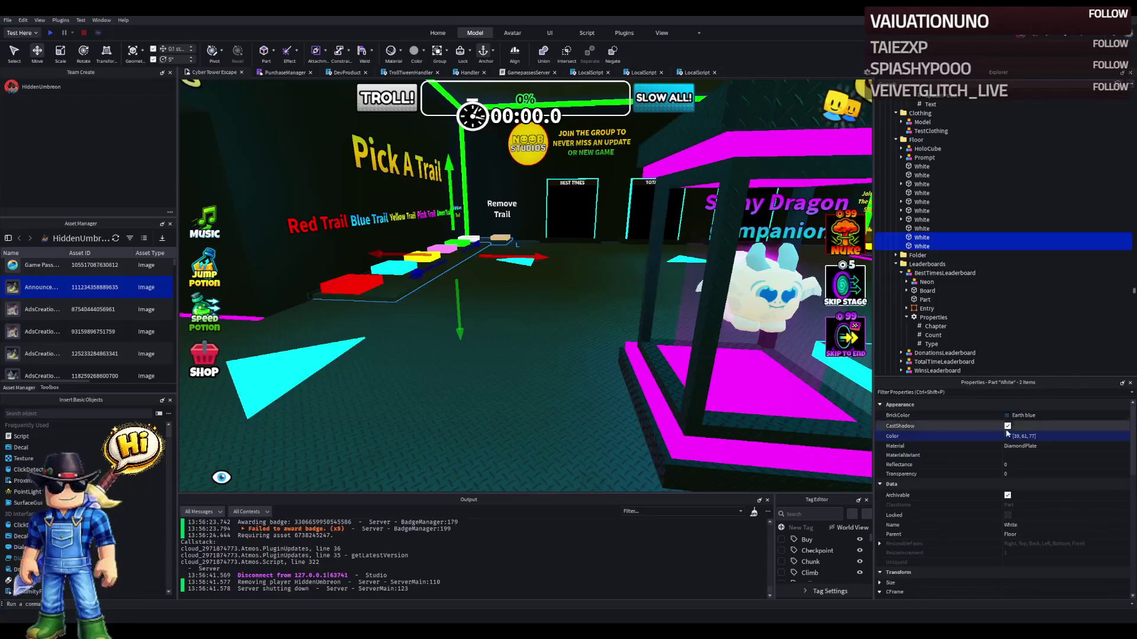
key("ctrl+z")
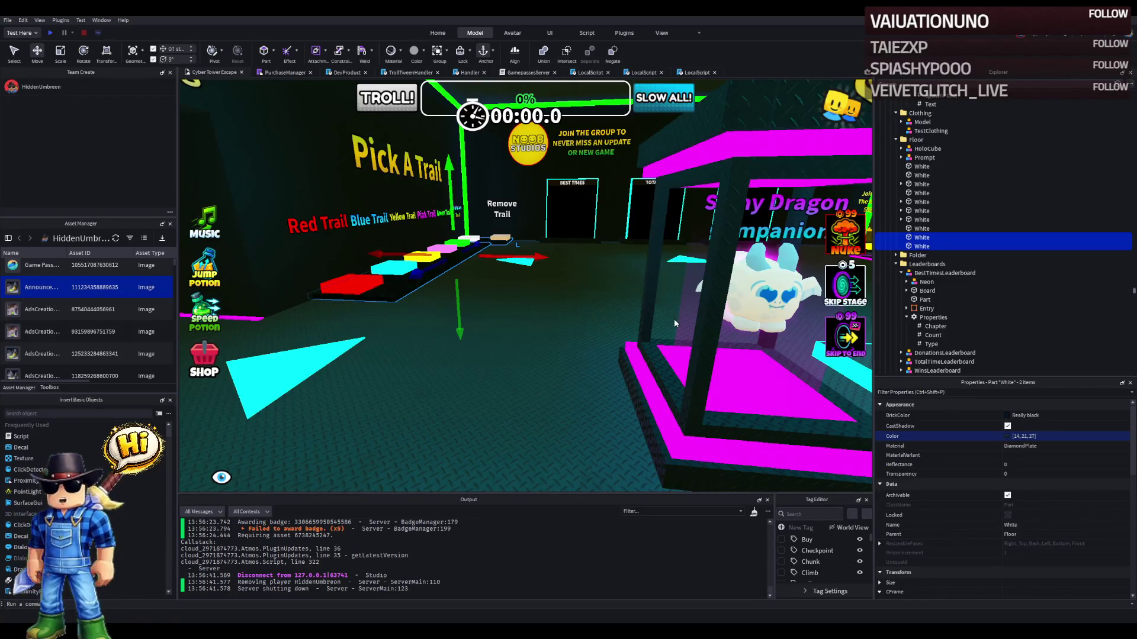
- Frame the main lobby floor and start a playtest
left_click(516, 377)
key("f")
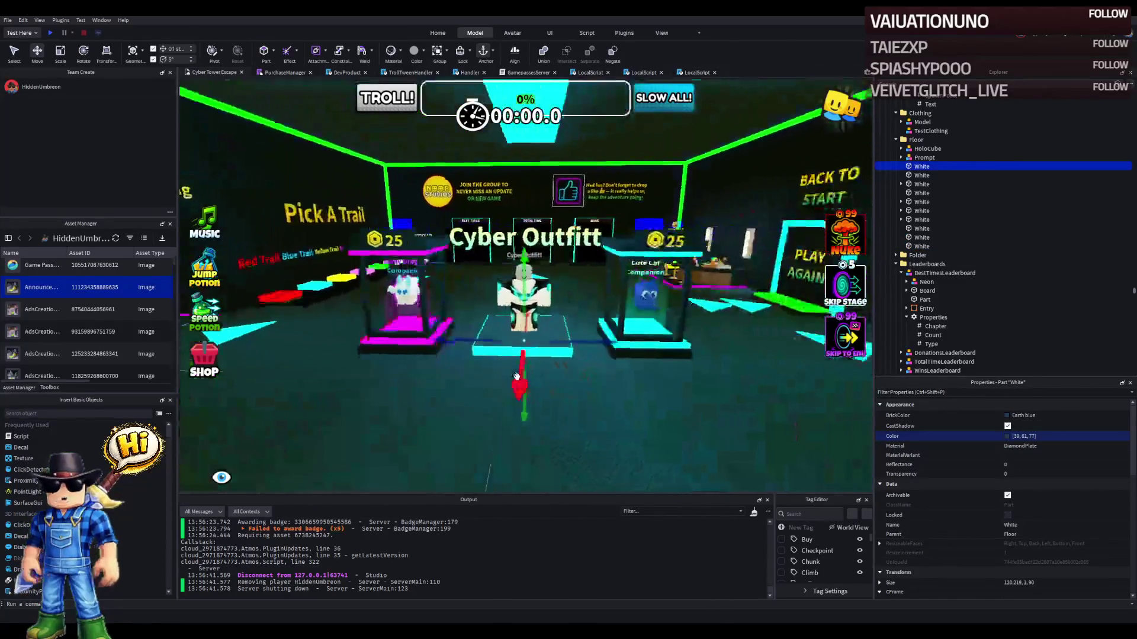
left_click(51, 34)
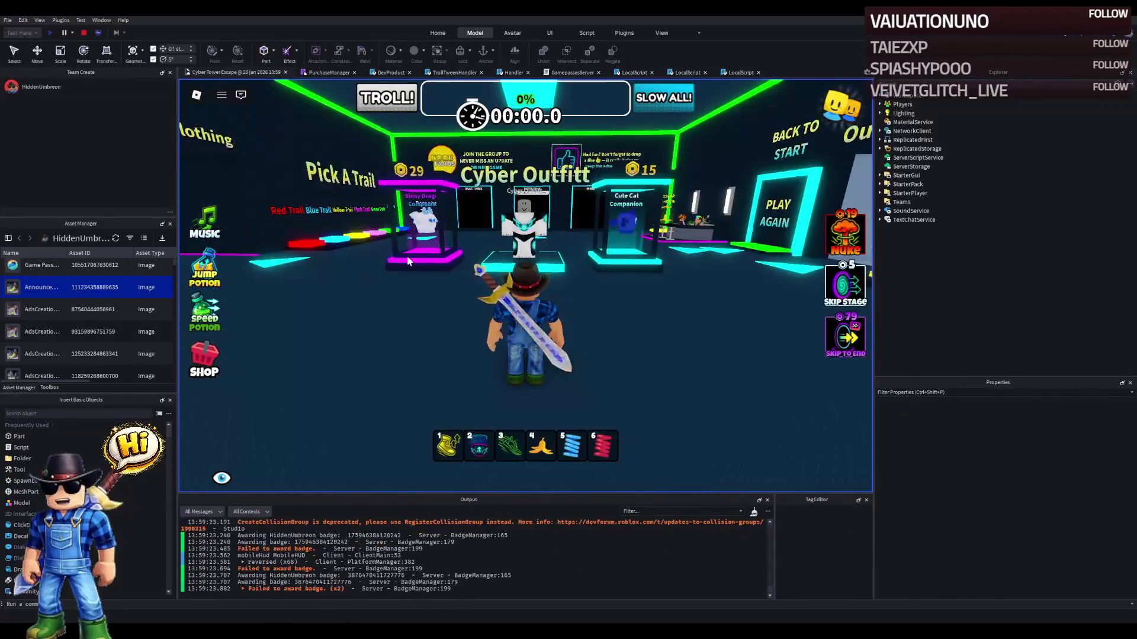
- Walk past the Shiny Dragon stand and across the trail pads to gain a pink trail, then stop
key("w")
key("w")
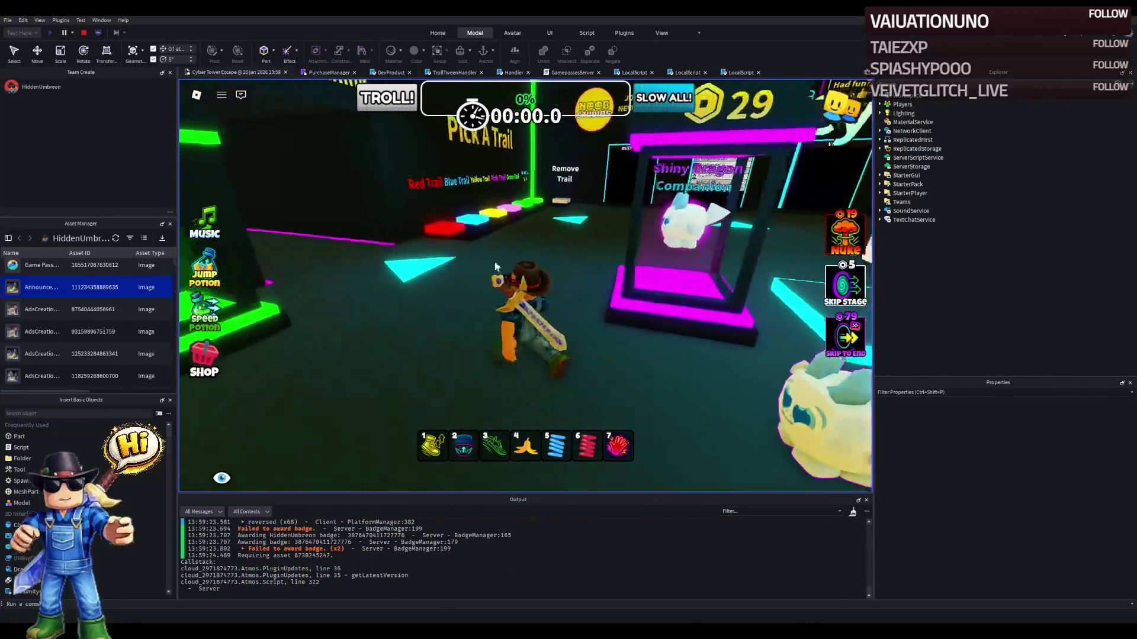
key("w")
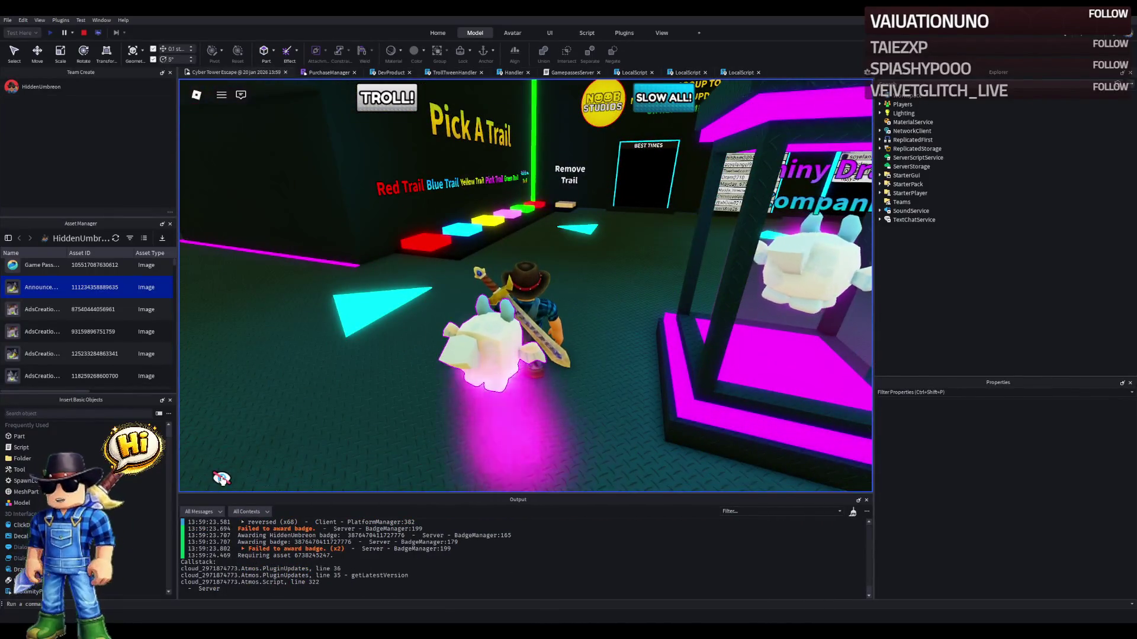
key("a")
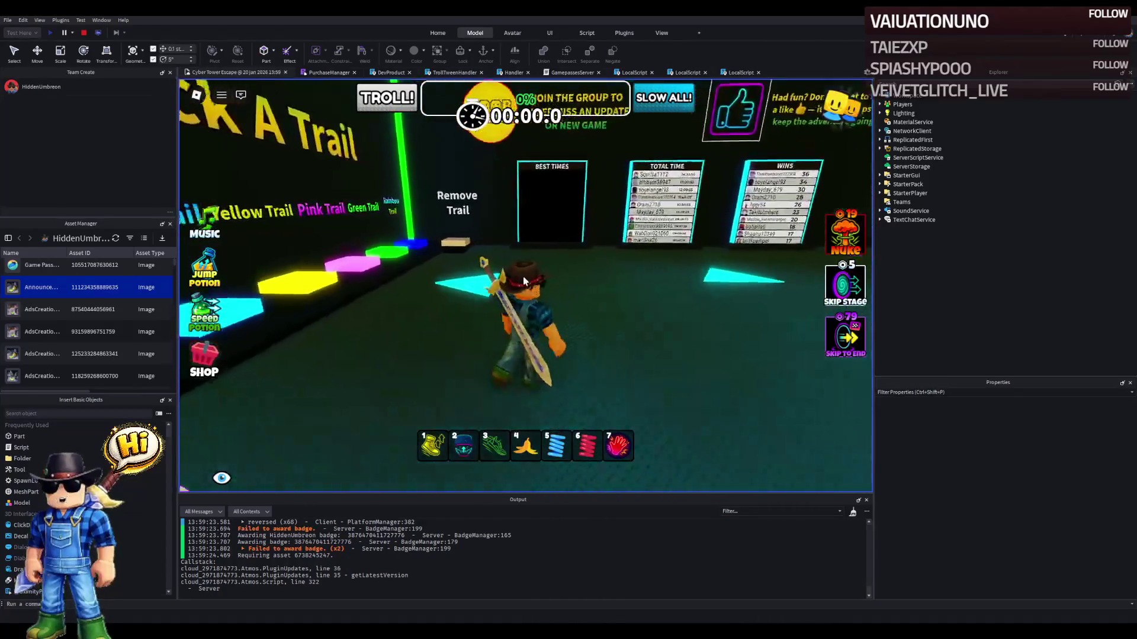
key("w")
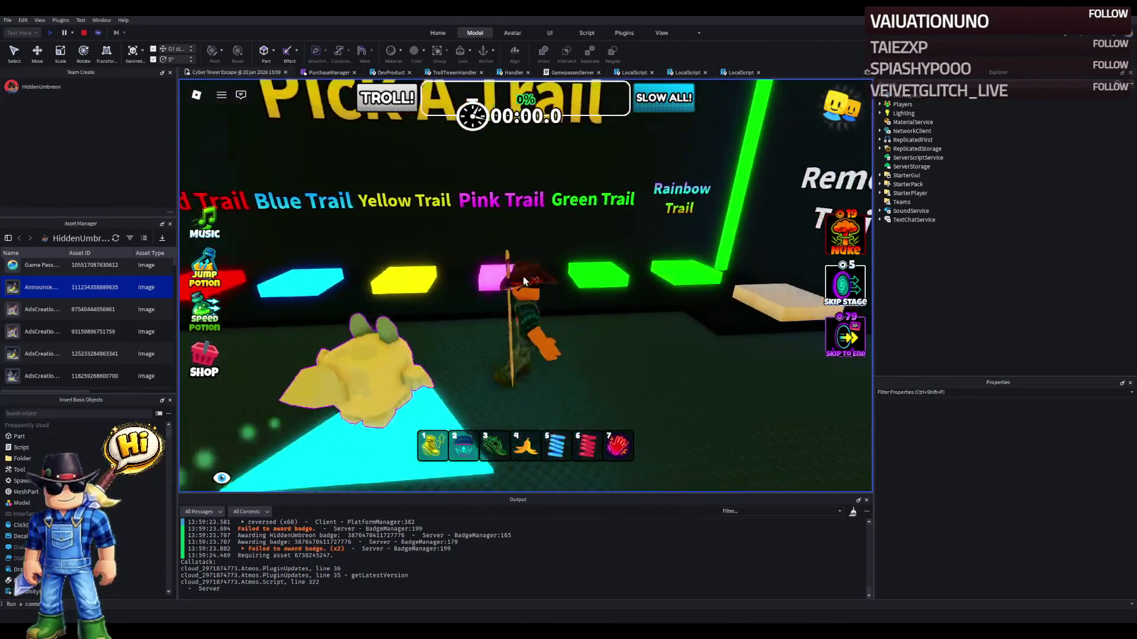
key("a")
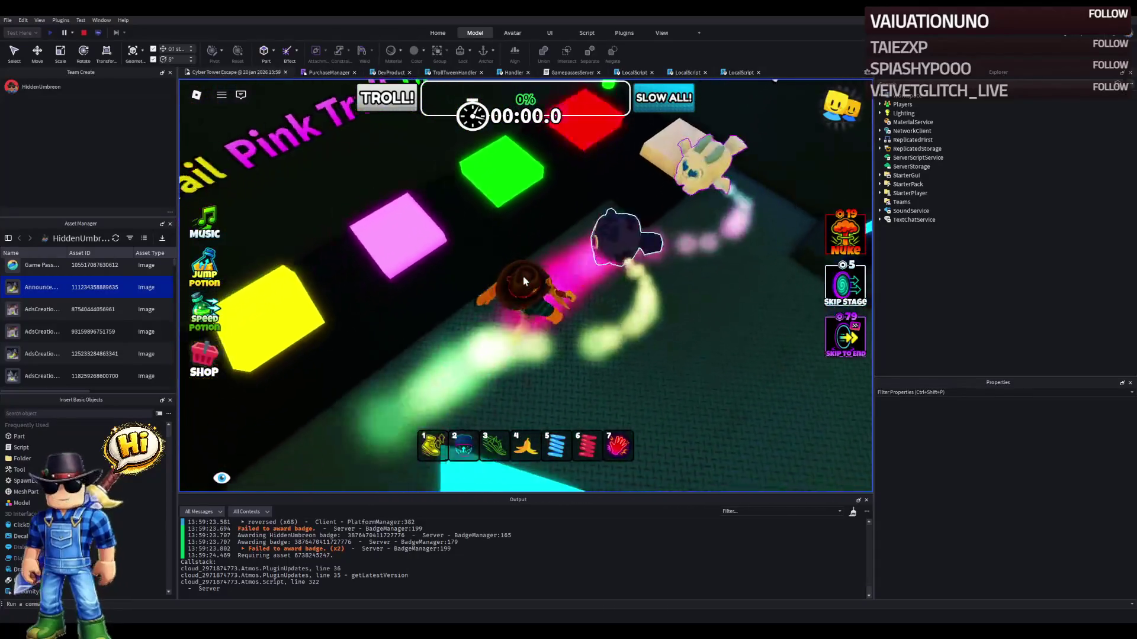
key("w")
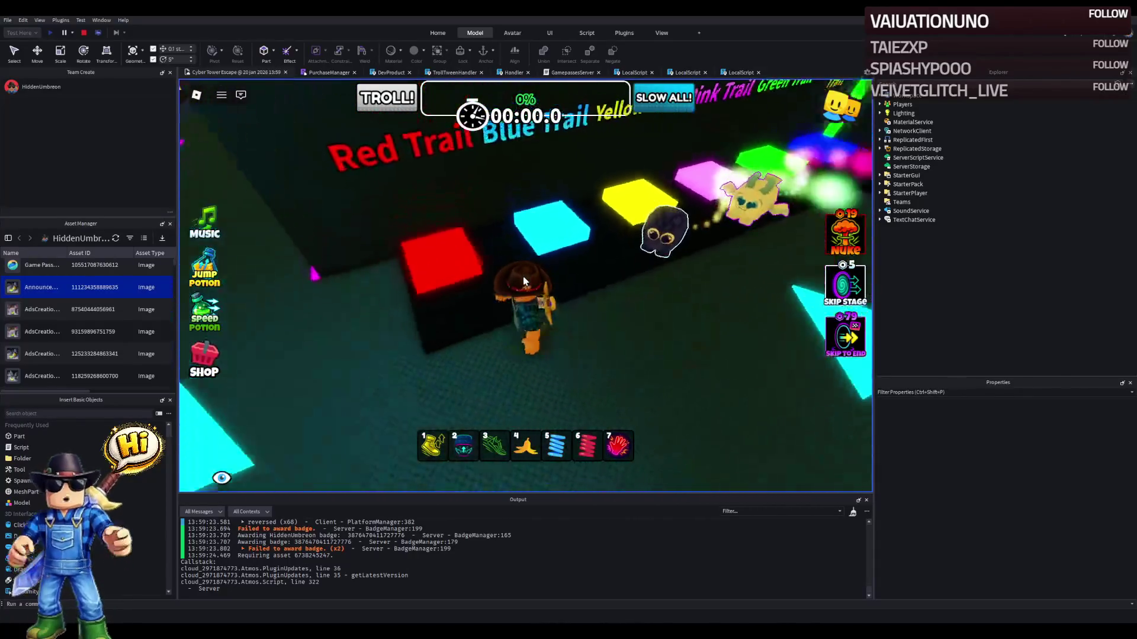
key("a")
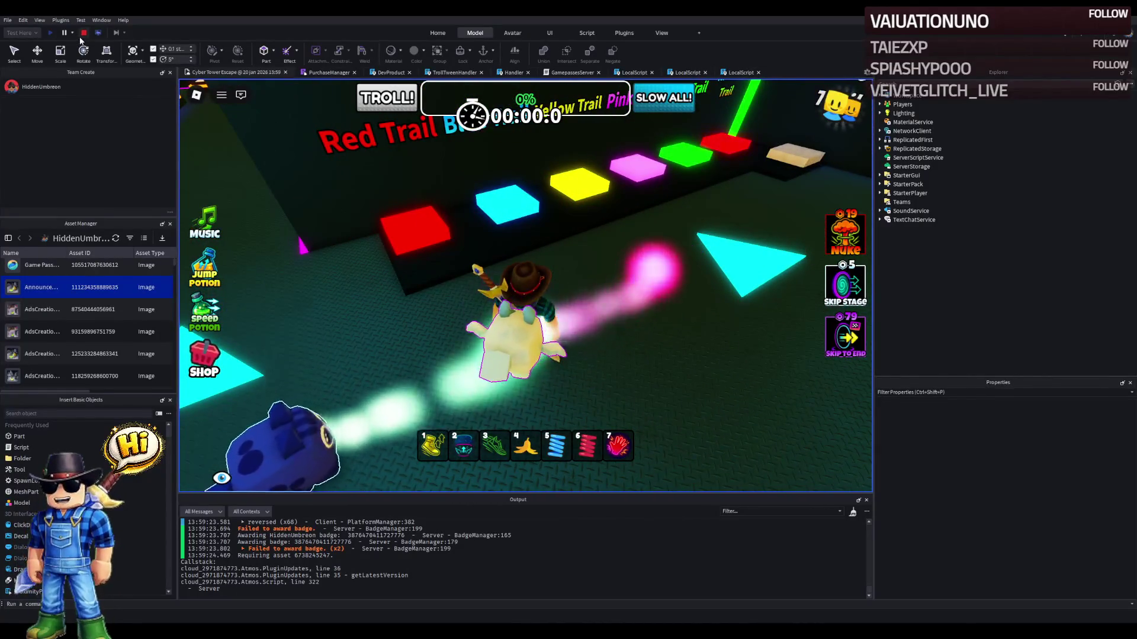
key("shift+F5")
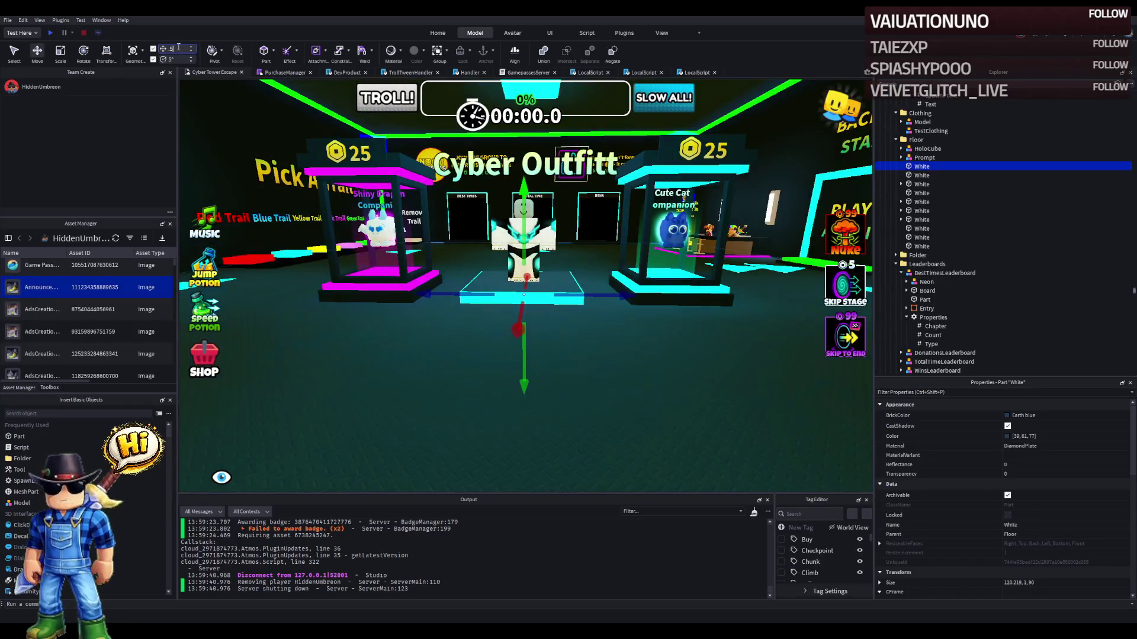
- Scale the black base strip to 8.5 wide and stretch it to about 40.019 long
key("a")
key("w")
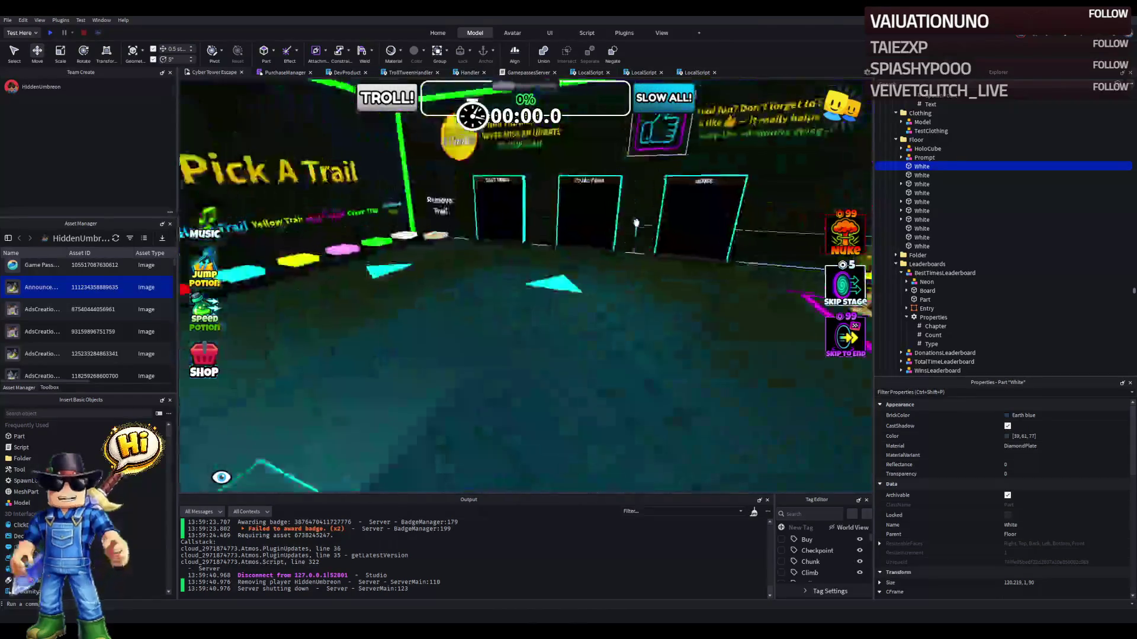
left_click(598, 345)
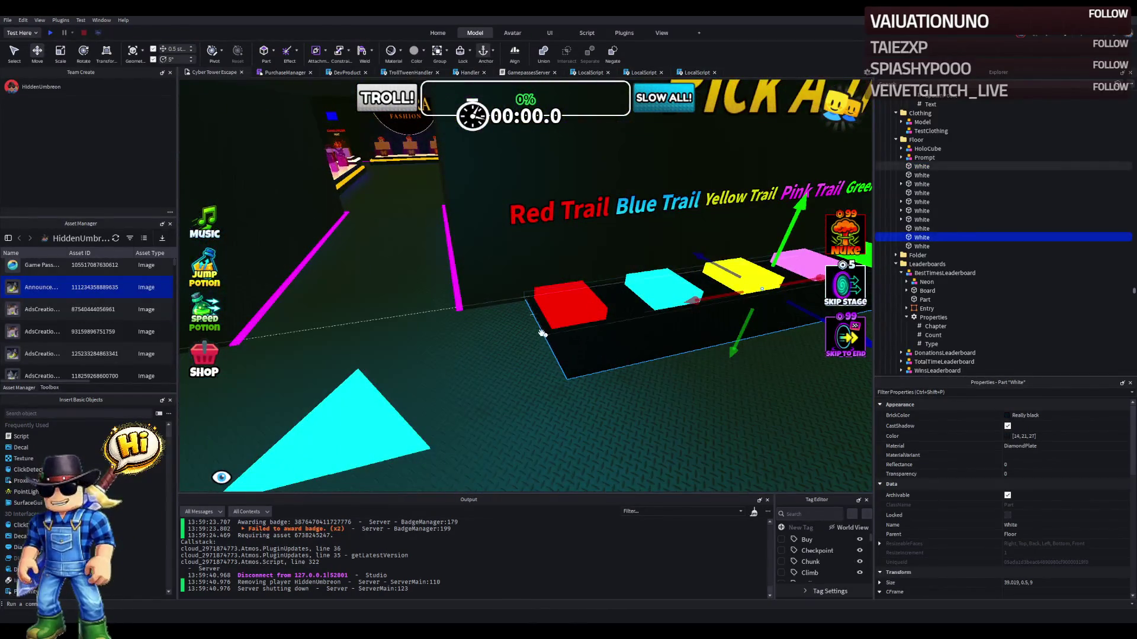
key("ctrl+3")
left_click_drag(598, 330, 598, 335)
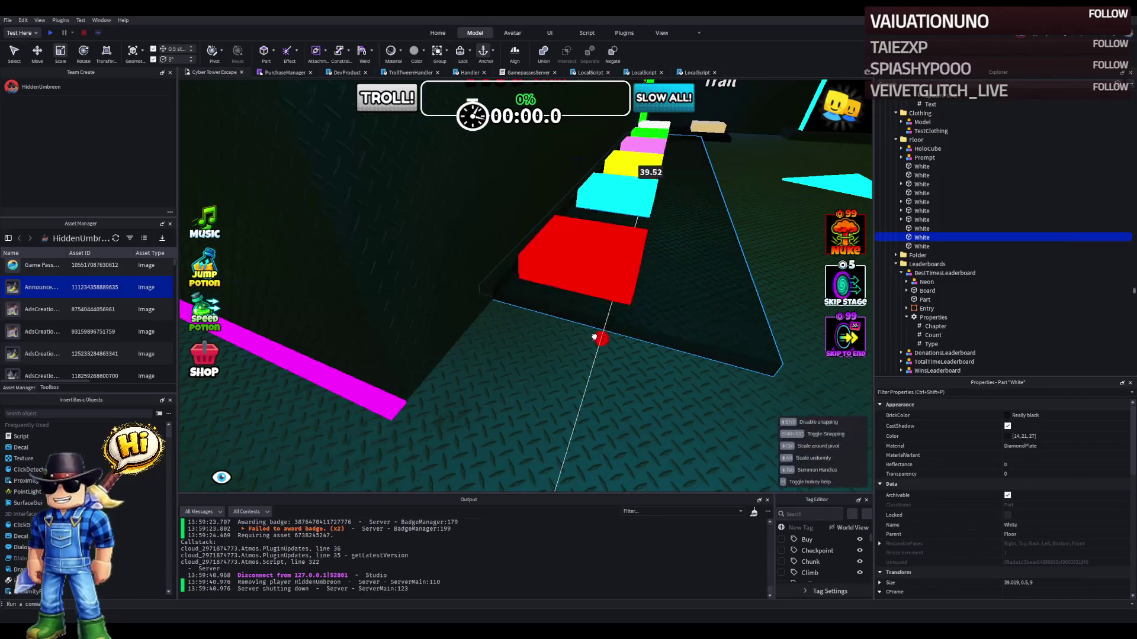
left_click_drag(582, 166, 587, 167)
key("w")
key("w")
key("w")
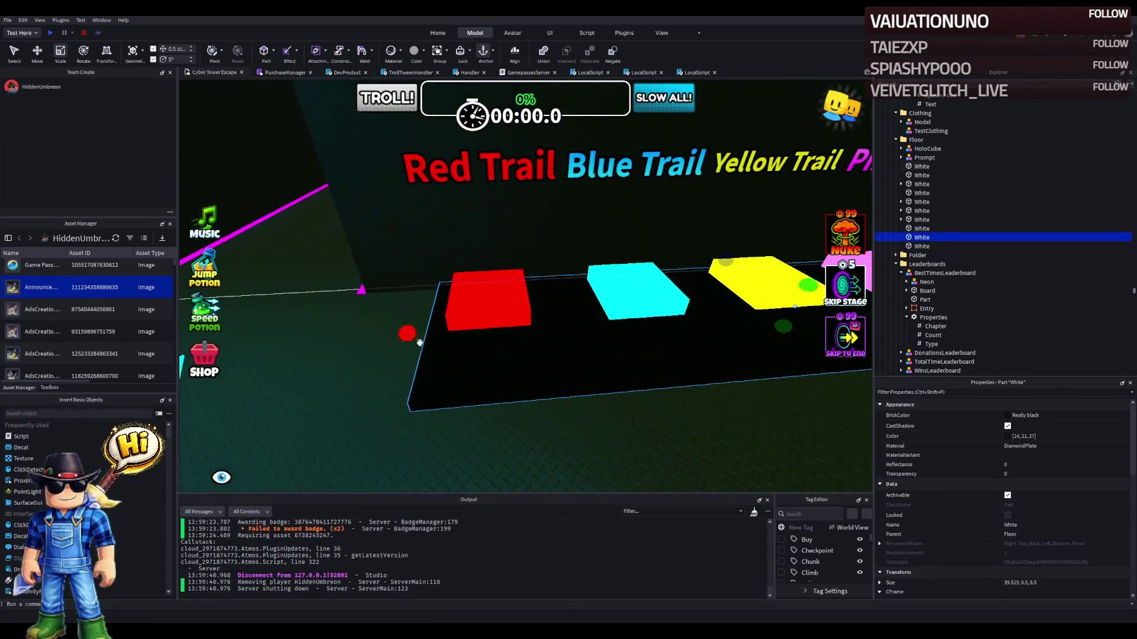
left_click_drag(412, 336, 411, 336)
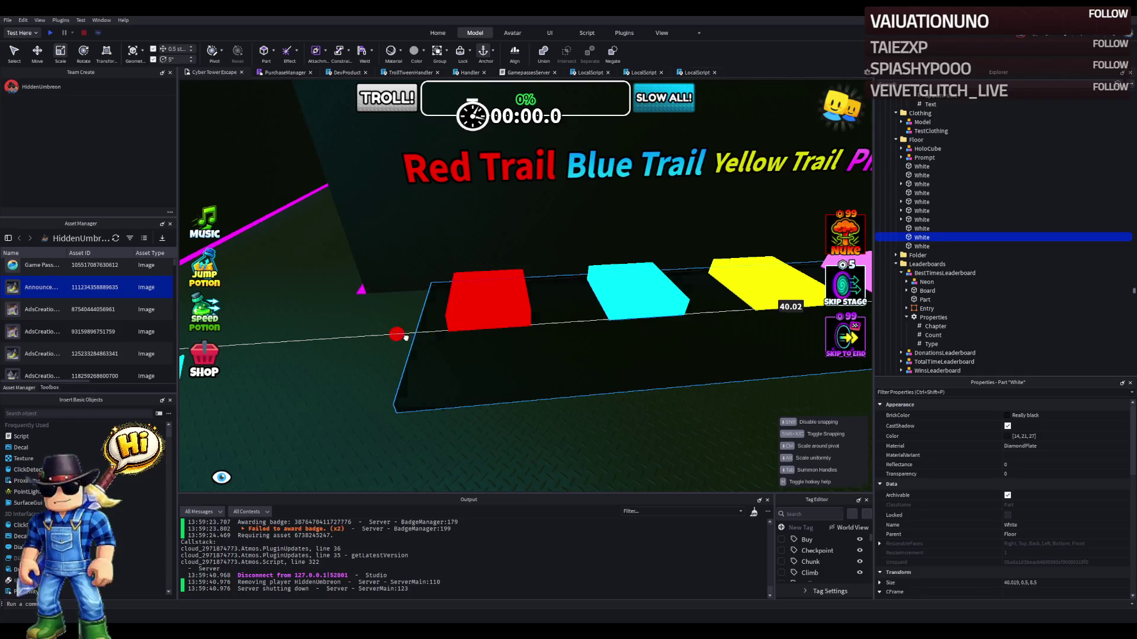
- Fly around the lobby past the Cyber Outfit displays, Donate stands and leaderboard wall
key("s")
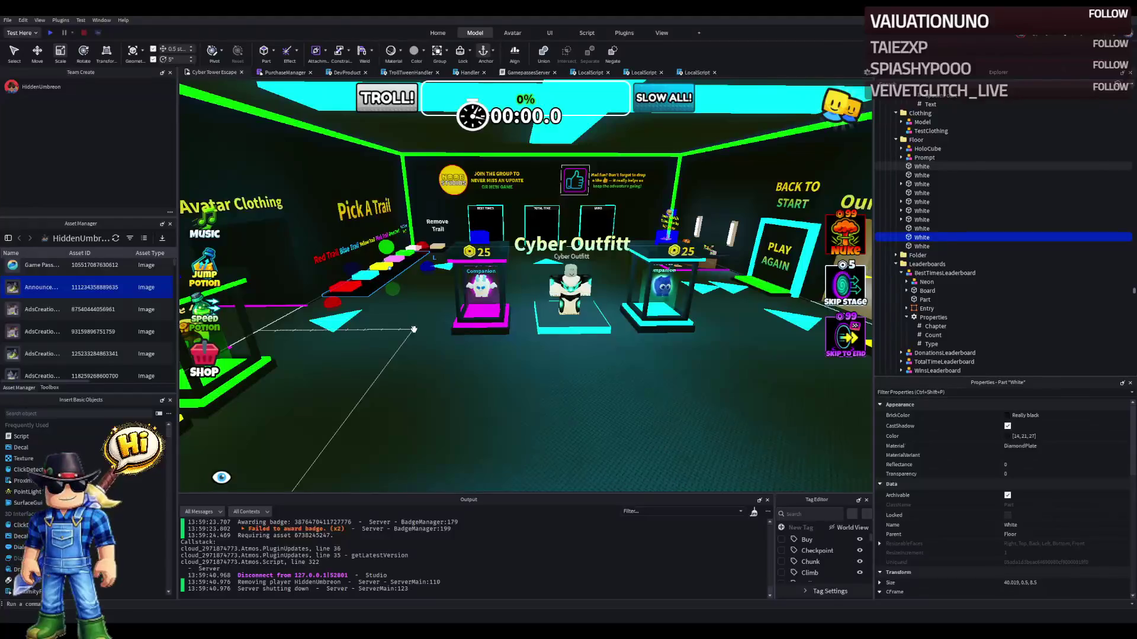
key("w")
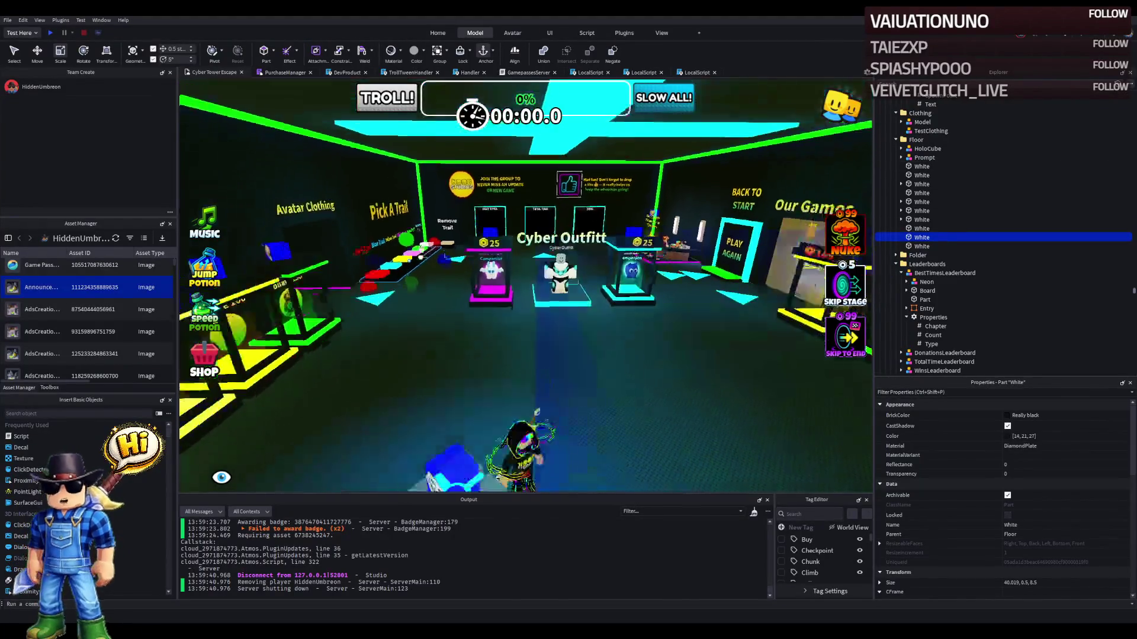
key("Left")
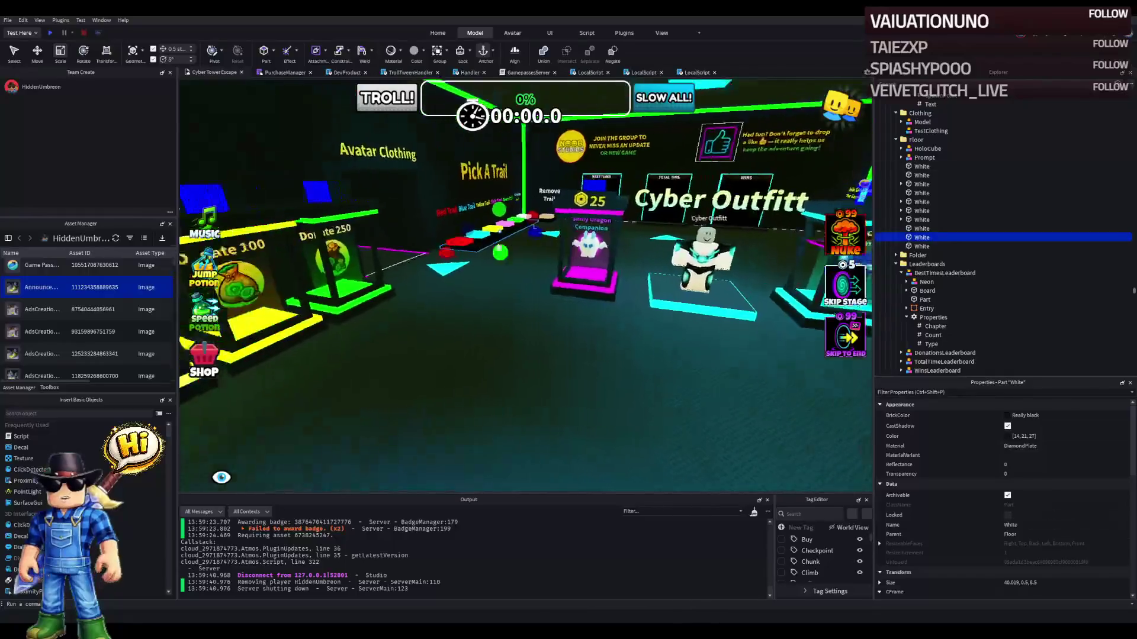
key("Right")
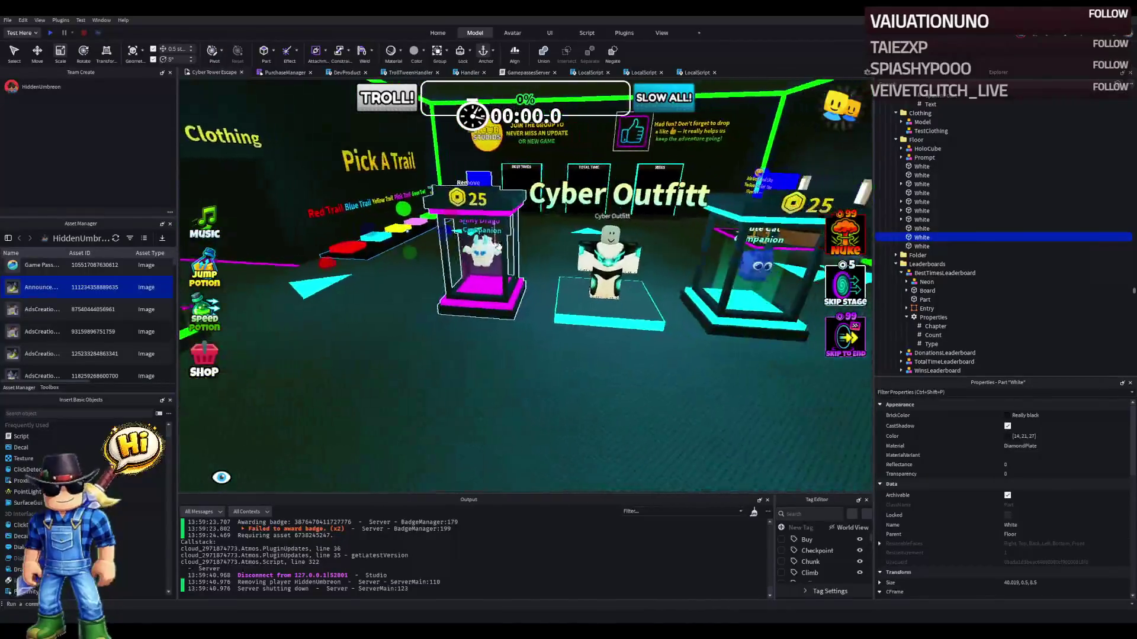
key("w")
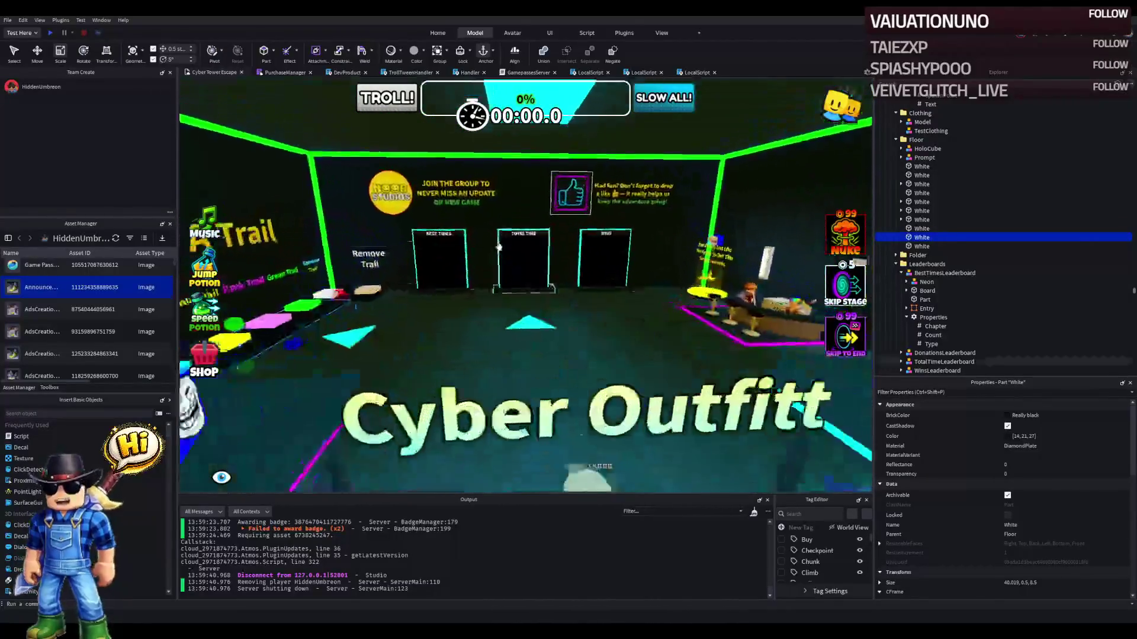
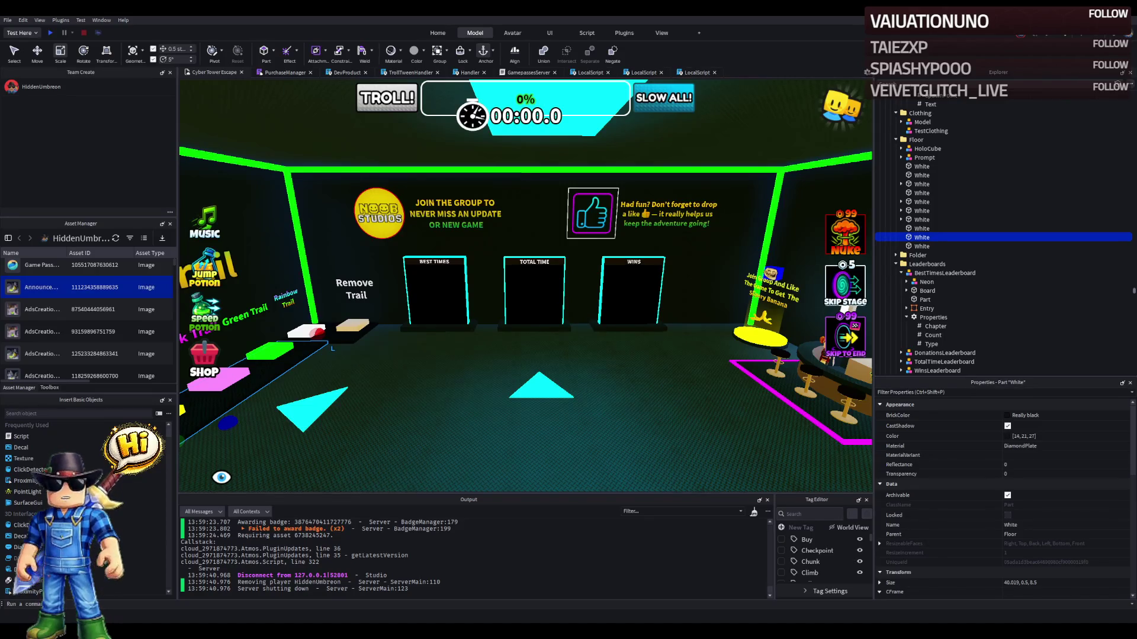
- Fly the camera past Play Again and the outfit shop, swinging round to the Donations wall
key("w")
left_click_drag(274, 222, 358, 268)
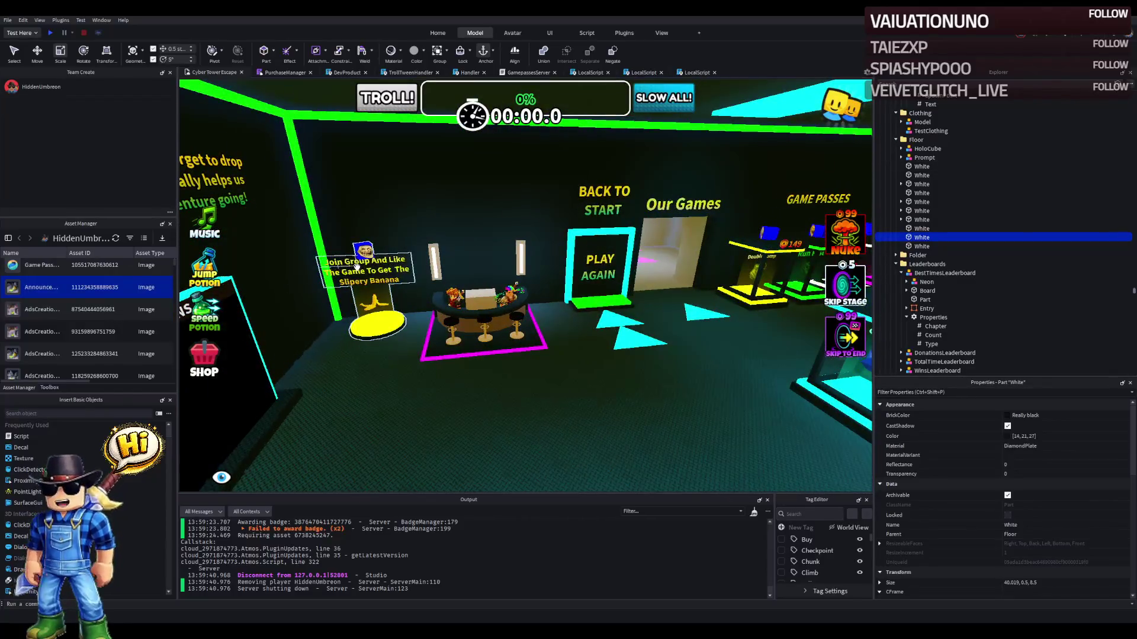
key("w")
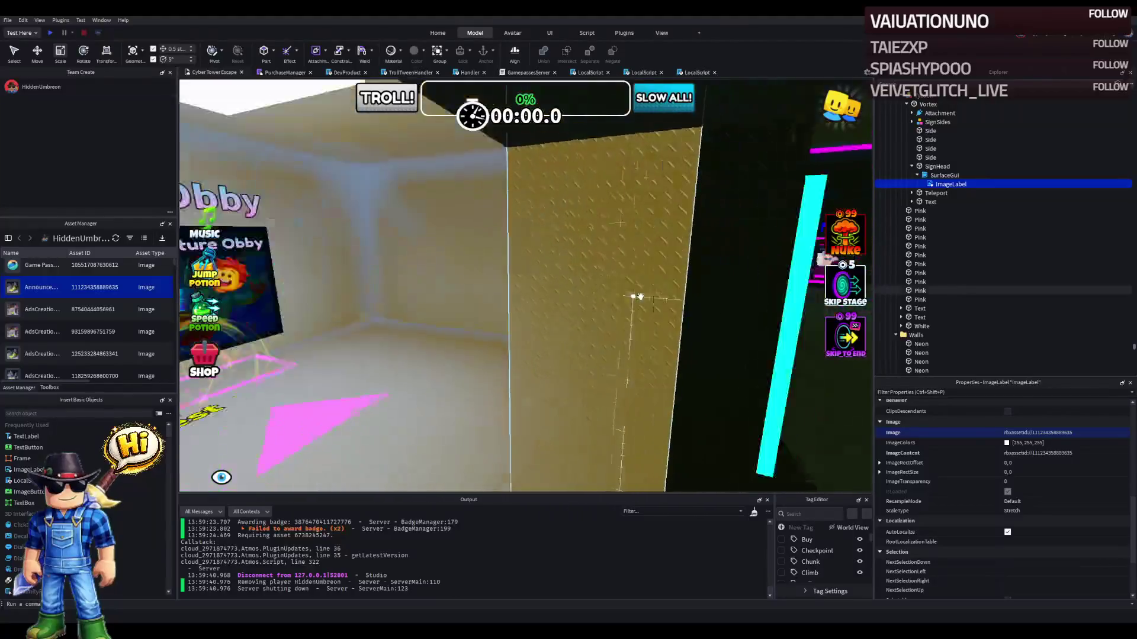
key("w")
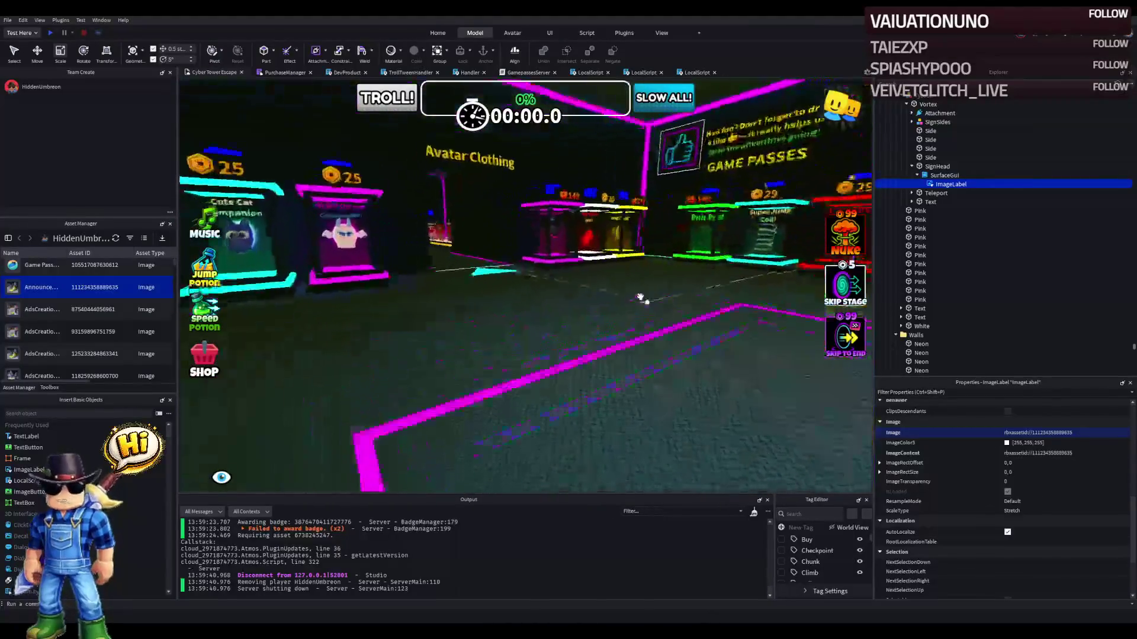
key("Left")
- Center the Our Games wall, move in close, and select the Best Times leaderboard
key("d")
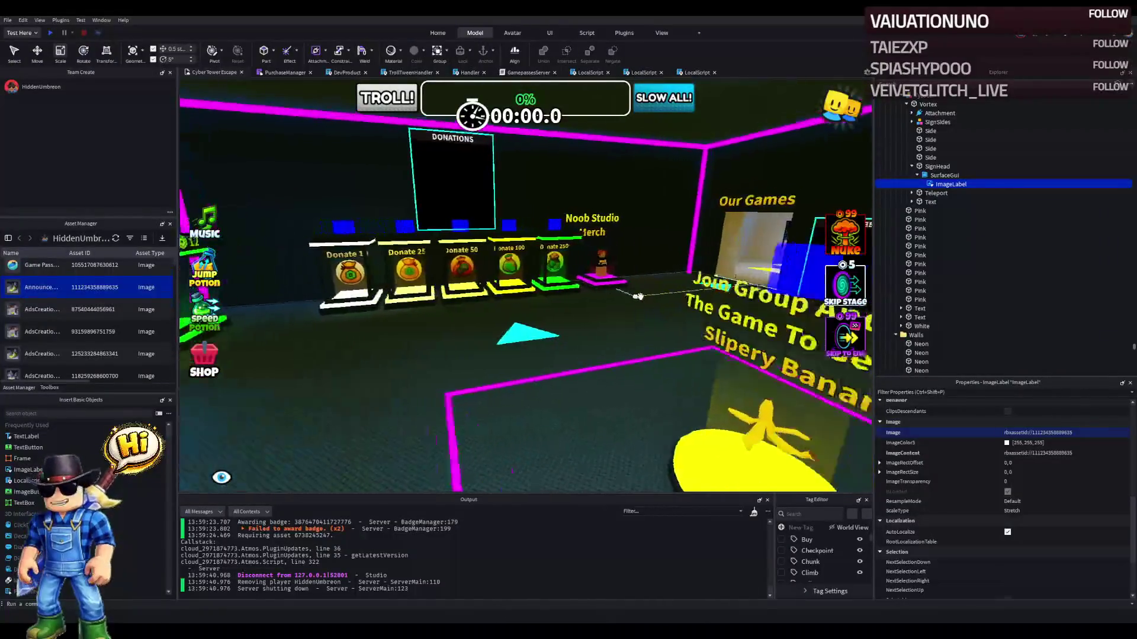
key("d")
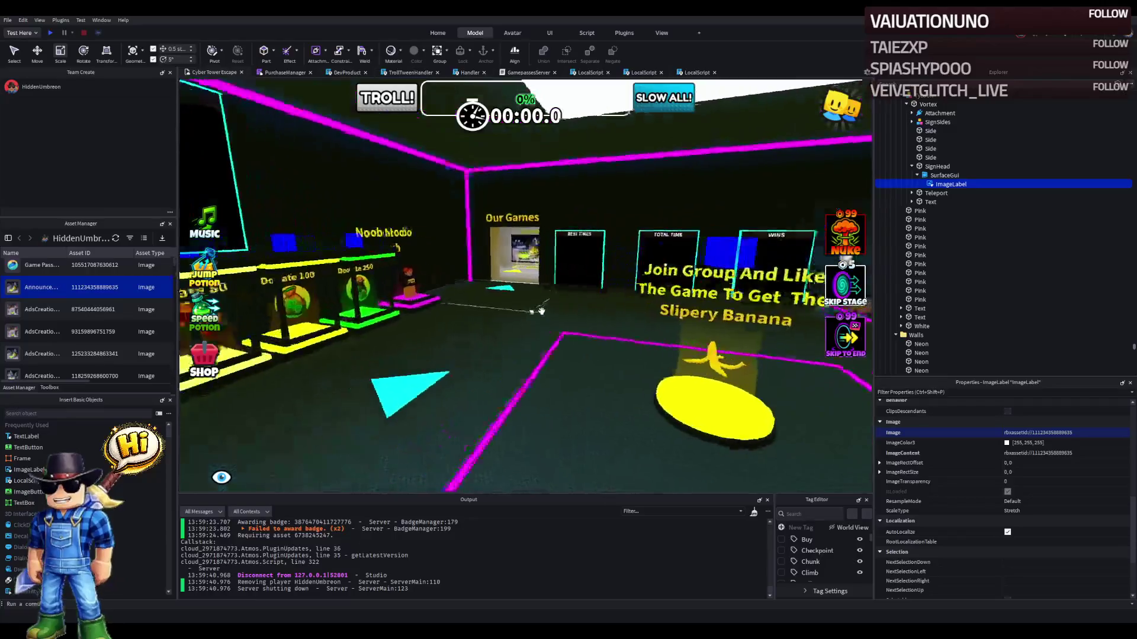
key("w")
left_click(482, 255)
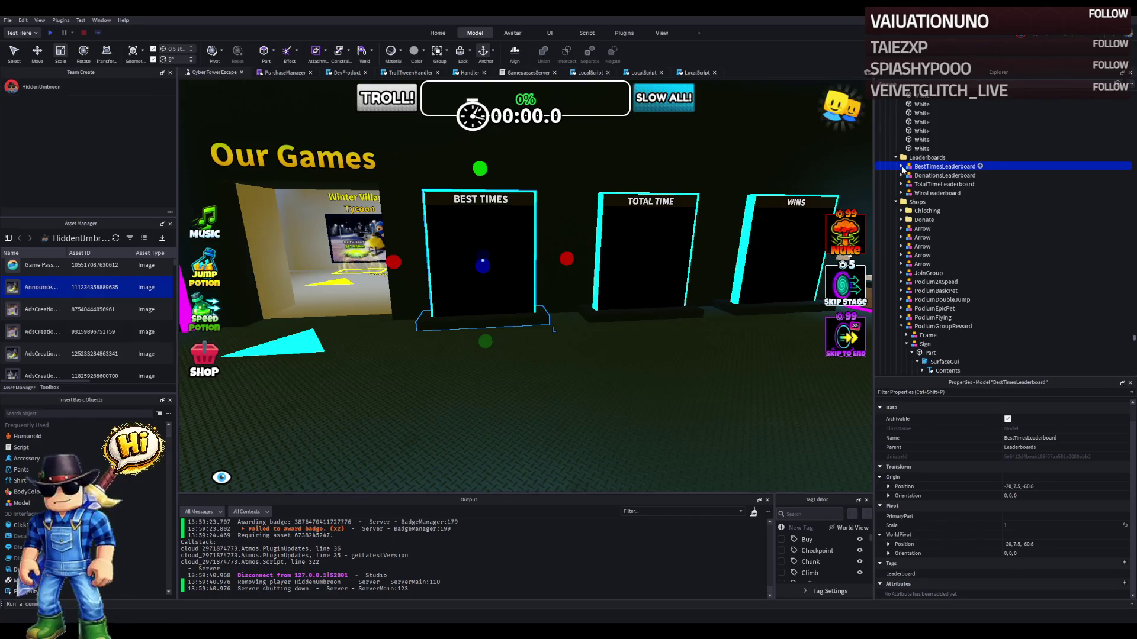
- Expand BestTimesLeaderboard's Properties, set its Chapter value to Chapter_02, and start an Explorer search
left_click(901, 166)
double_click(933, 211)
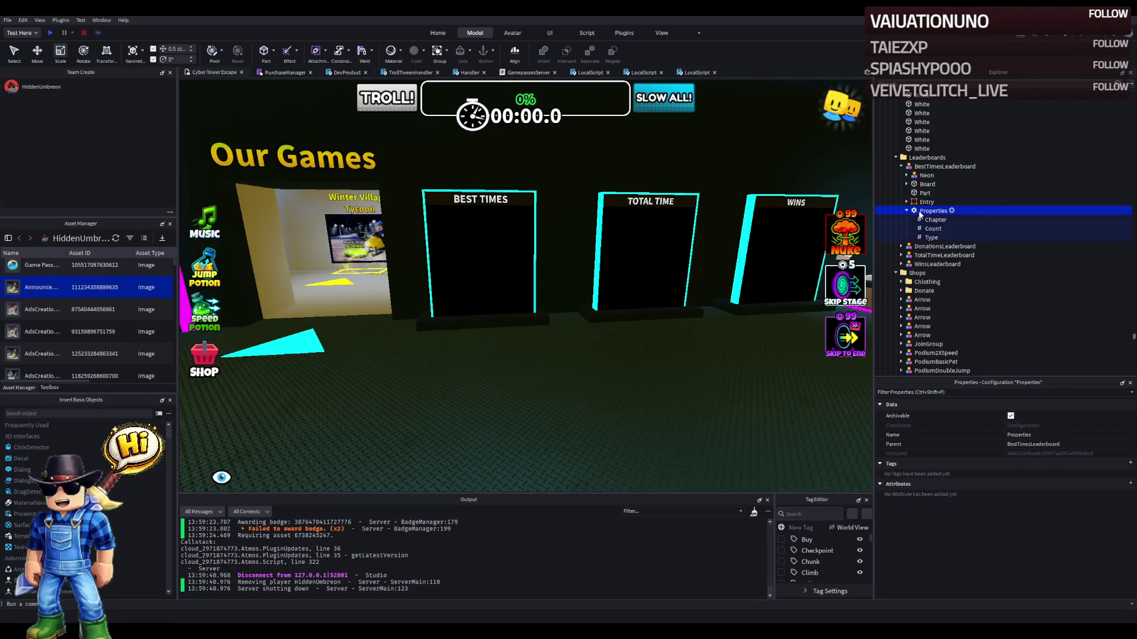
left_click(934, 220)
left_click(1046, 463)
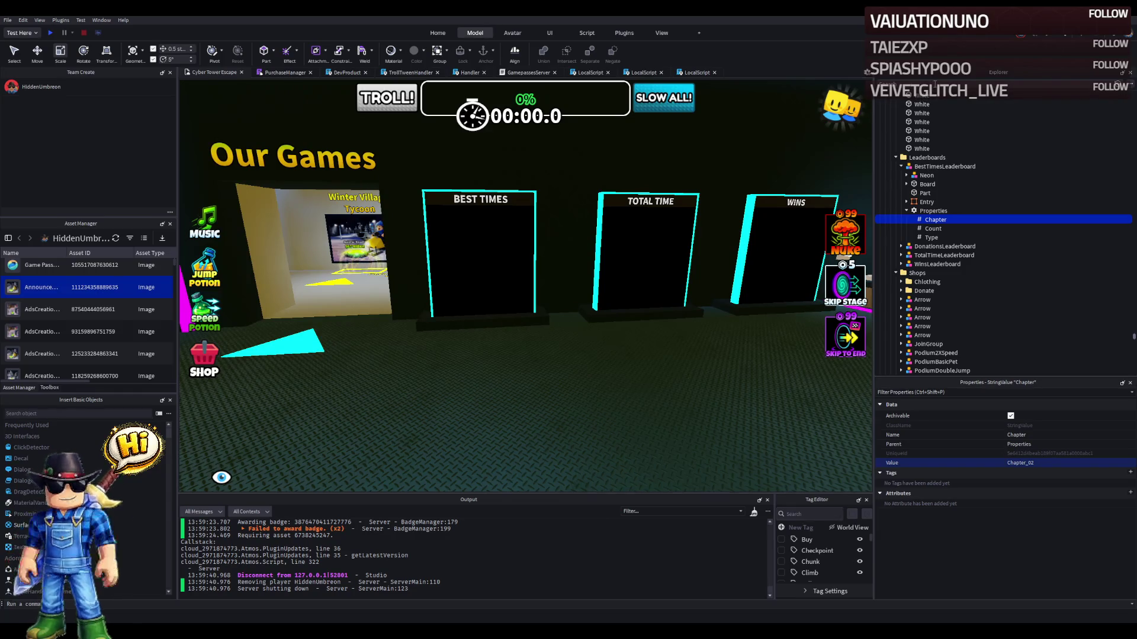
left_click(935, 85)
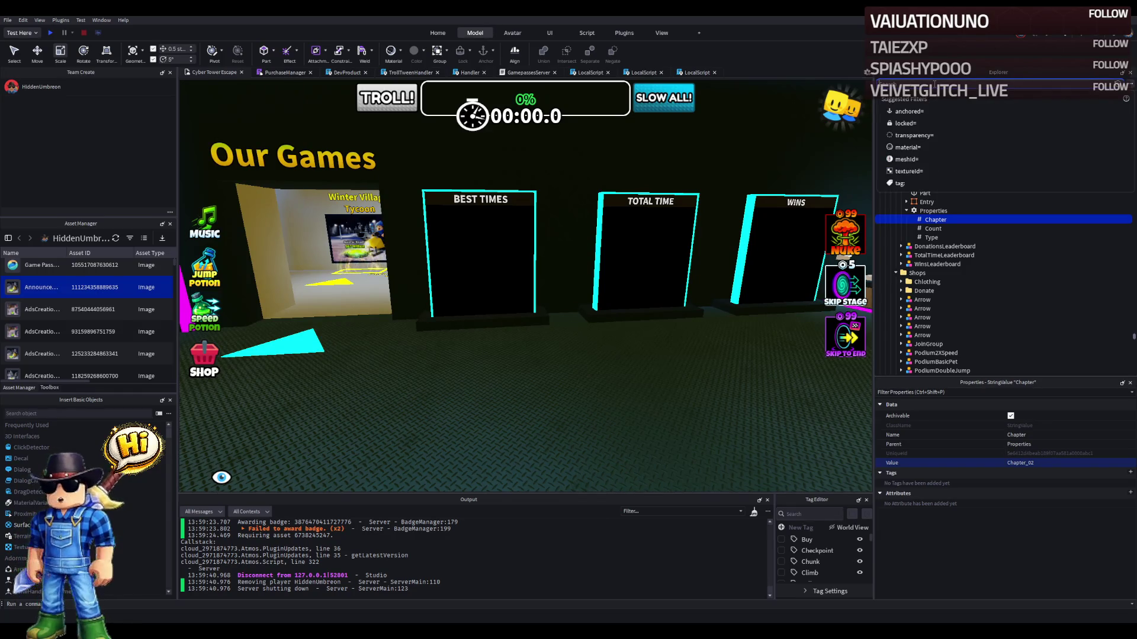
- Filter the Explorer for 'leaderboard', open the LeaderboardManager script, and scroll through its code
type("leaderboard")
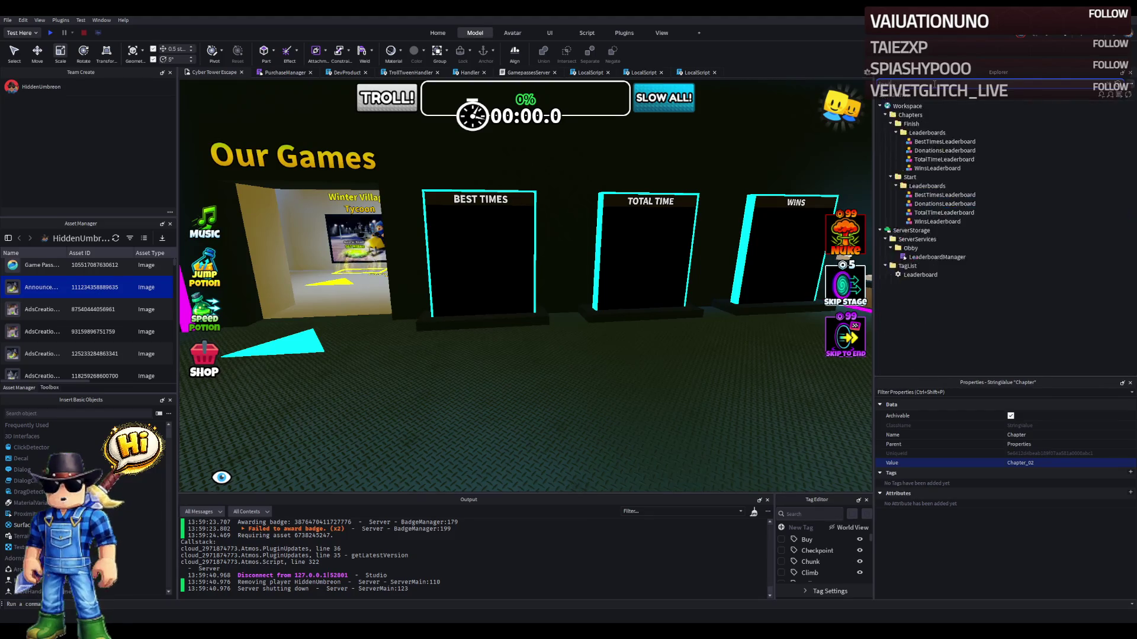
double_click(938, 257)
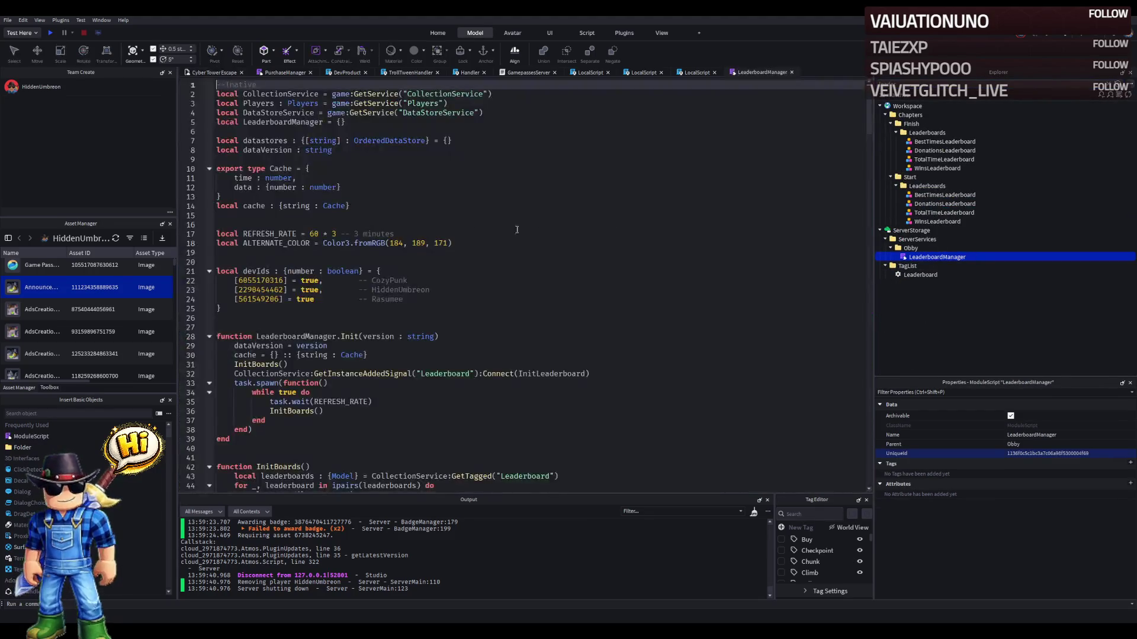
scroll(391, 218, "down", 2)
scroll(407, 256, "up", 2)
scroll(432, 259, "down", 20)
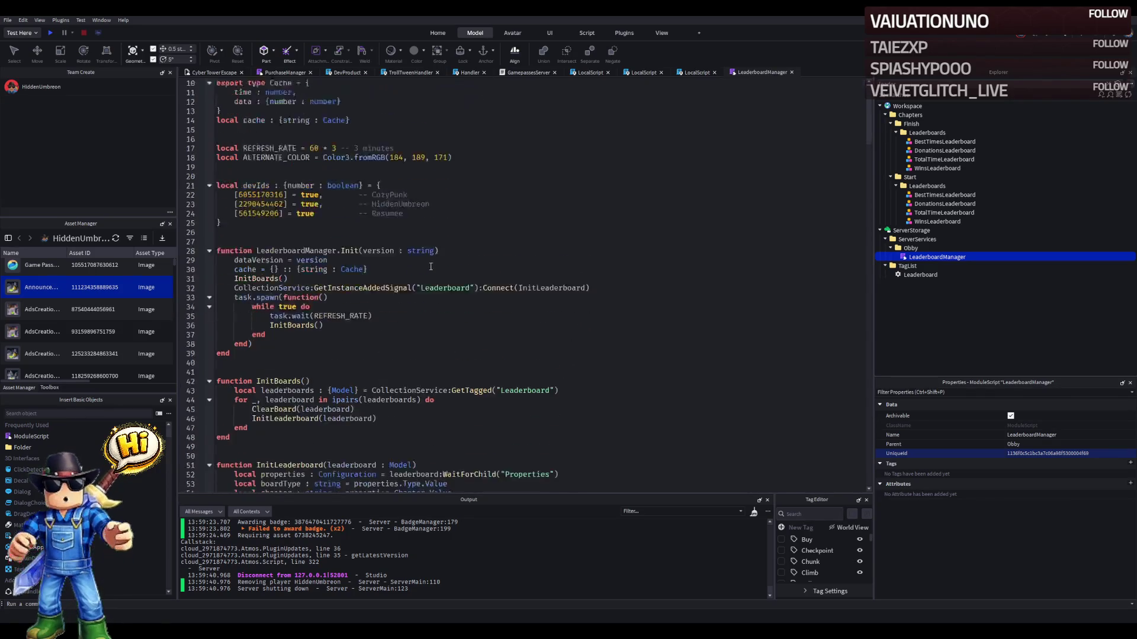
scroll(422, 273, "down", 11)
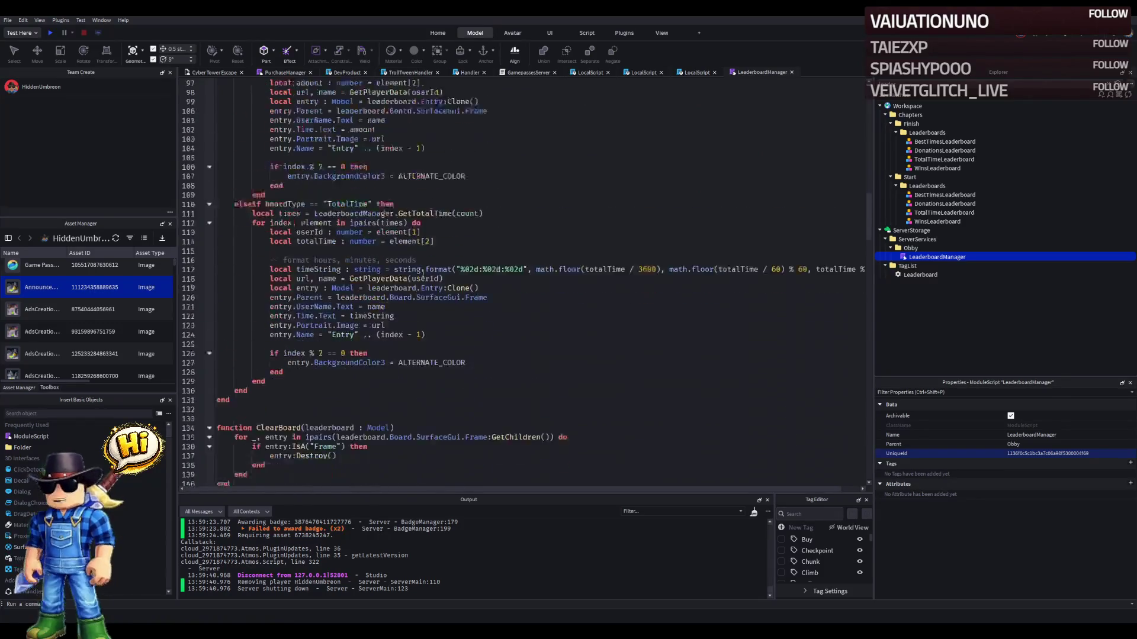
scroll(591, 234, "down", 5)
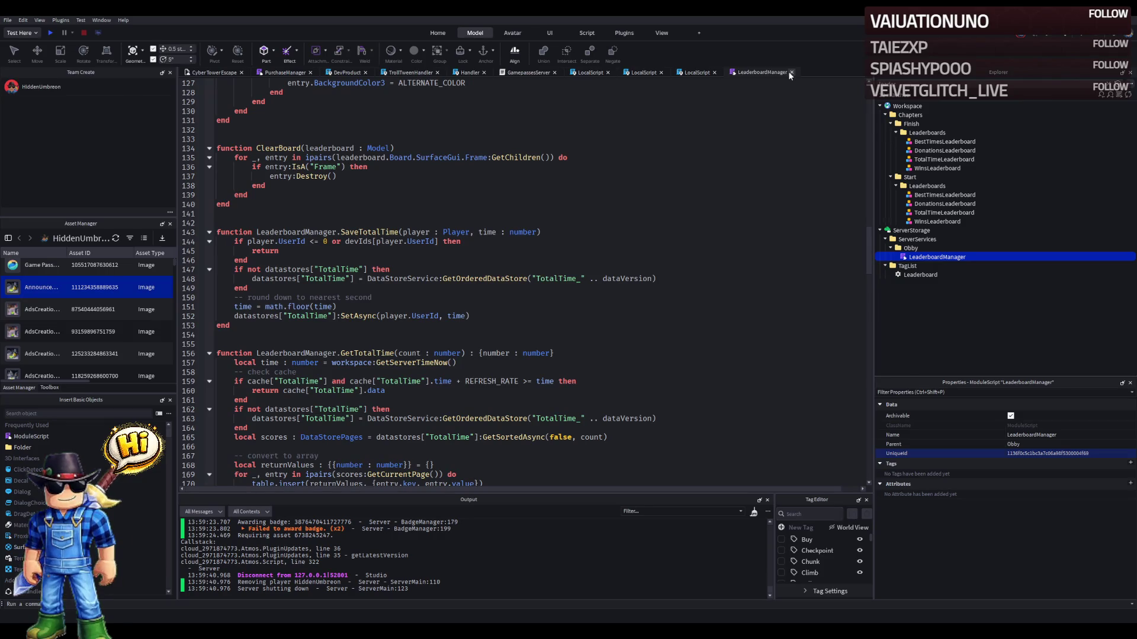
scroll(622, 258, "up", 20)
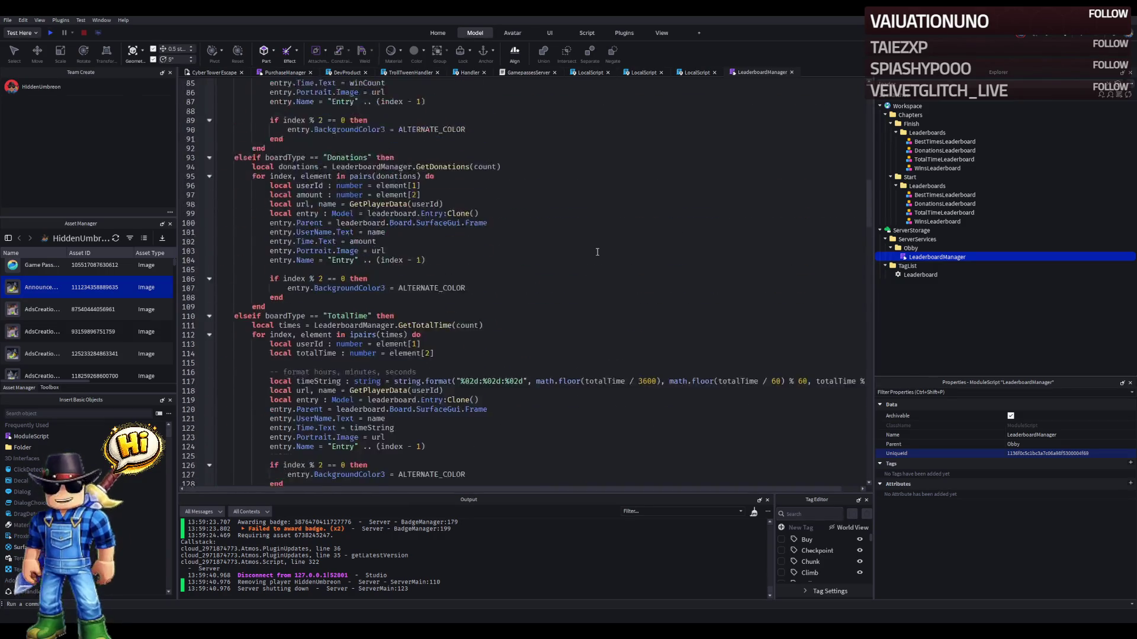
scroll(598, 246, "up", 15)
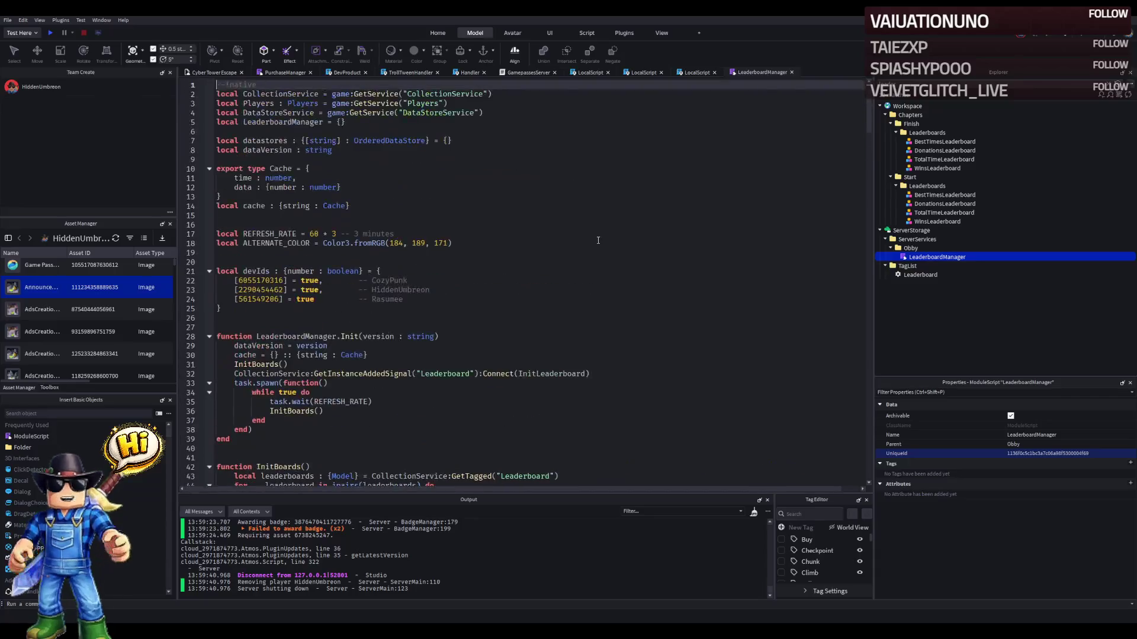
- Comment out the second devIds entry with -- and start a playtest
left_click(231, 290)
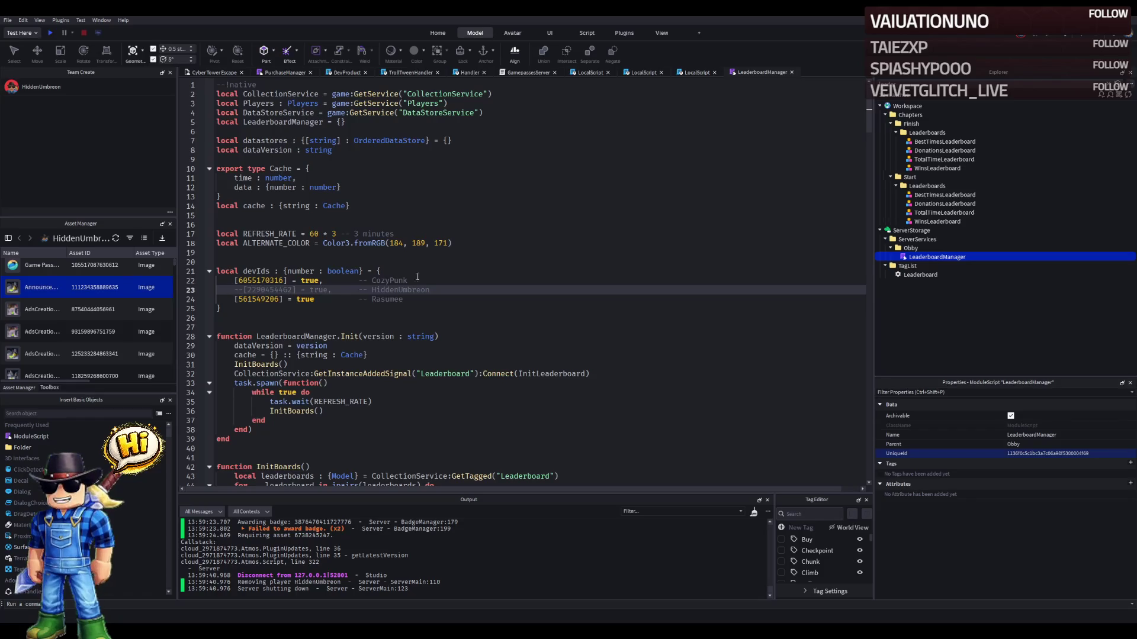
left_click(435, 271)
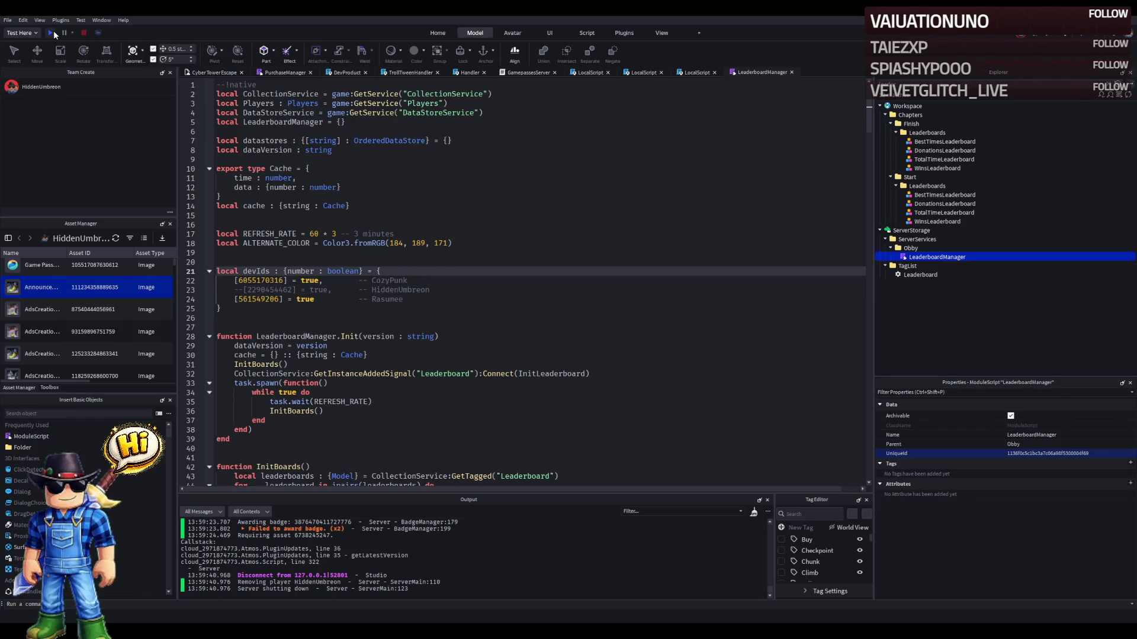
left_click(52, 32)
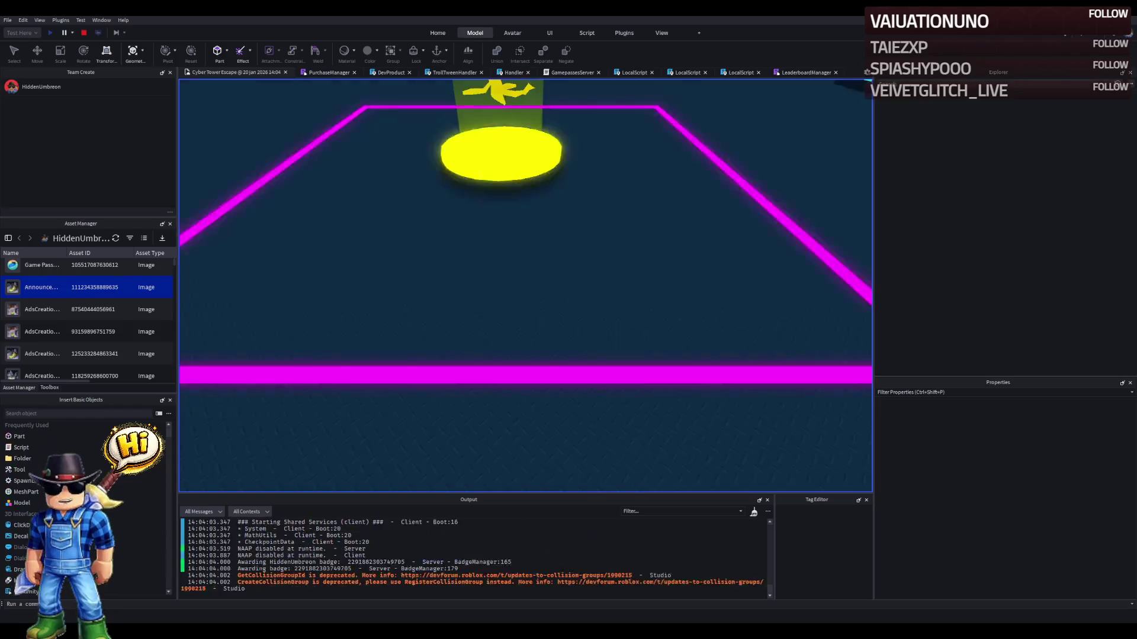
- Walk the playtest character up to the leaderboards, unequipping hotbar item 1
key("w")
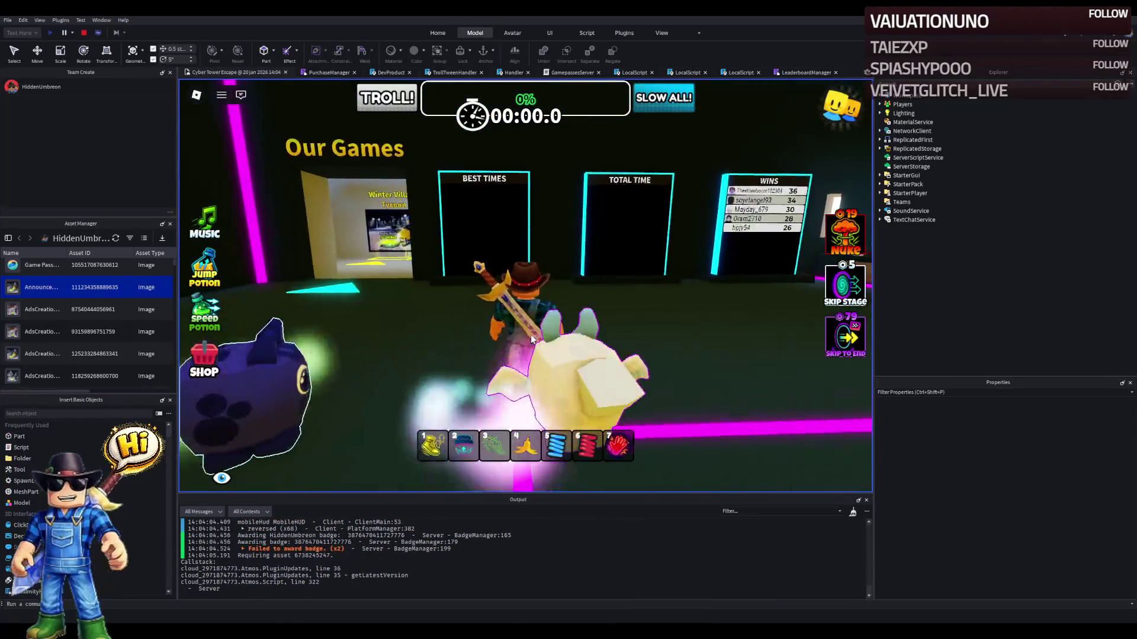
key("1")
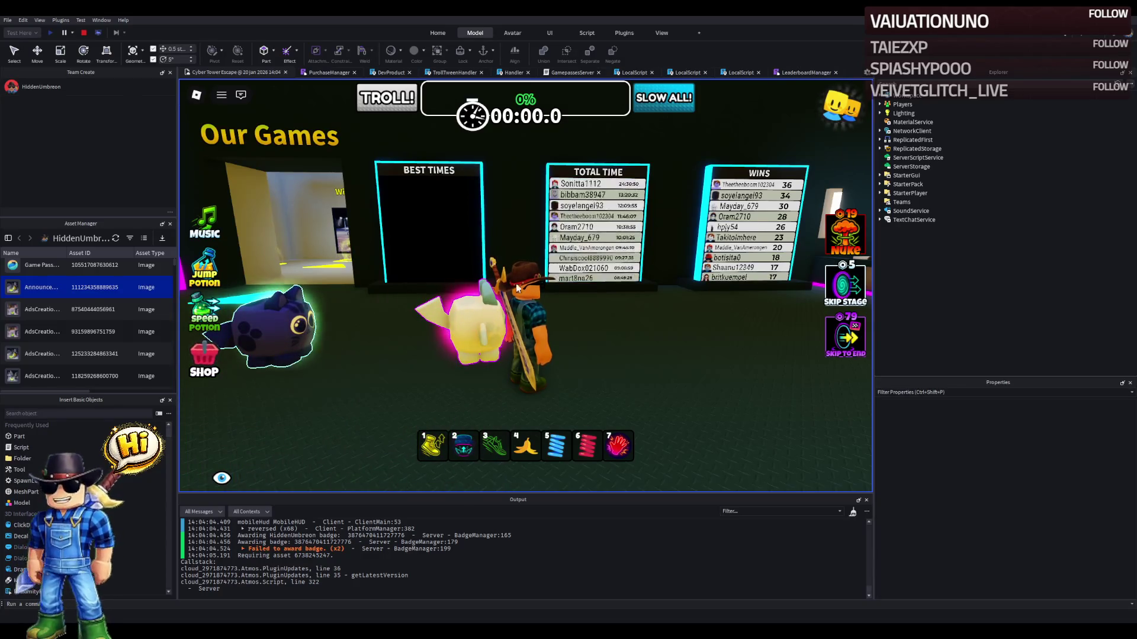
key("w")
key("1")
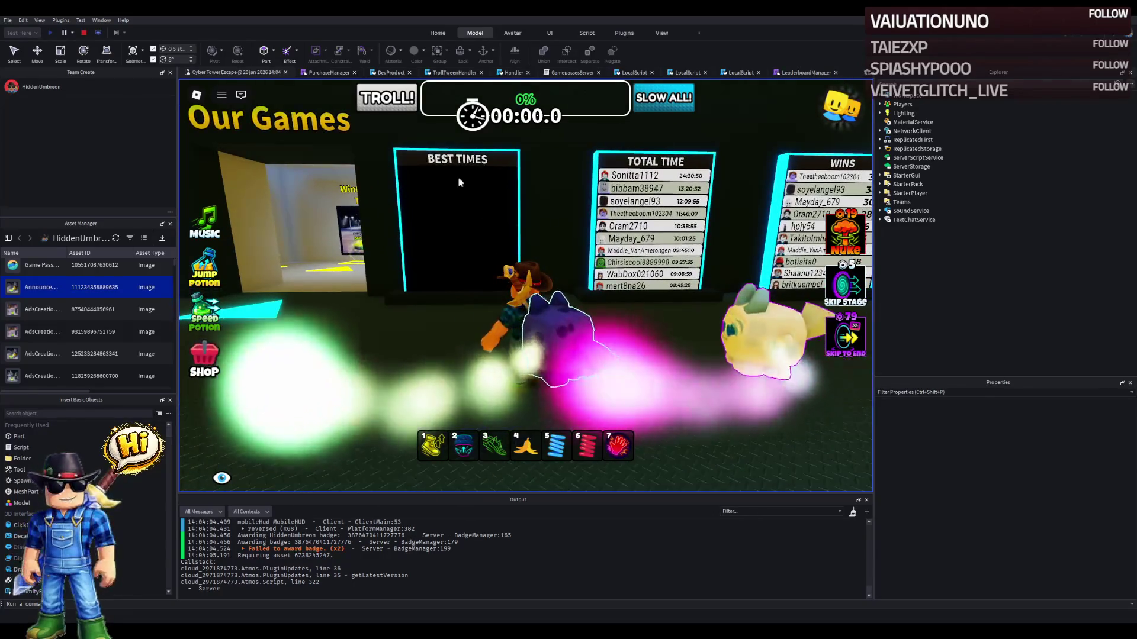
- Equip the sword, head to the obby start, and run the corridors up the cyan staircase
key("s")
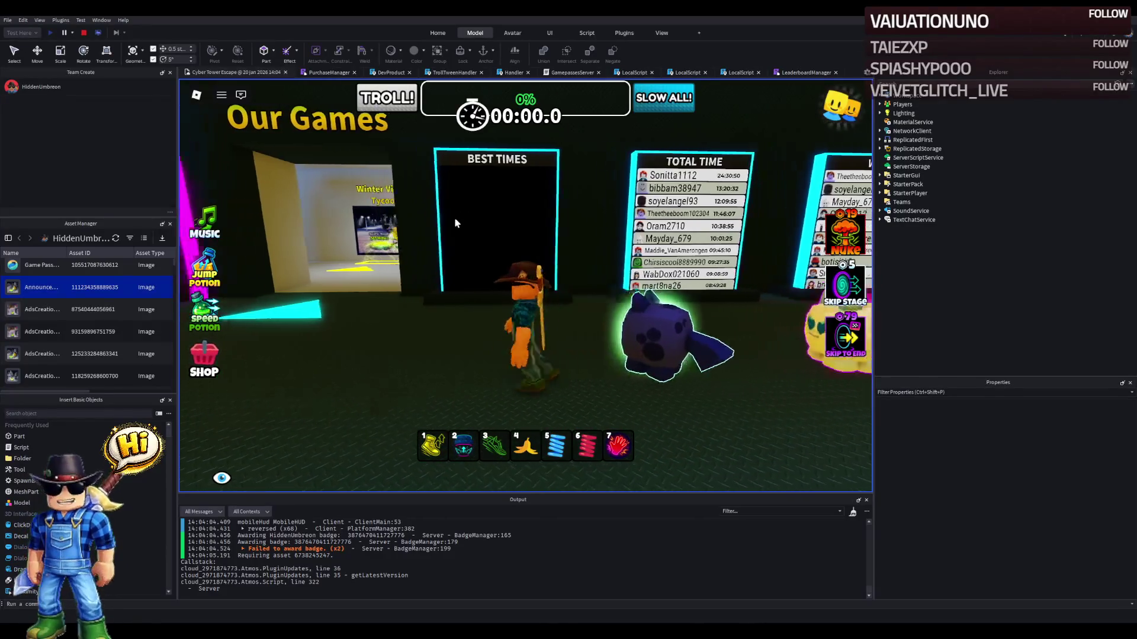
key("a")
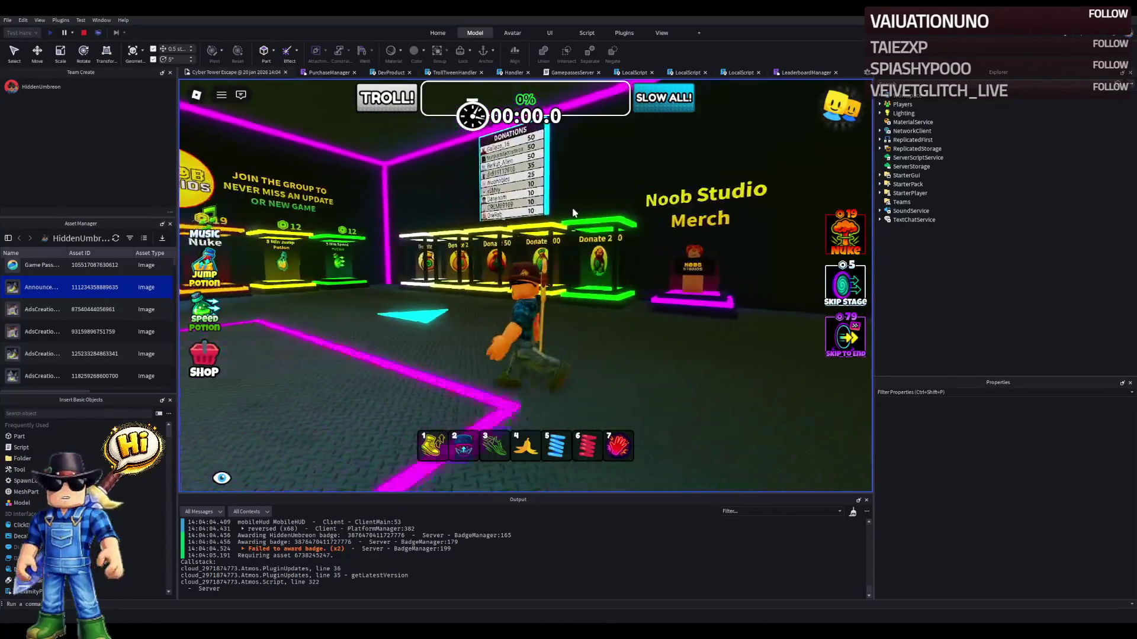
key("w")
key("3")
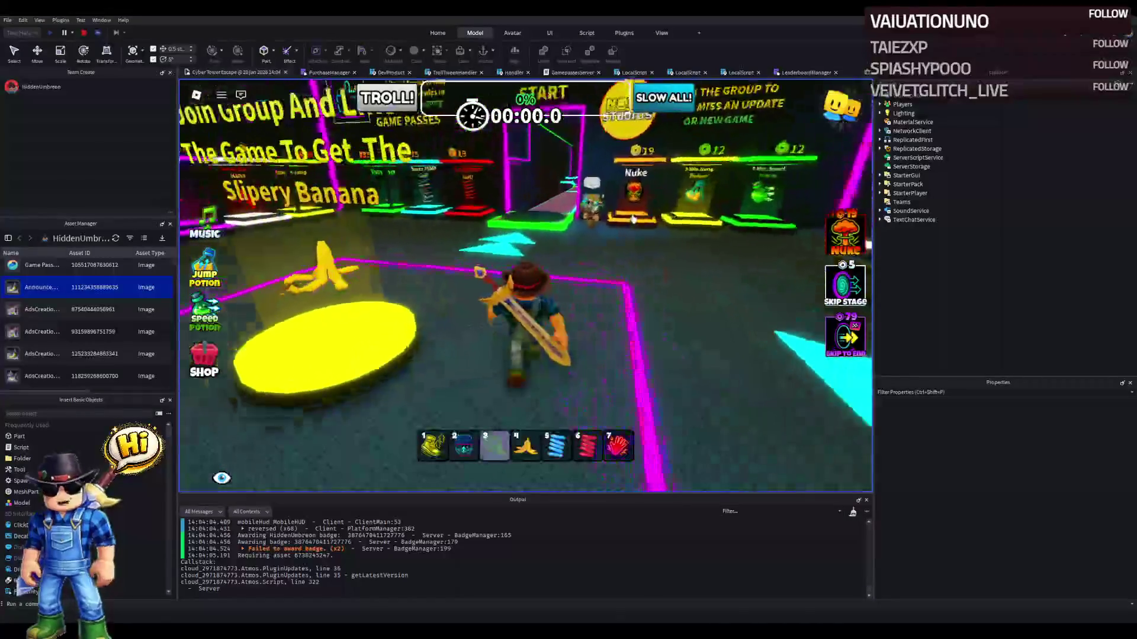
key("w")
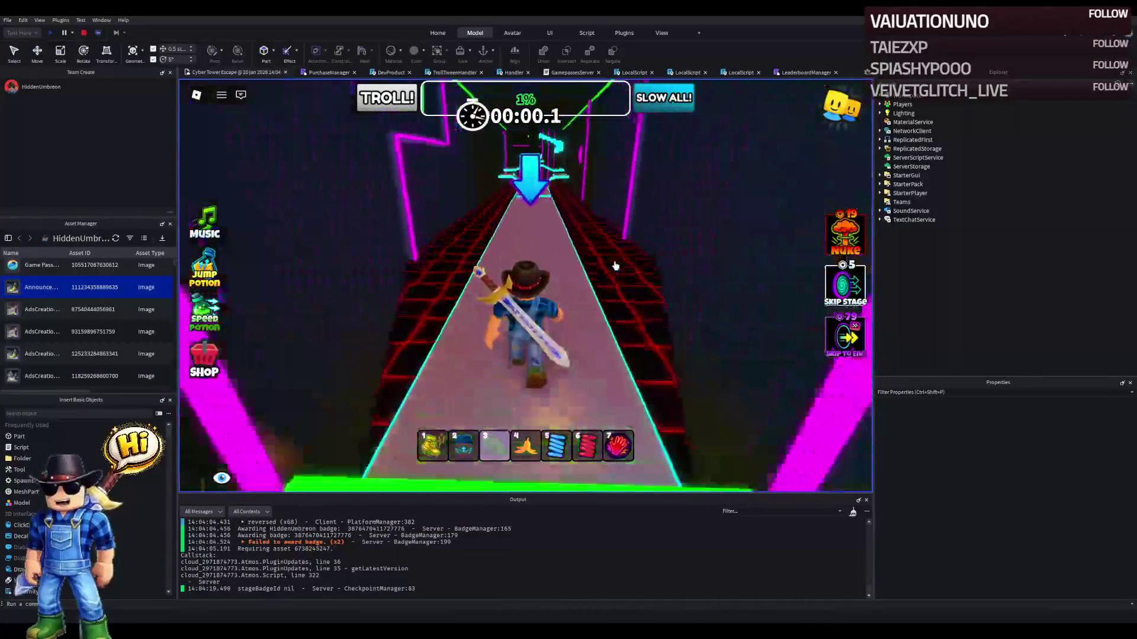
key("w")
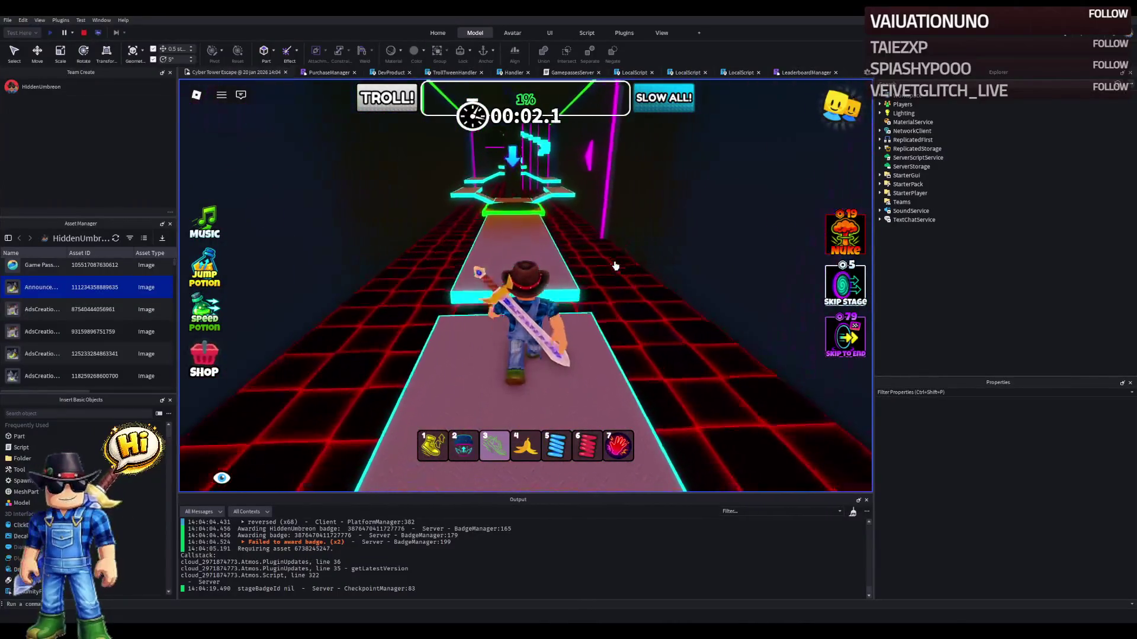
key("w")
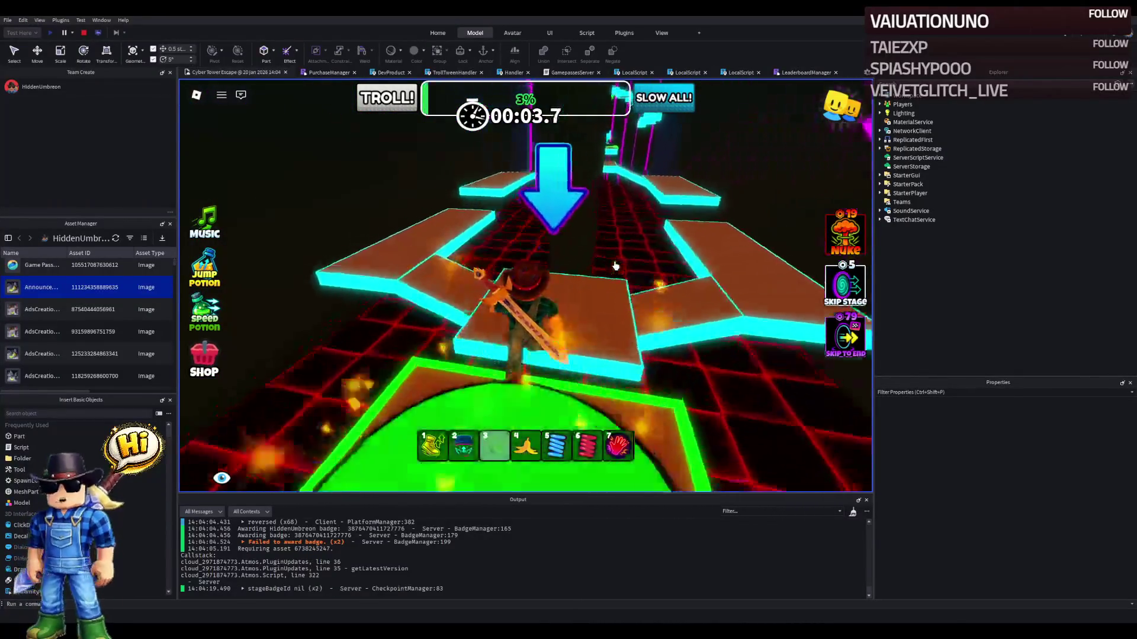
key("w")
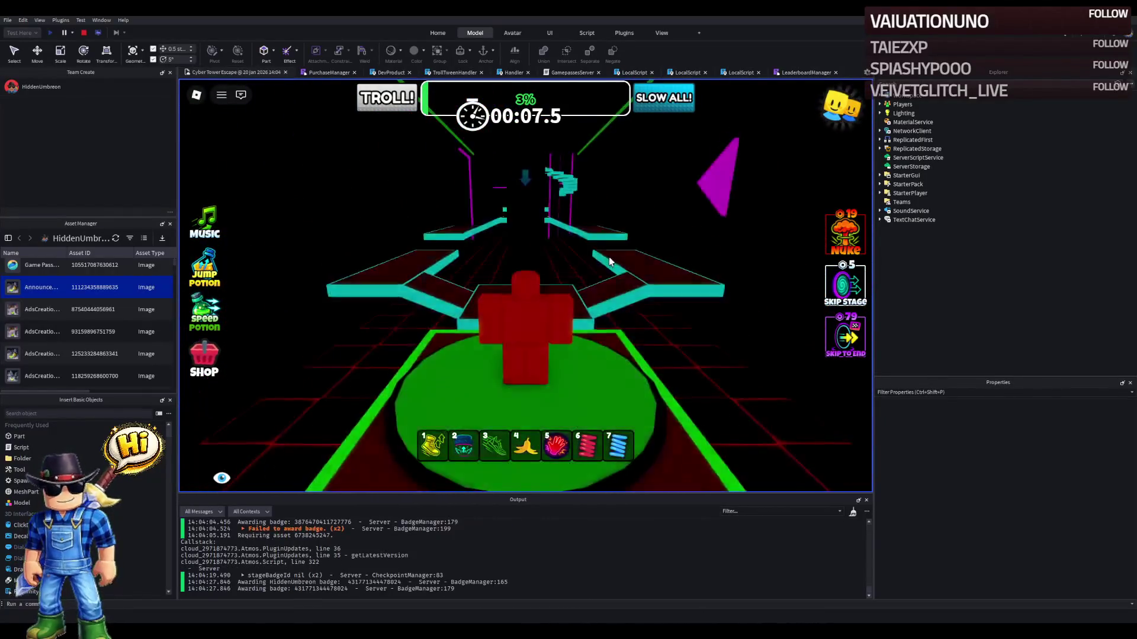
key("w")
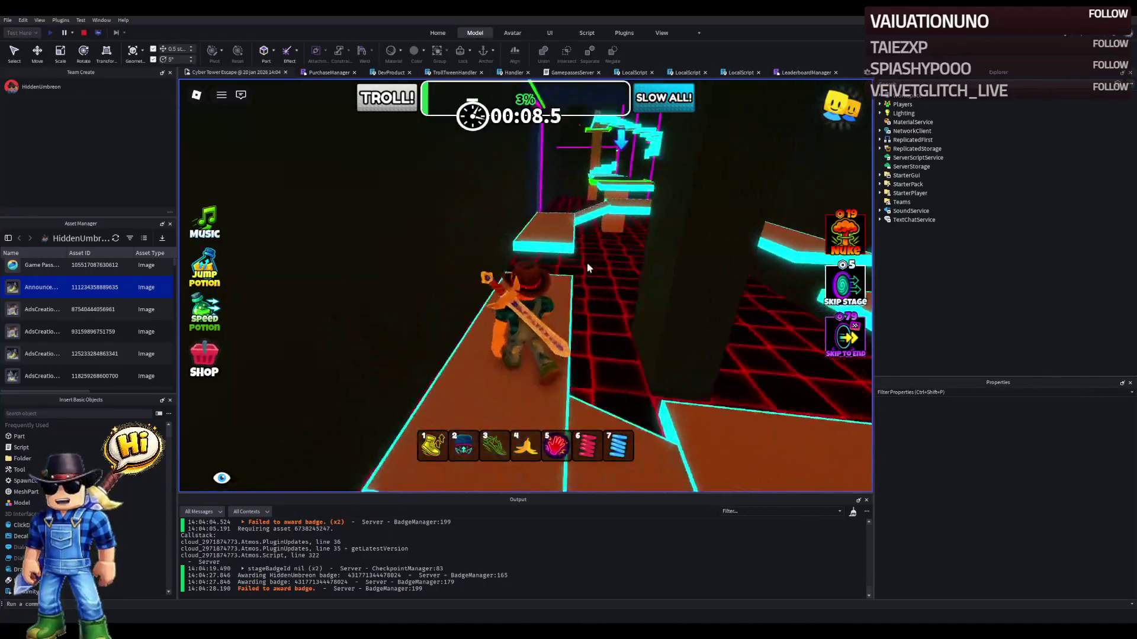
key("w")
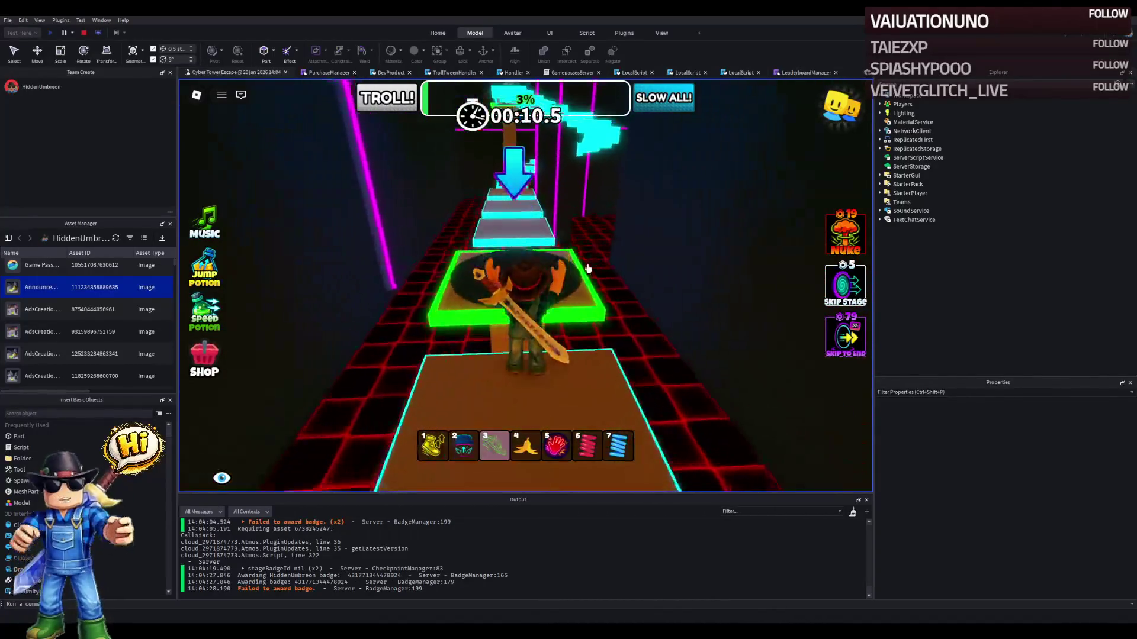
key("w")
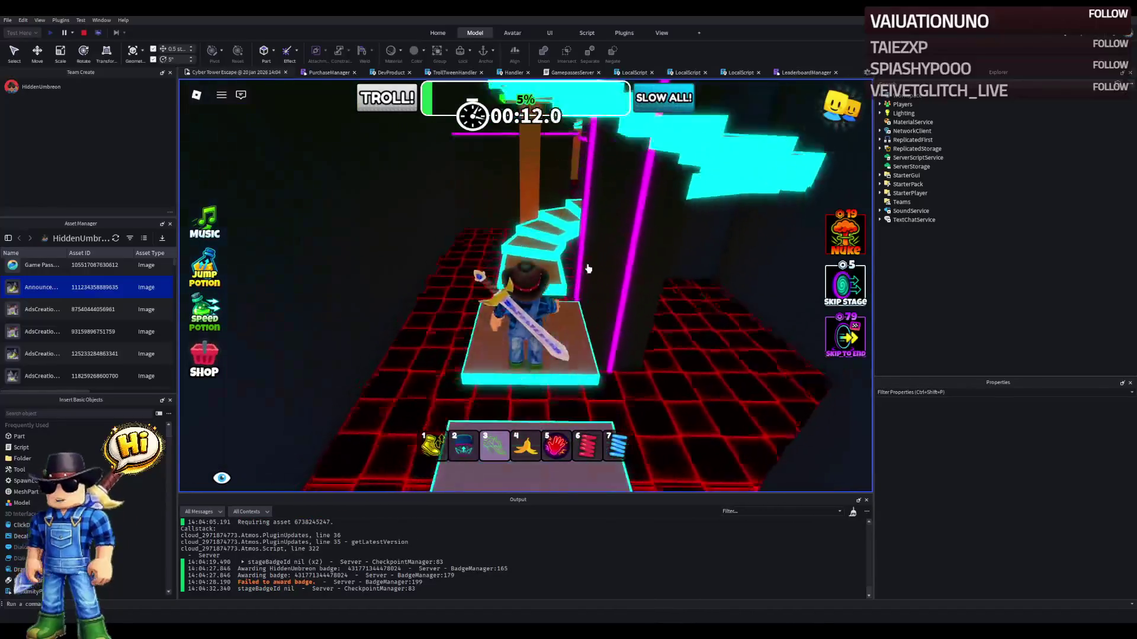
key("w")
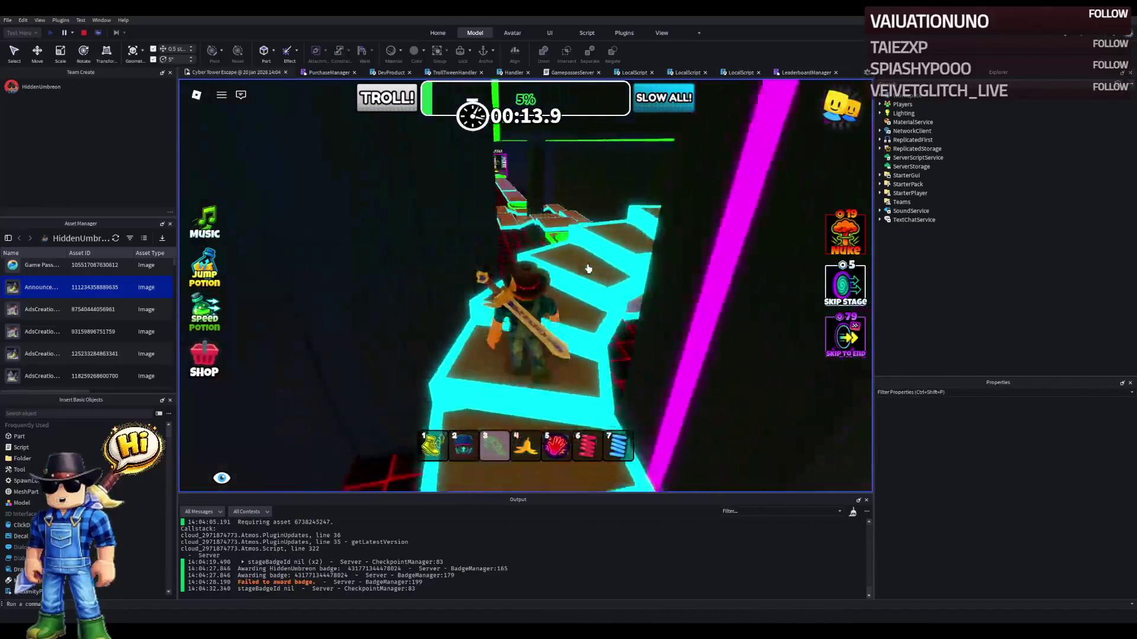
key("w")
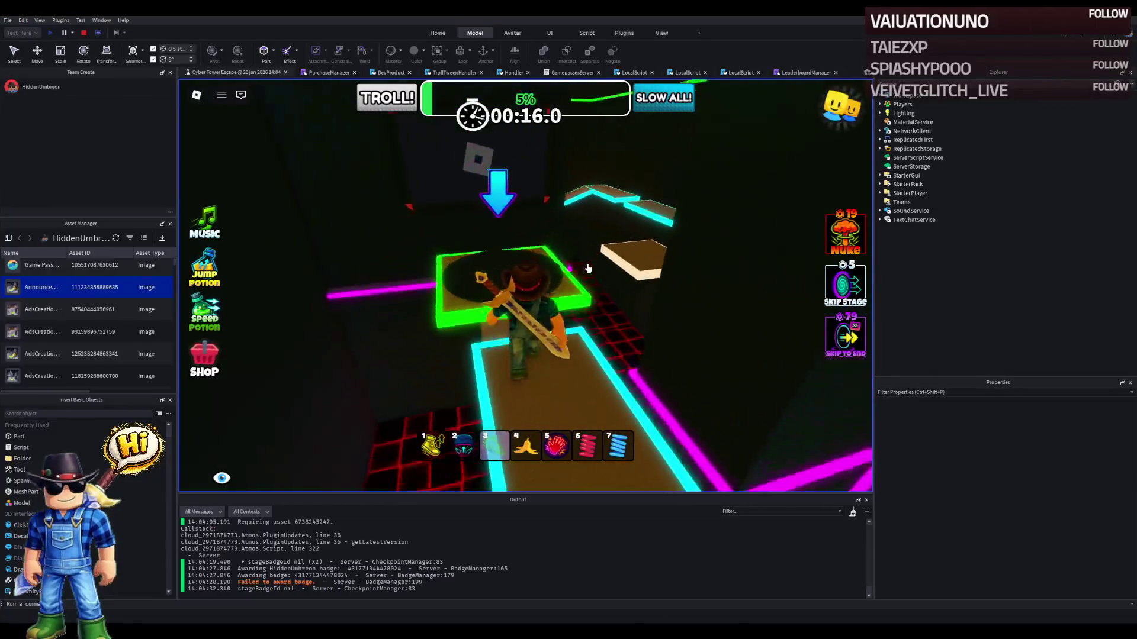
- Cross the potion platforms and narrow dark path, then climb the stairs around the pillar
key("w")
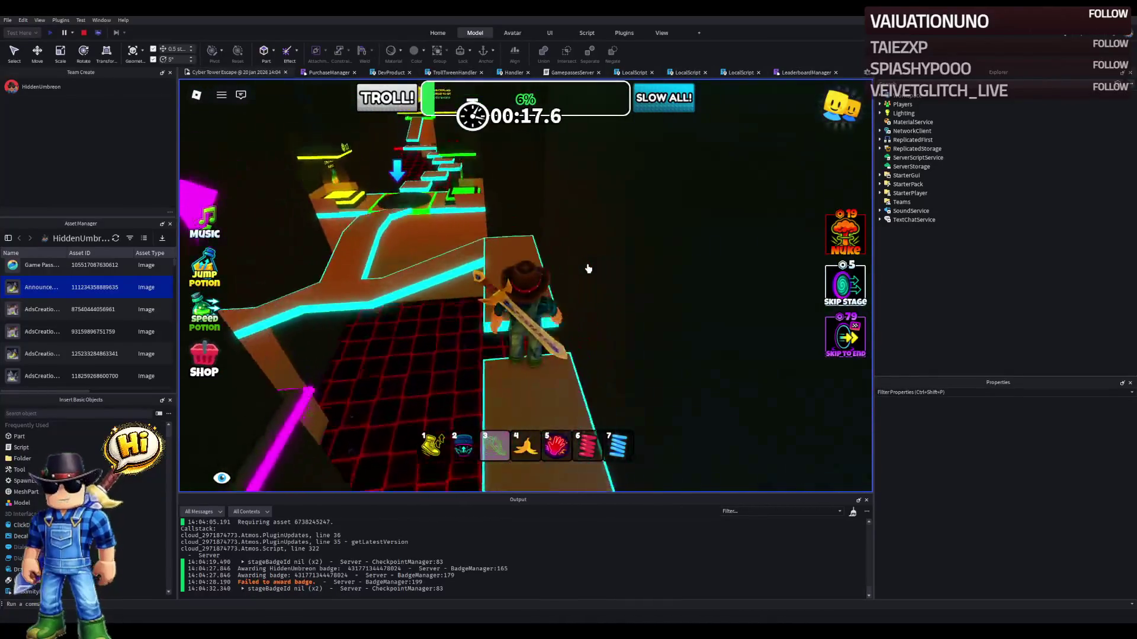
key("w")
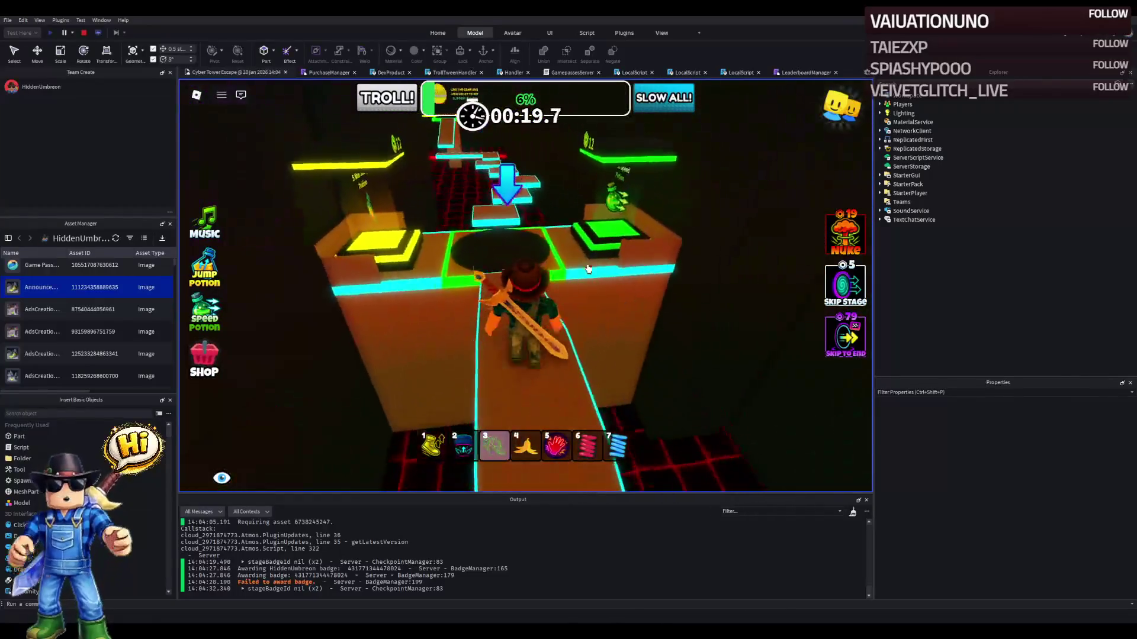
key("w")
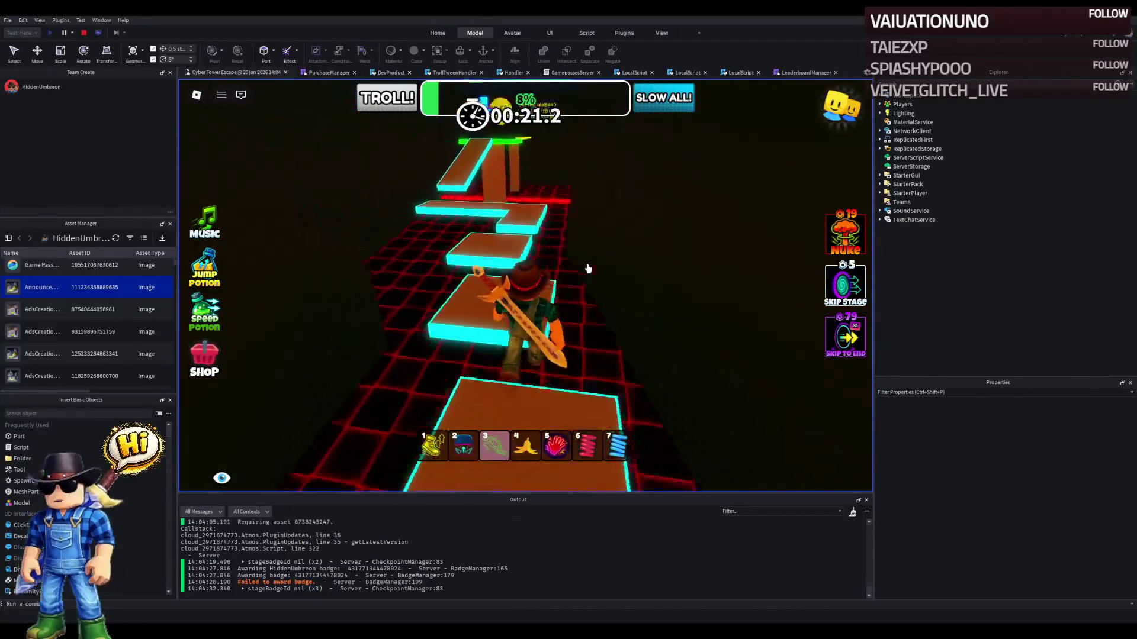
key("w")
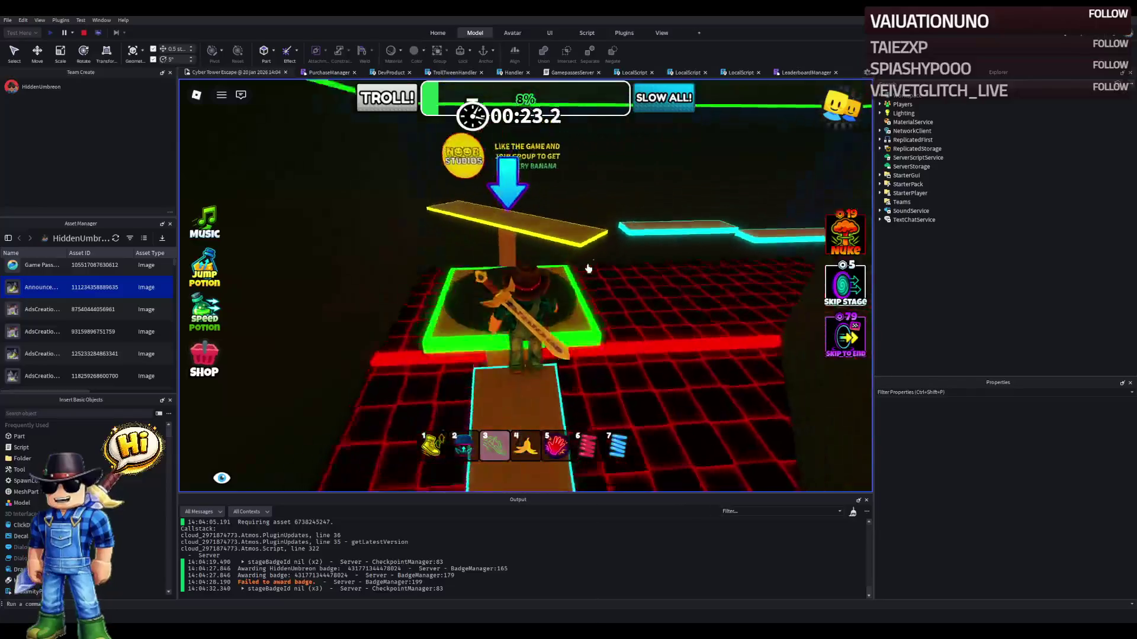
key("w")
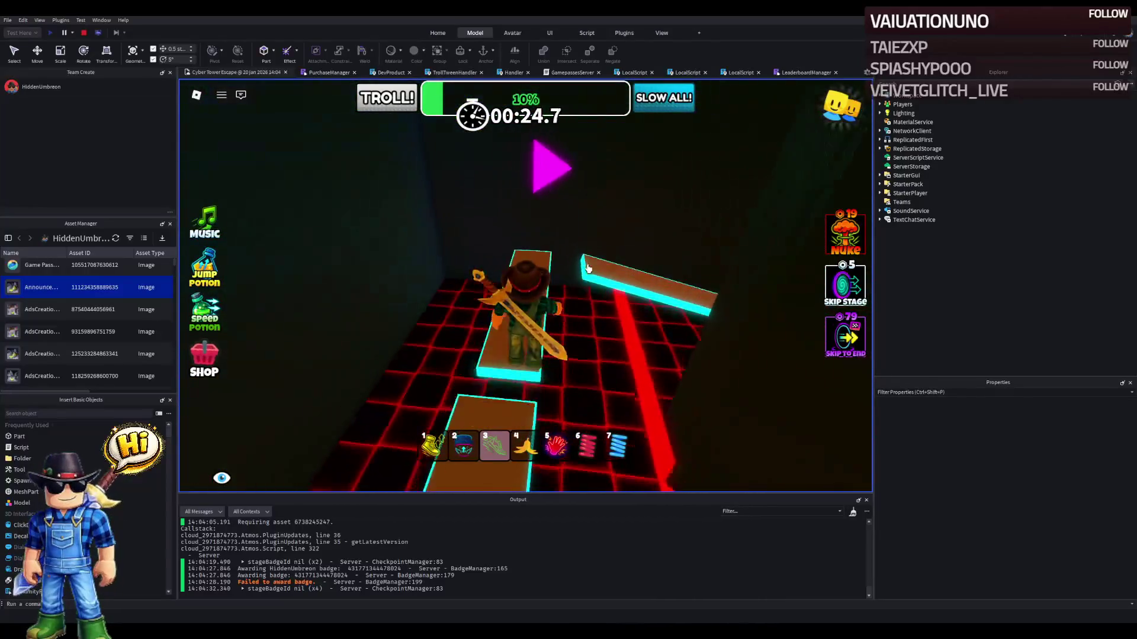
key("w")
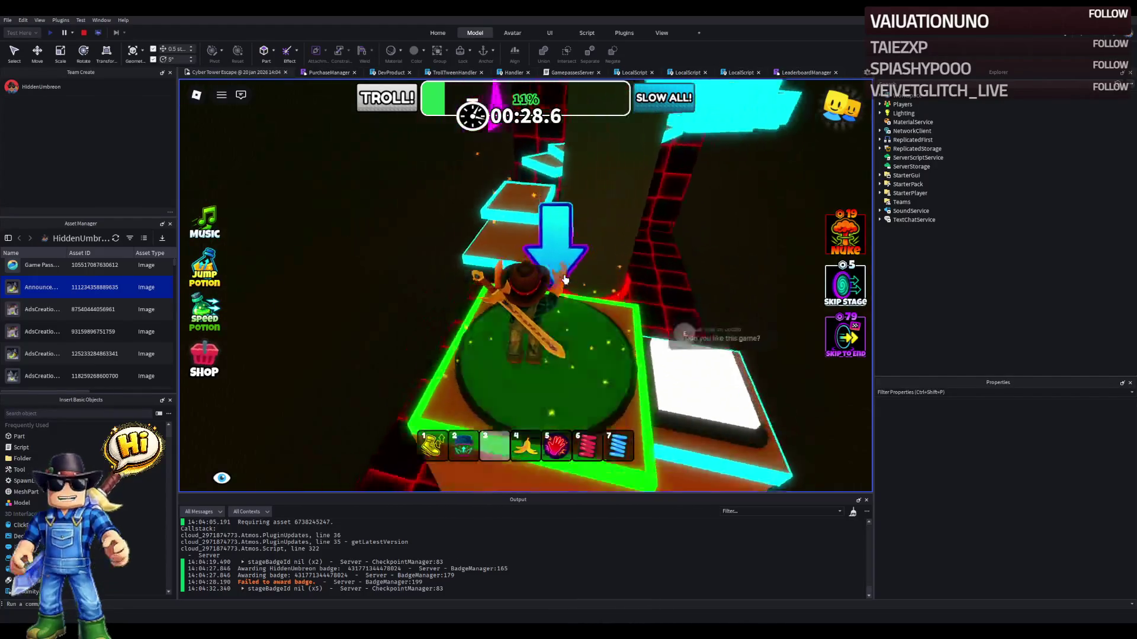
key("w")
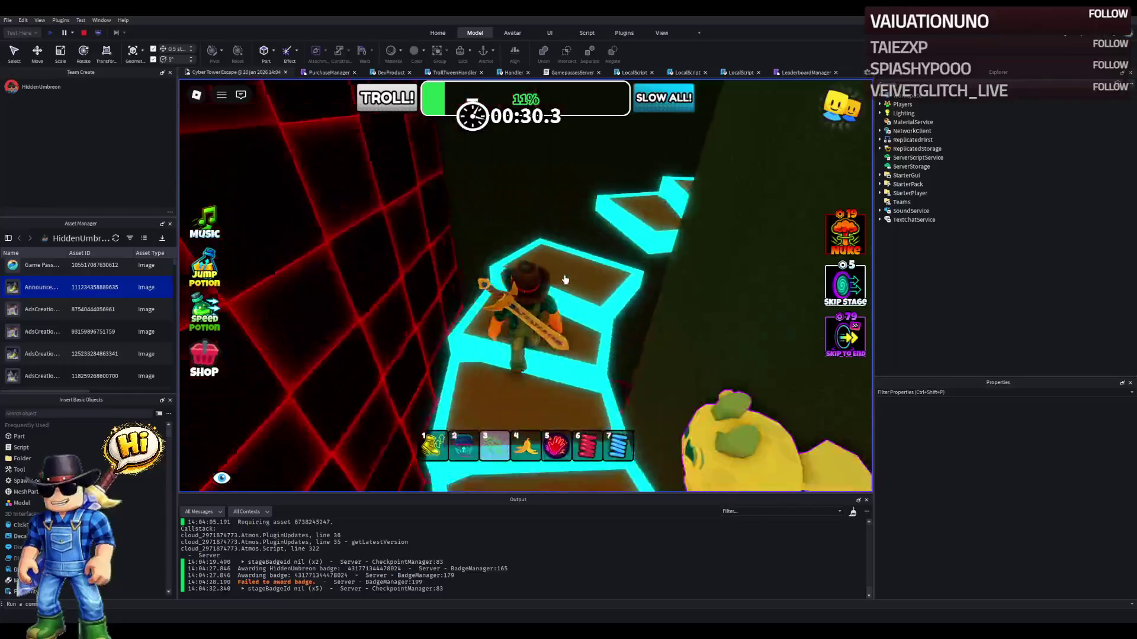
key("w")
key("w")
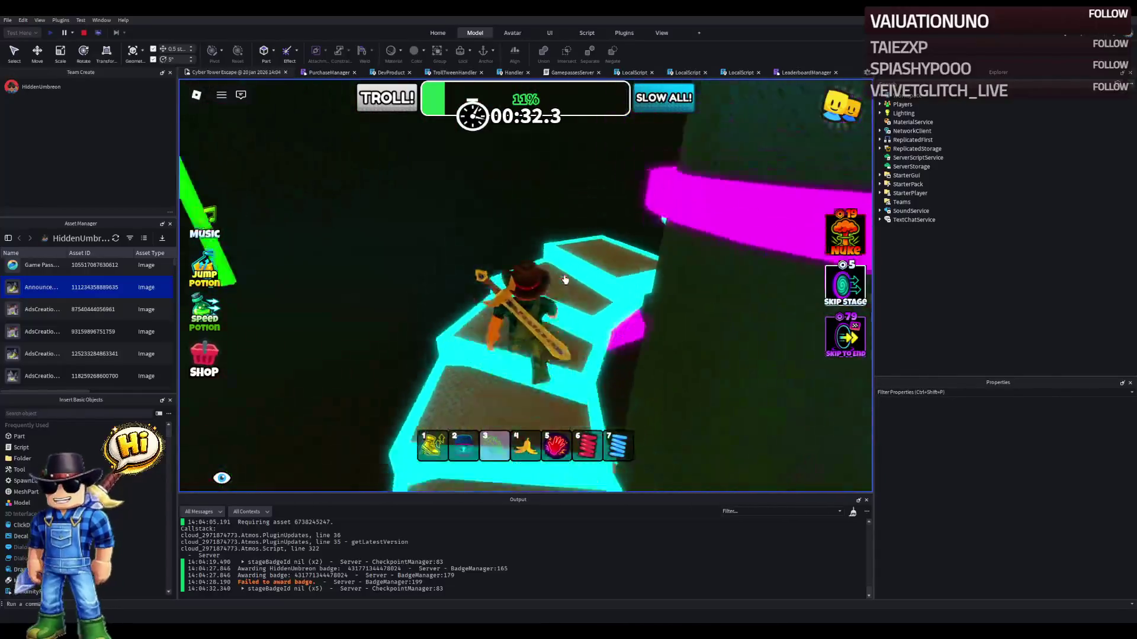
key("w")
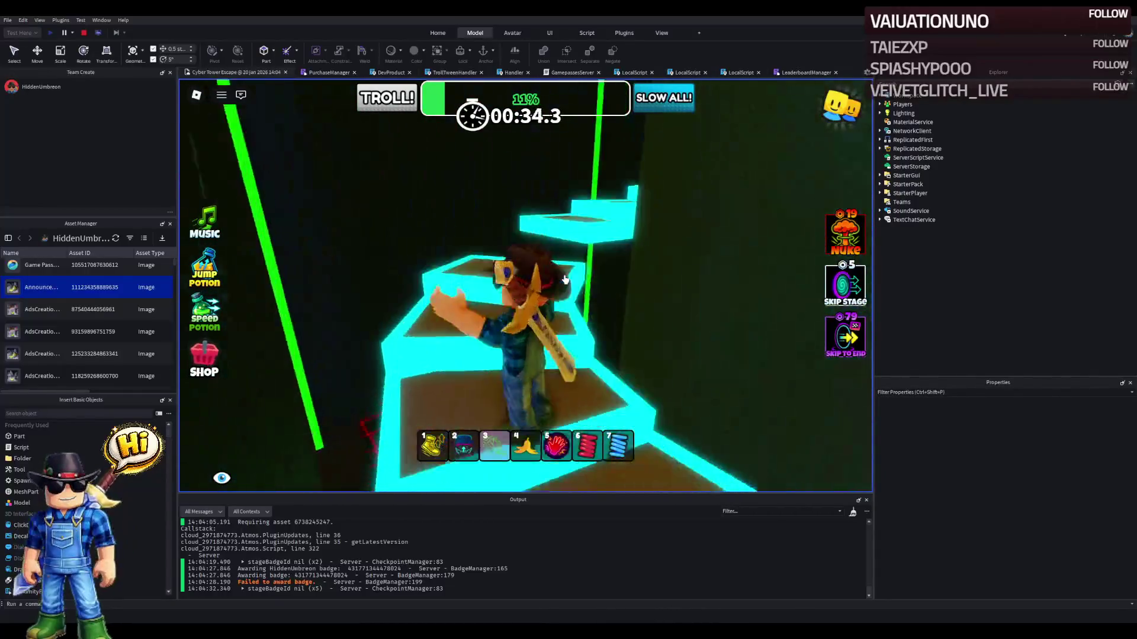
key("w")
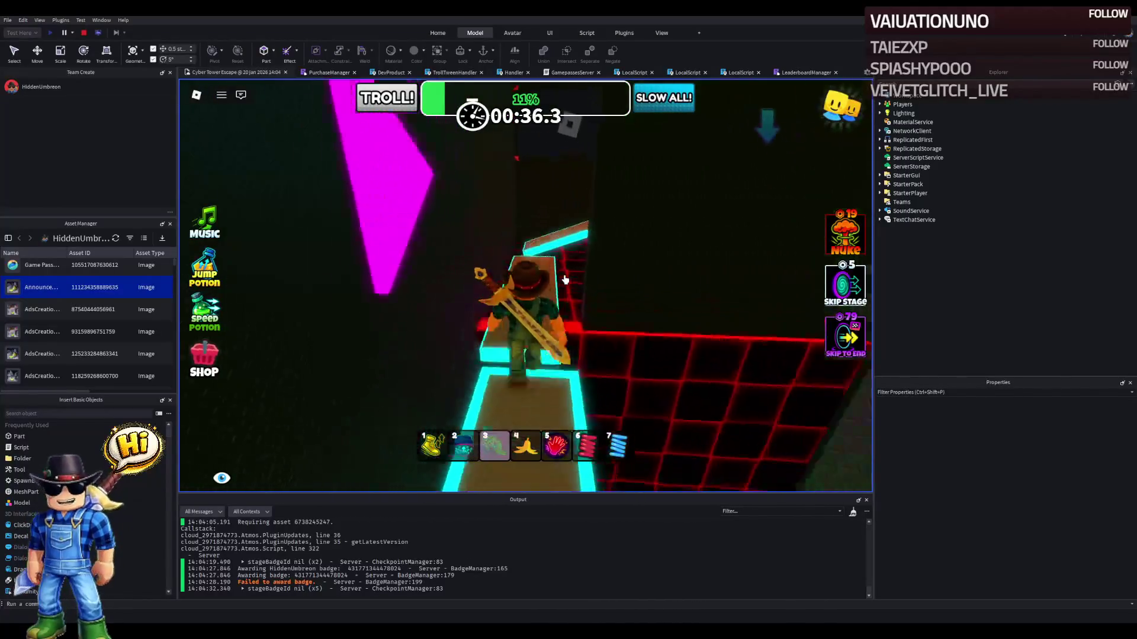
key("w")
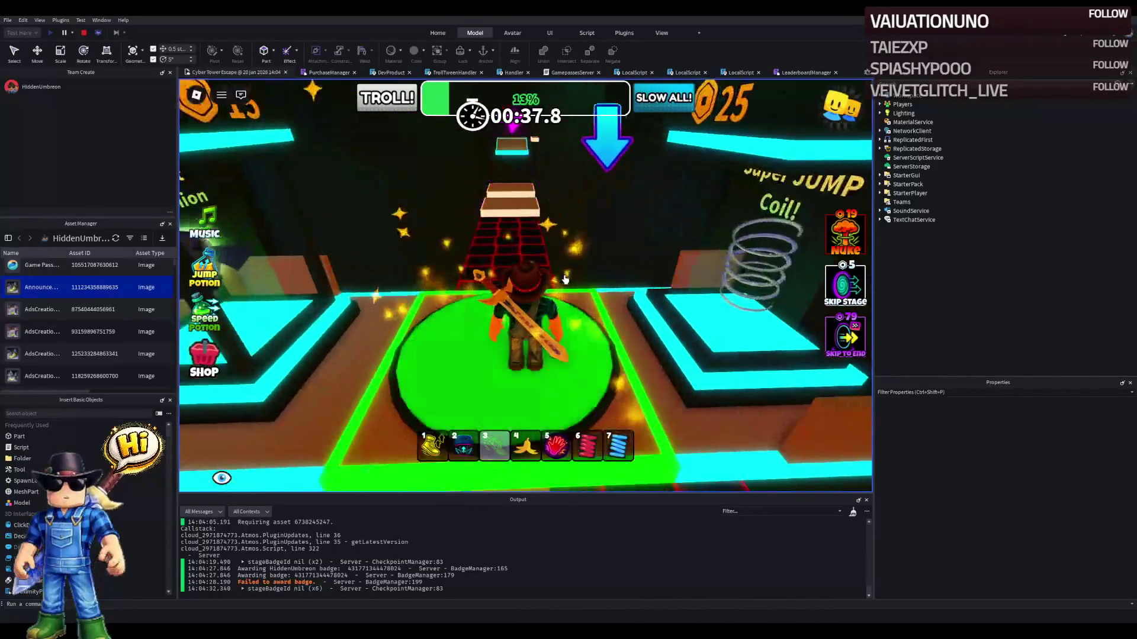
- Equip the balloon with key 2, float along the neon platforms, and open Skip To End
key("2")
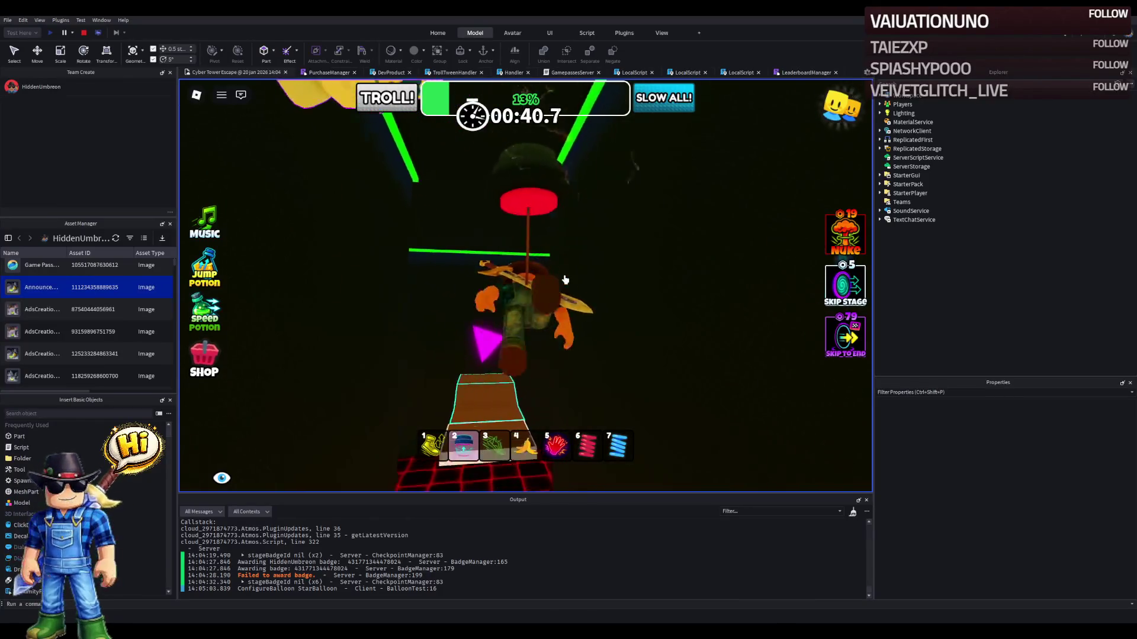
key("w")
key("w")
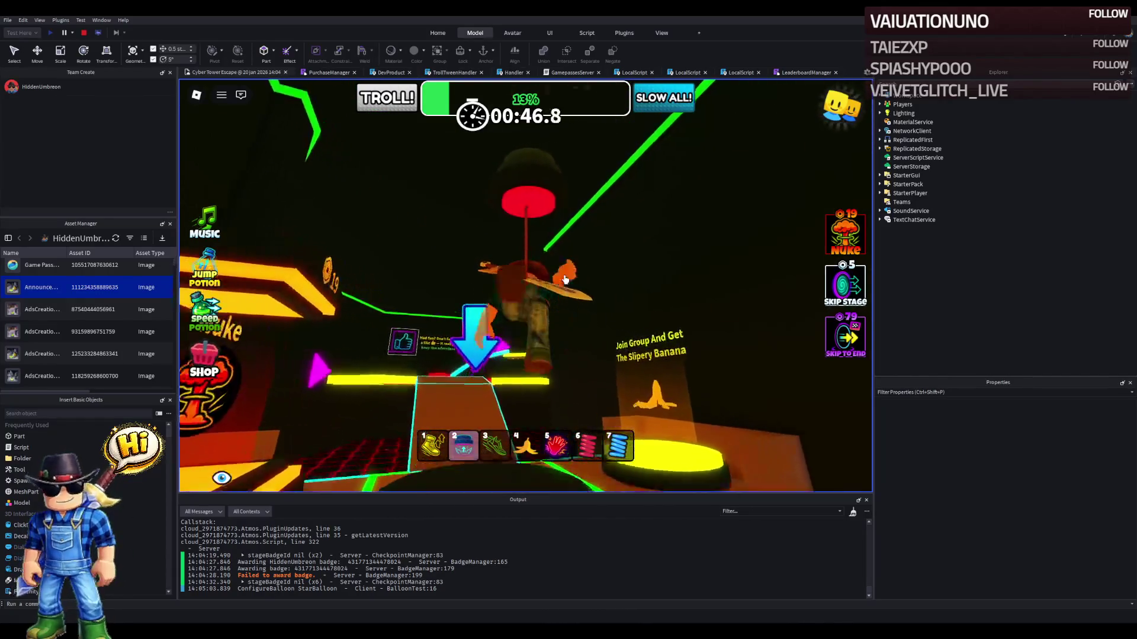
key("w")
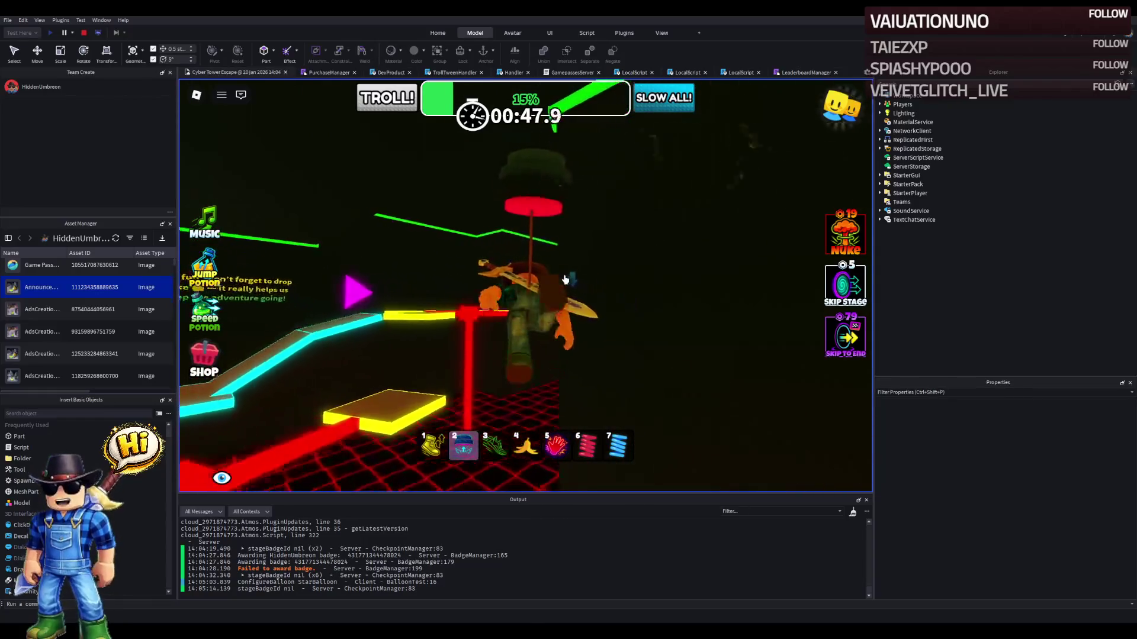
key("w")
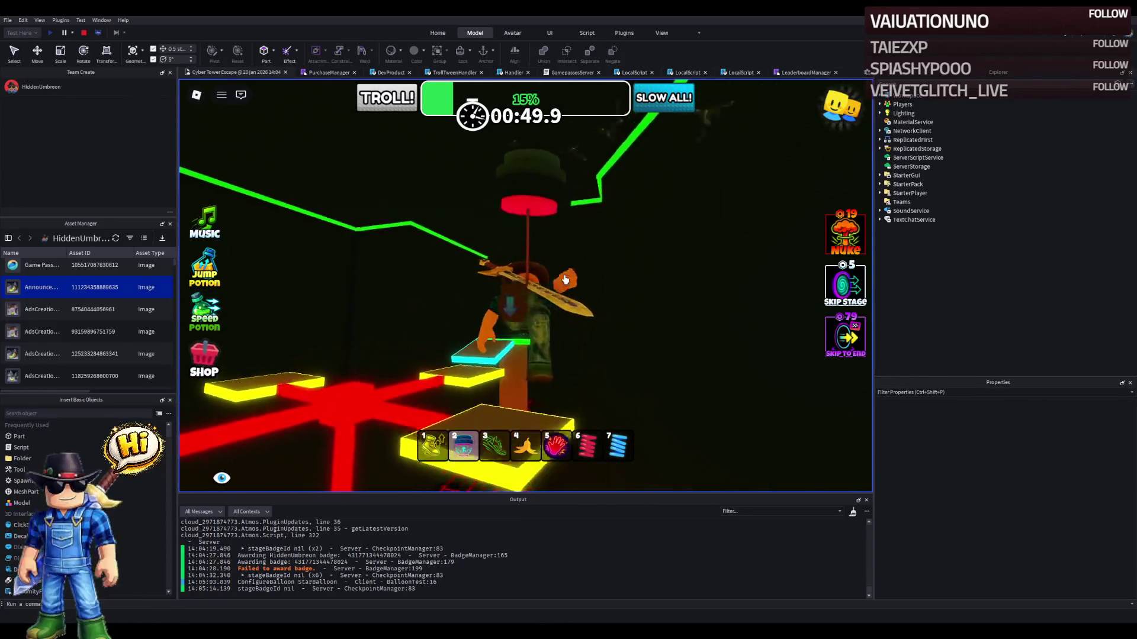
key("w")
key("w")
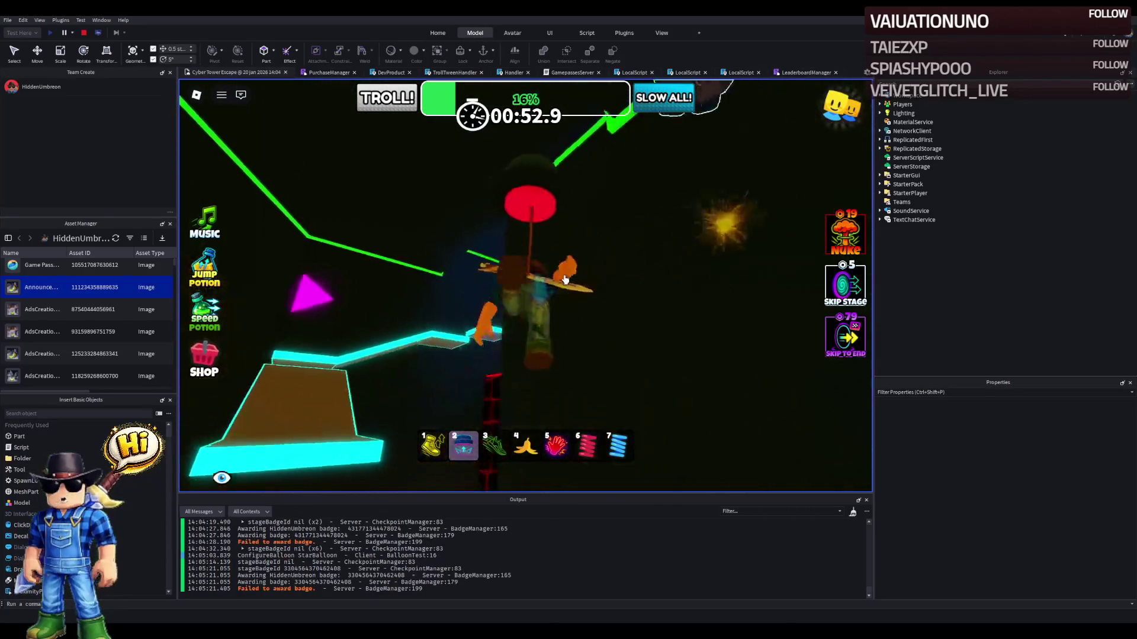
key("w")
key("w")
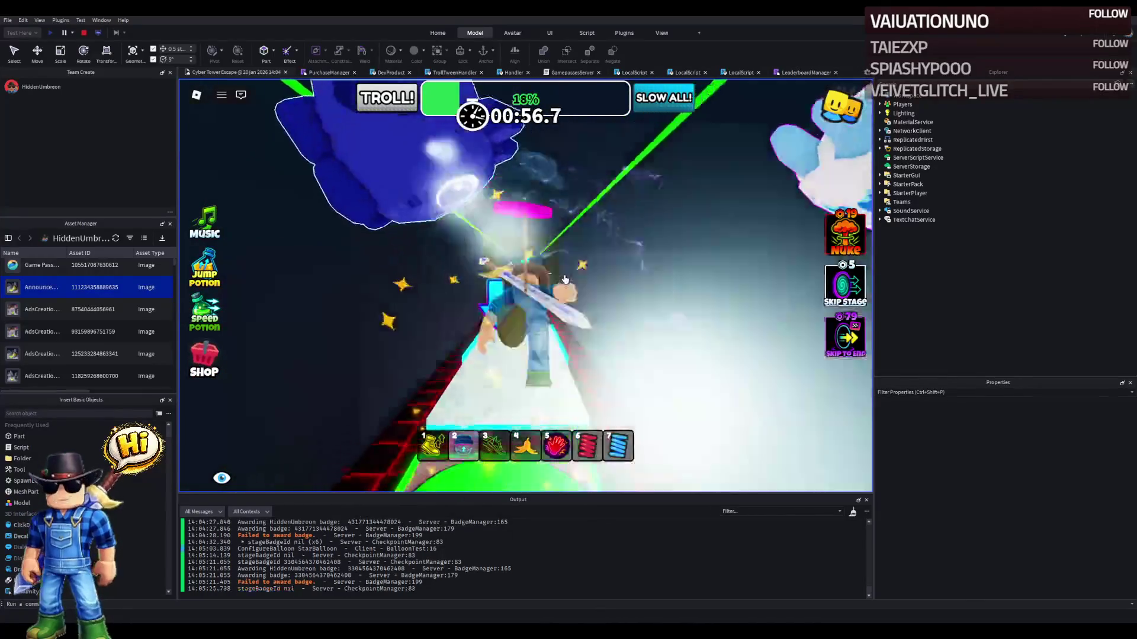
key("w")
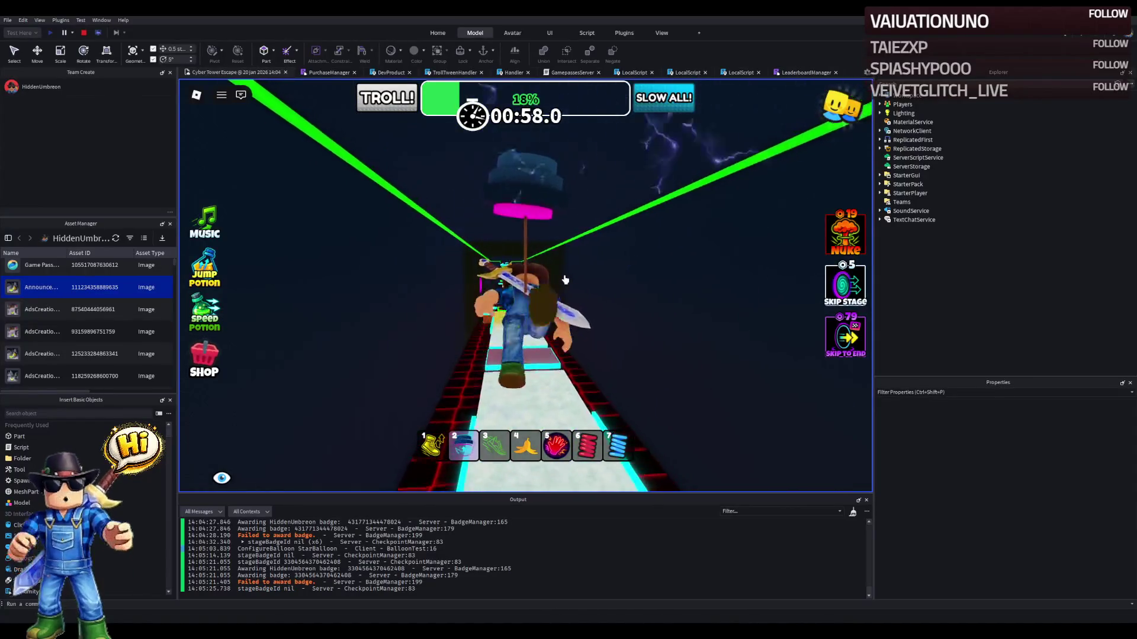
key("w")
key("w")
key("w")
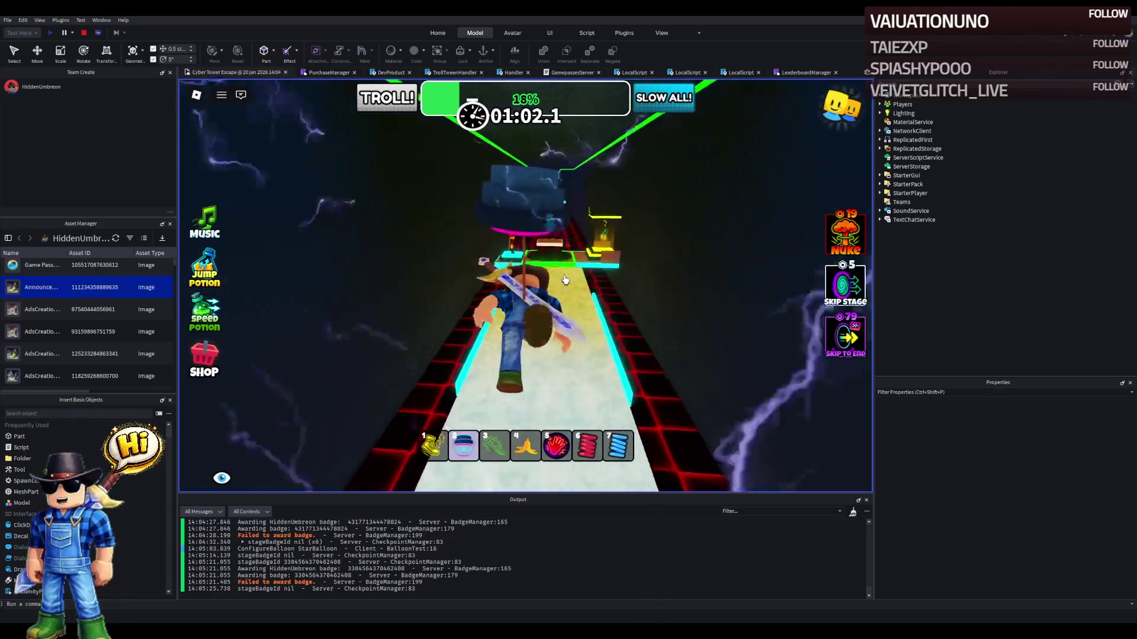
key("w")
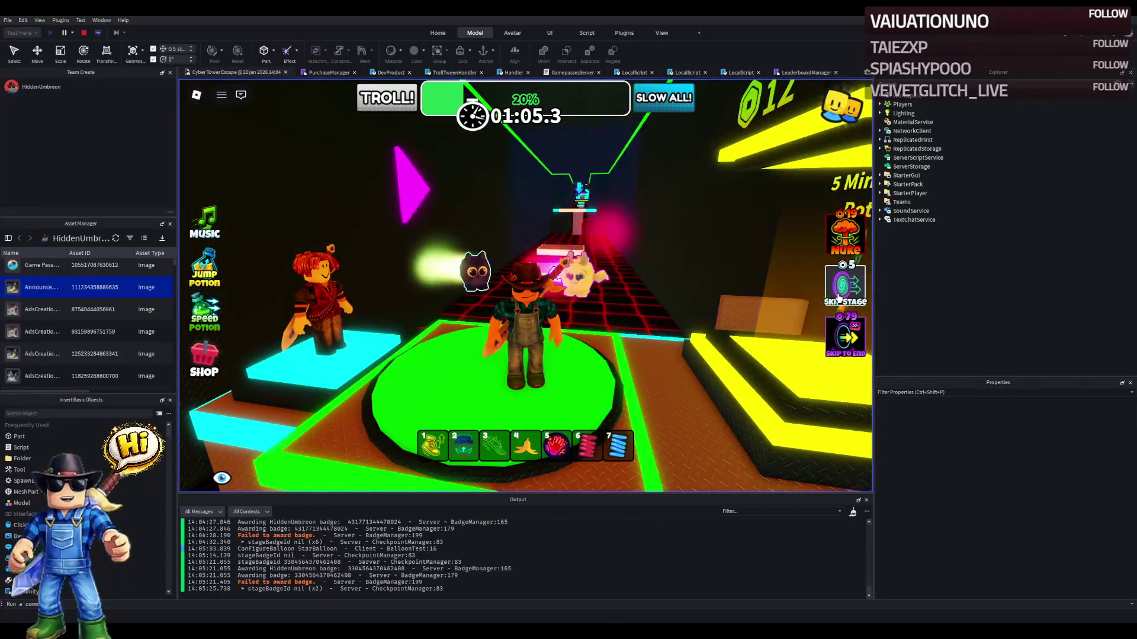
left_click(834, 338)
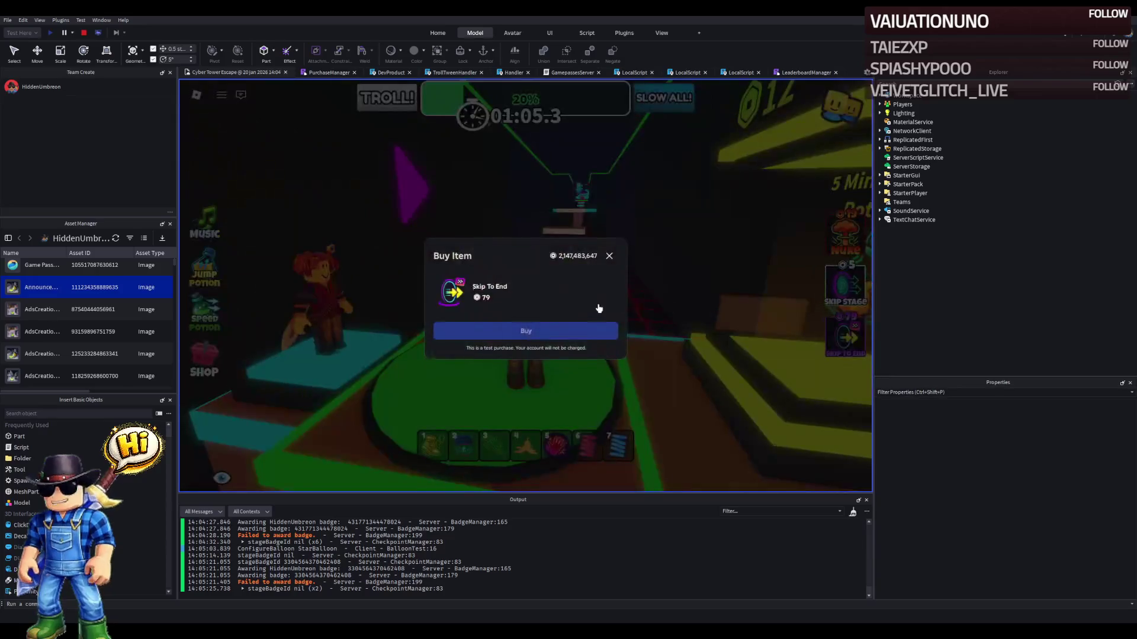
- Confirm the Skip To End test purchase, dismiss the message, and walk past the outfit stands
left_click(598, 335)
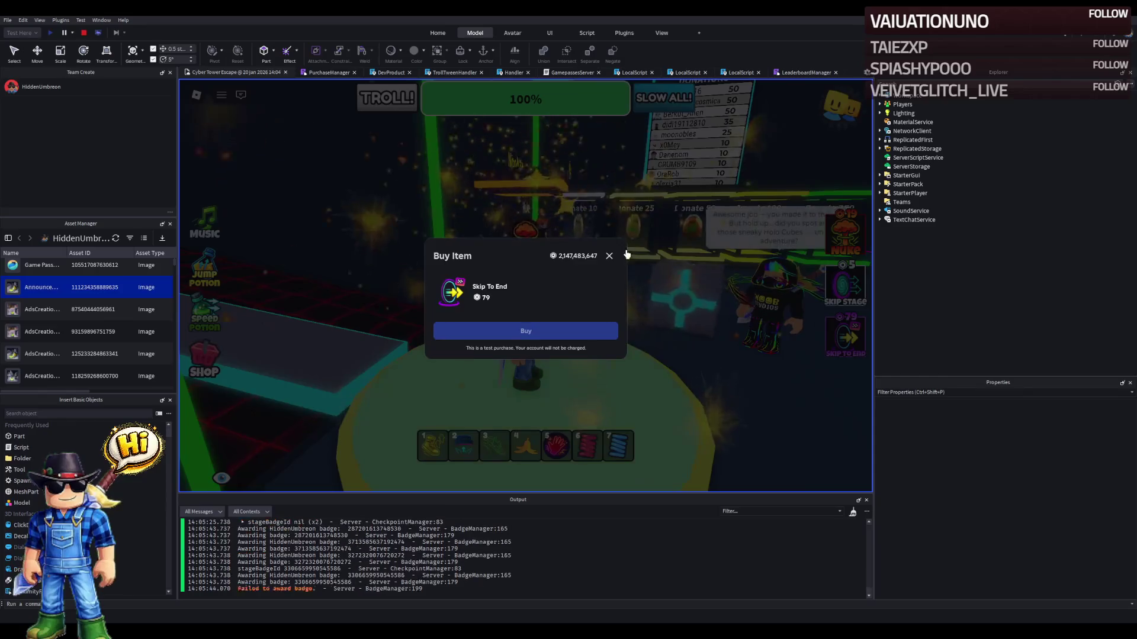
left_click(608, 260)
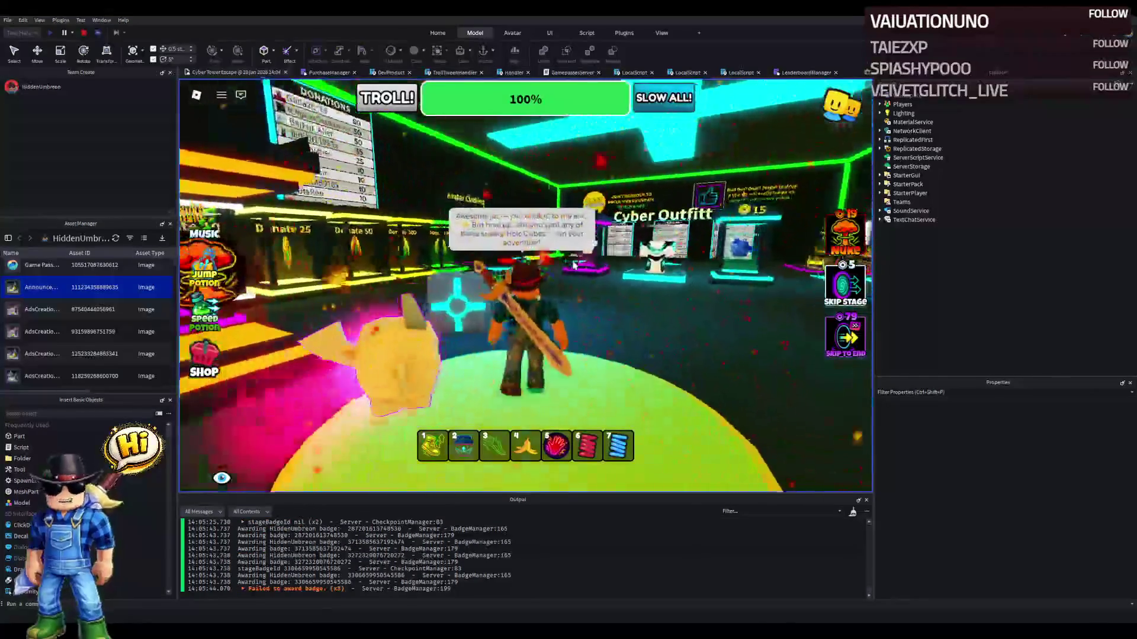
key("w")
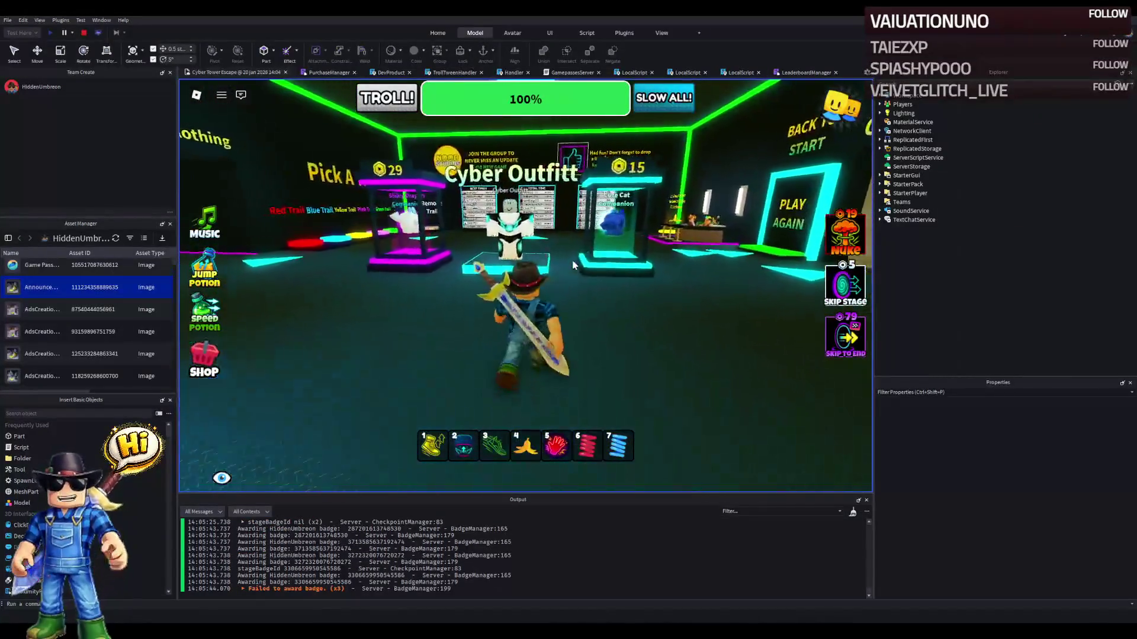
key("a")
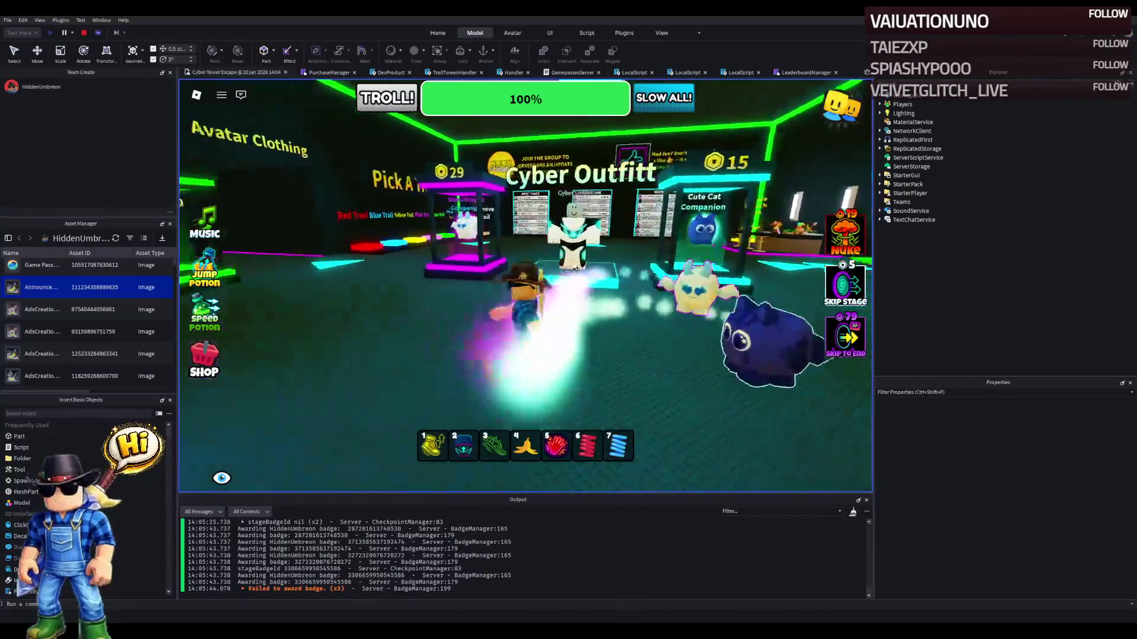
key("d")
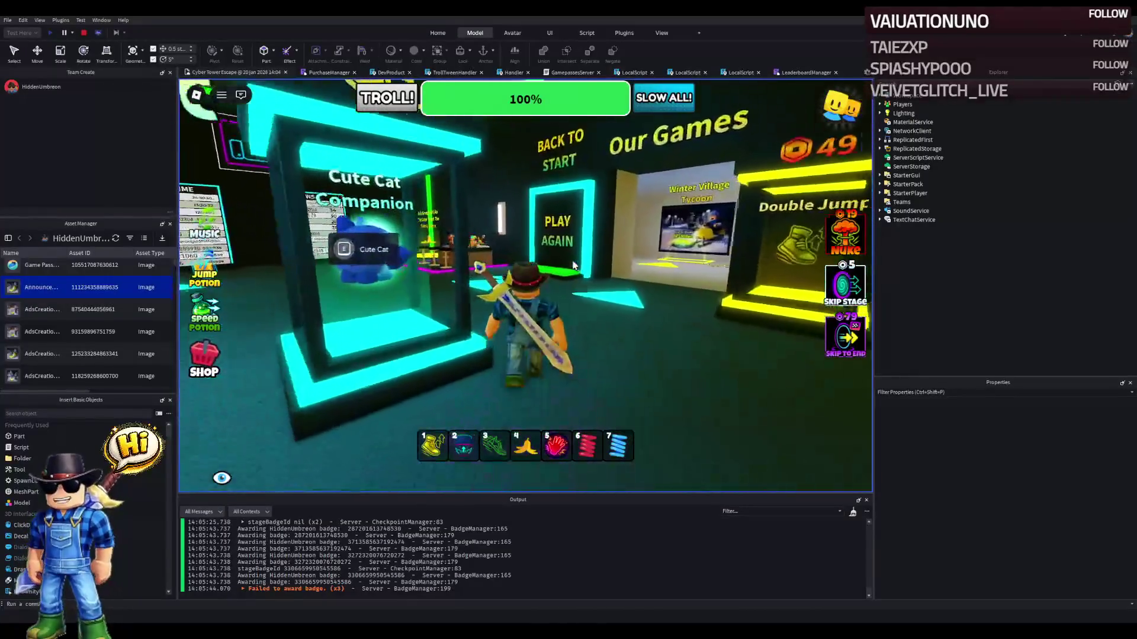
- Go through the Play Again portal back to the lobby and up to the Best Times board
key("w")
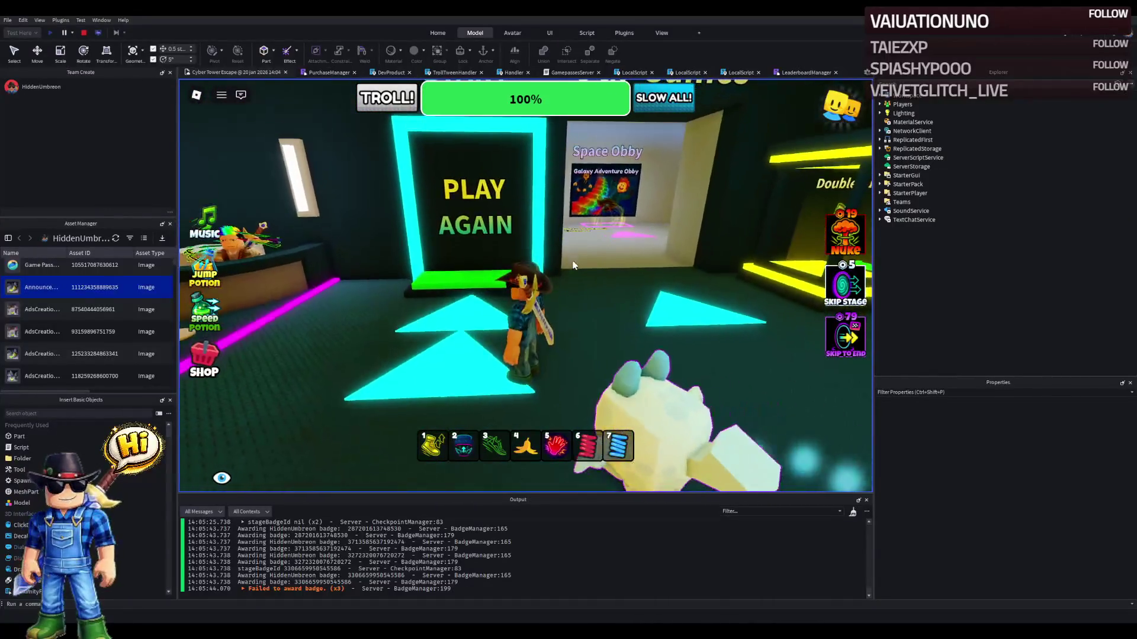
key("d")
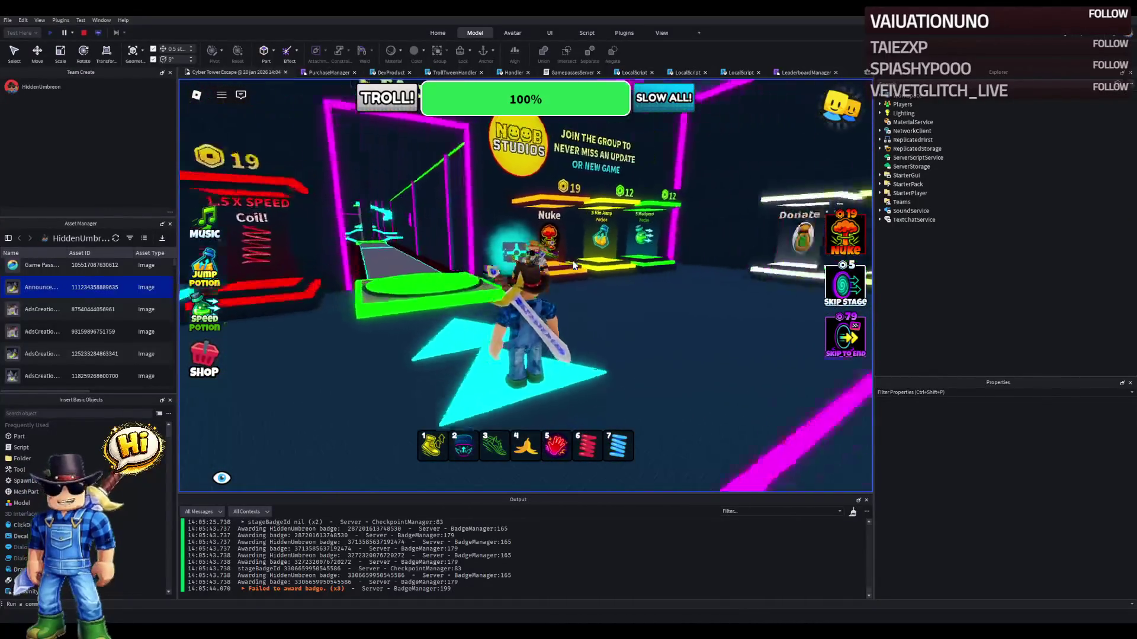
key("w")
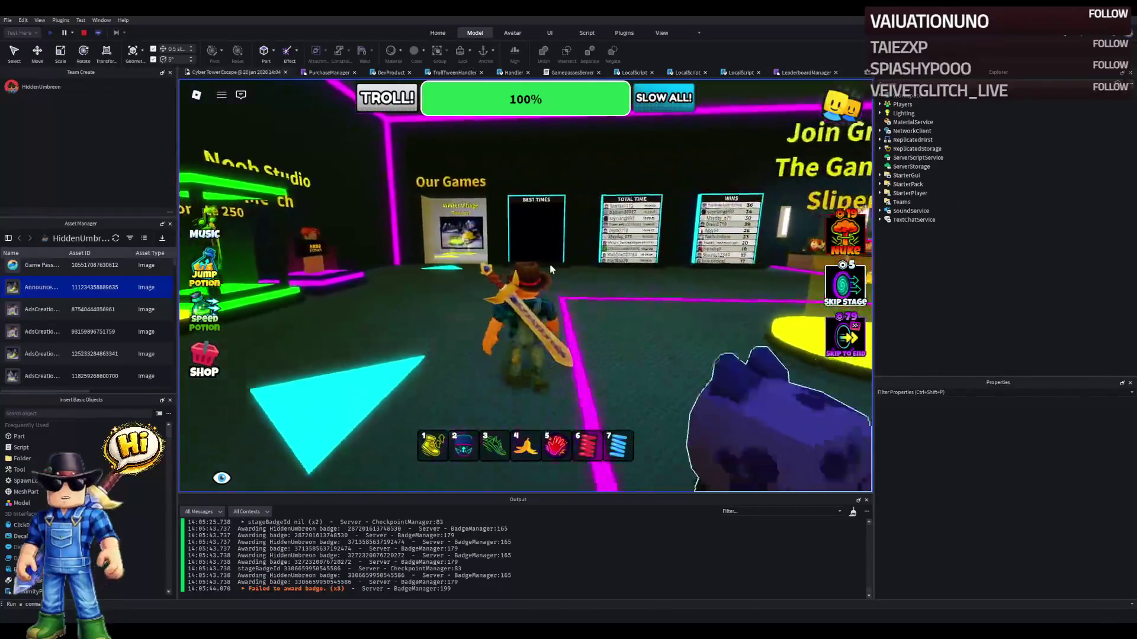
key("w")
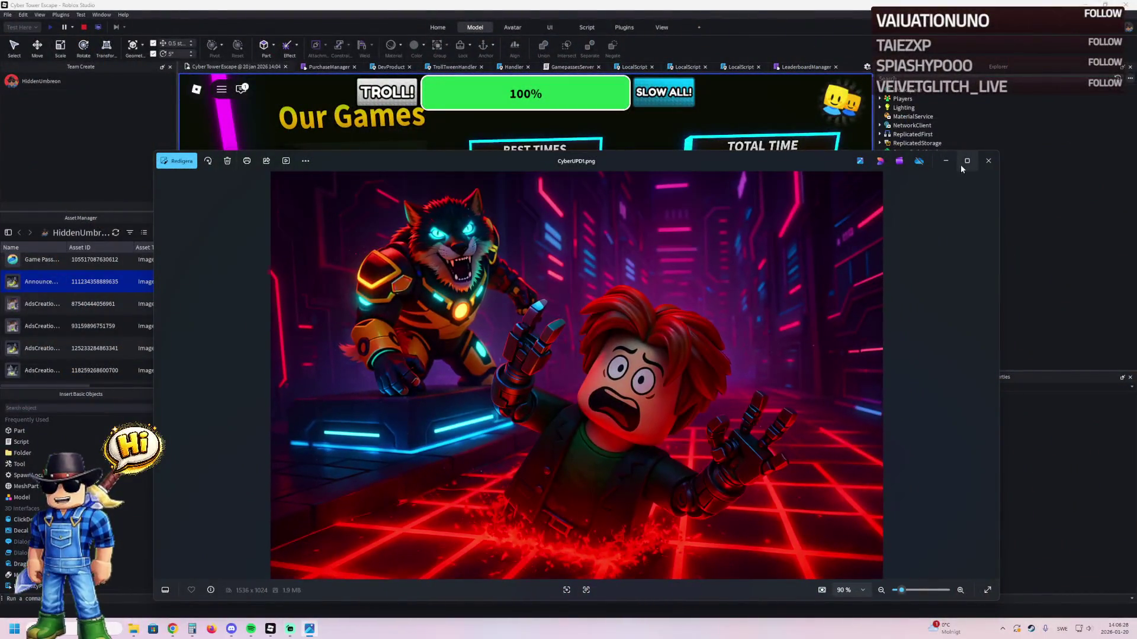
- Maximize and zoom into the CyberUPD1.png image, then stop the running playtest
left_click(967, 160)
scroll(590, 230, "up", 2)
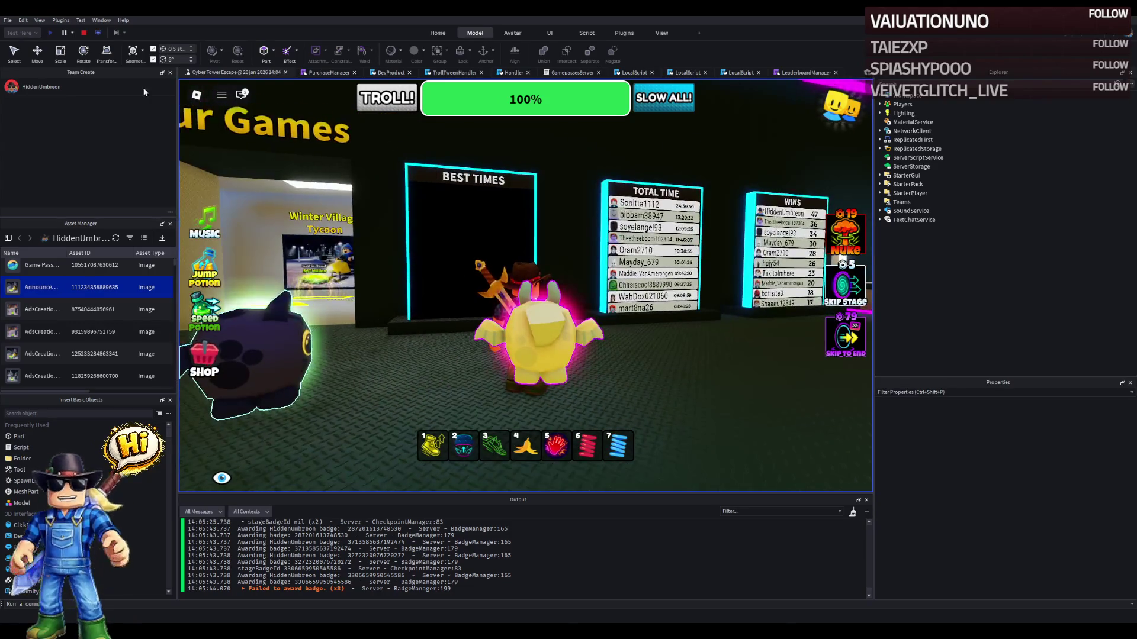
left_click(83, 32)
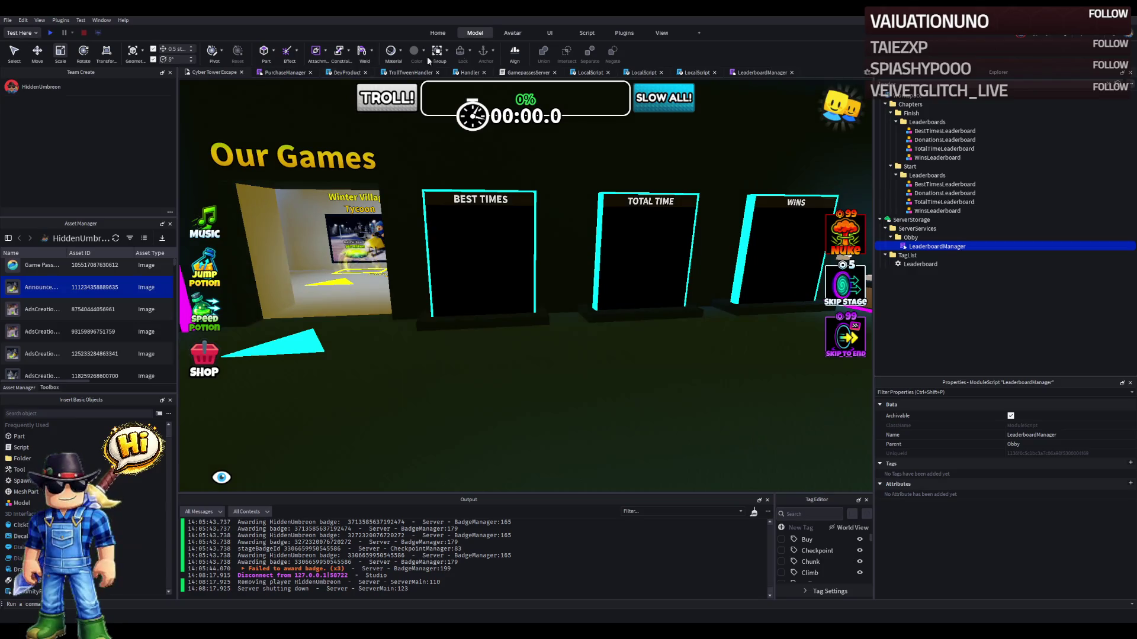
- Run a new playtest, walk between the Wins and Best Times boards, then stop it
left_click(51, 33)
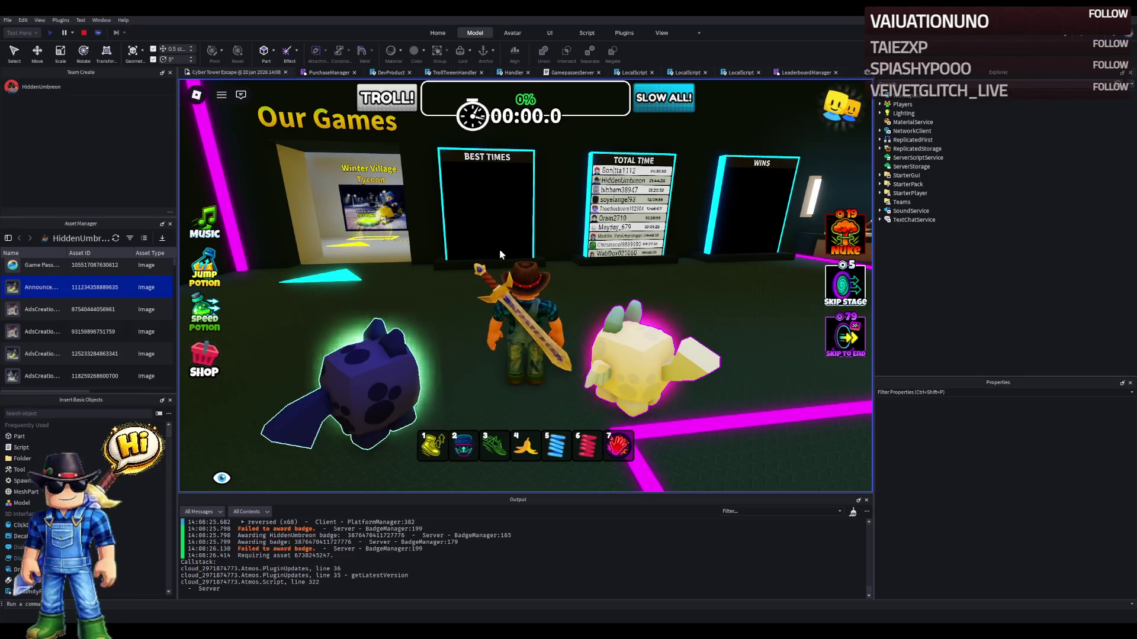
key("w")
key("Left")
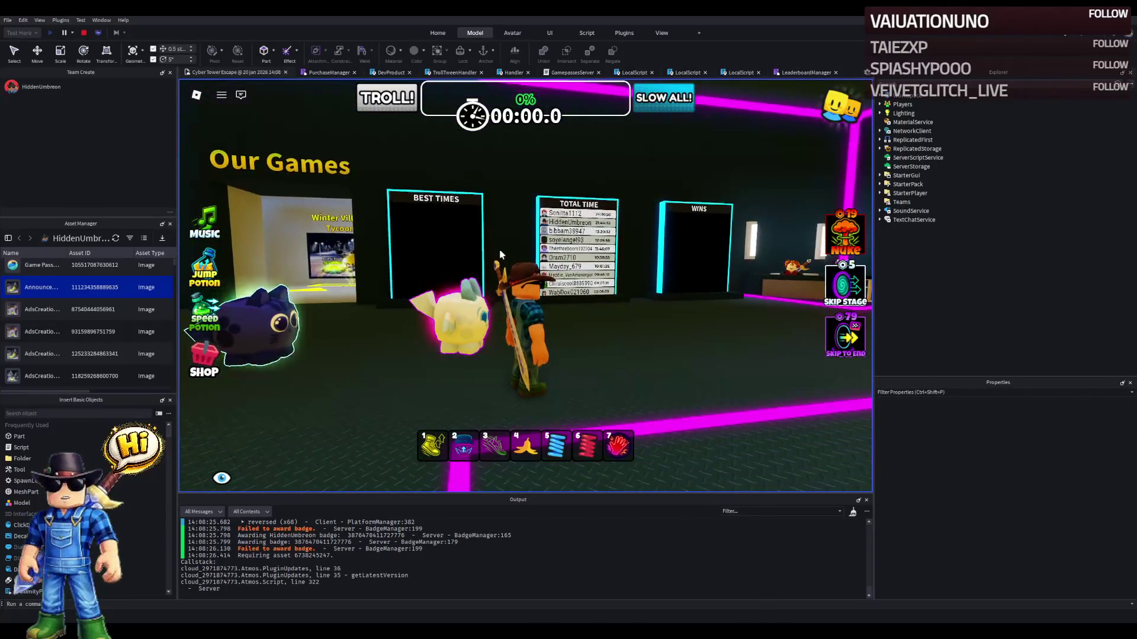
key("d")
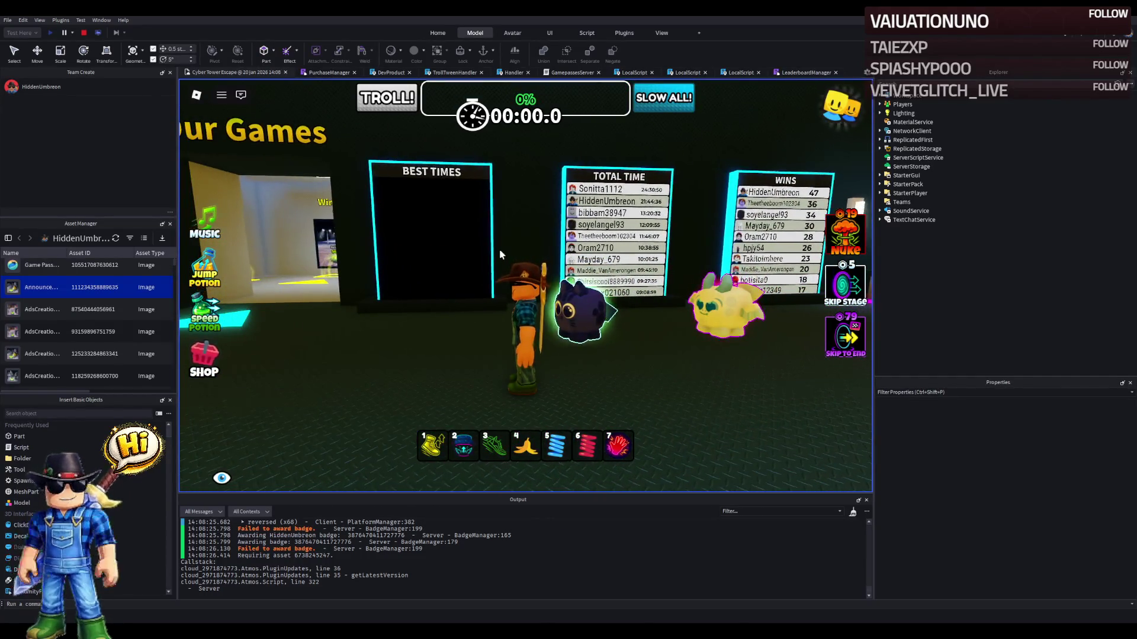
key("a")
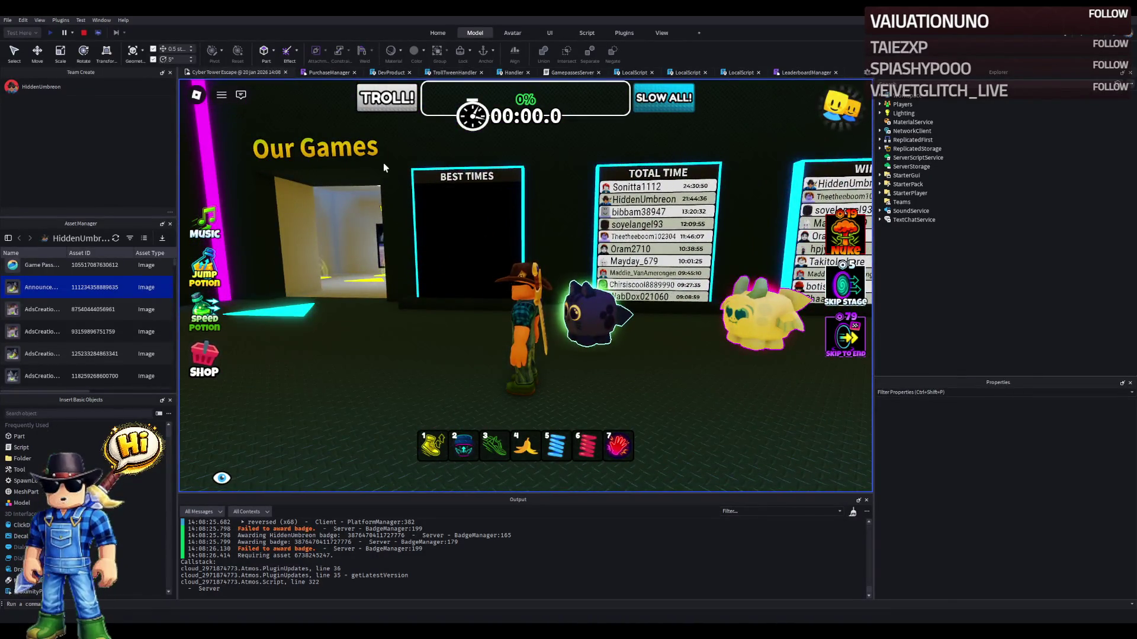
left_click(83, 34)
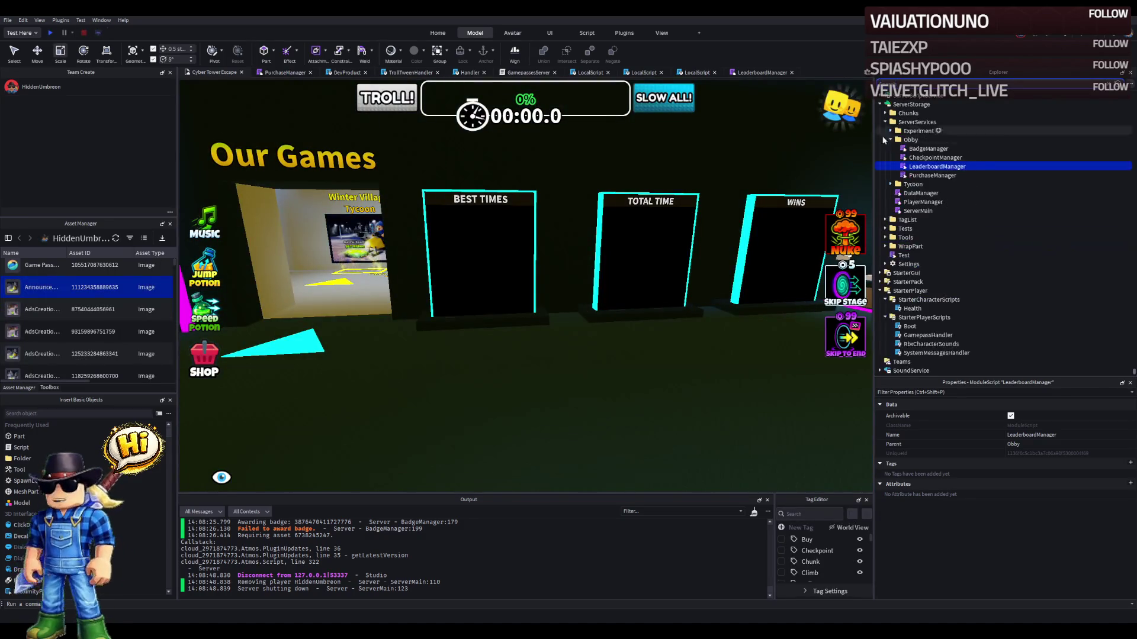
- Open LeaderboardManager, scroll through InitLeaderboard's Time, Wins and Donations code, then return to the place
double_click(921, 168)
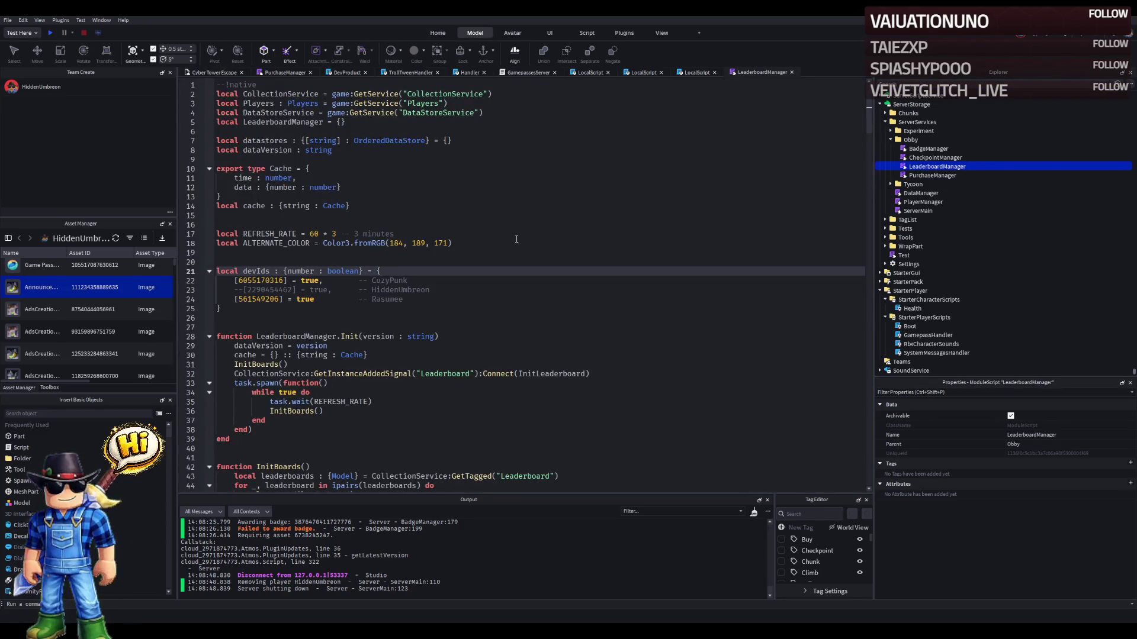
scroll(517, 239, "down", 5)
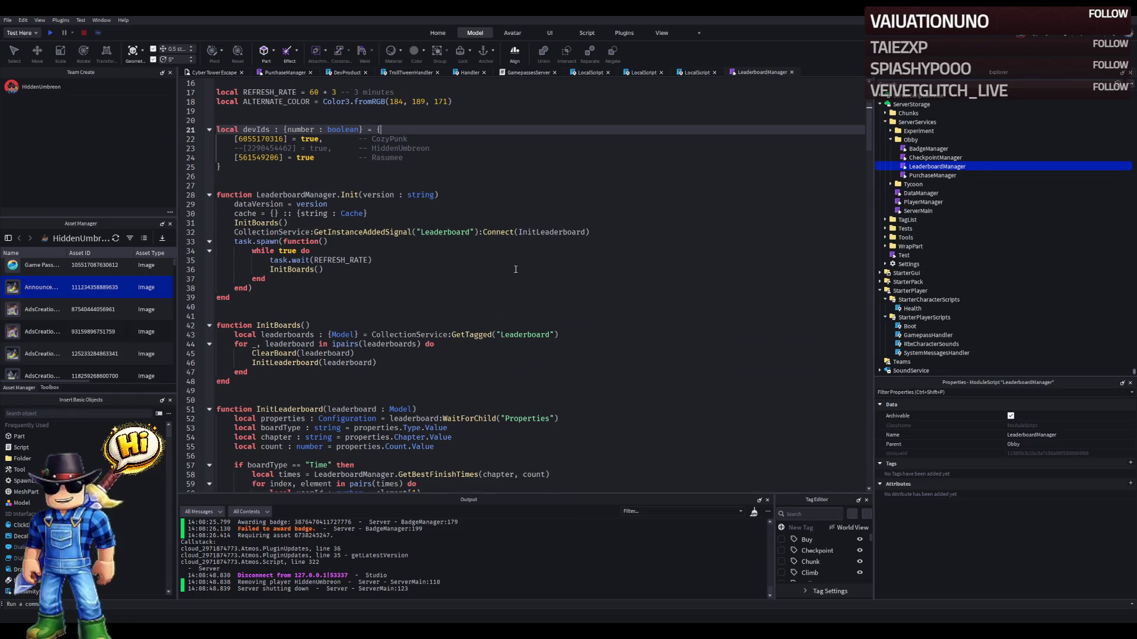
scroll(515, 269, "down", 5)
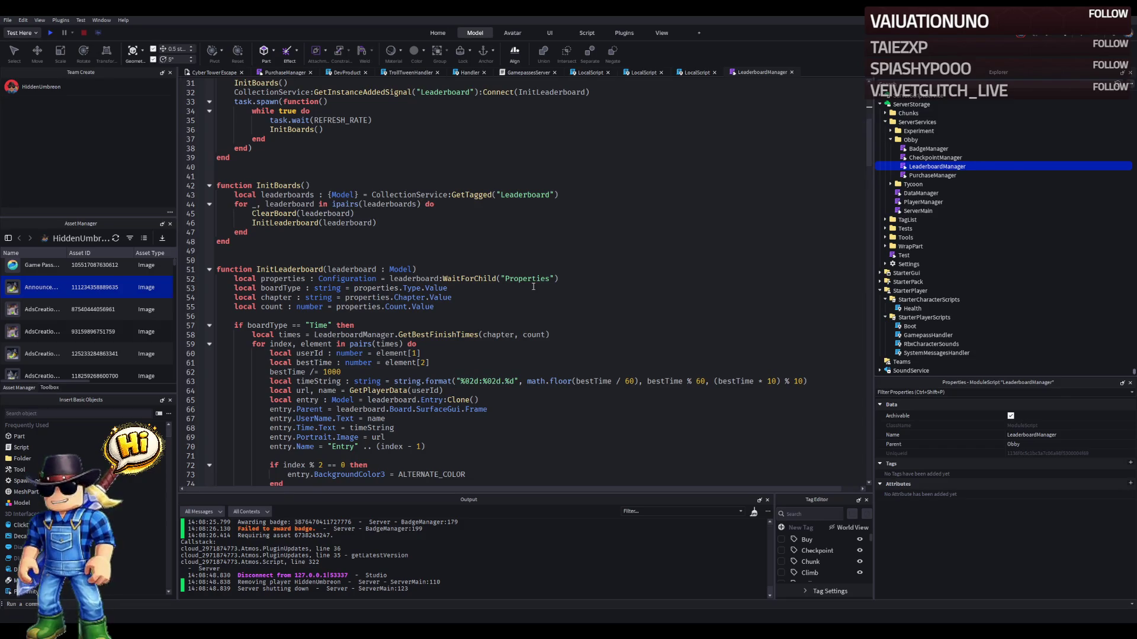
scroll(533, 286, "down", 11)
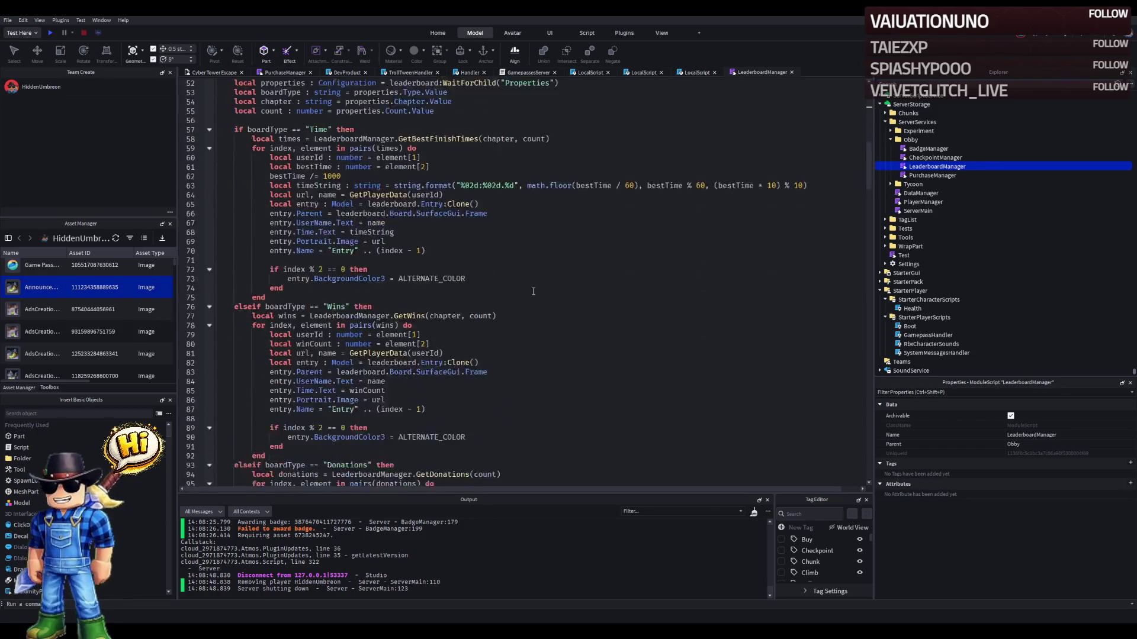
scroll(533, 292, "down", 6)
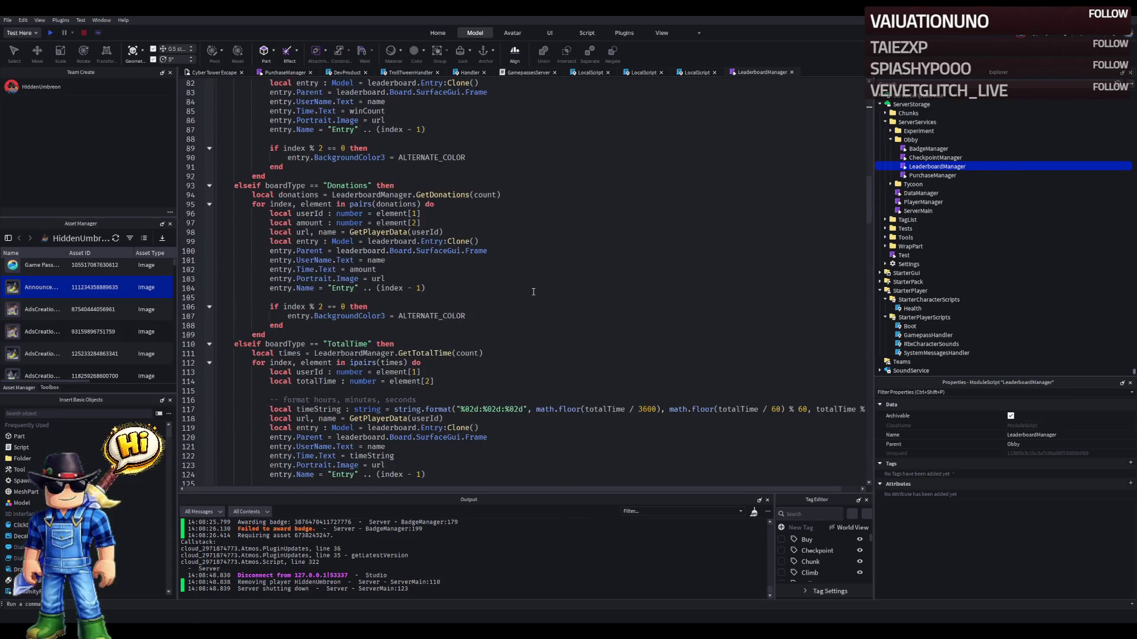
scroll(533, 291, "up", 9)
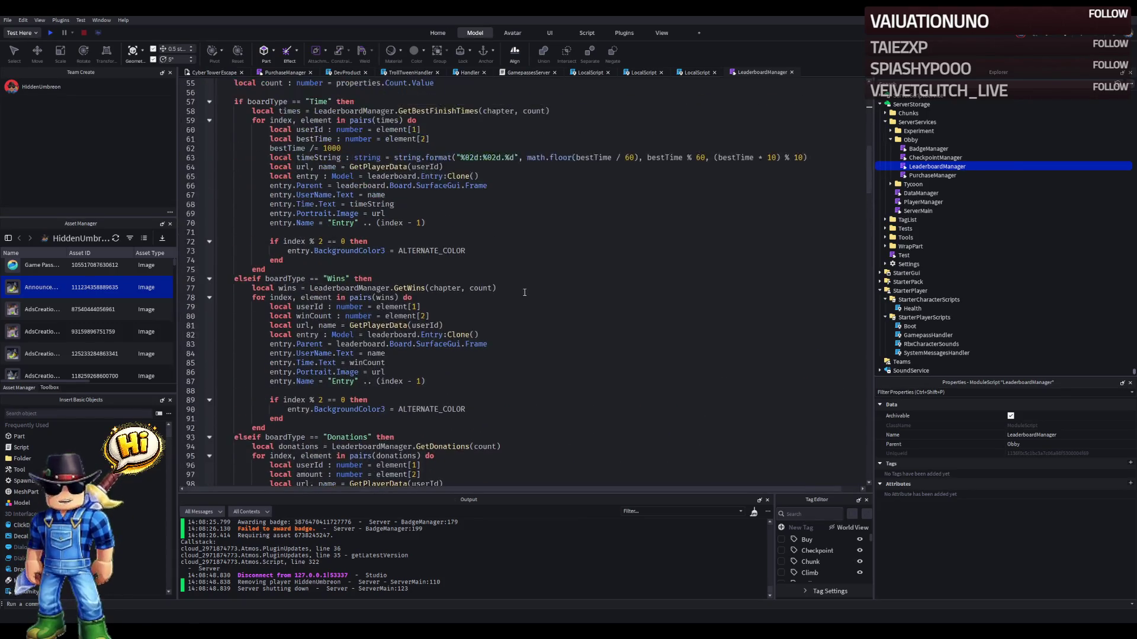
scroll(522, 292, "up", 3)
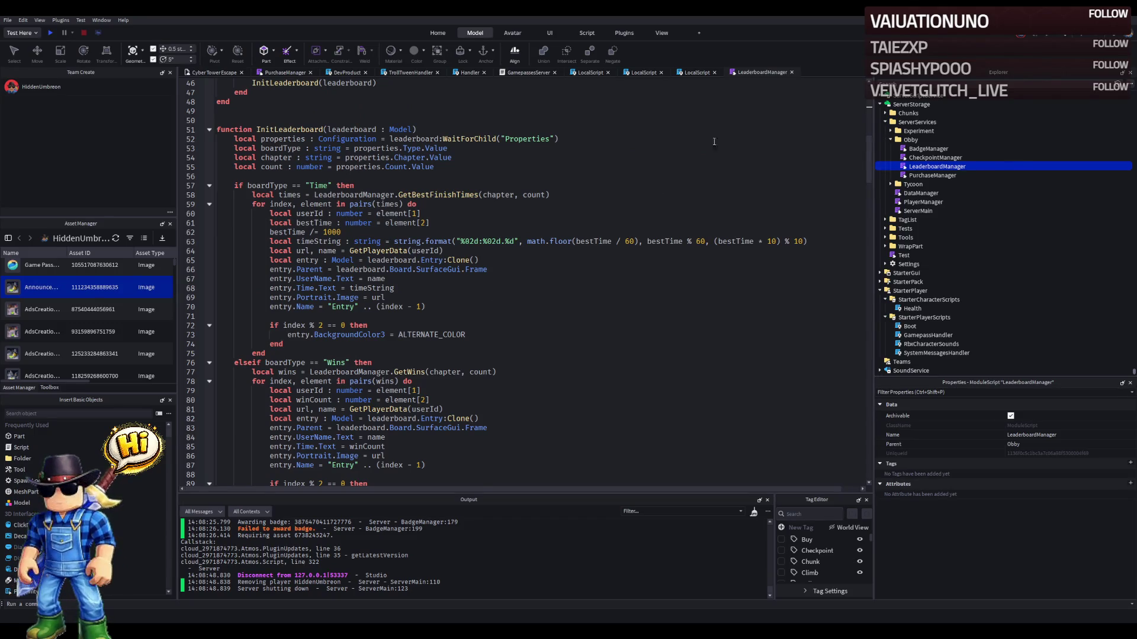
left_click(213, 72)
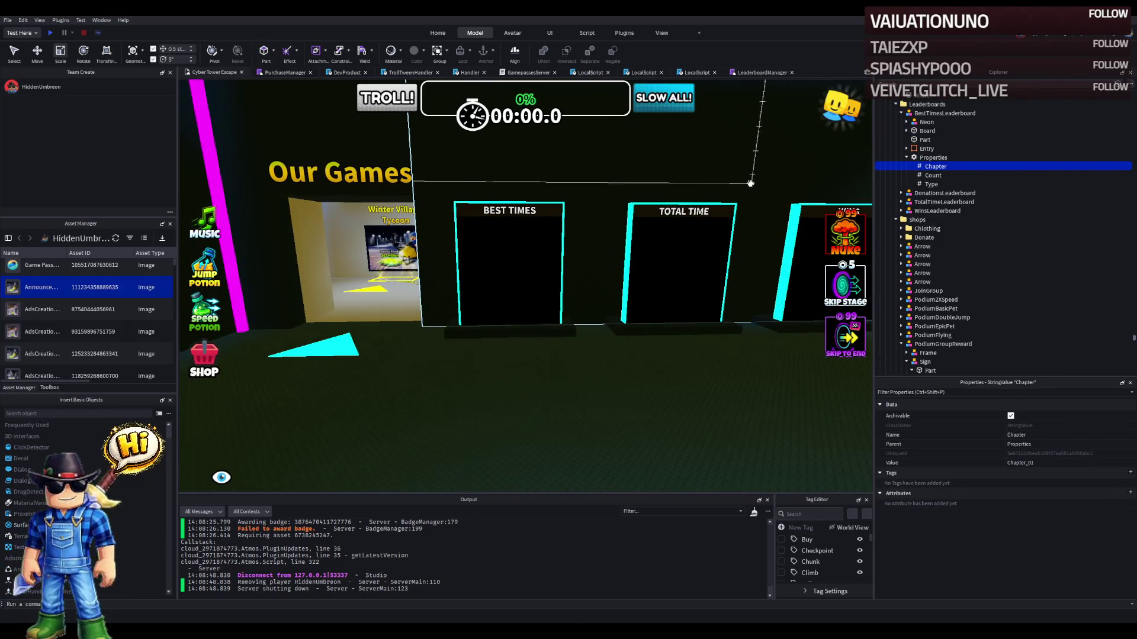
- Pan across the leaderboard wall, expand the Best Times Entry template, and start a playtest
key("a")
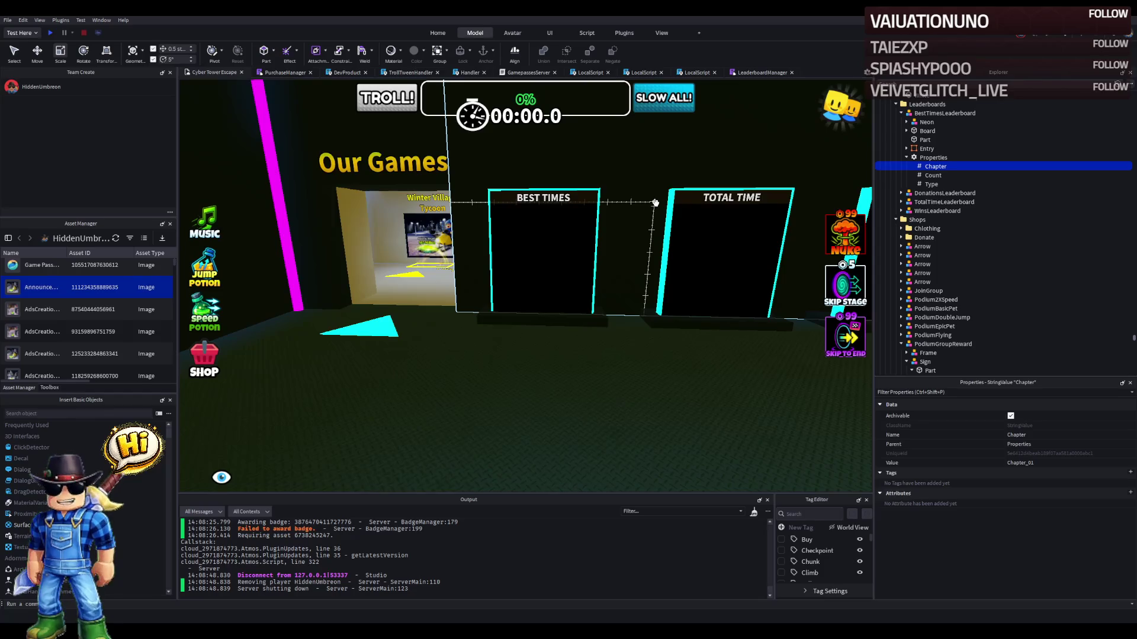
key("d")
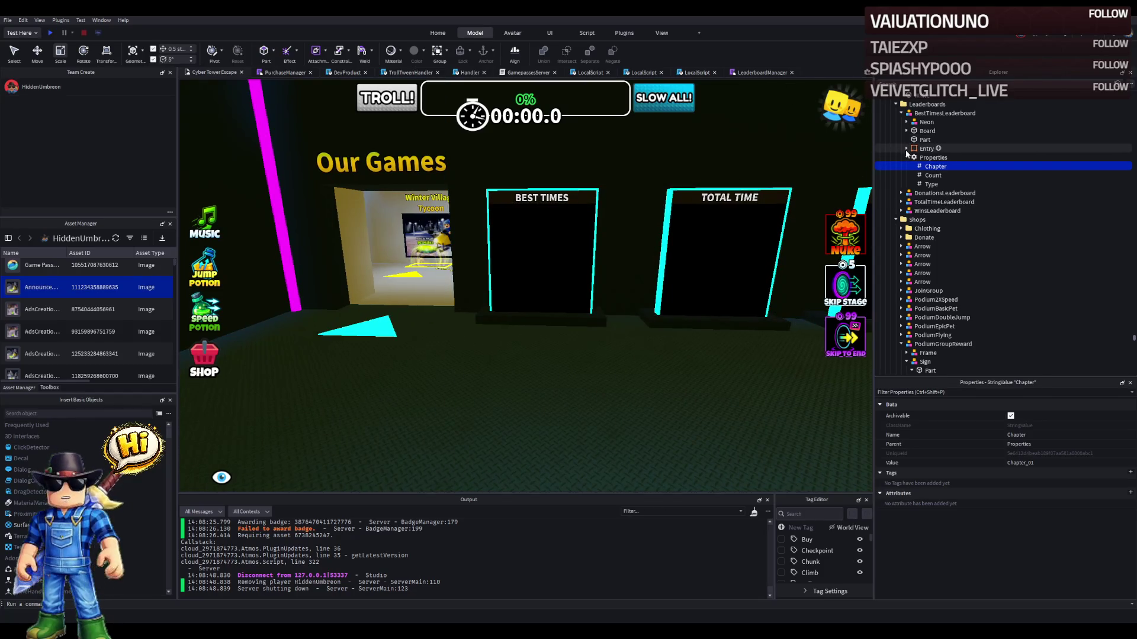
left_click(906, 148)
left_click(906, 148)
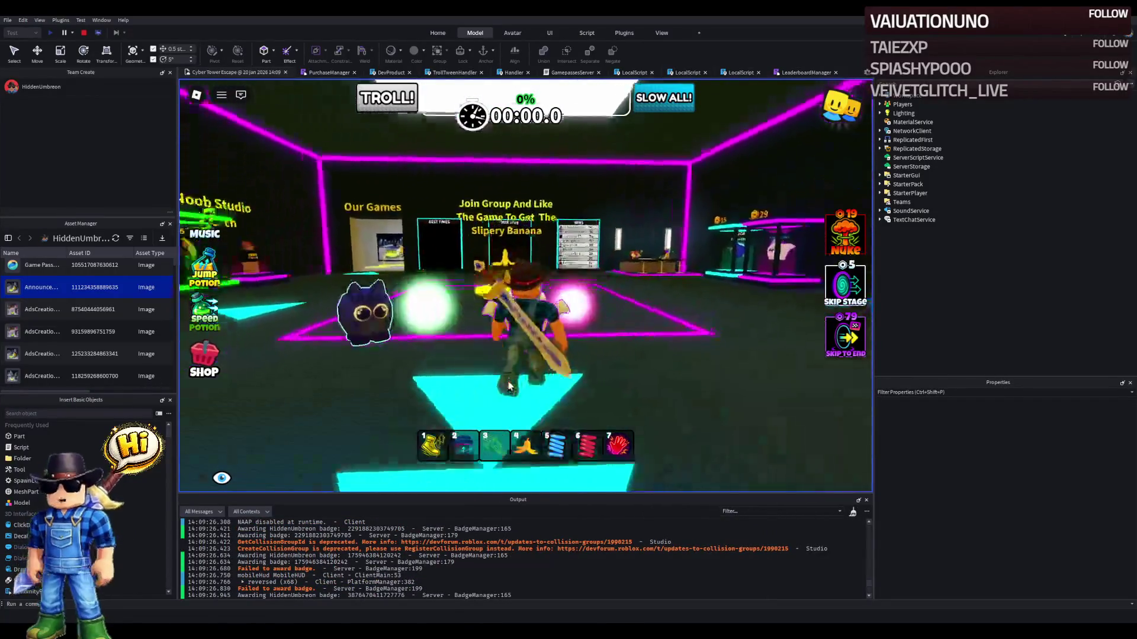
- Walk the playtest character past the Best Times, Total Time and Wins boards to read their entries
key("w")
key("w")
key("1")
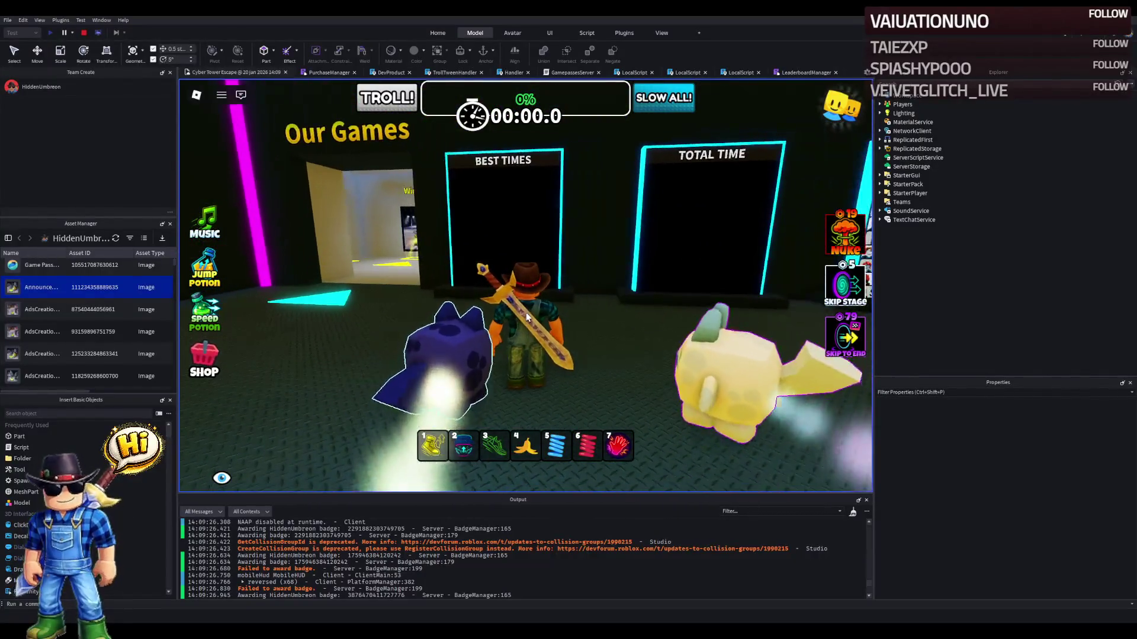
key("s")
key("1")
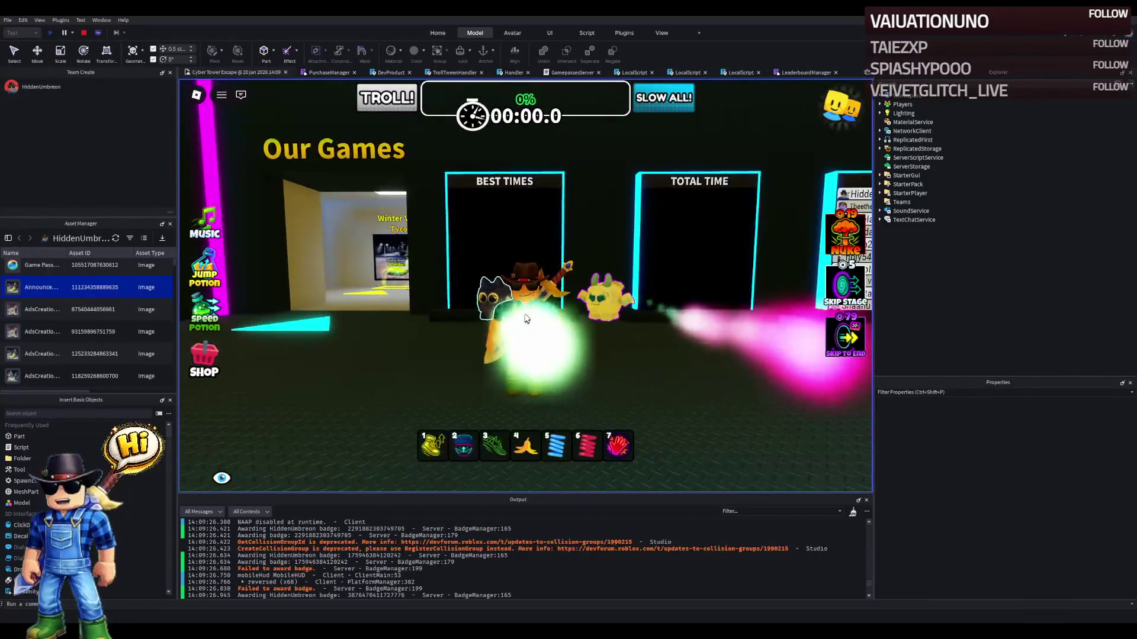
key("d")
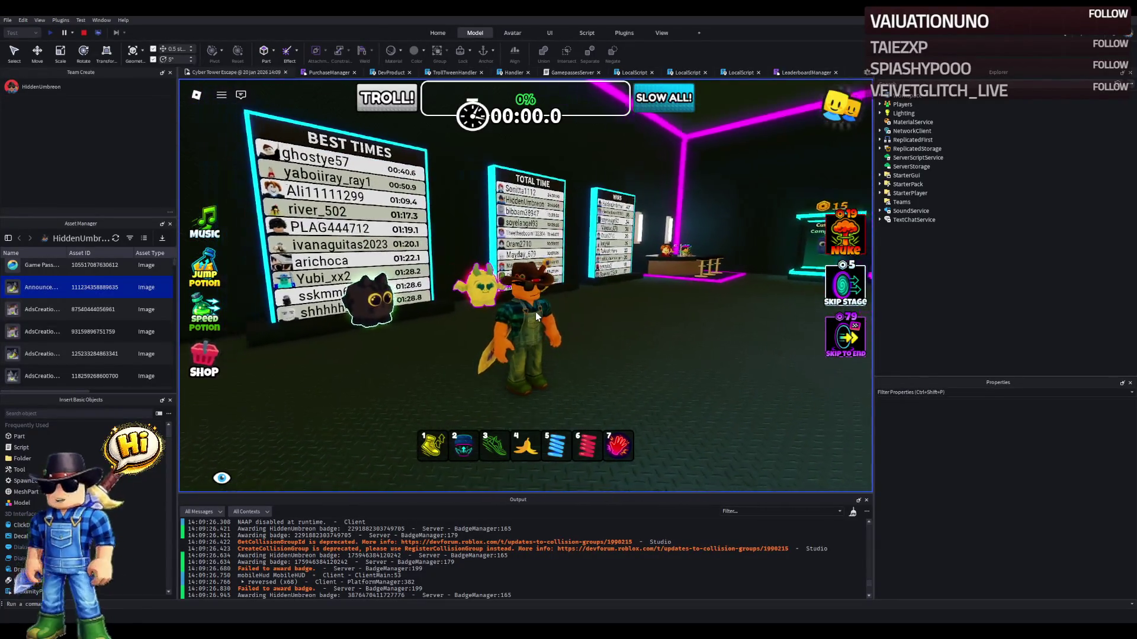
- Back the character away from the Wins board until all three leaderboards are in view
key("w")
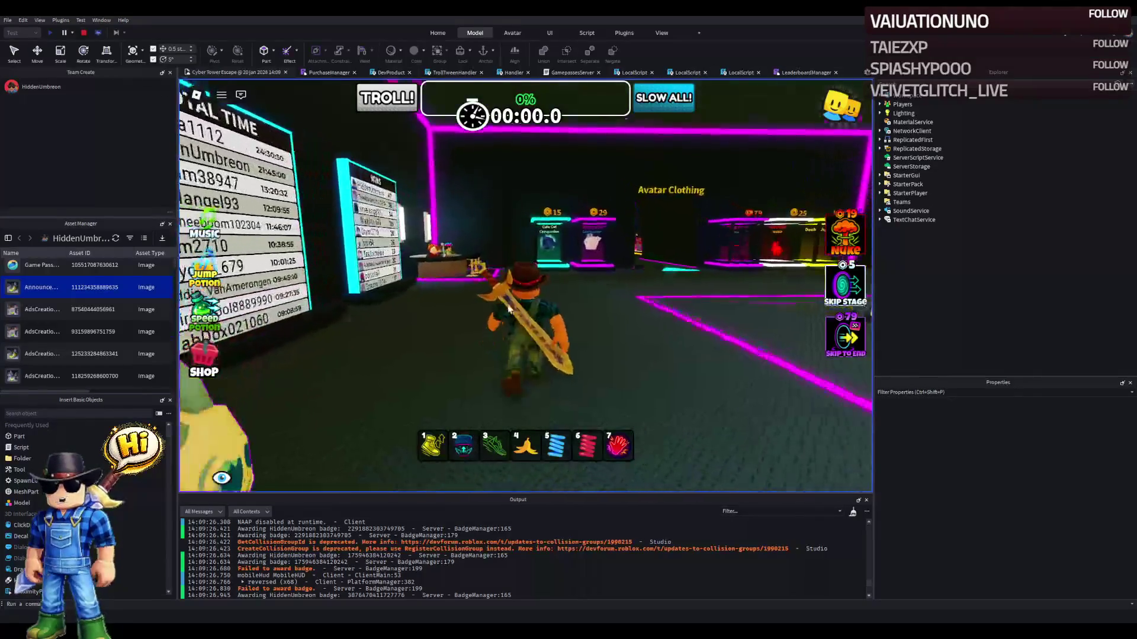
key("s")
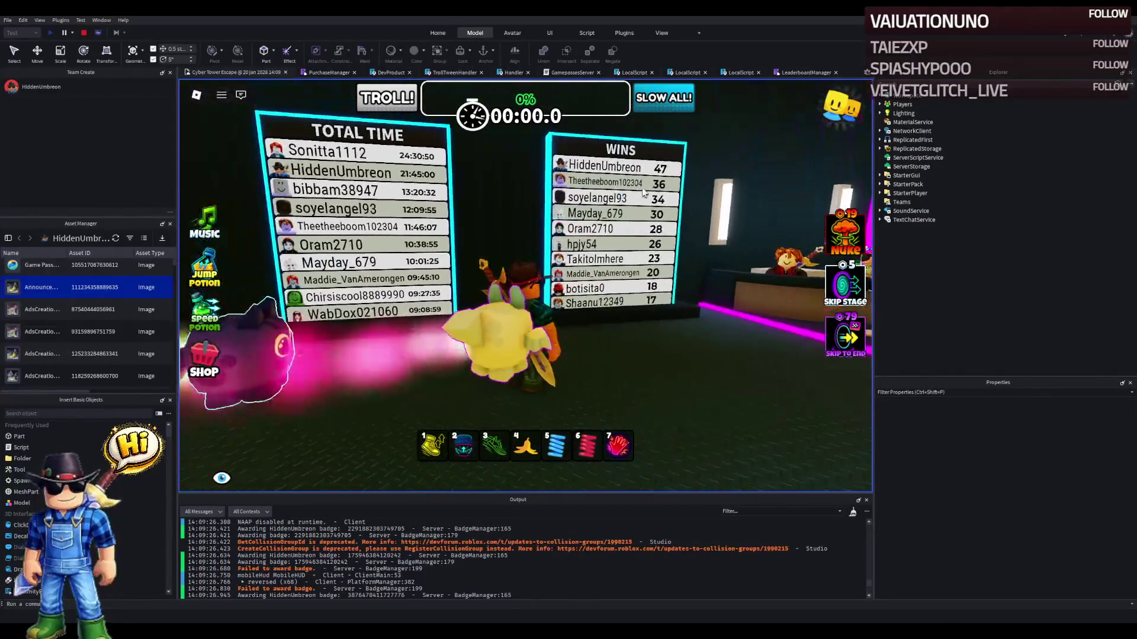
key("s")
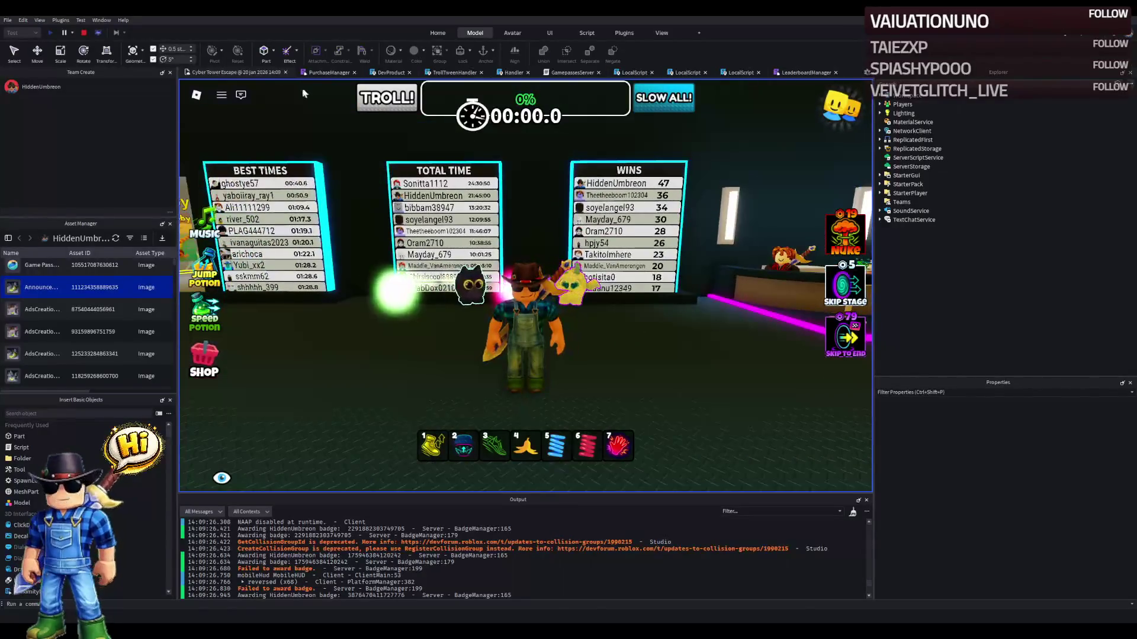
- Stop the test, review the LeaderboardManager script, then start a fresh playtest from the place view
left_click(82, 32)
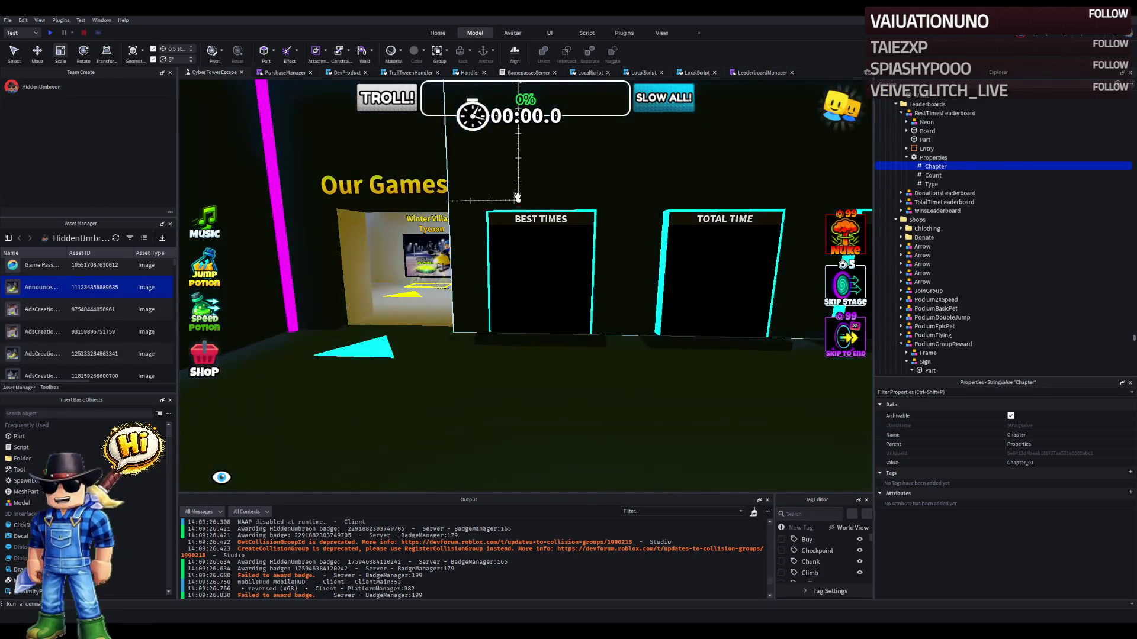
left_click(755, 74)
scroll(401, 214, "up", 15)
type("2")
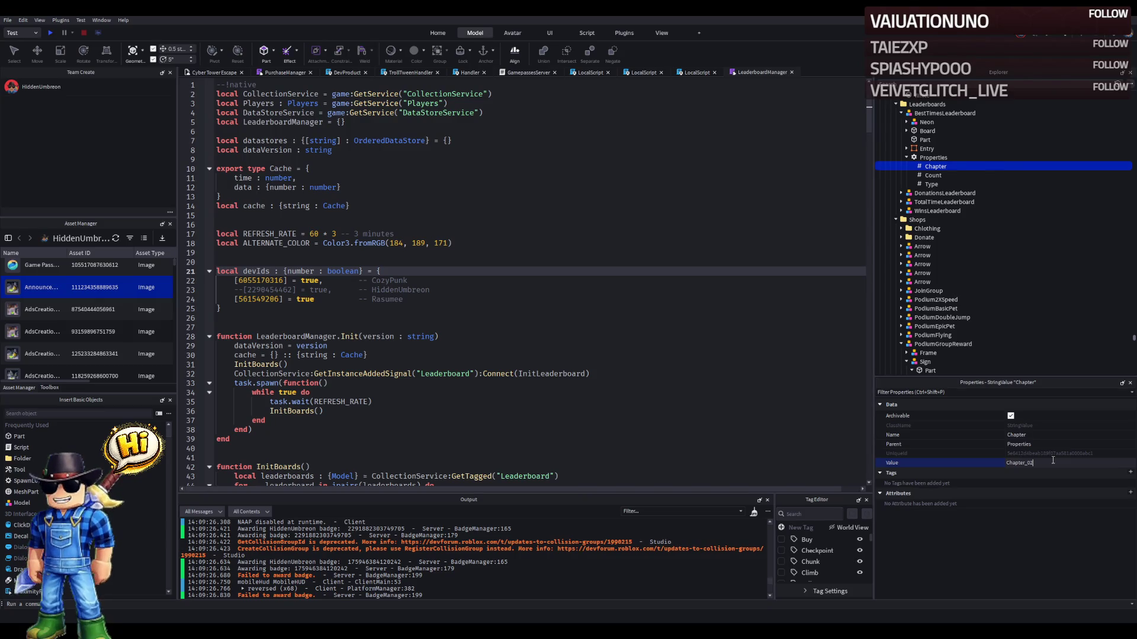
left_click(194, 72)
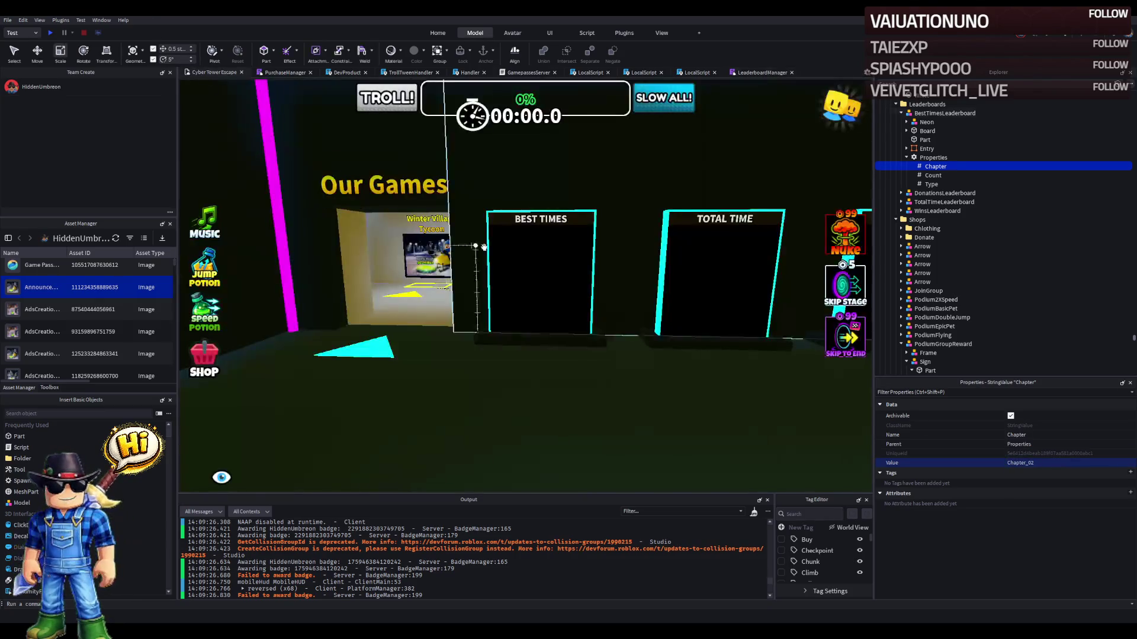
key("d")
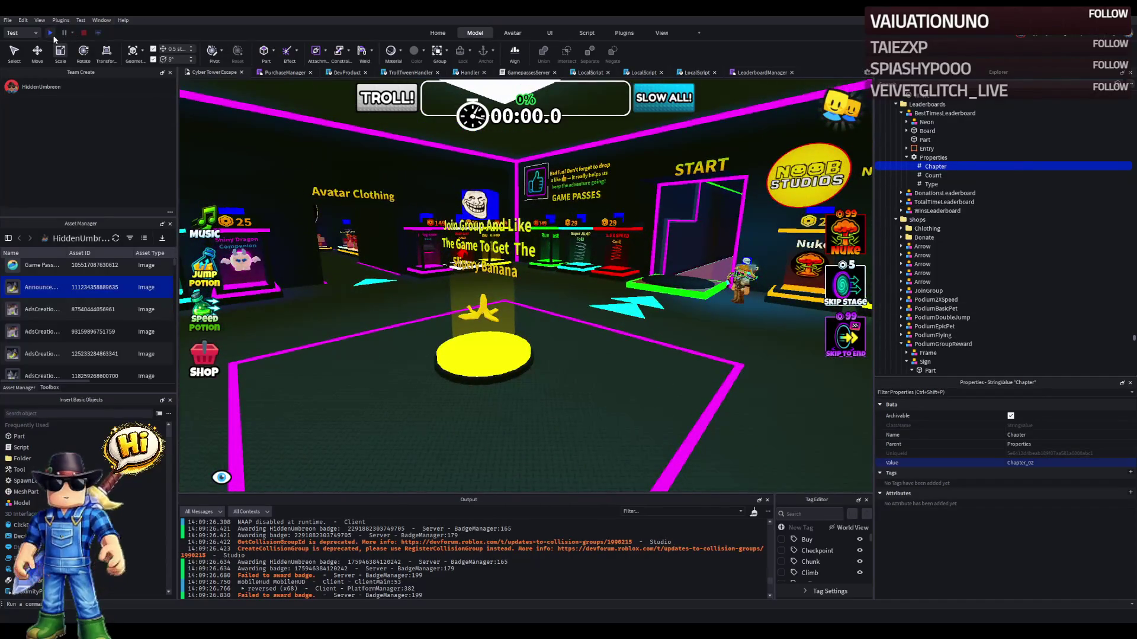
left_click(51, 33)
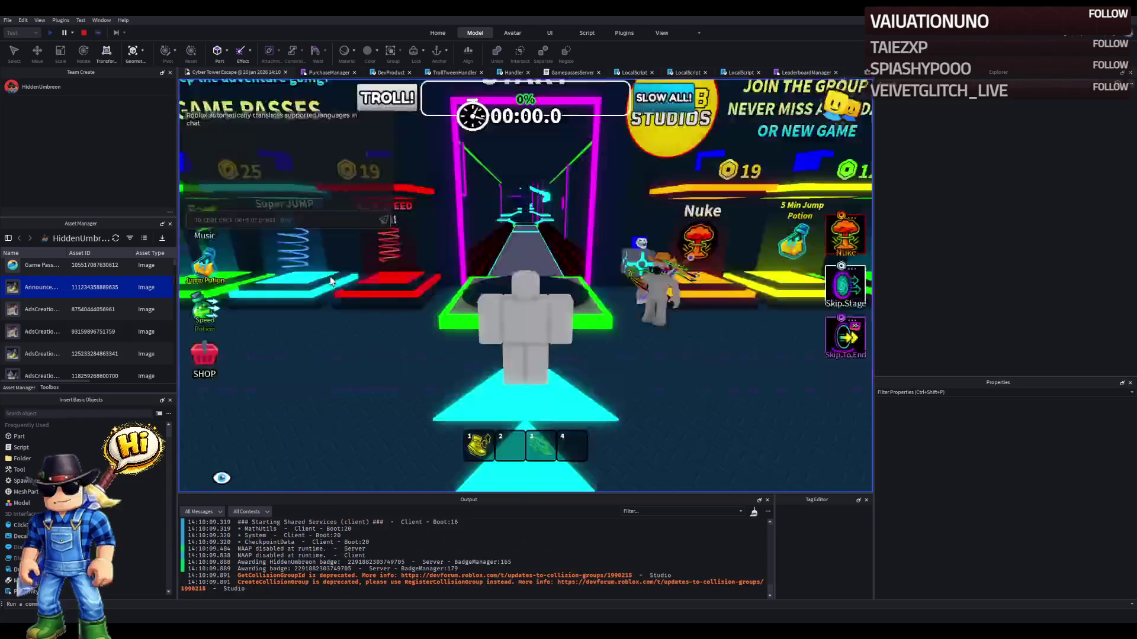
- Walk the character up to the leaderboards and along the boards to the right
key("w")
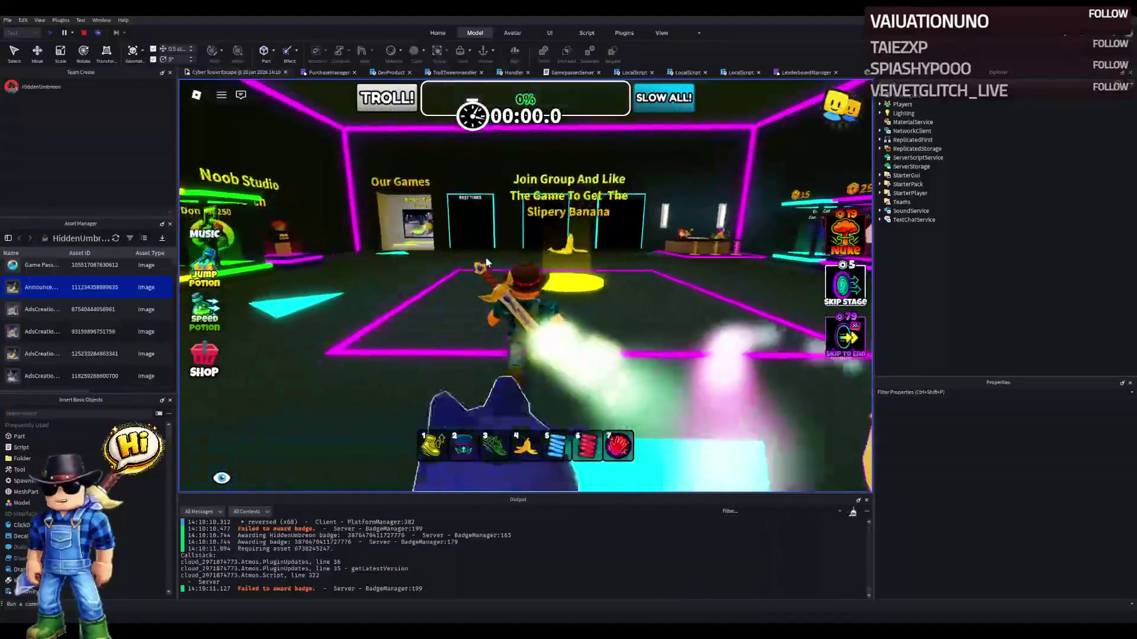
key("w")
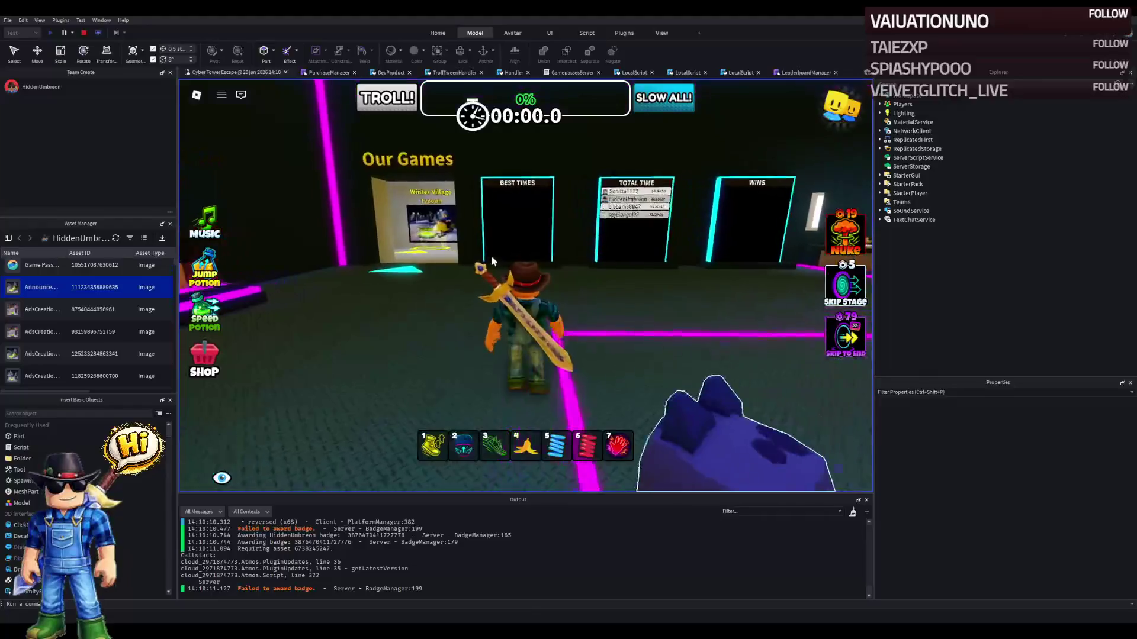
key("d")
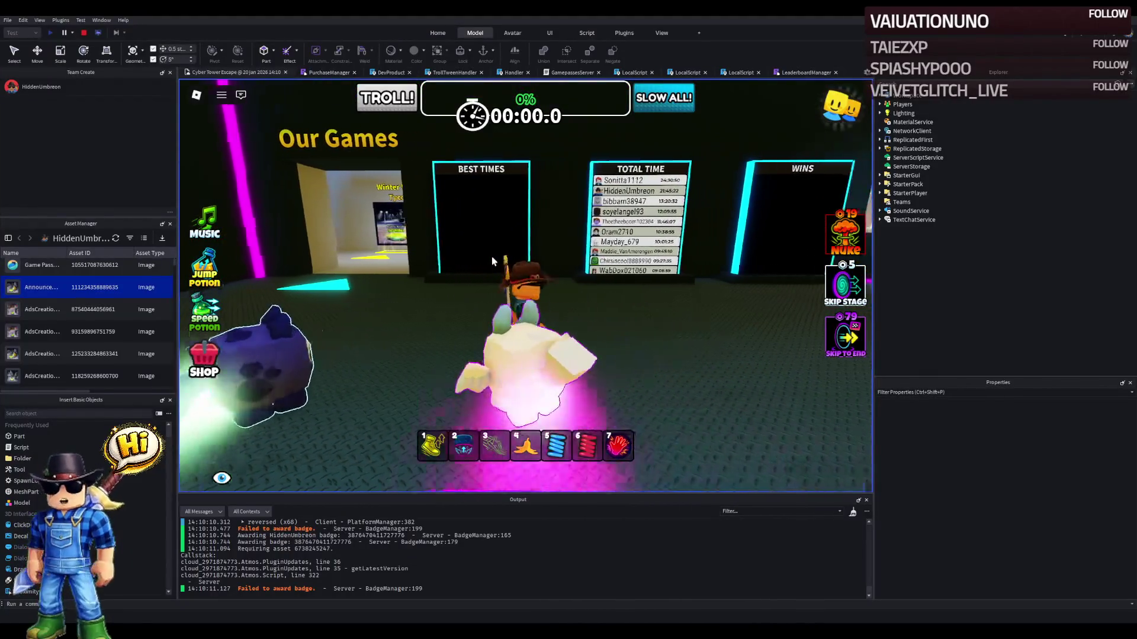
key("d")
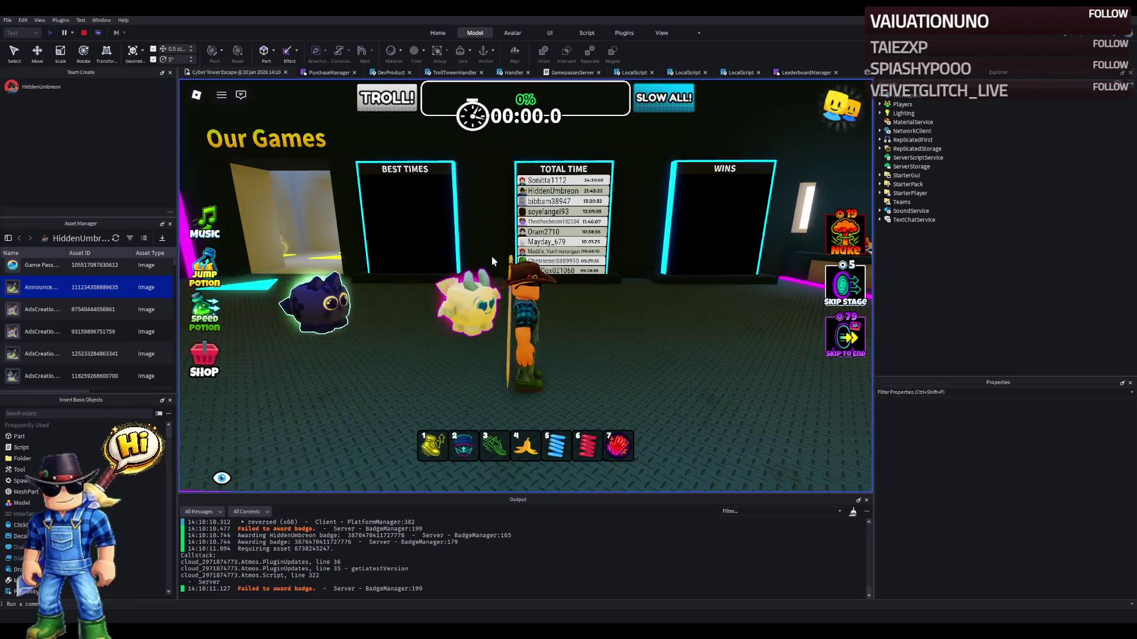
- Scroll through the Output log, then return focus to the running game
scroll(530, 561, "up", 10)
scroll(530, 562, "up", 10)
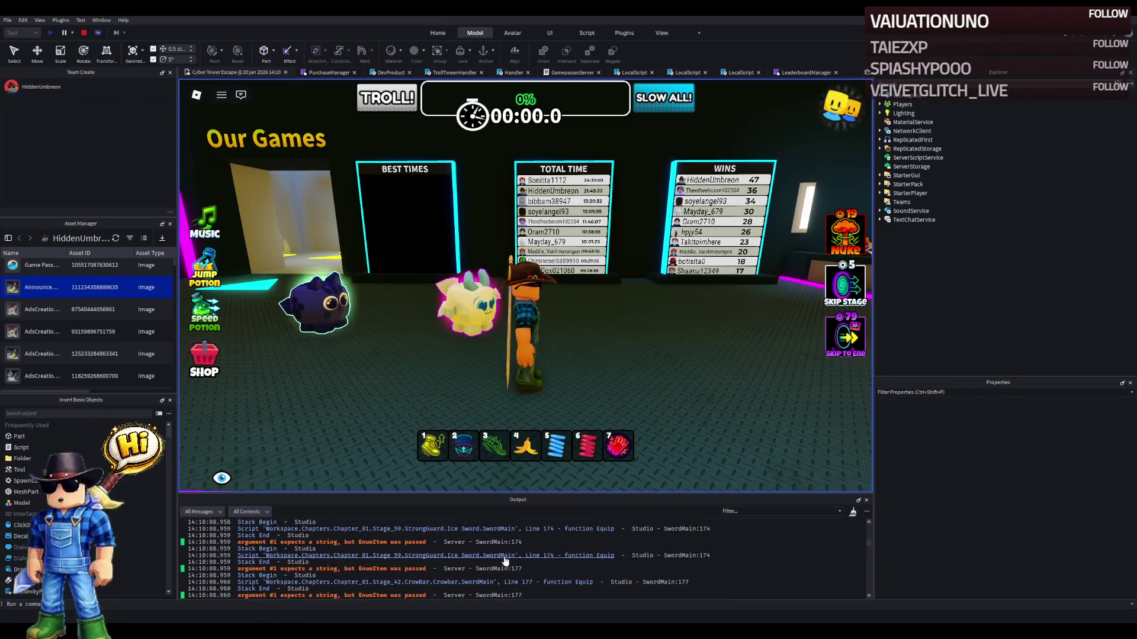
scroll(419, 564, "up", 2)
scroll(418, 564, "down", 10)
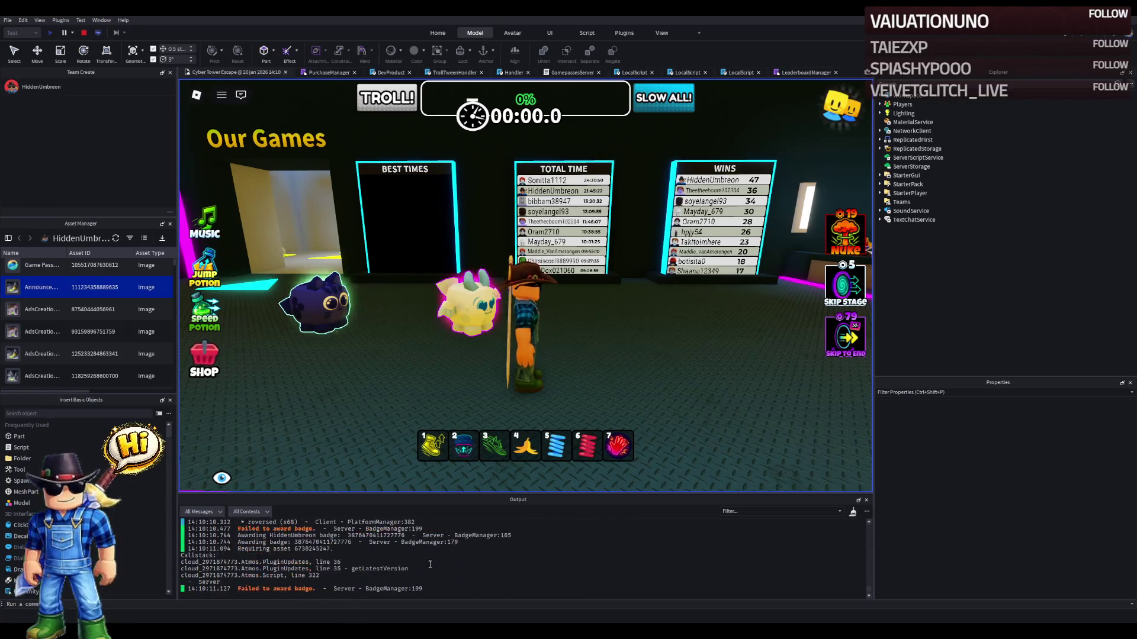
left_click(518, 351)
- Walk to the start pad and complete two Skip Stage test purchases
key("w")
key("w")
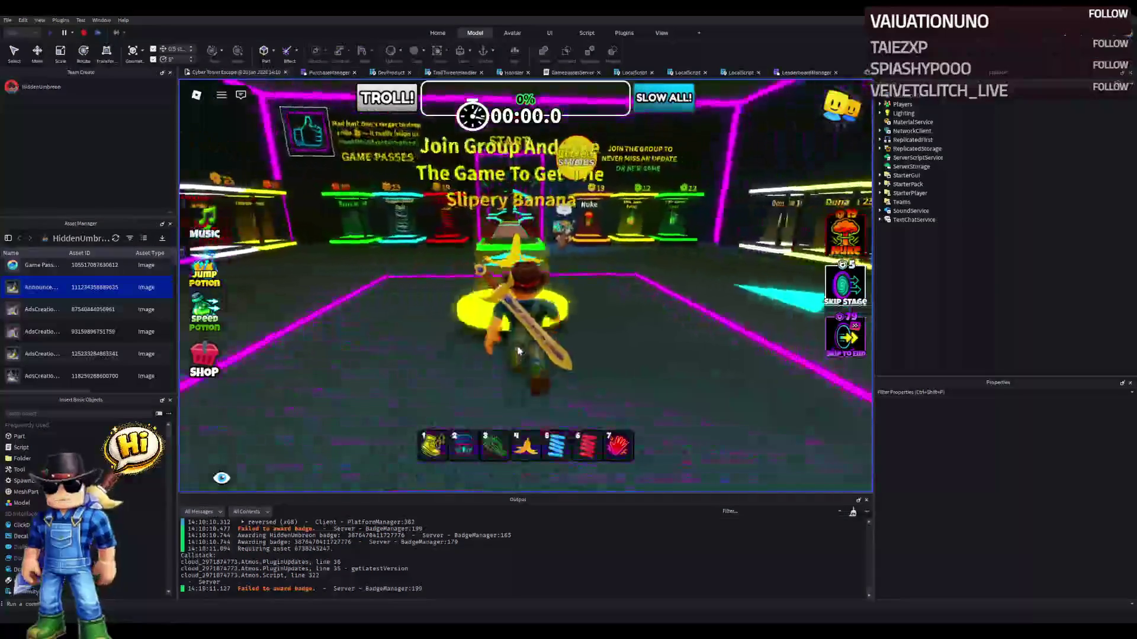
key("w")
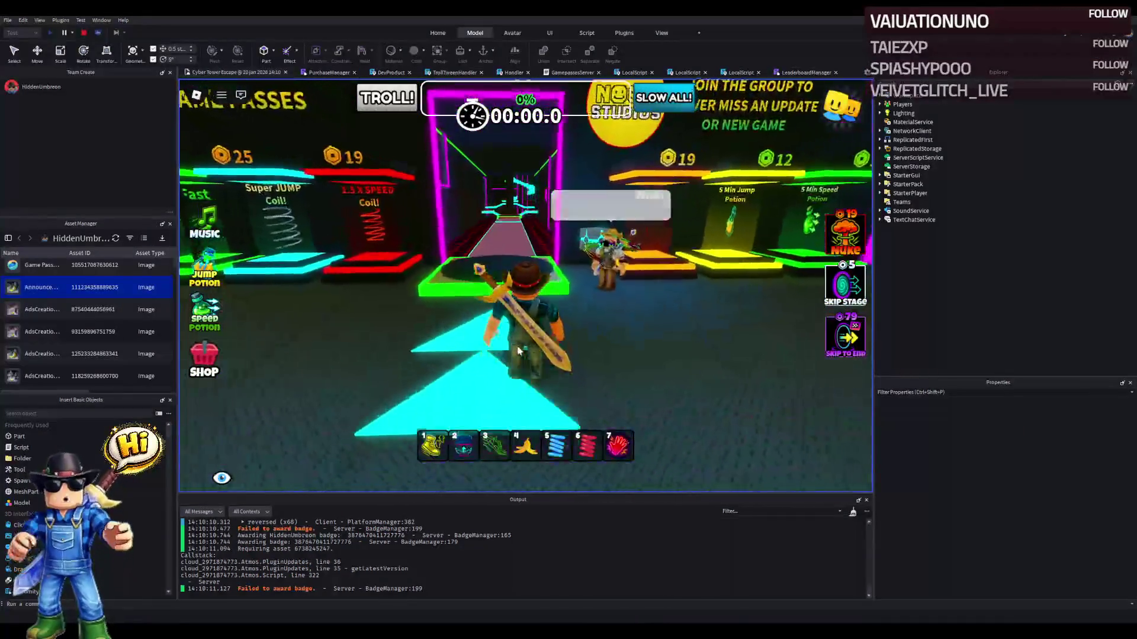
key("w")
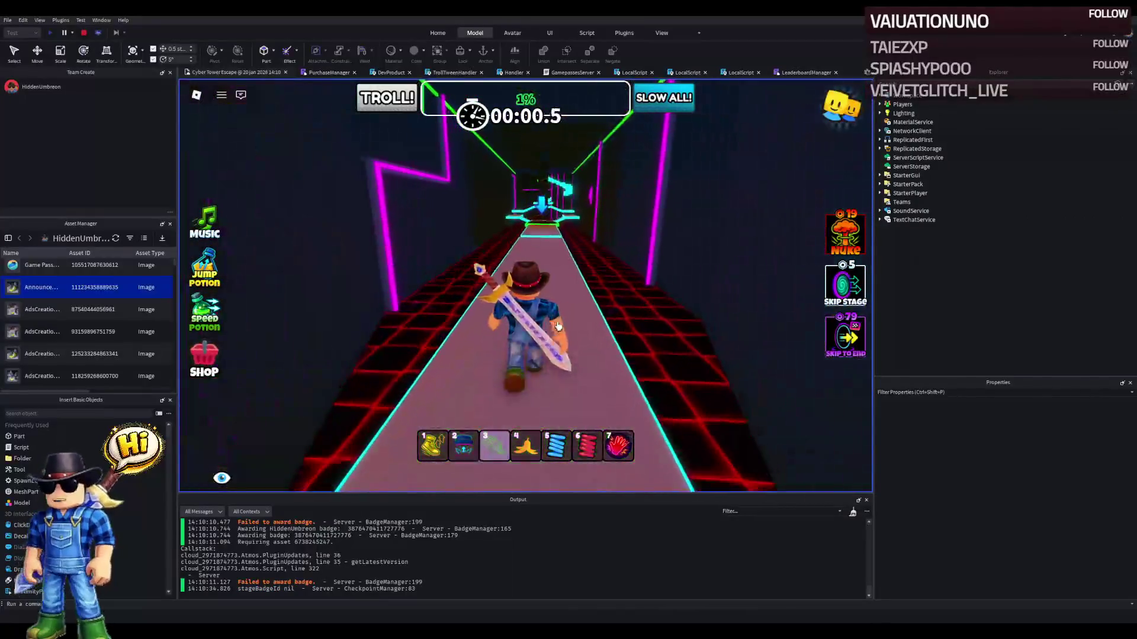
left_click(843, 284)
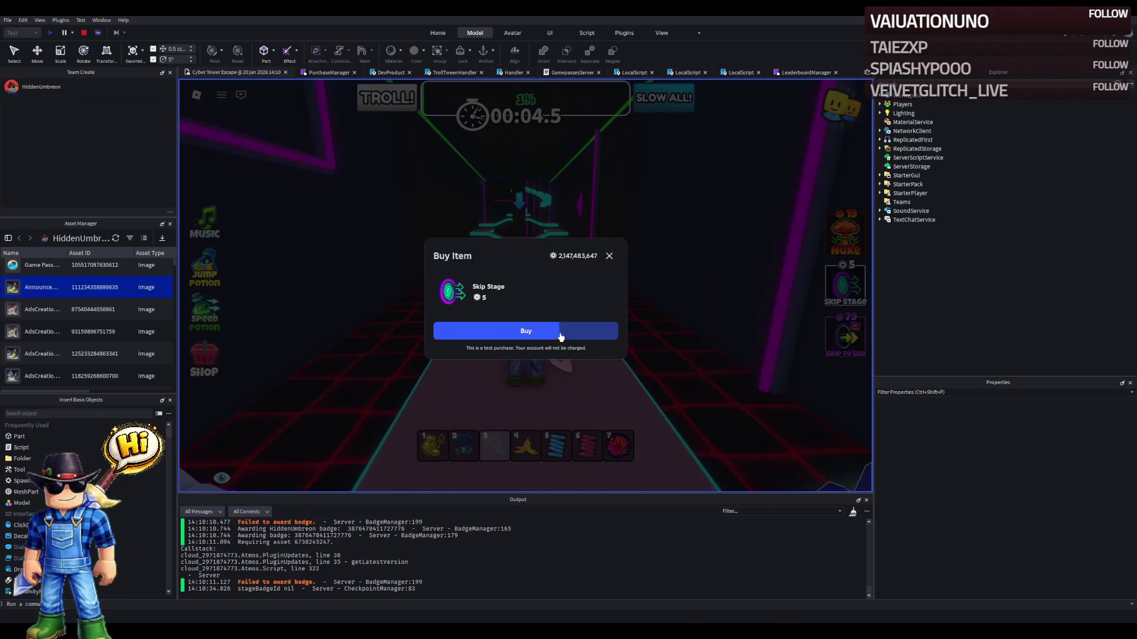
left_click(605, 335)
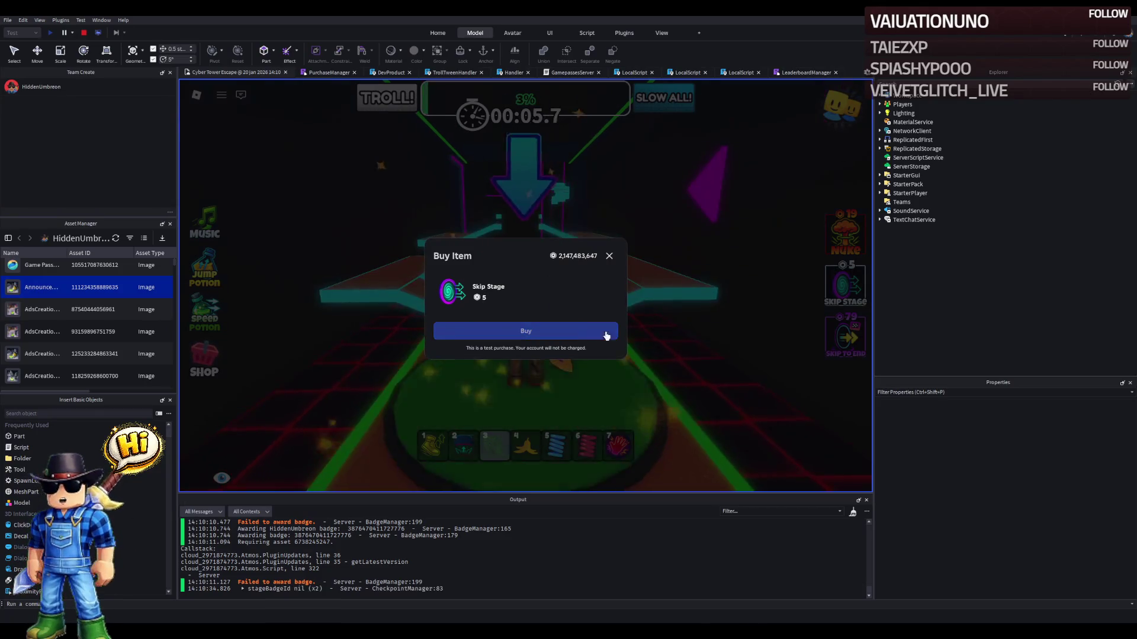
left_click(609, 255)
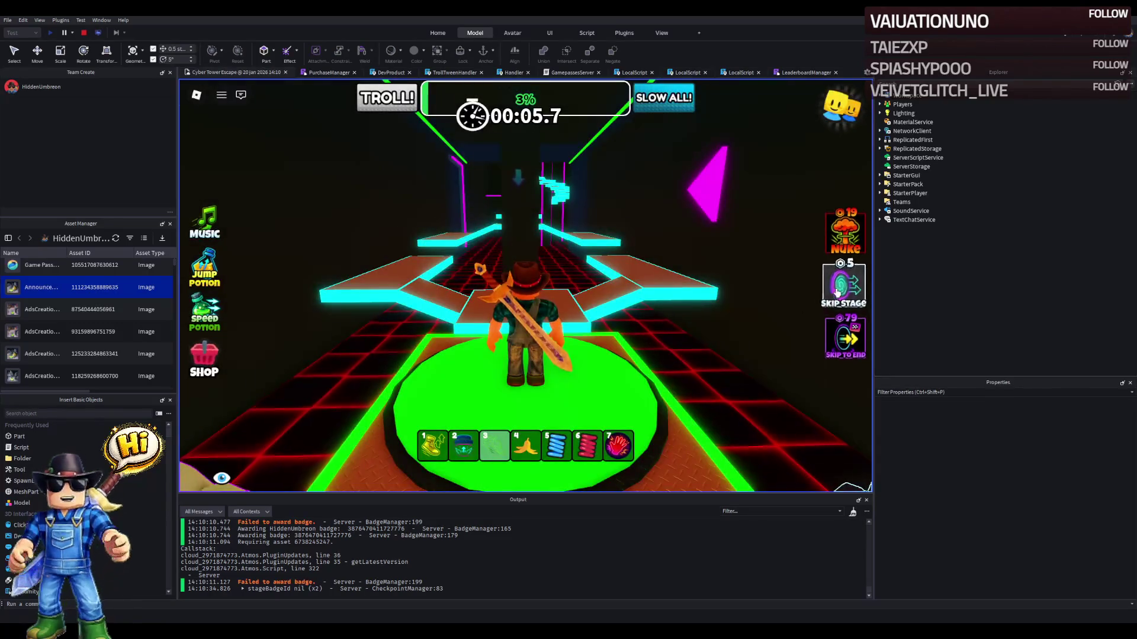
left_click(845, 284)
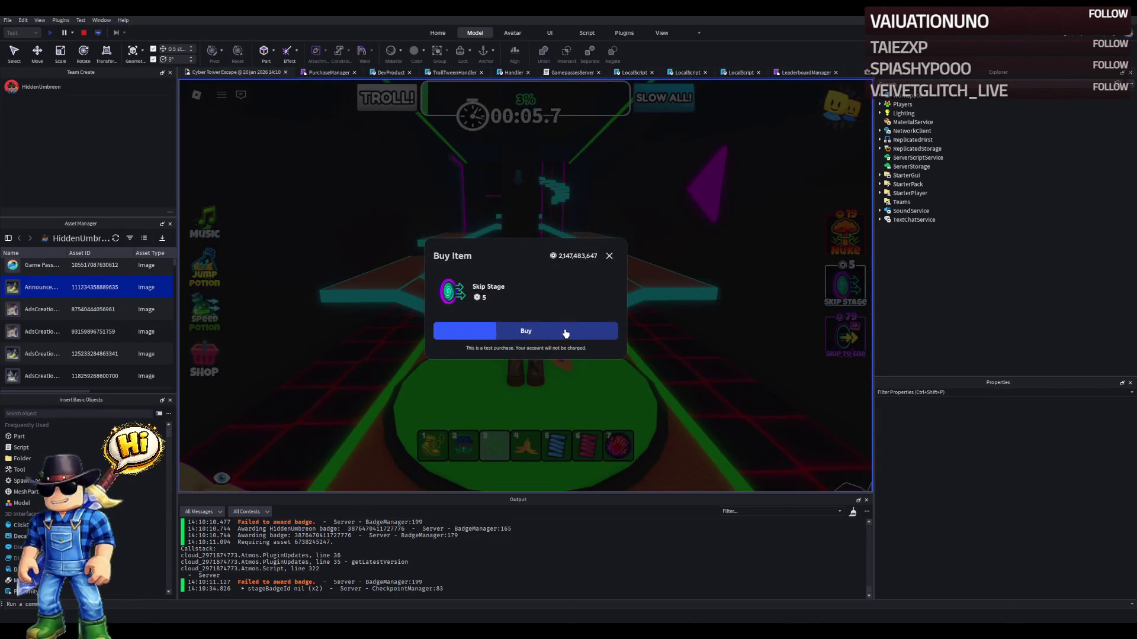
left_click(567, 332)
left_click(605, 266)
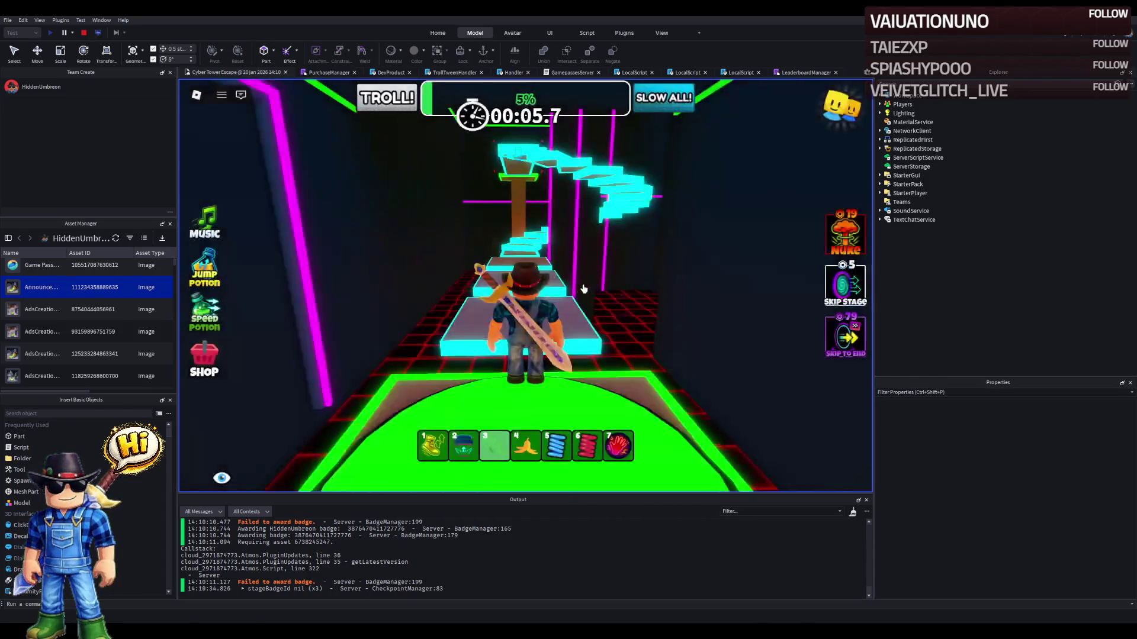
- Run the character up the neon stairs and across the orange platforms past the green checkpoint
key("w")
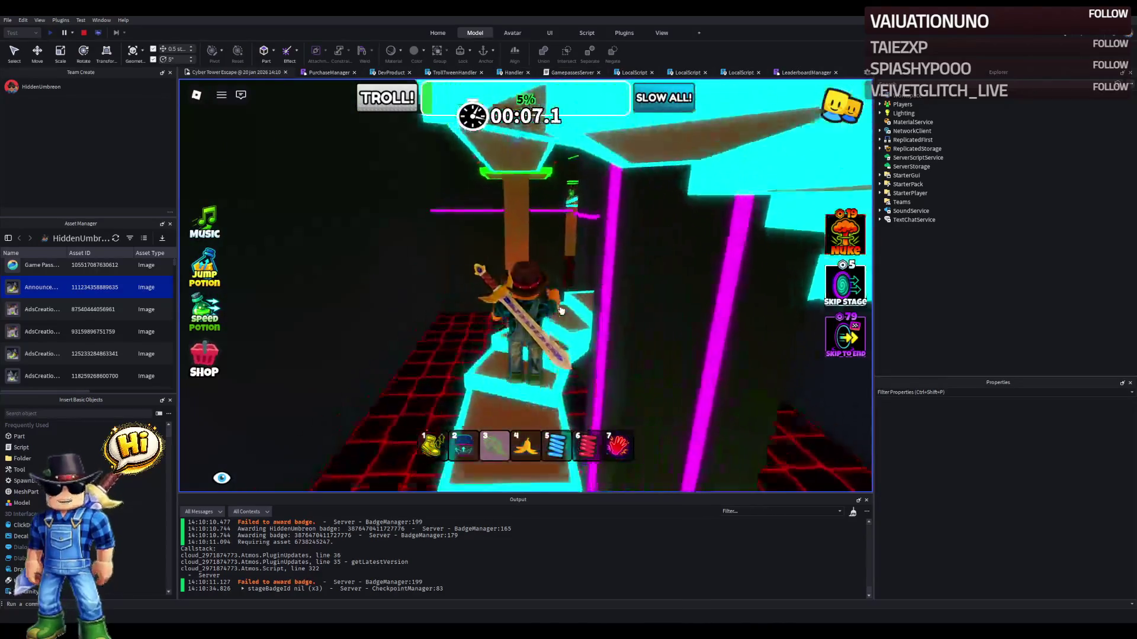
key("w")
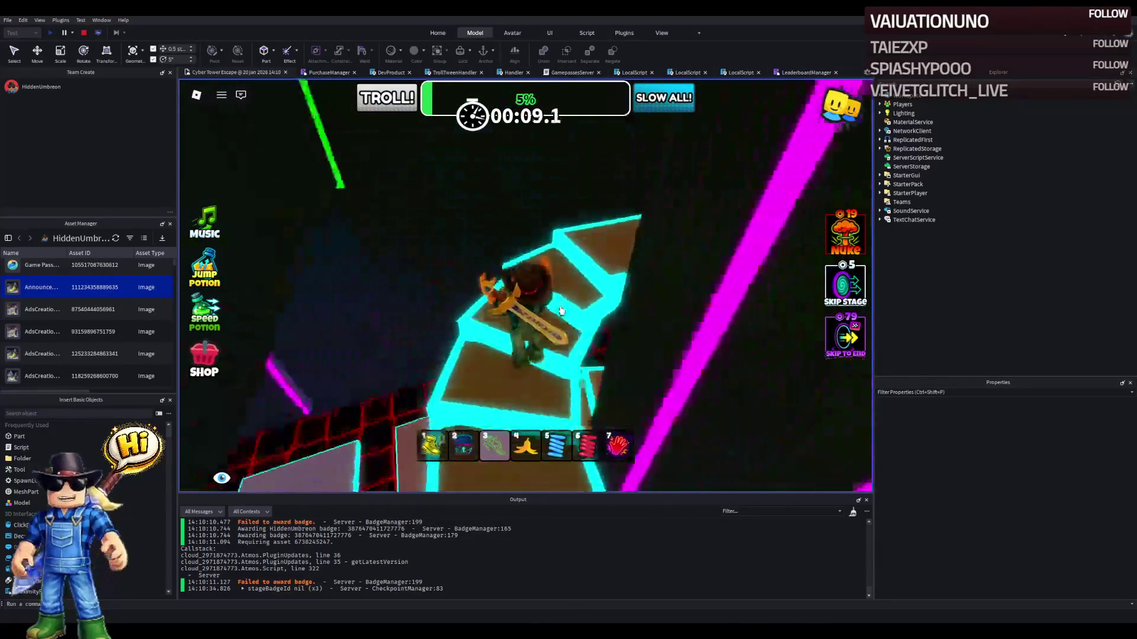
key("w")
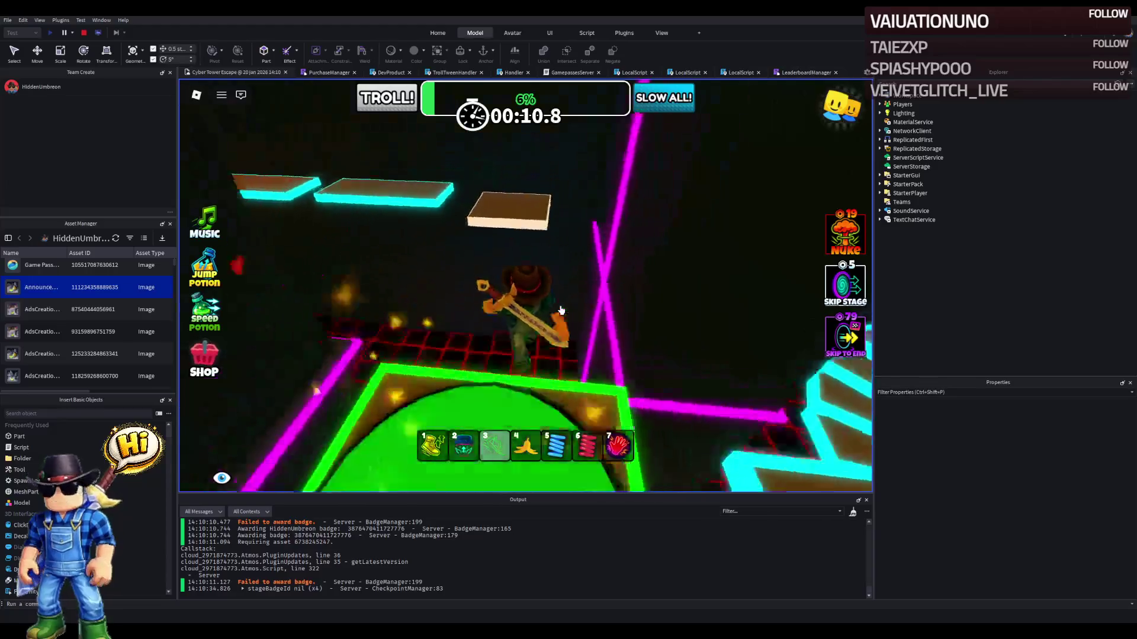
key("w")
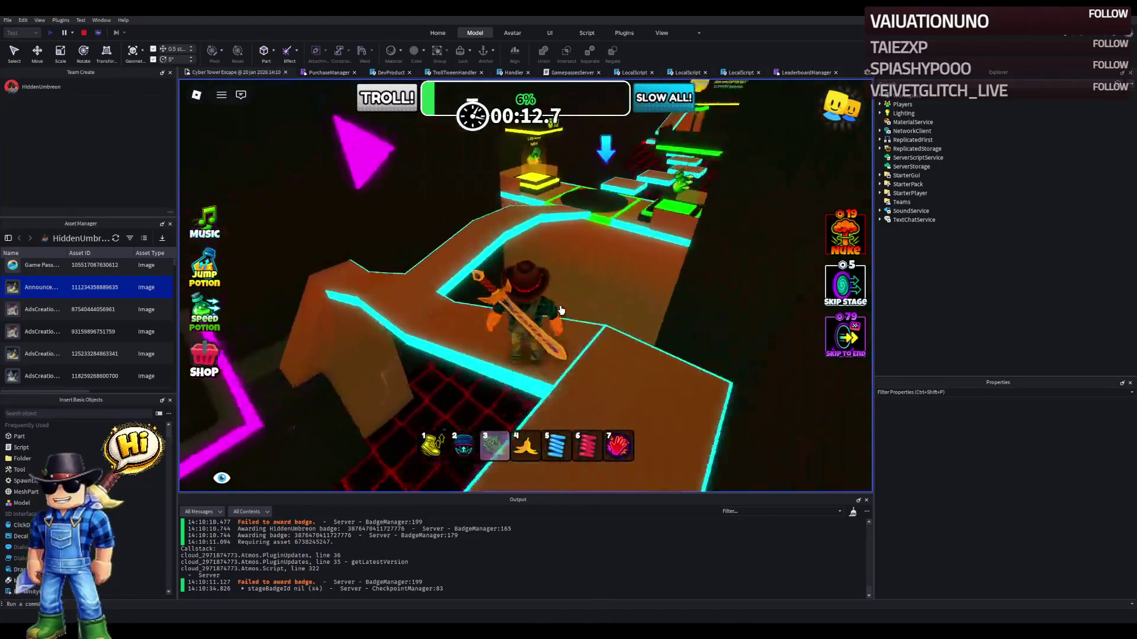
key("w")
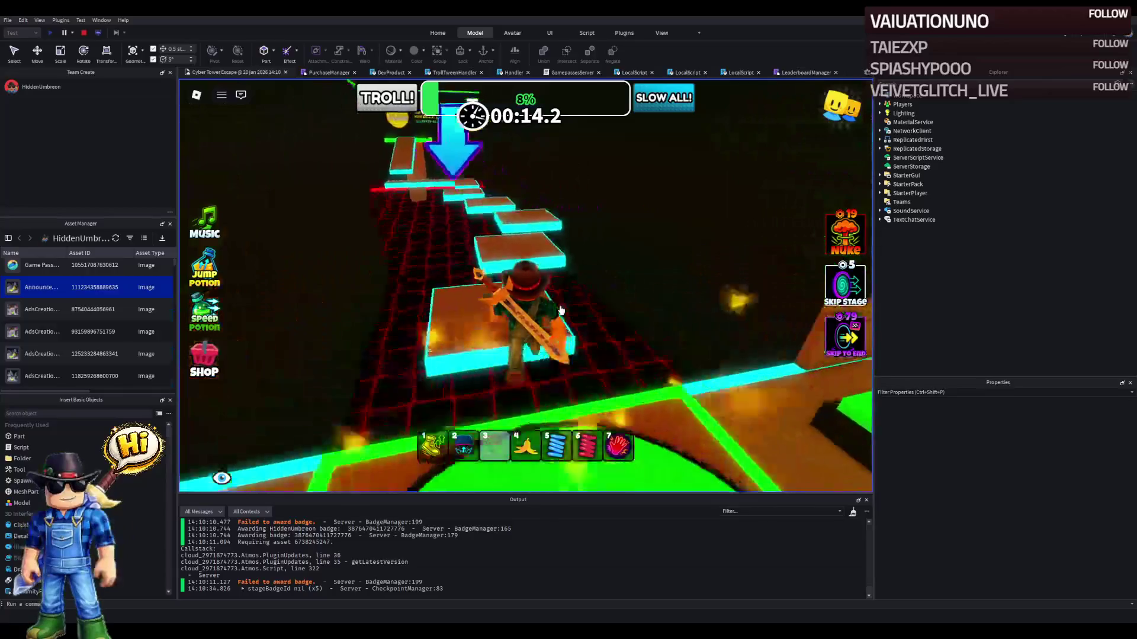
key("w")
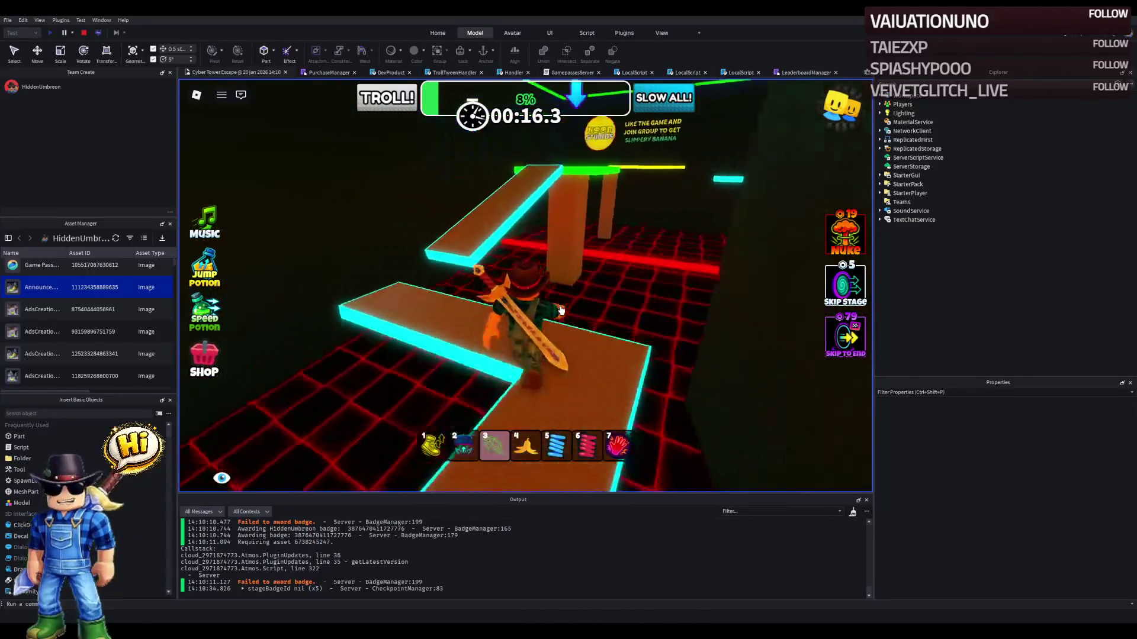
key("w")
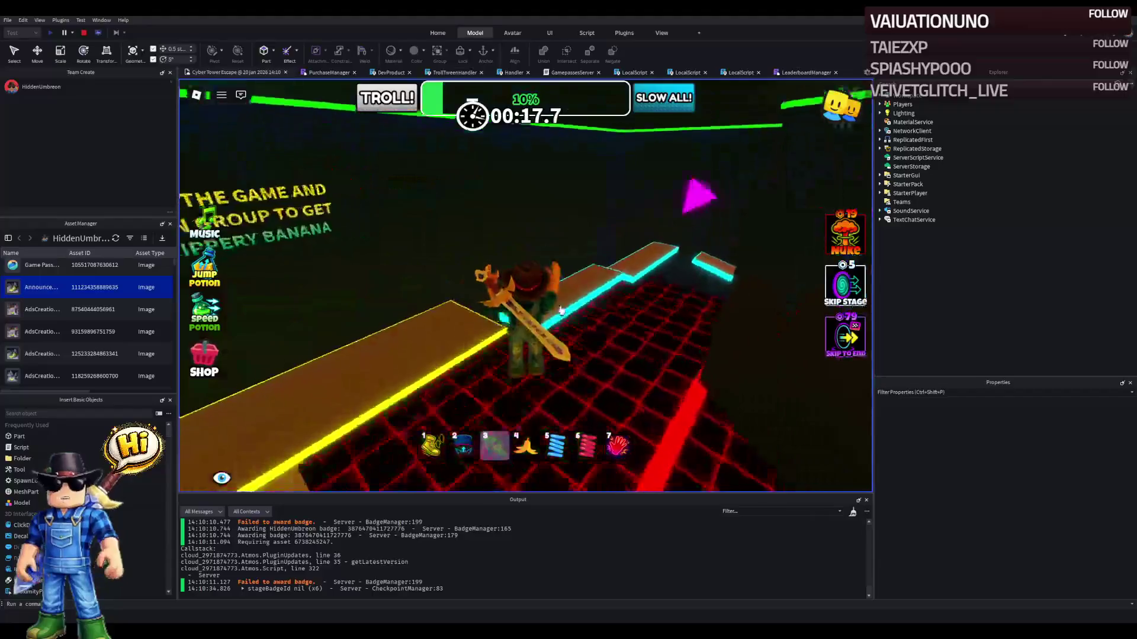
key("2")
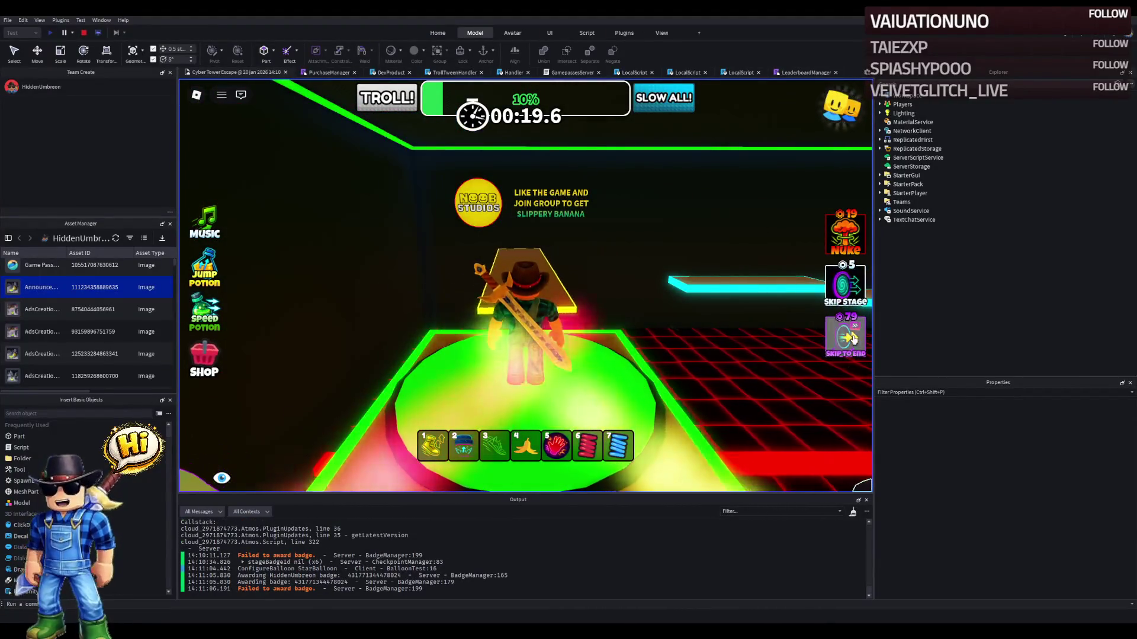
- Complete the Skip To End test purchase, bringing progress to 100%
left_click(846, 337)
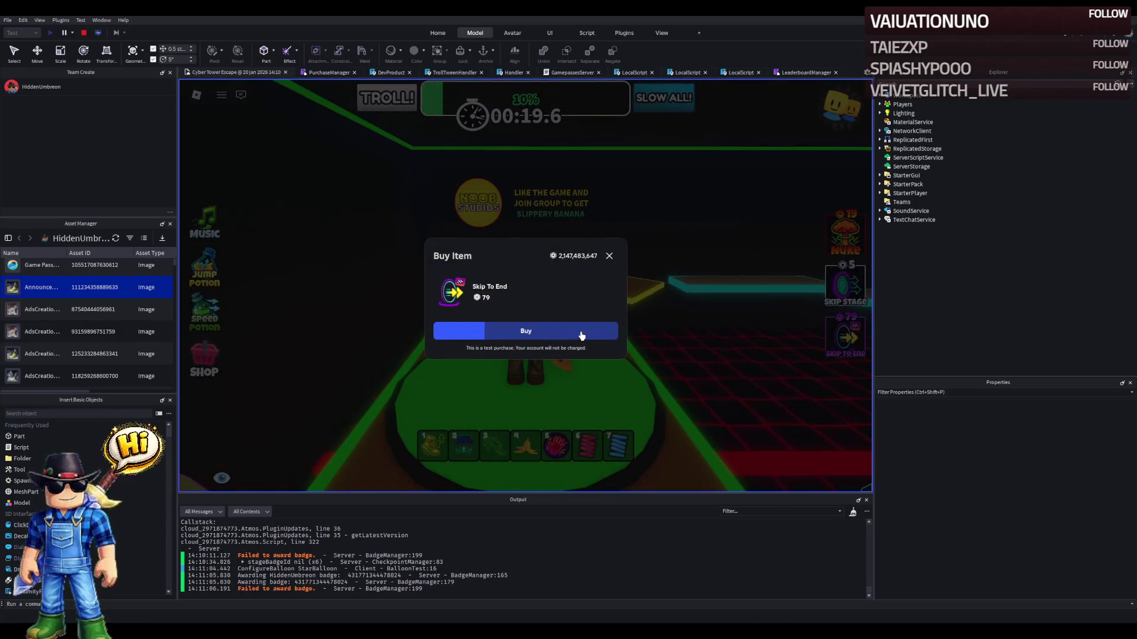
left_click(570, 335)
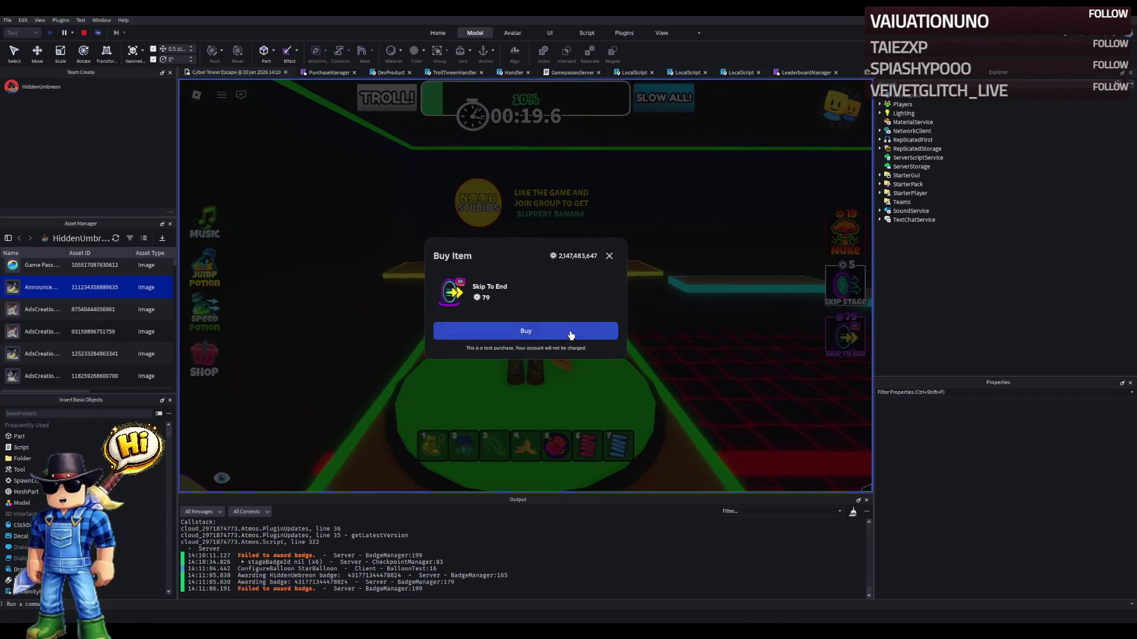
left_click(531, 335)
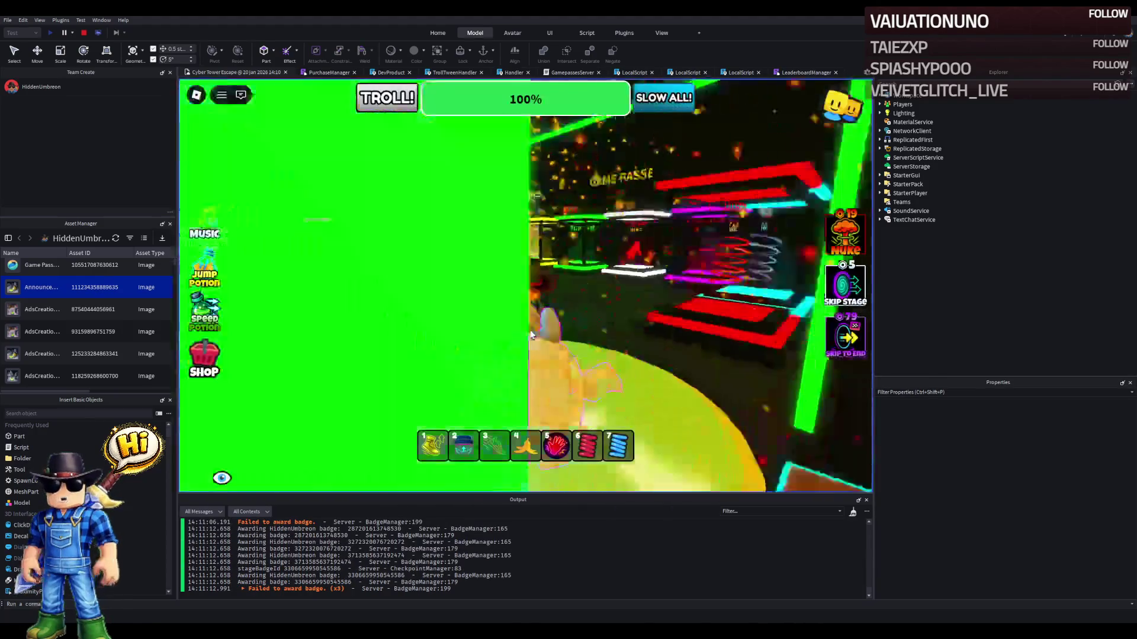
- Walk around the lobby past Cyber Outfit, Remove Trail and Donate displays, ending at the leaderboards
key("w")
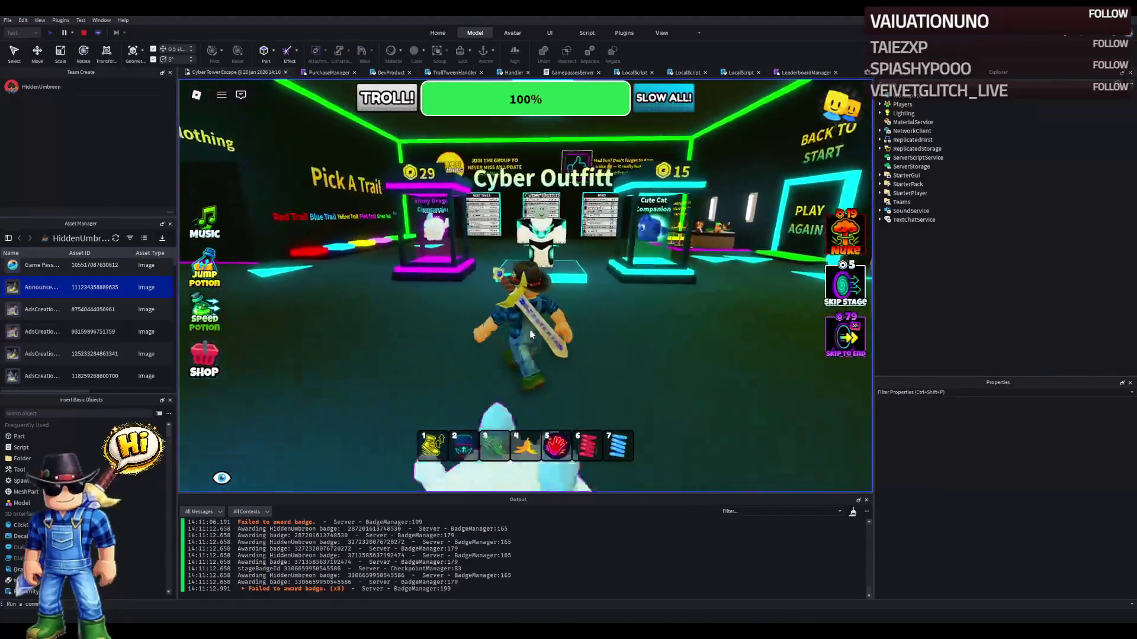
key("a")
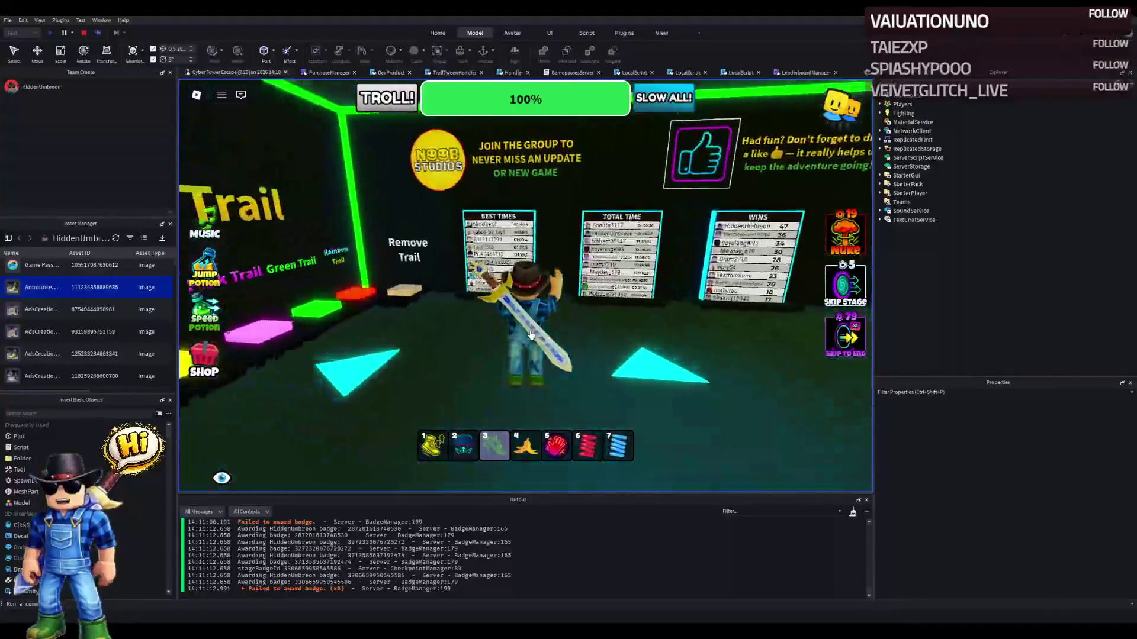
key("3")
key("d")
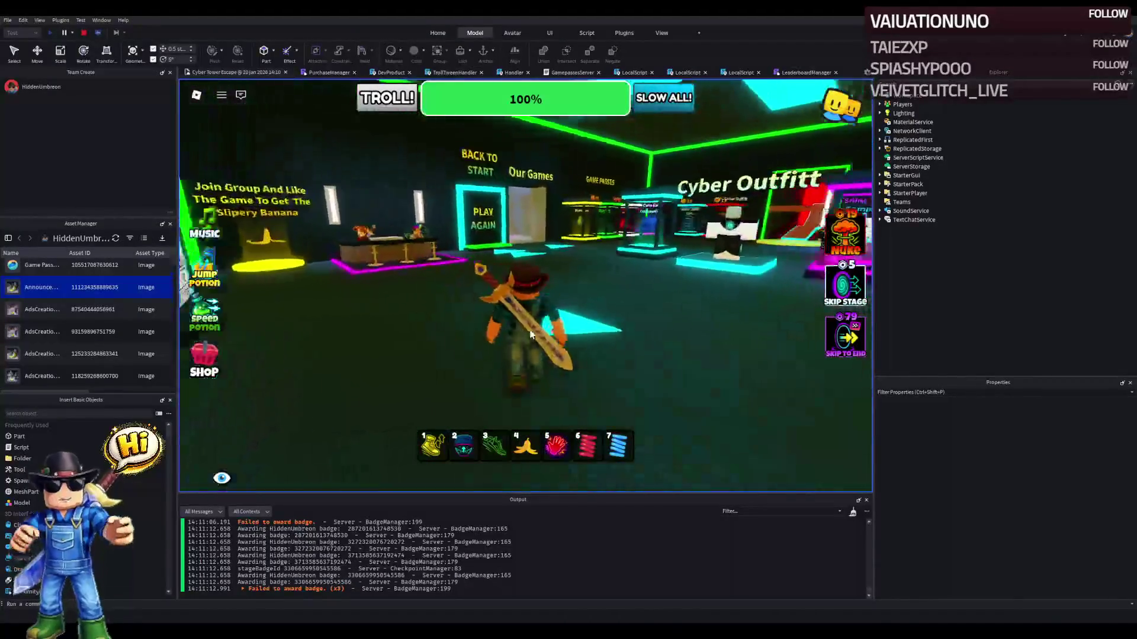
key("w")
key("a")
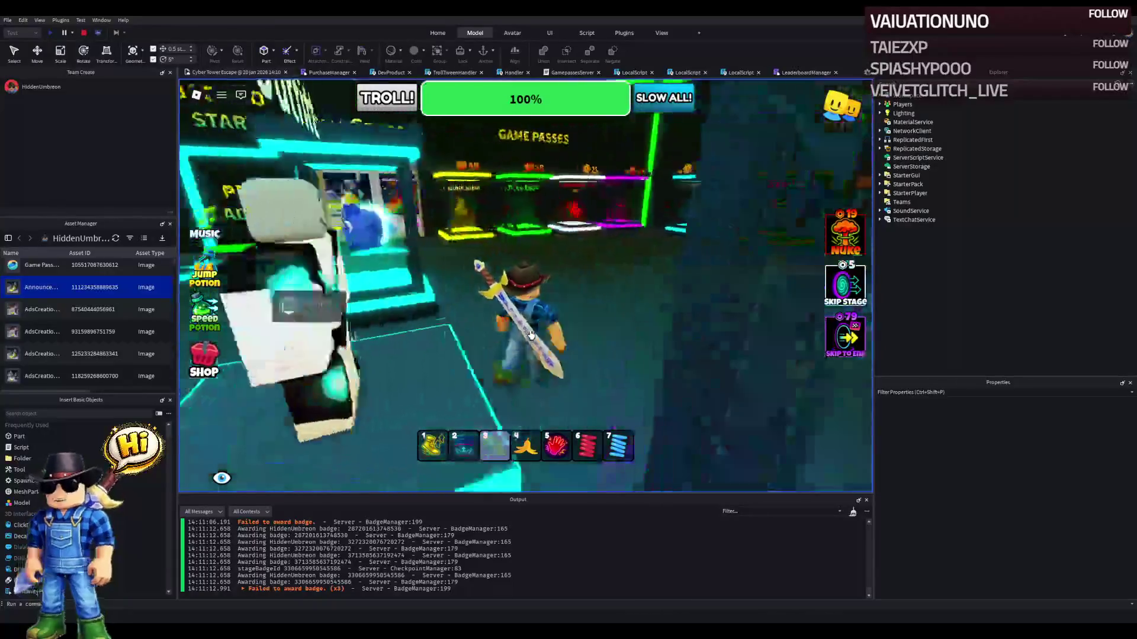
key("a")
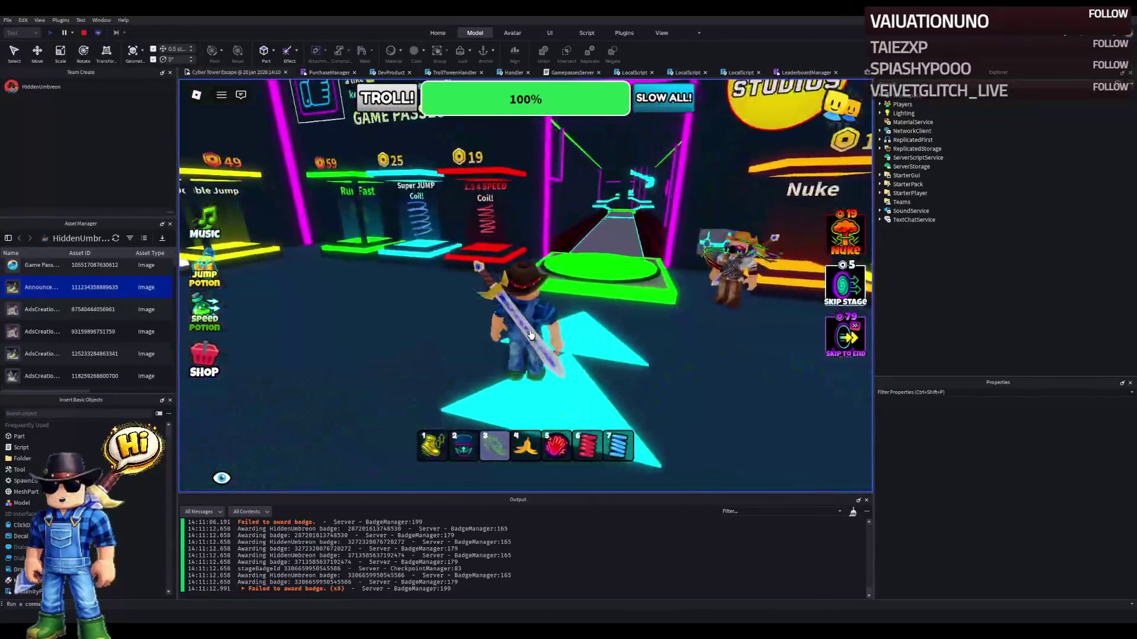
key("d")
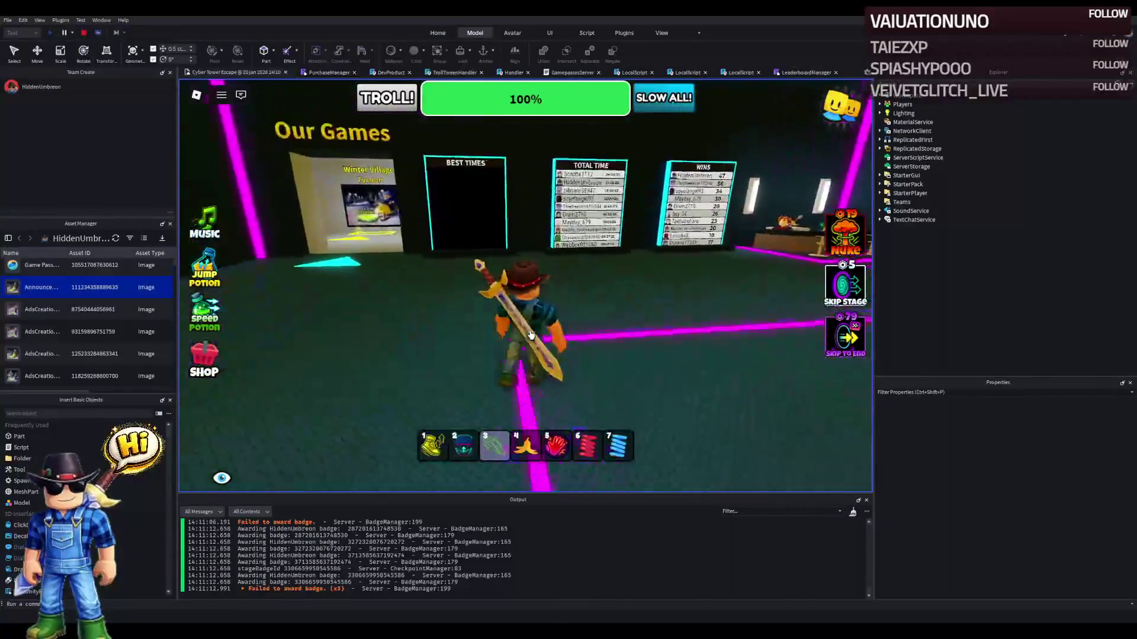
key("s")
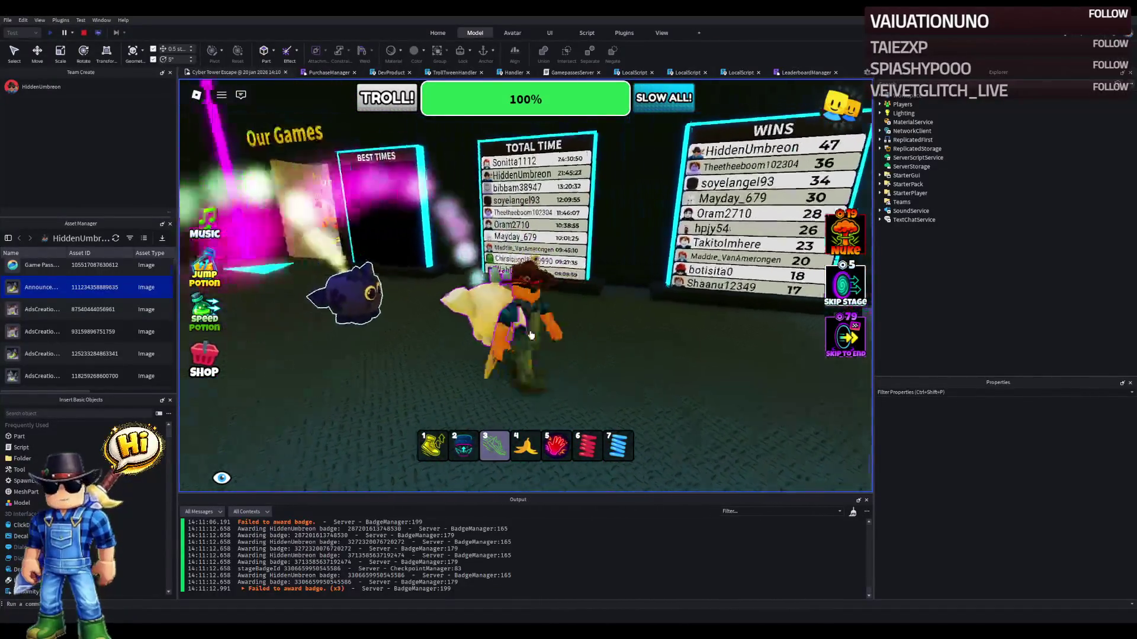
key("w")
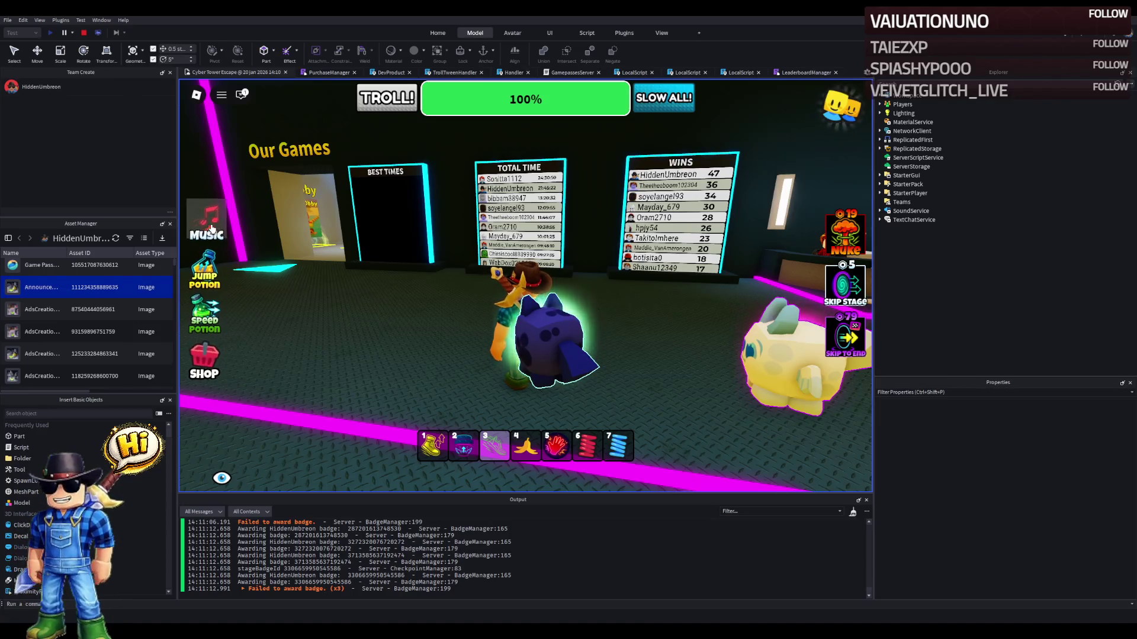
- Recheck the leaderboard wall, with Wins topping at 48 and Best Times still empty, then stop the playtest
key("w")
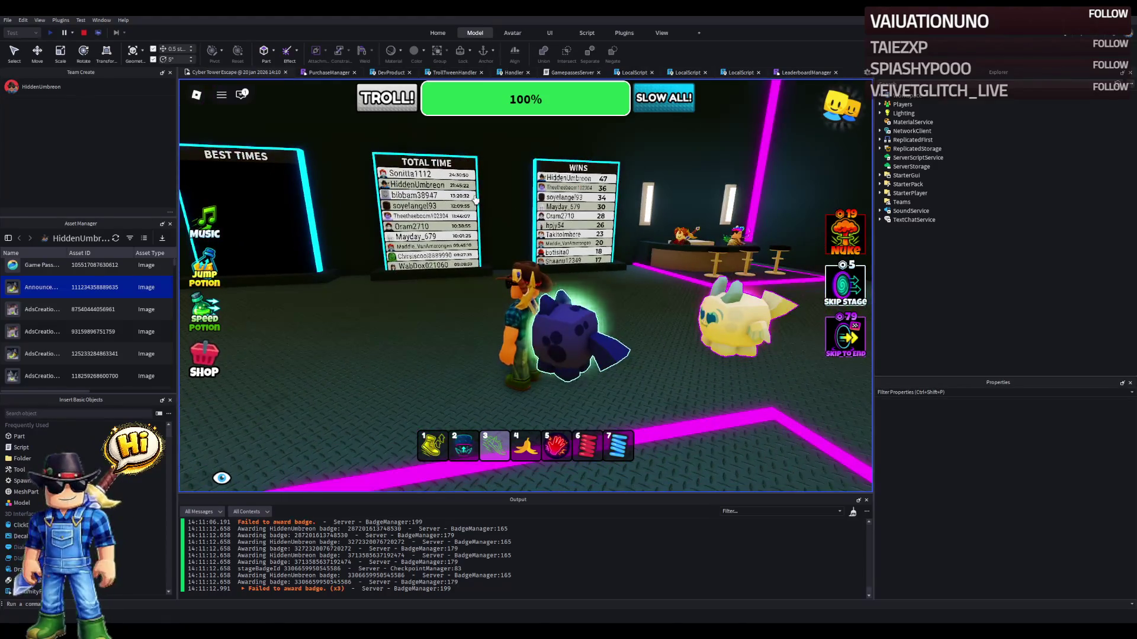
key("s")
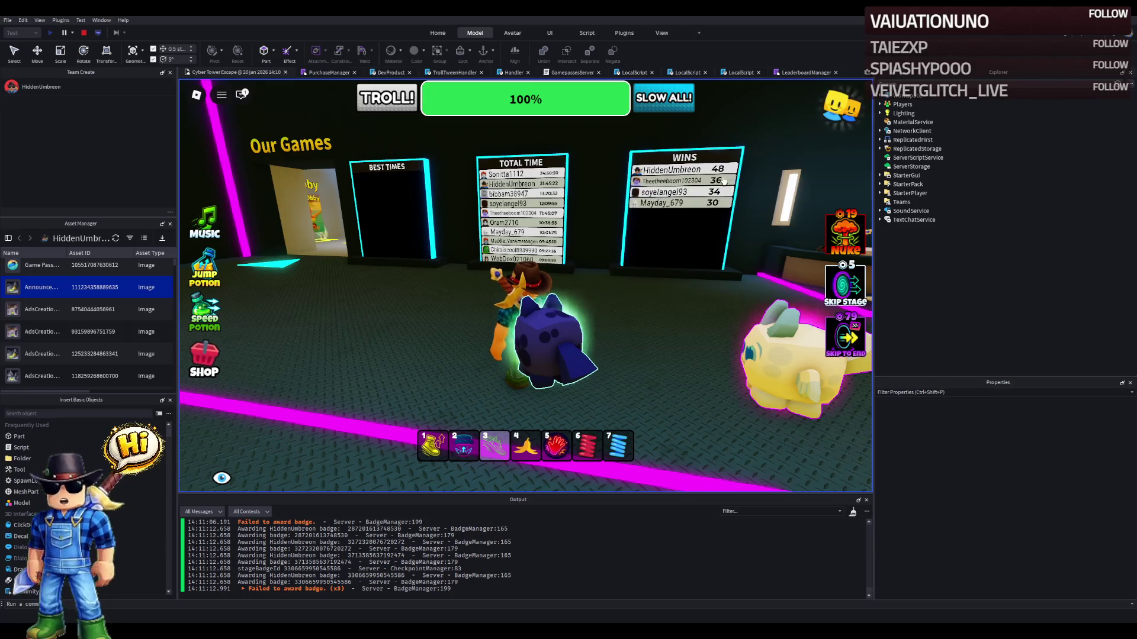
key("Left")
key("Right")
key("w")
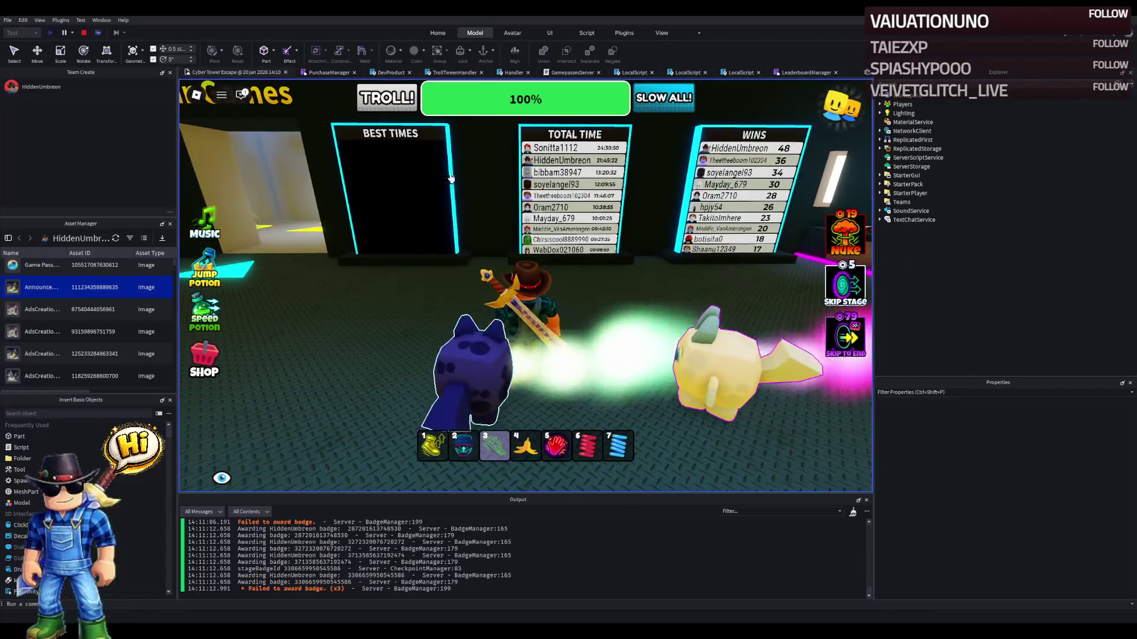
key("s")
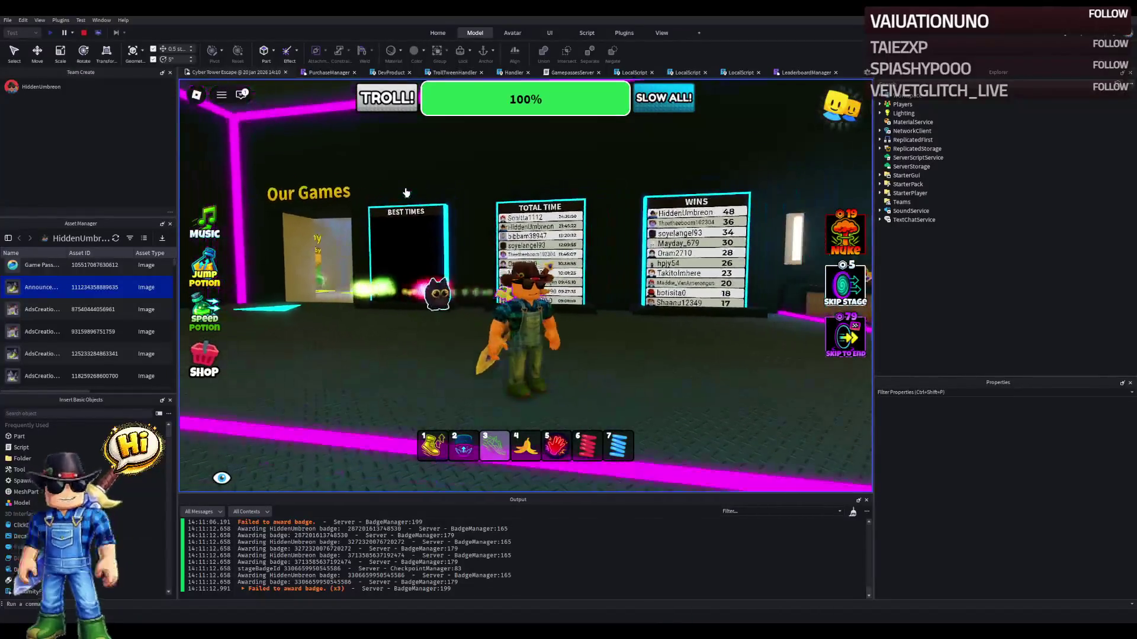
left_click(85, 33)
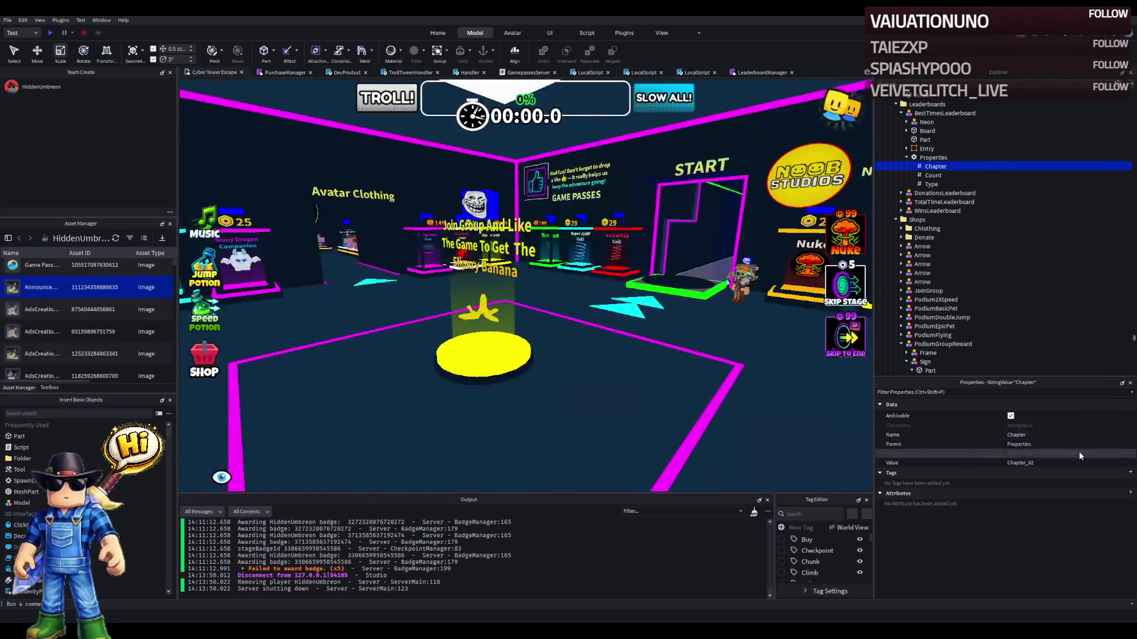
- Edit the Best Times Chapter value from Chapter_02 to Chapter_01 in Properties
left_click(1066, 462)
type("1")
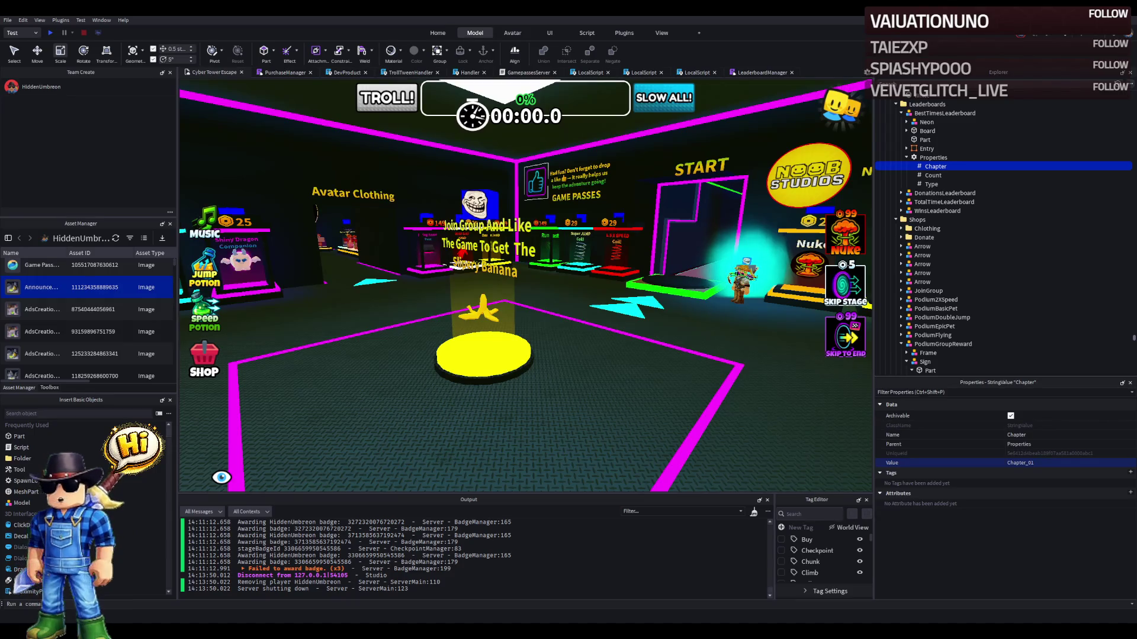
- Orbit the view to face the Our Games leaderboard wall and show the Plugins tools
left_click_drag(504, 171, 504, 170)
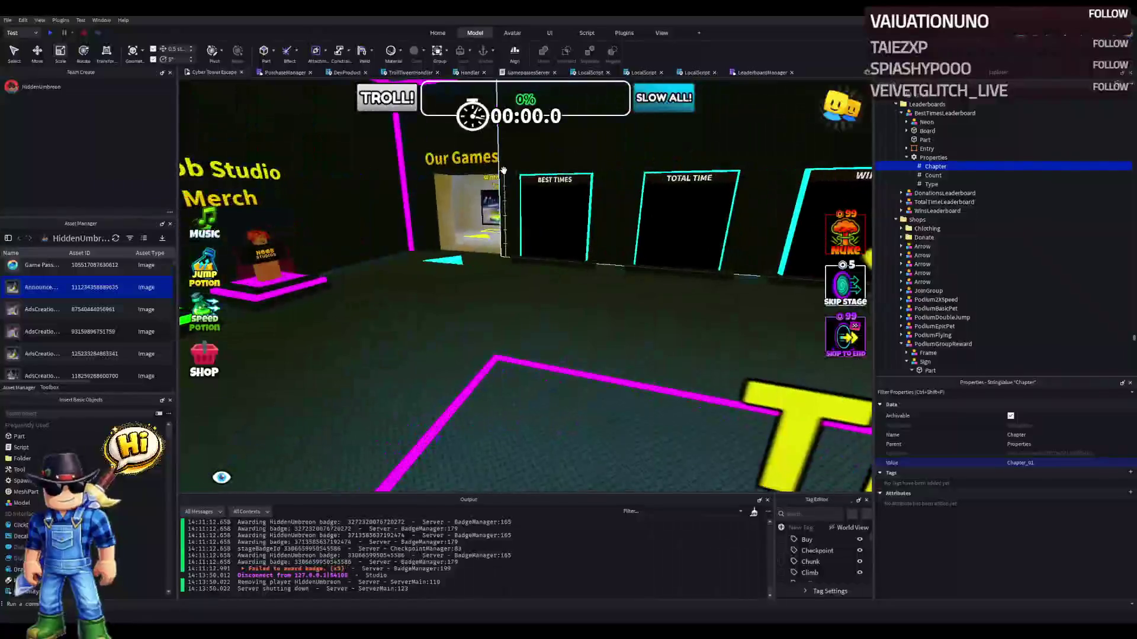
left_click_drag(582, 203, 582, 203)
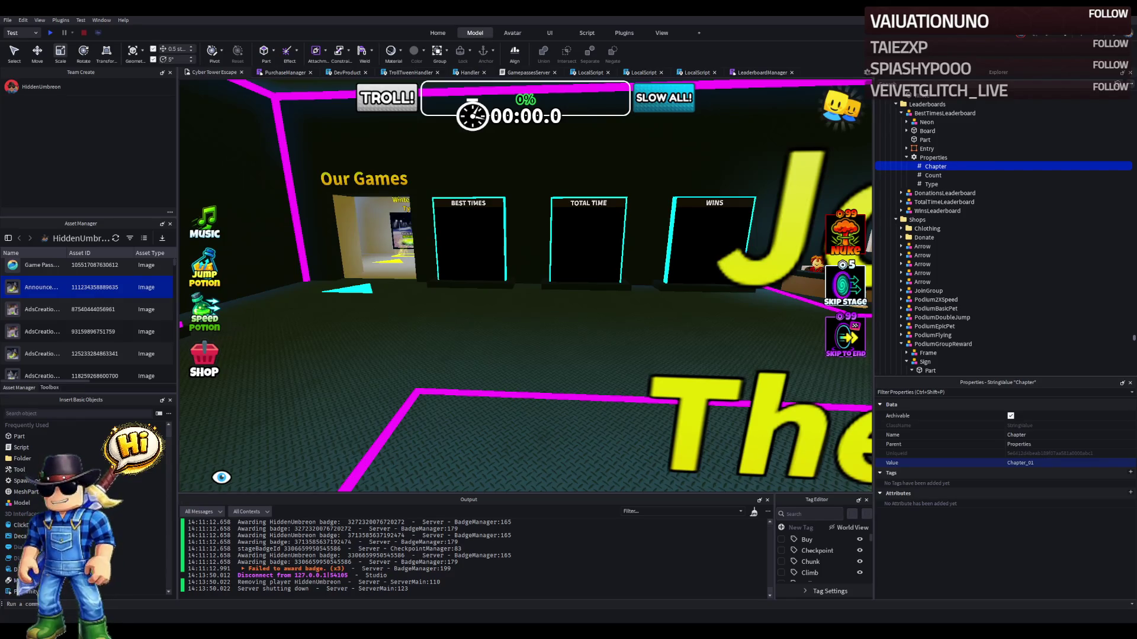
left_click(624, 34)
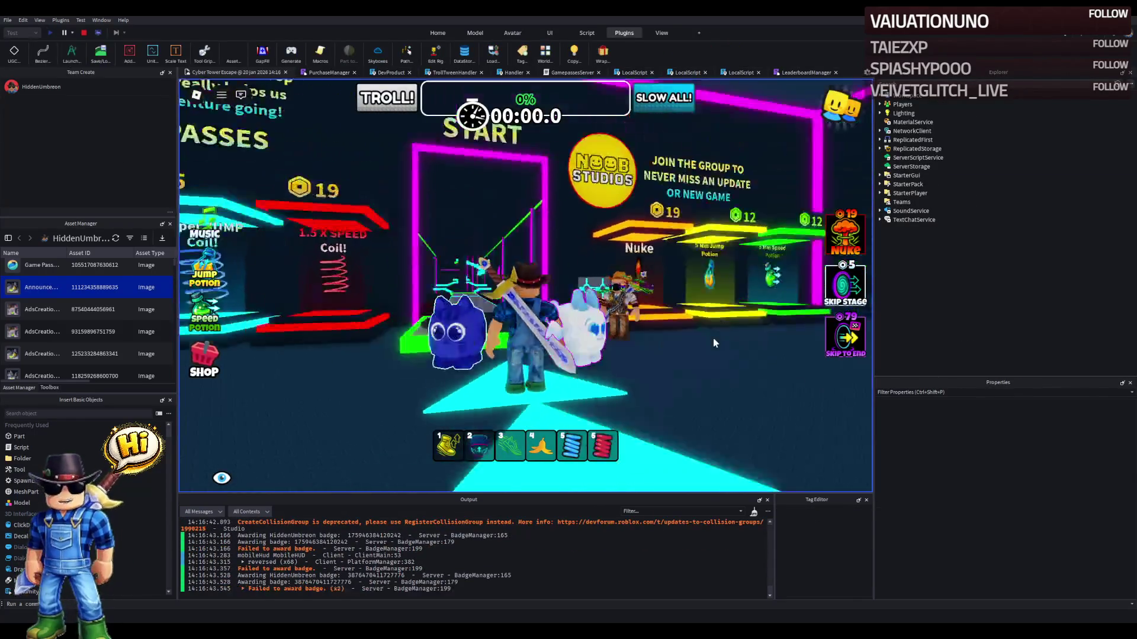
- Walk to the leaderboards to verify Best Times now lists players, then stop the test with Shift+F5
key("w")
key("a")
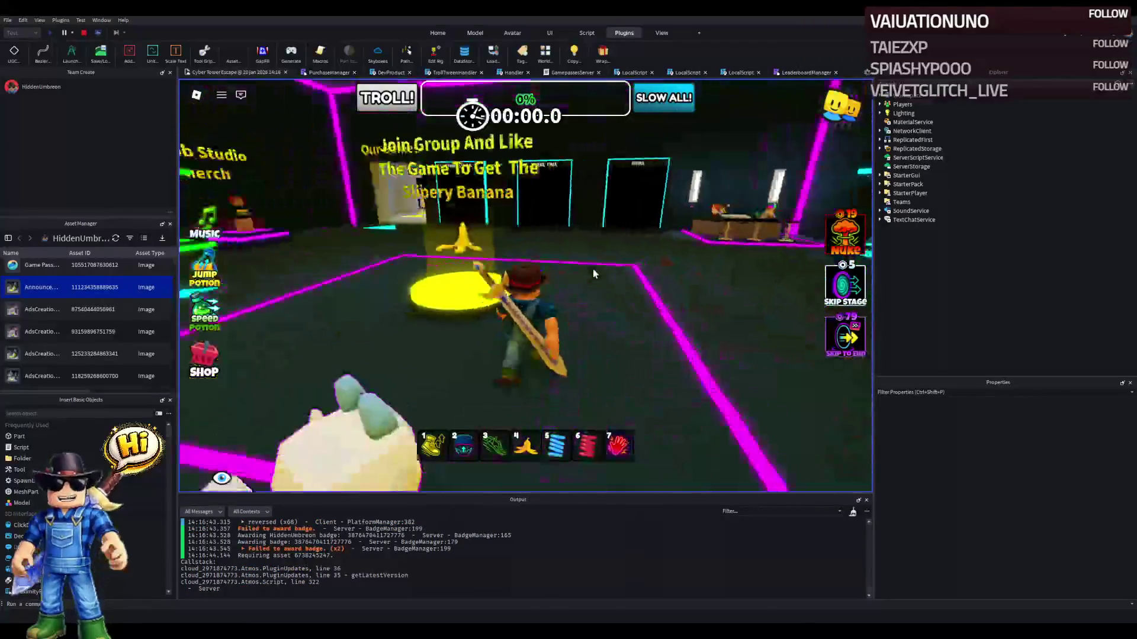
key("w")
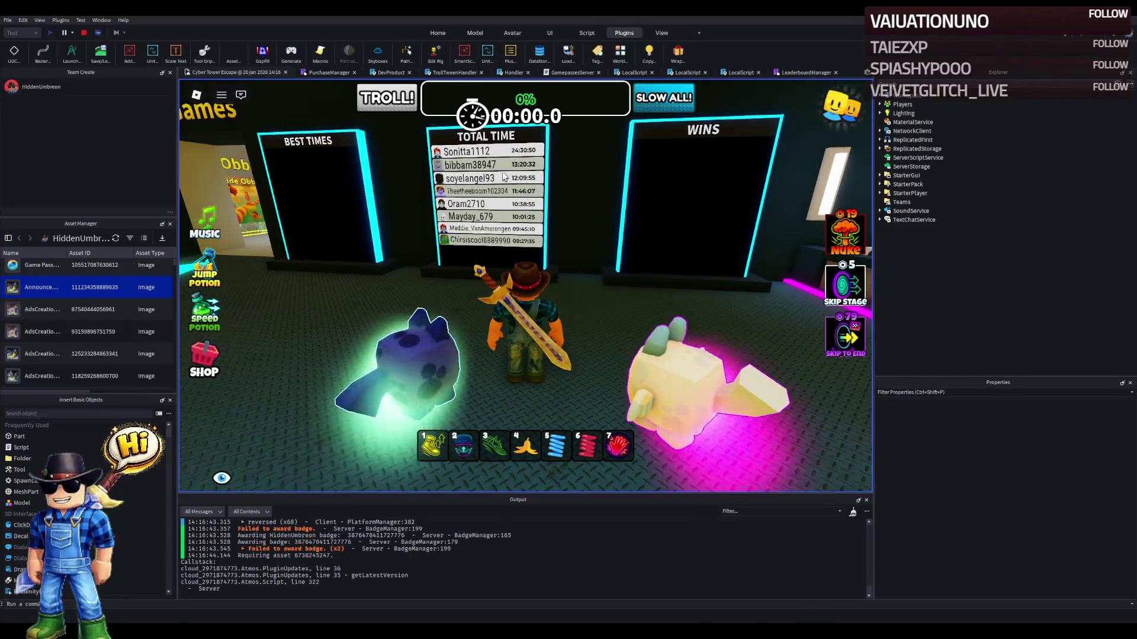
key("d")
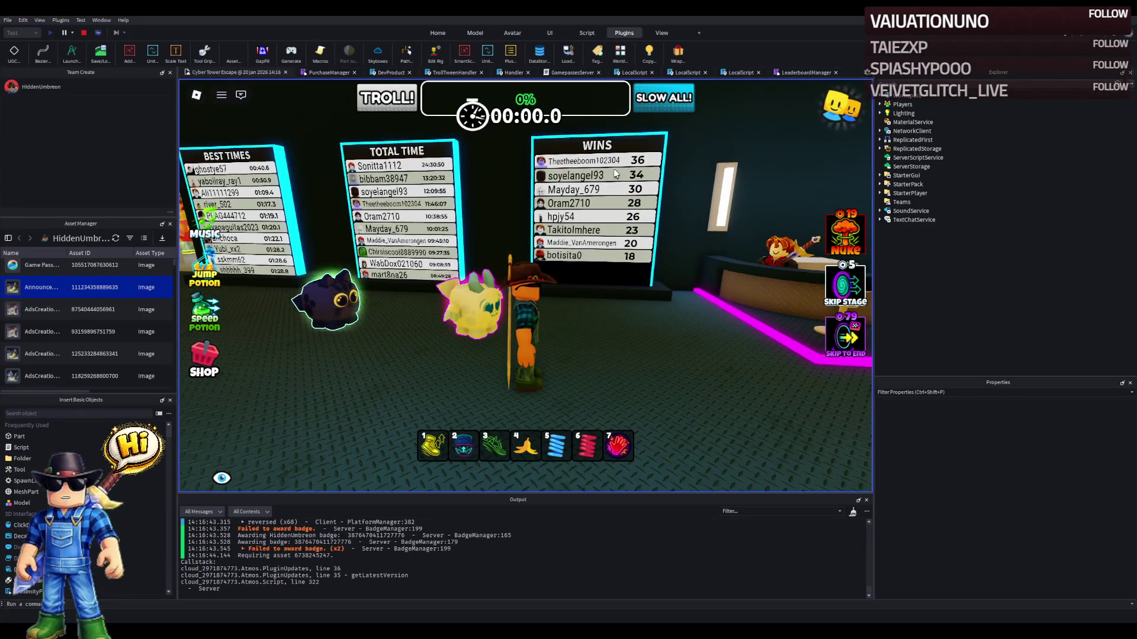
key("a")
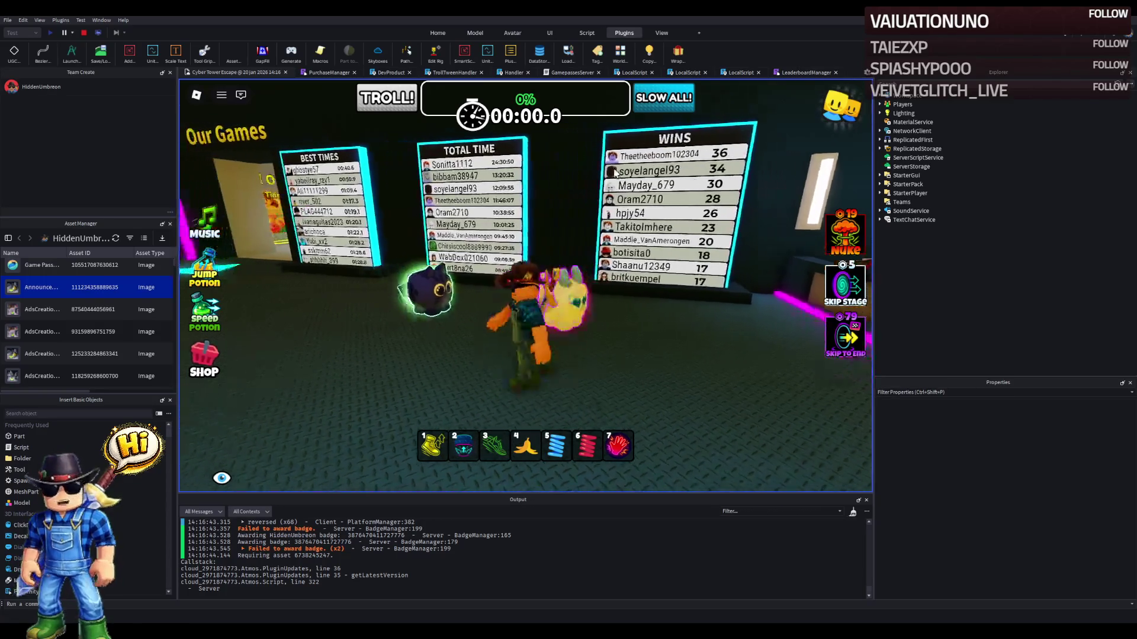
key("a")
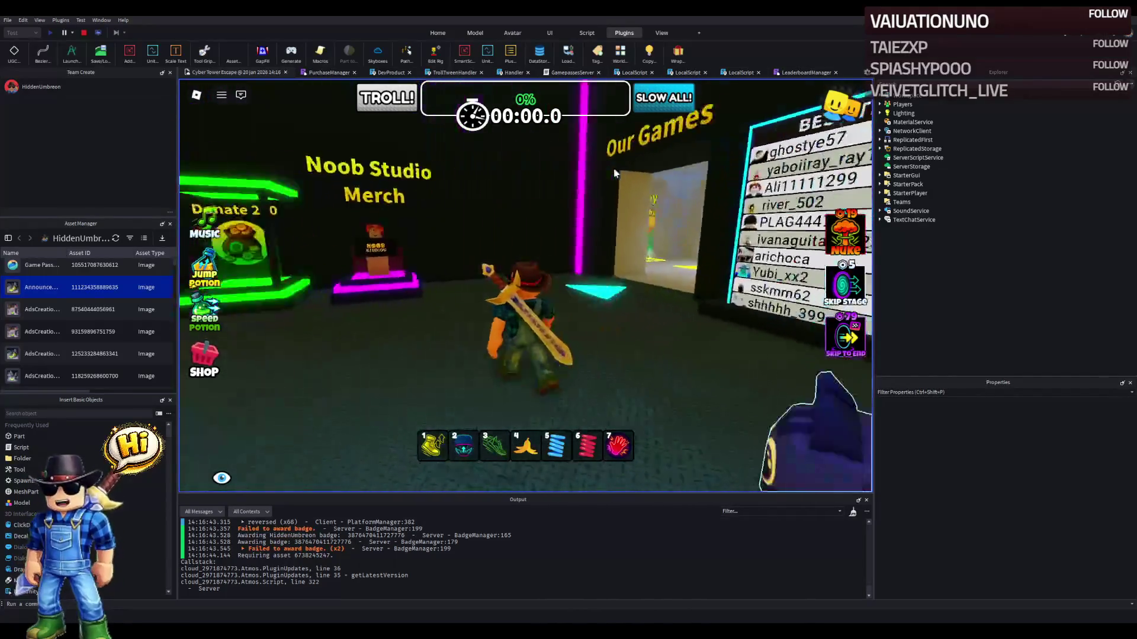
key("w")
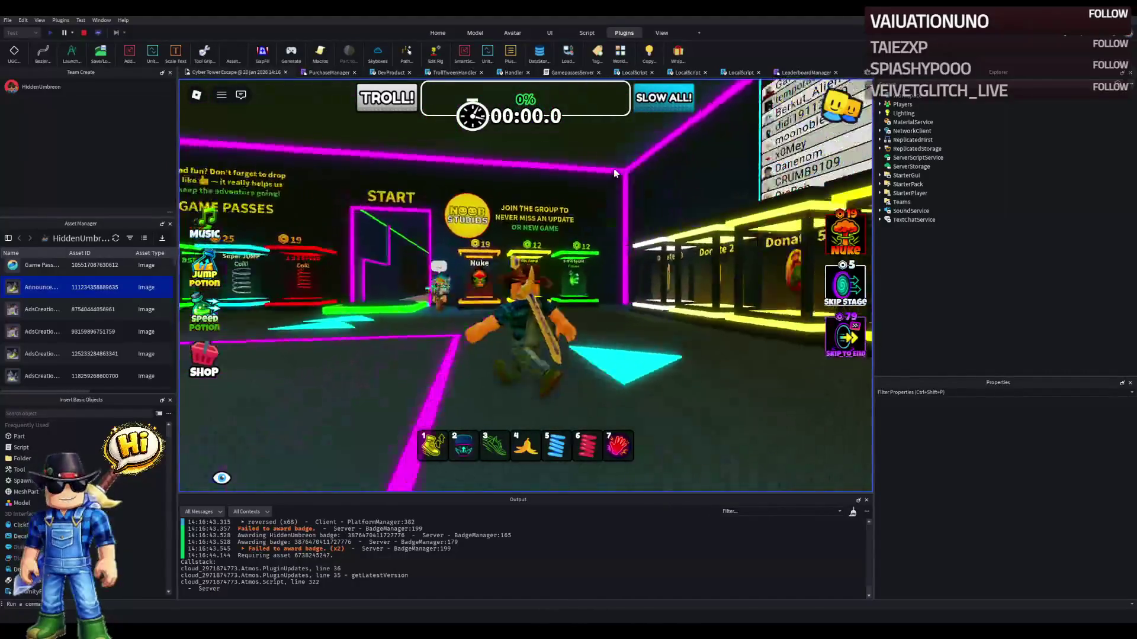
key("s")
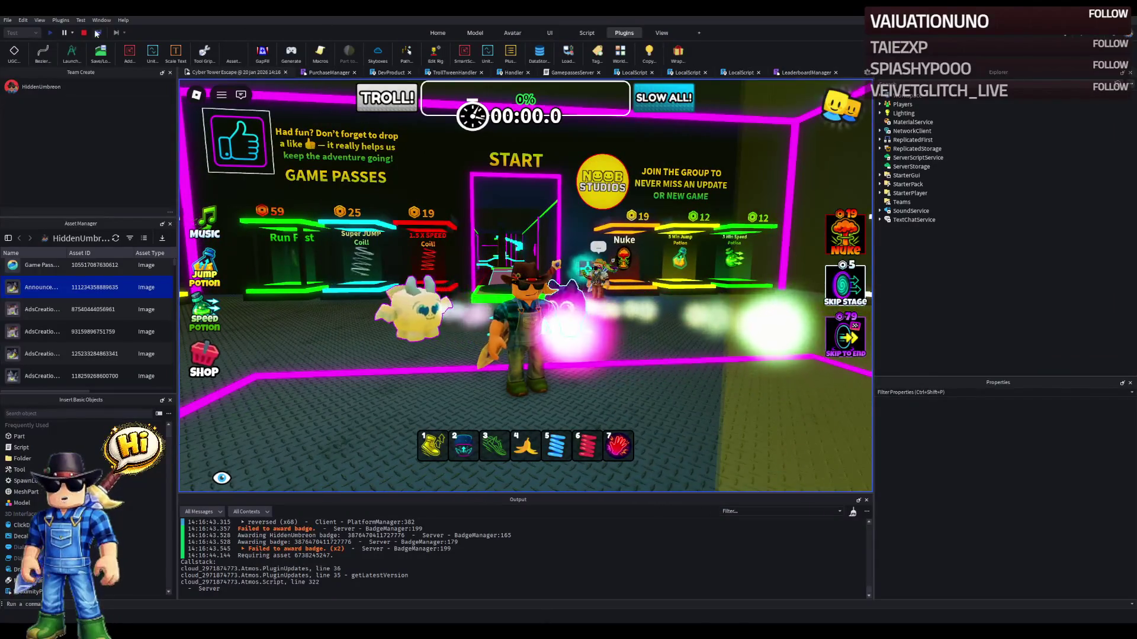
key("shift+F5")
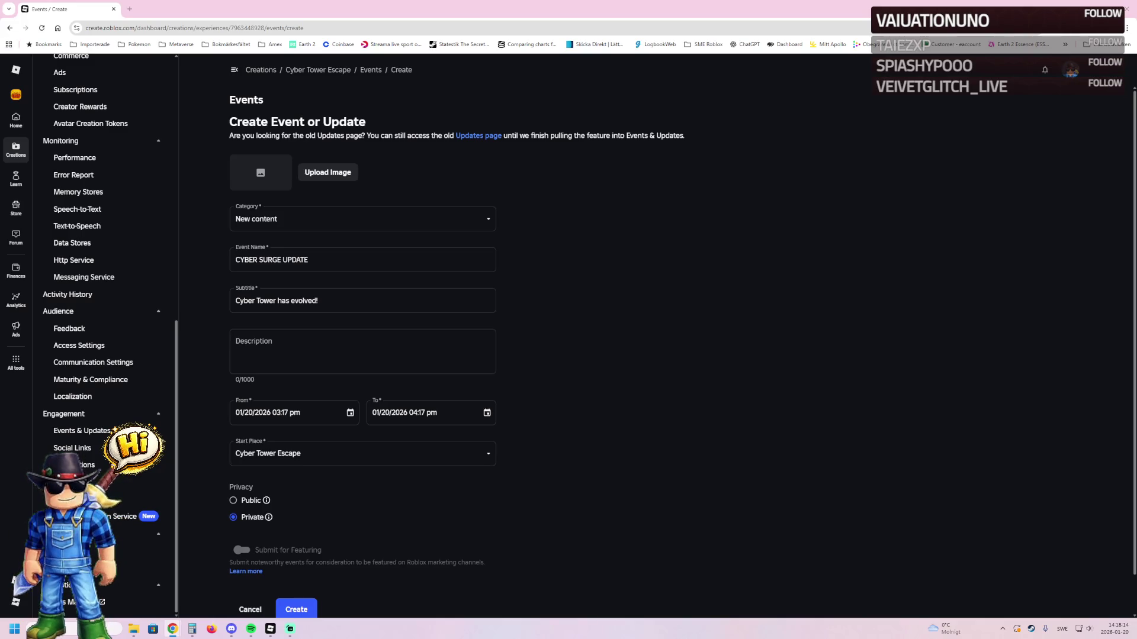
- Write the opening paragraph starting 'This update expands Cyber Tower Escape Obby by 20 brand new stages,'
left_click(318, 333)
type("This update expands Cyber Tower Escape Obby")
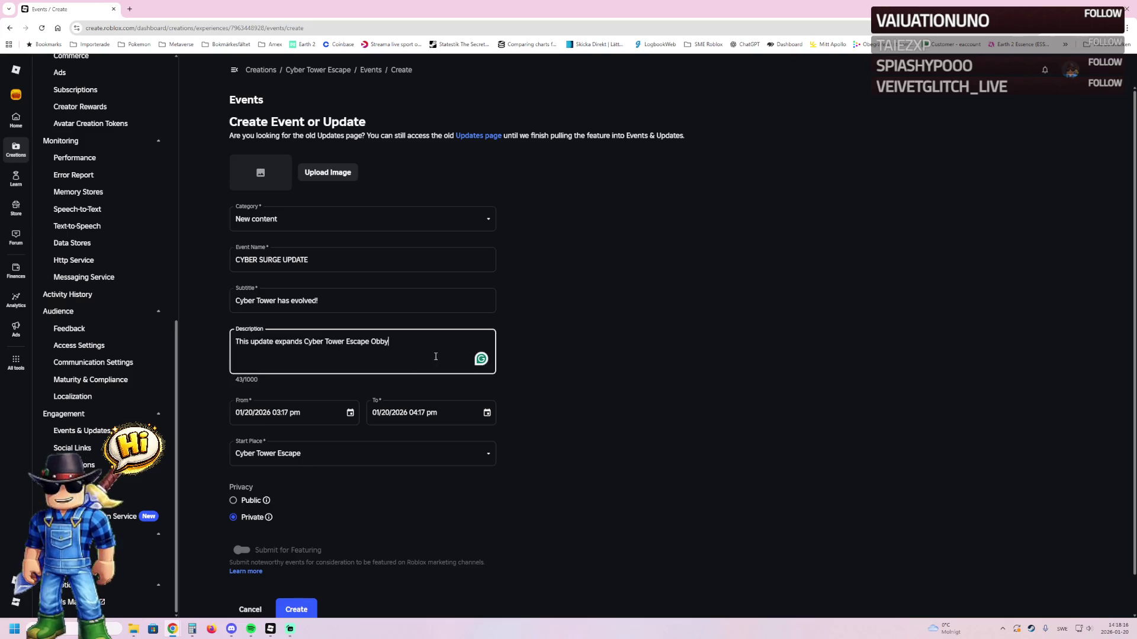
type(" by 20 ")
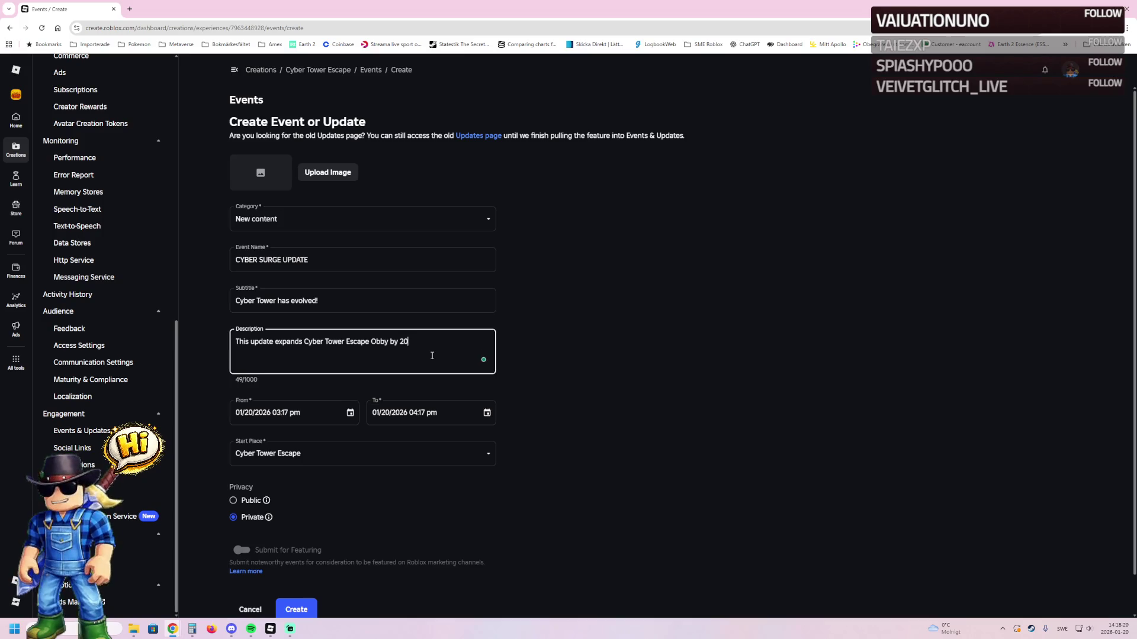
type("bra")
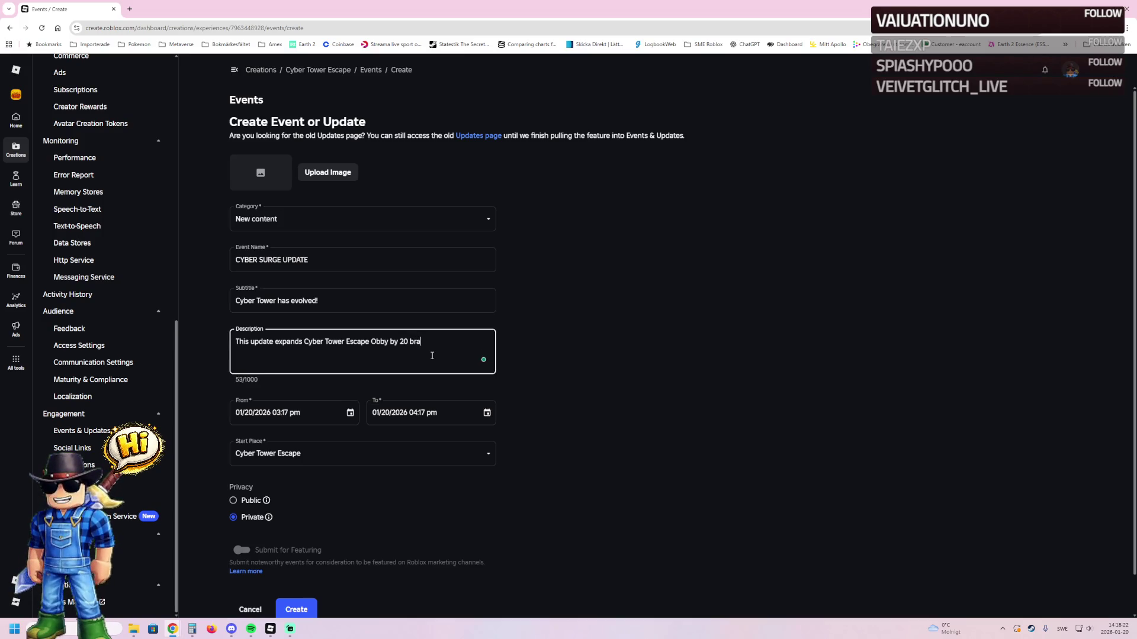
type("nd new stages")
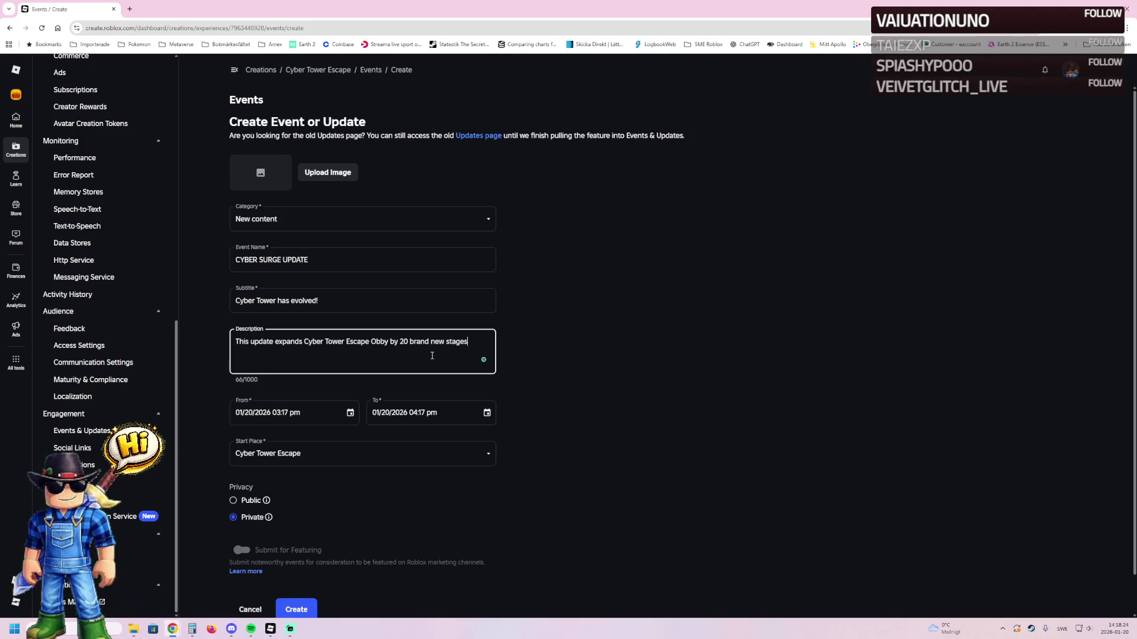
type(",")
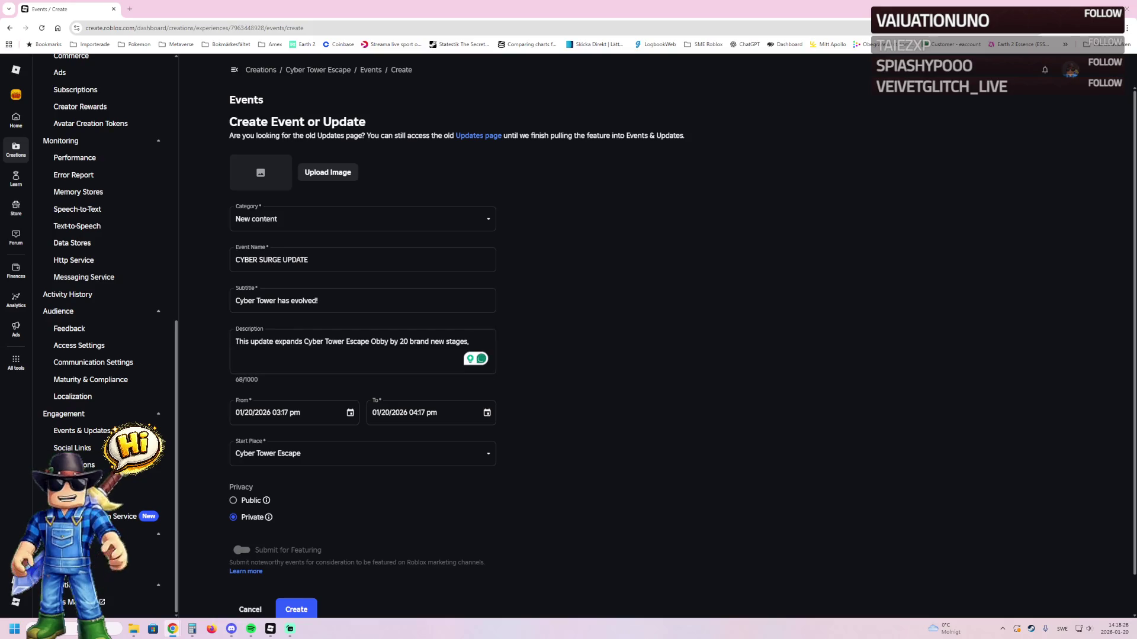
left_click(324, 350)
type("making the game 50% larger than before. Expect fresh challenges, faster pacing, and new mechanics that keep every climb exciting.")
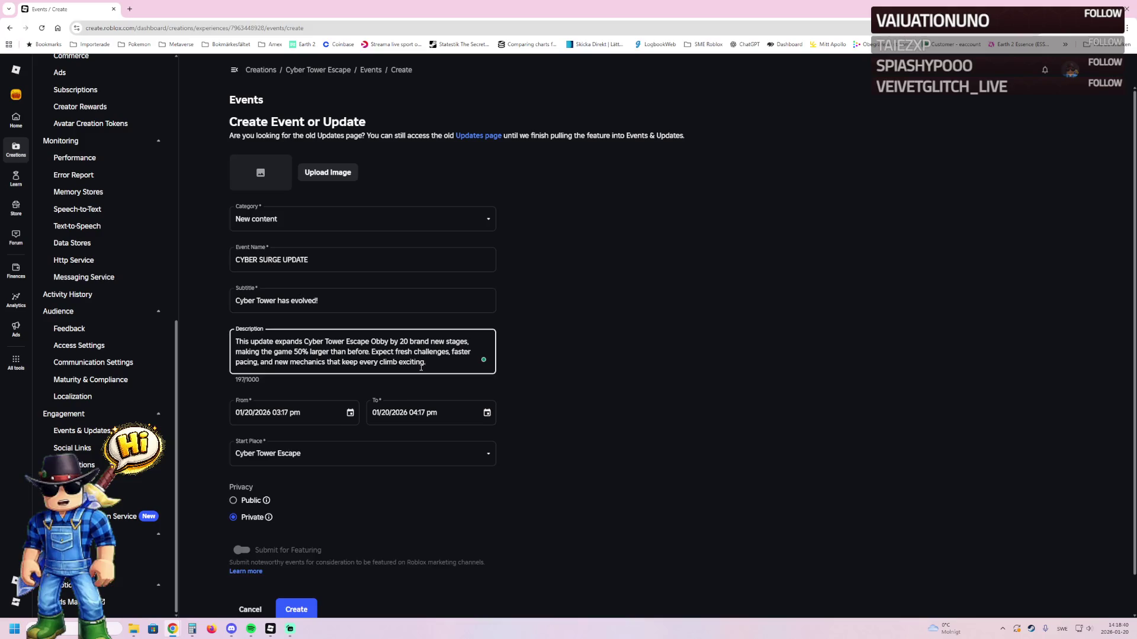
key("Return")
key("Return")
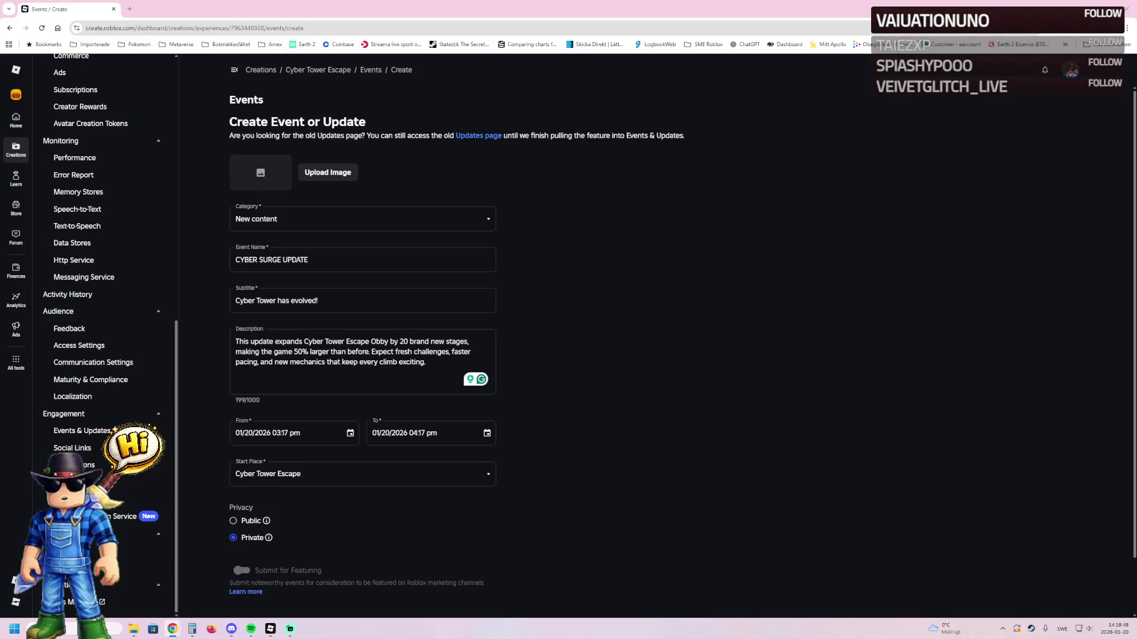
- Paste the What's new feature list below the opening paragraph
left_click(413, 366)
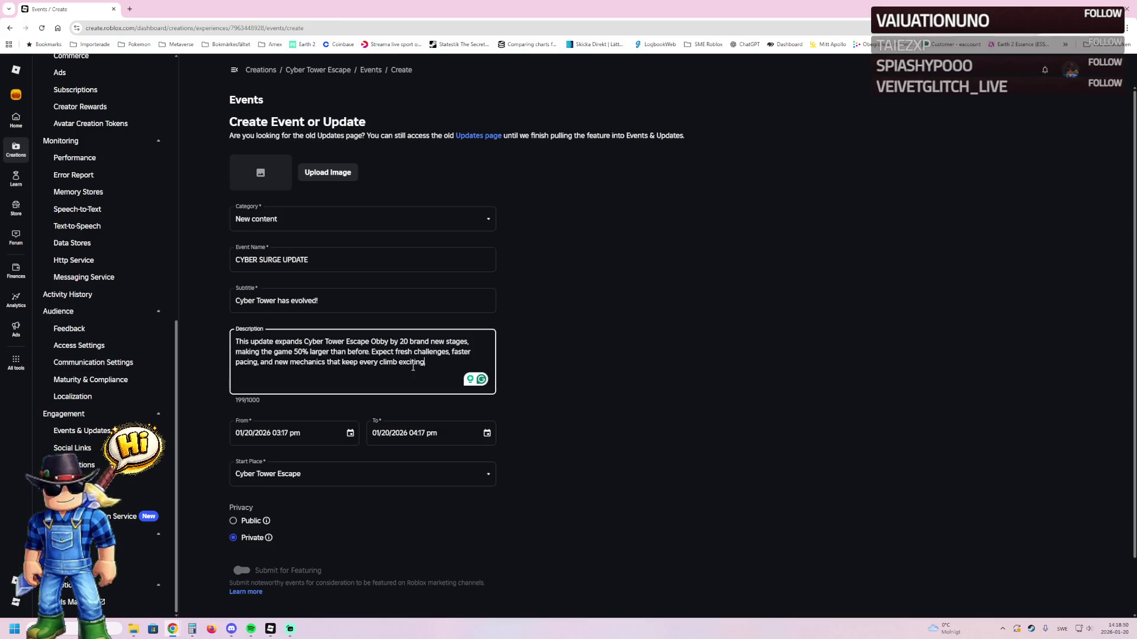
key("Return")
type("What's new:  🧱 20 new cyber-themed stages  ⚙️ New fun mechanics for more dynamic gameplay  🎮 Major performance & flow improvements across almost the entire game  👕 Unlockable Cyber Punk Outfit & Trail  Earn and wear them at the finish line until you leave the game  🏆 3 new badges to collect and show off  Everything has been refined to deliver a smoother, faster, and more satisfying escape experience.")
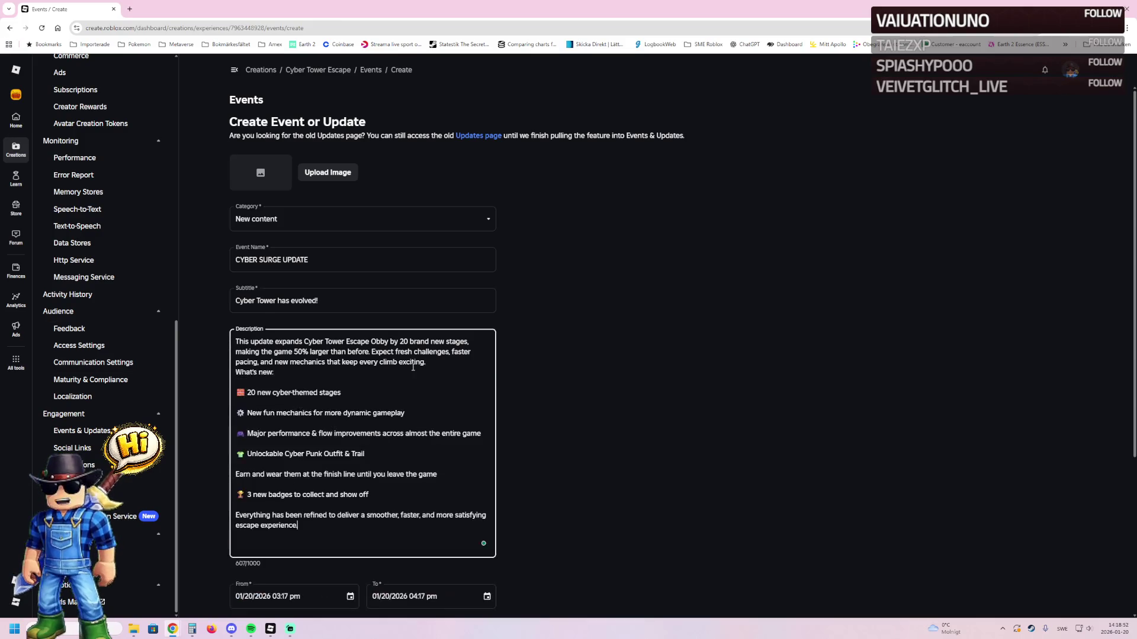
left_click(426, 362)
key("Return")
- Delete the blank lines between the feature list items to make it compact
left_click(272, 394)
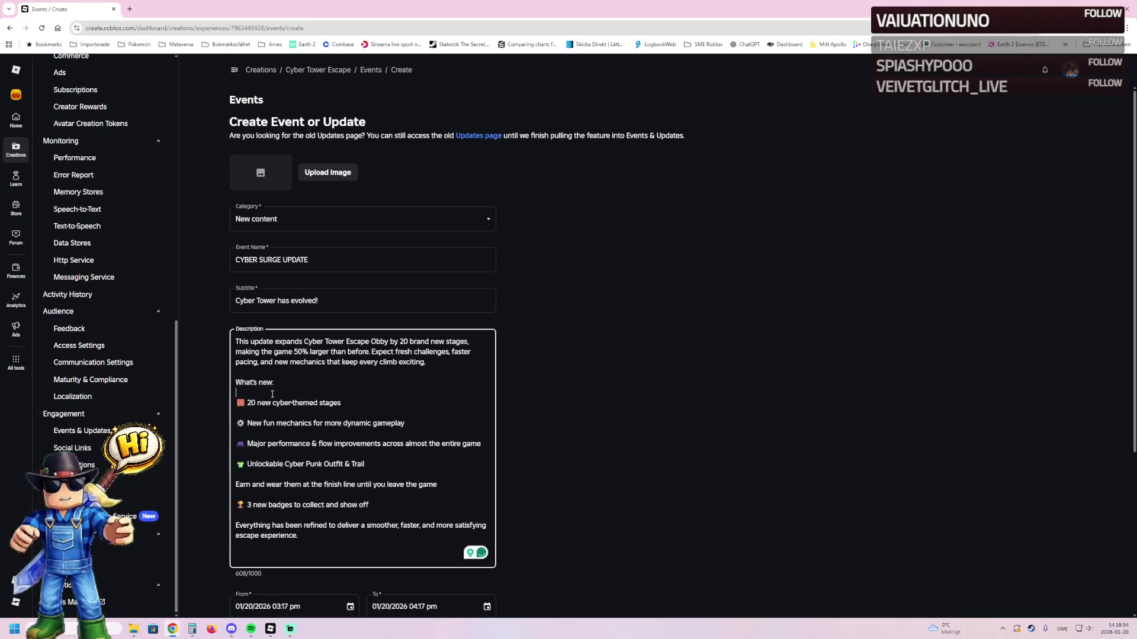
key("Delete")
key("End")
key("Delete")
key("Down")
key("End")
key("Delete")
key("Down")
key("End")
key("Delete")
key("Down")
key("End")
key("Delete")
key("Down")
key("End")
key("Delete")
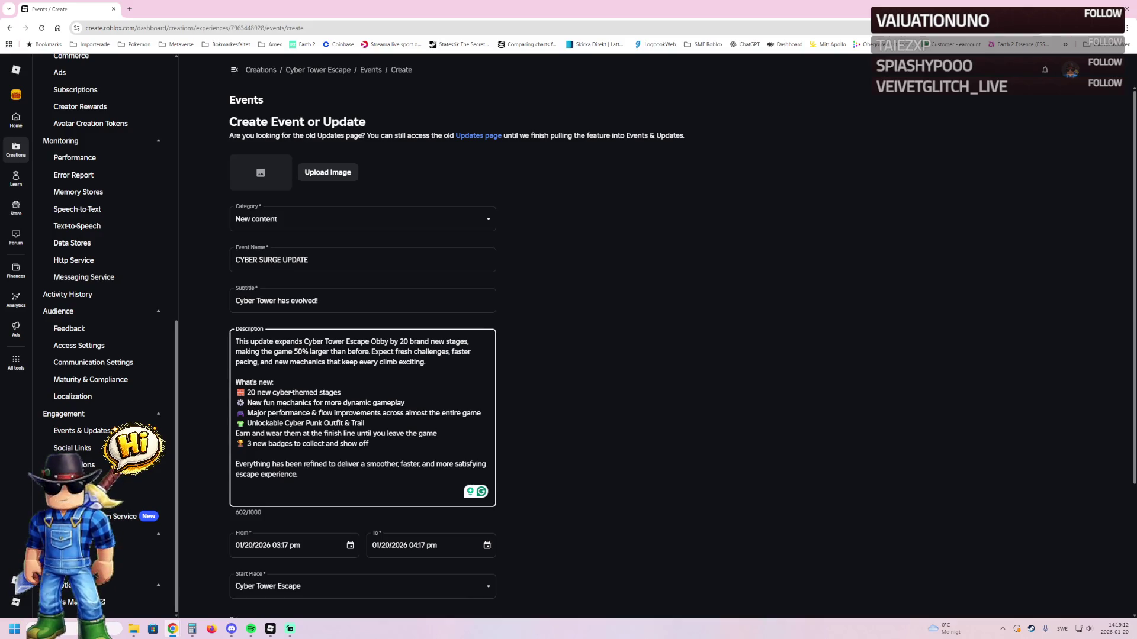
- Upload a cyber-themed thumbnail file as the CYBER SURGE UPDATE event image
left_click(317, 176)
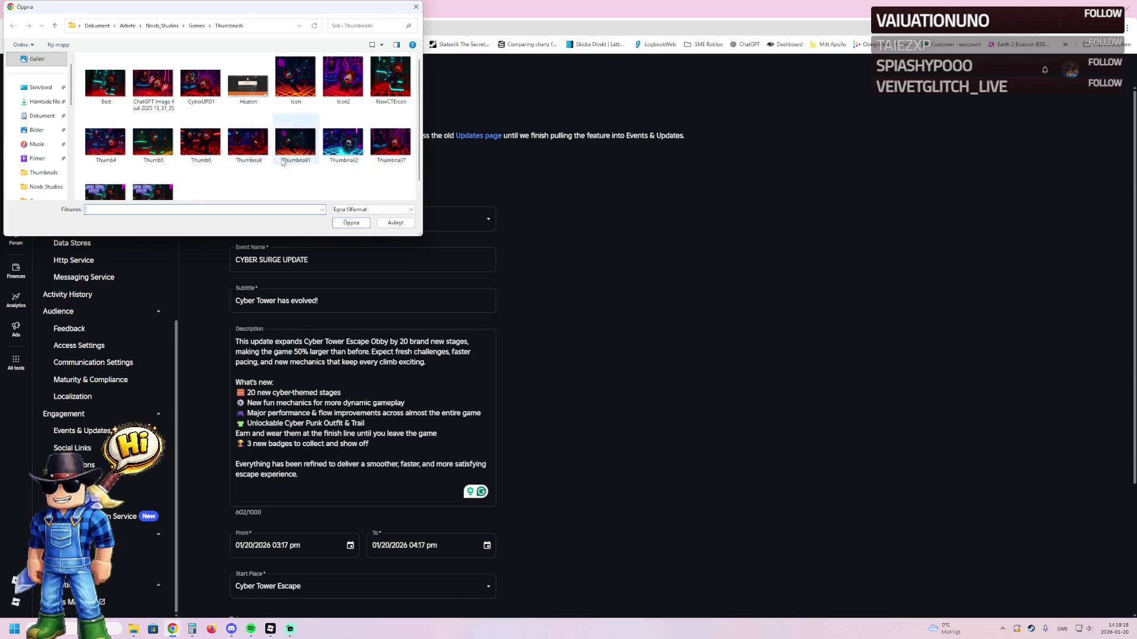
double_click(248, 142)
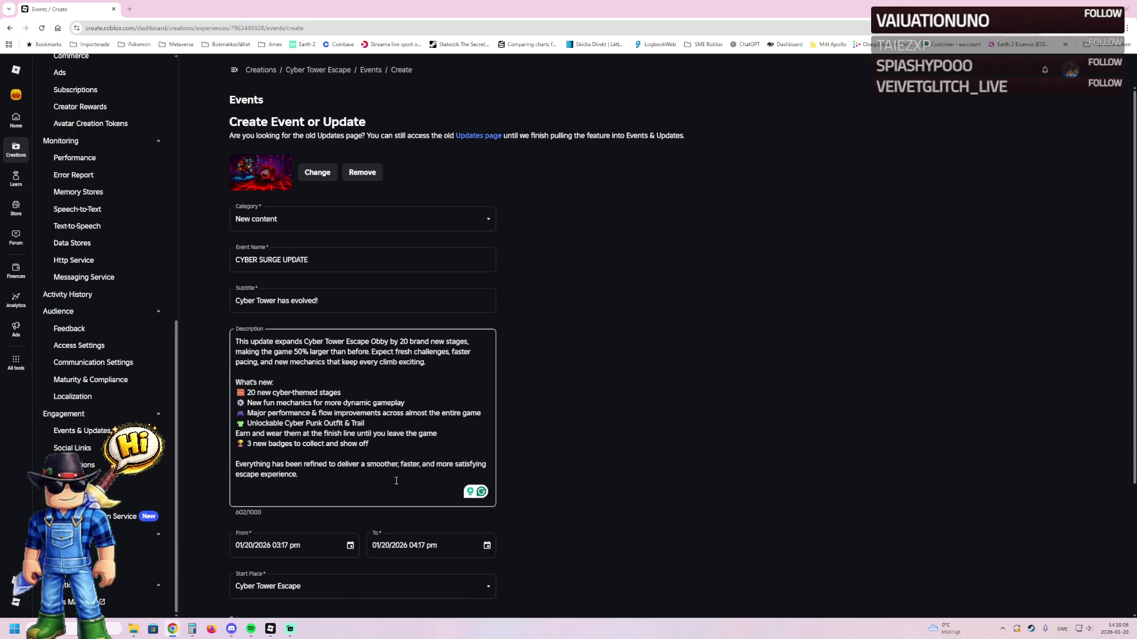
left_click(350, 546)
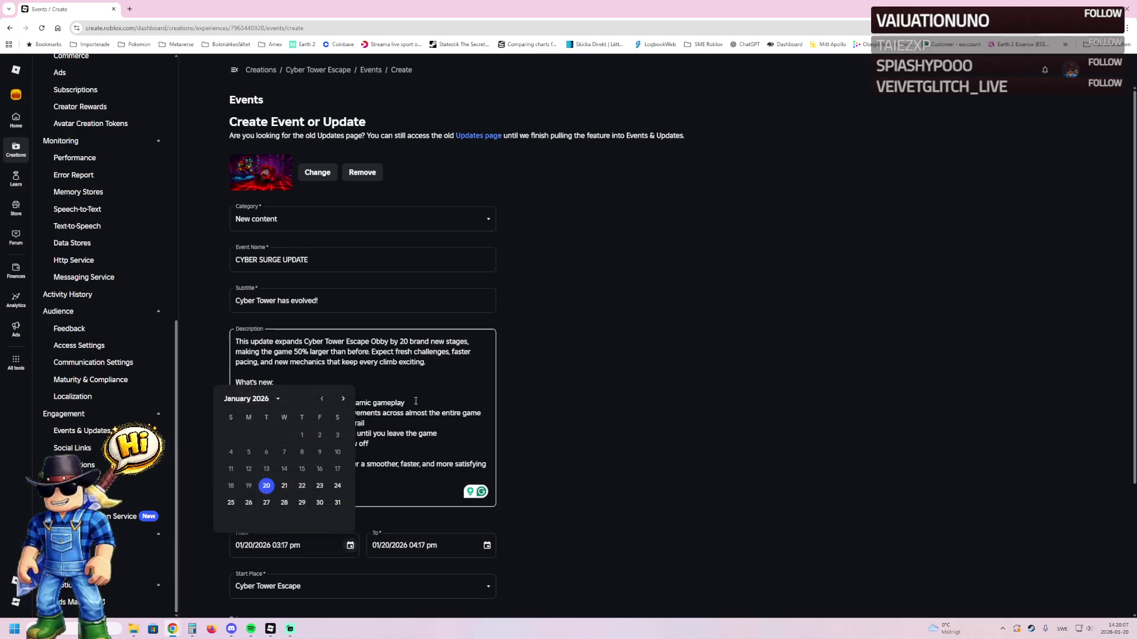
- Set the event start to January 20 at 3:15 pm
left_click(273, 487)
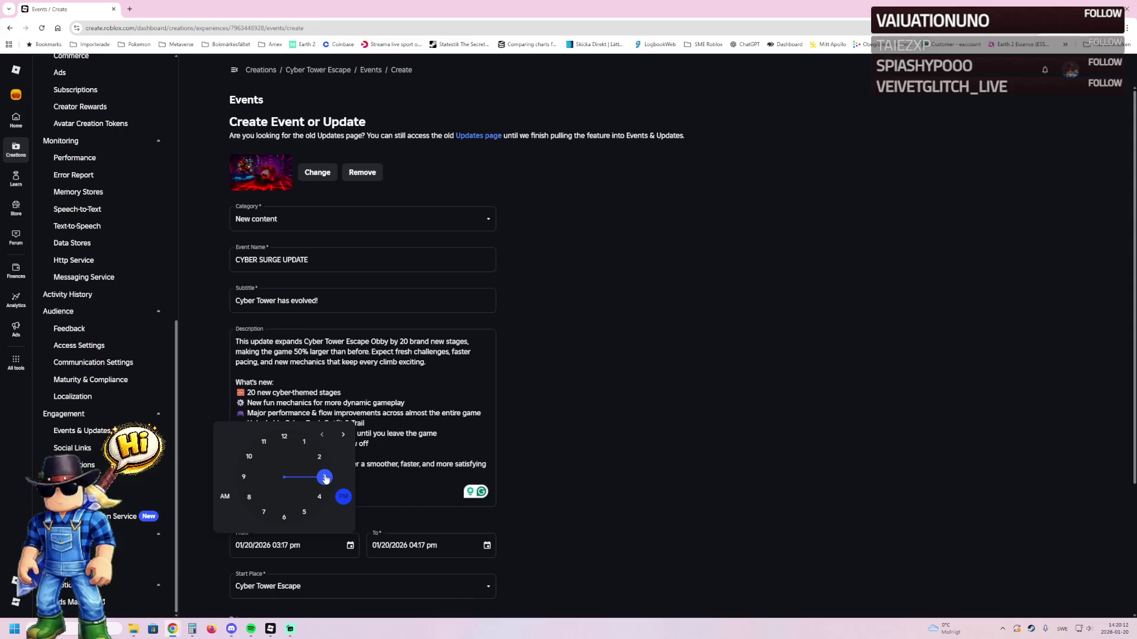
left_click(325, 477)
left_click(325, 478)
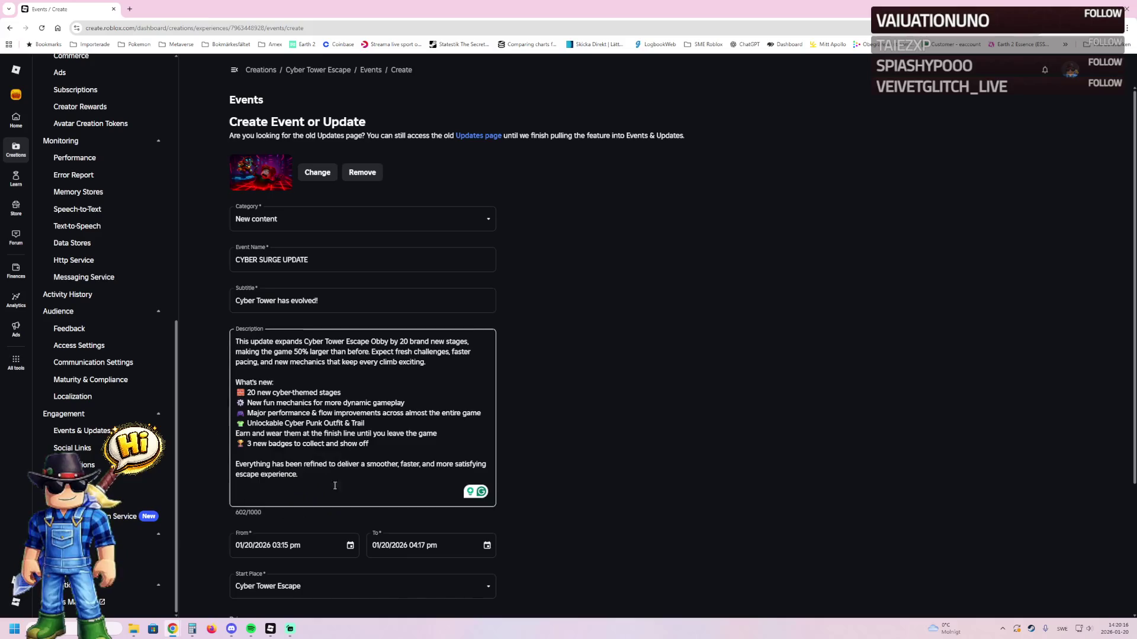
- Set the event end to January 24 at 12:00 pm
left_click(486, 545)
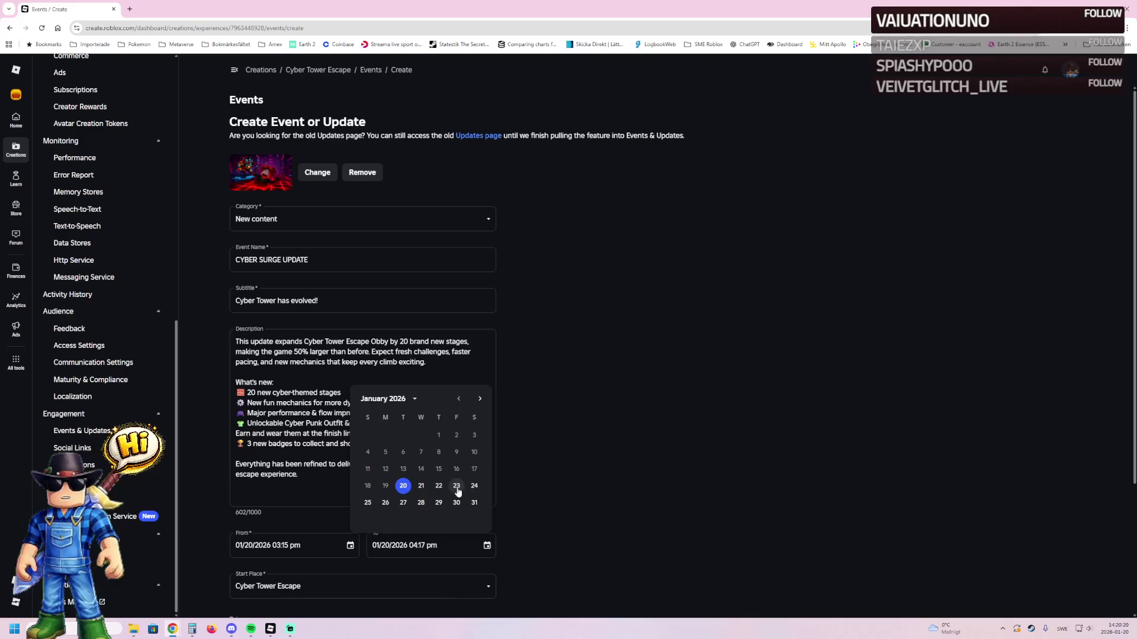
left_click(473, 486)
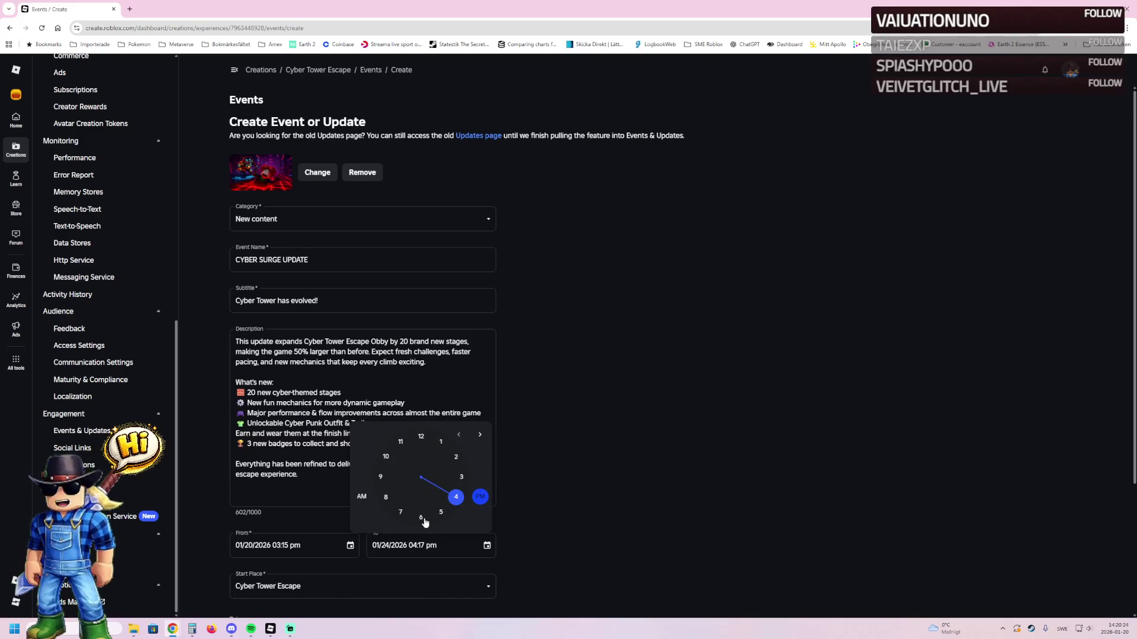
left_click(421, 439)
left_click(421, 438)
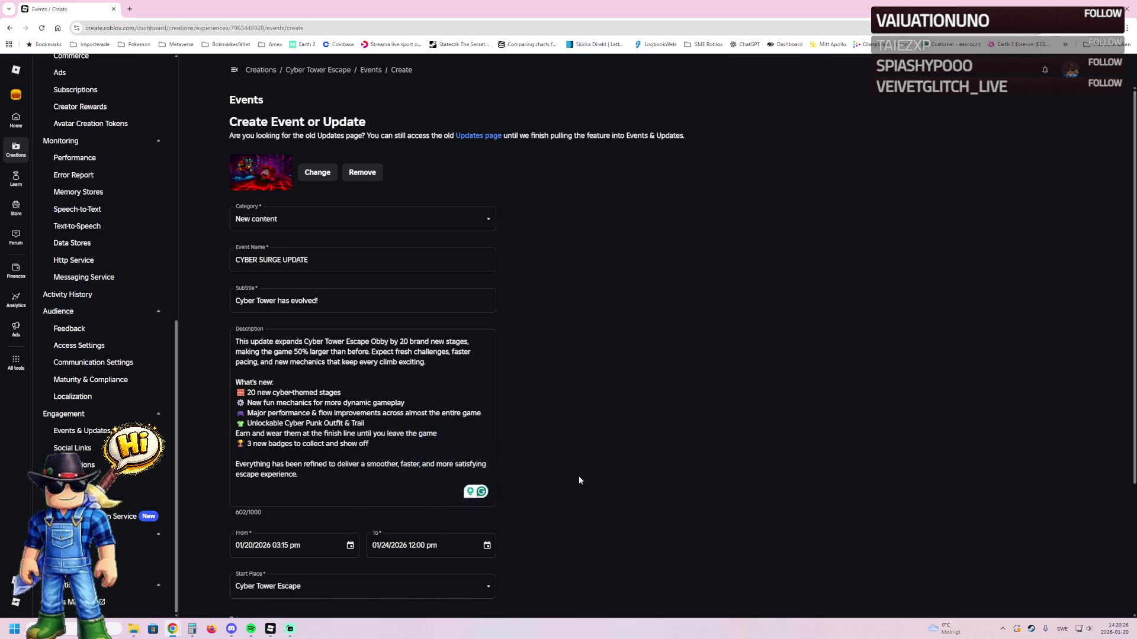
scroll(590, 494, "down", 2)
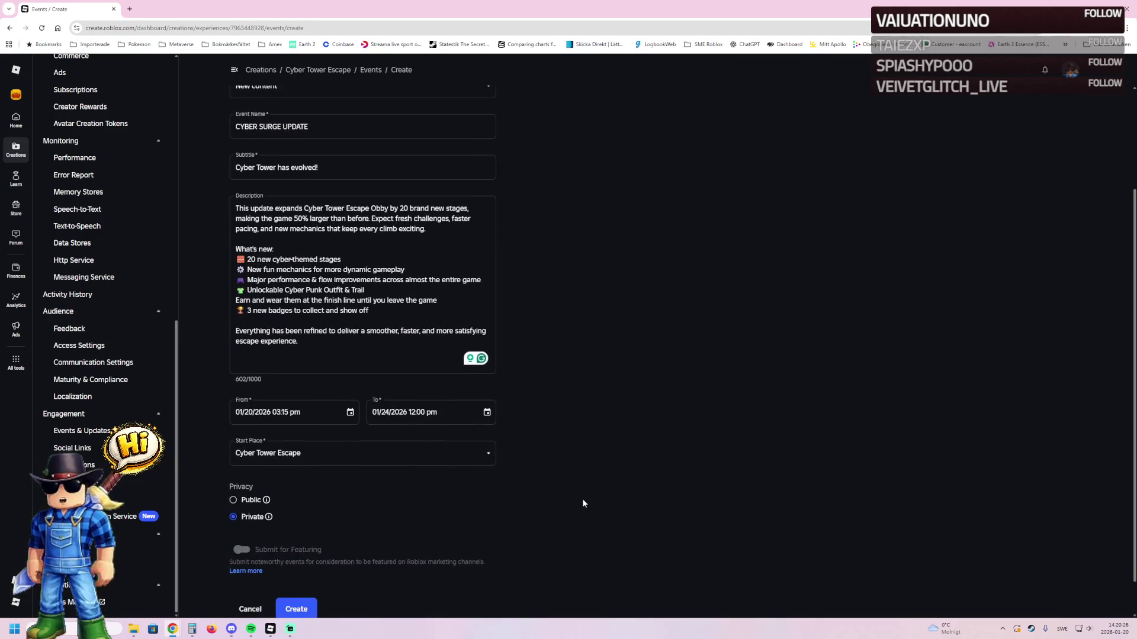
scroll(583, 490, "up", 2)
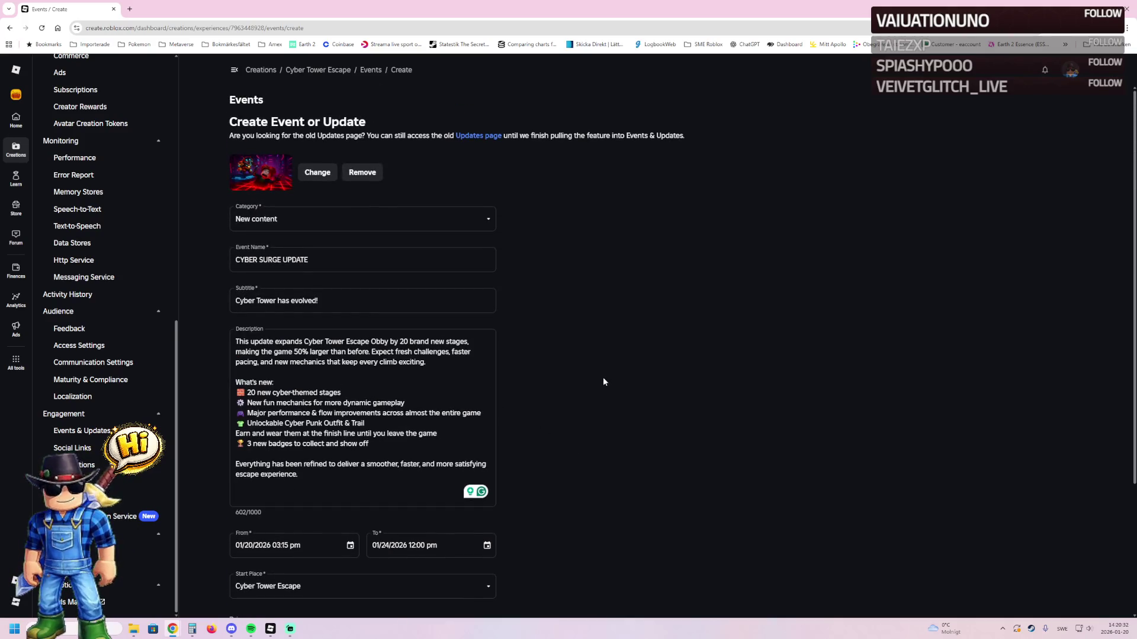
- Put quotes around "Cyber Tower Escape Obby" and change "by" to "with" in the description
left_click(388, 339)
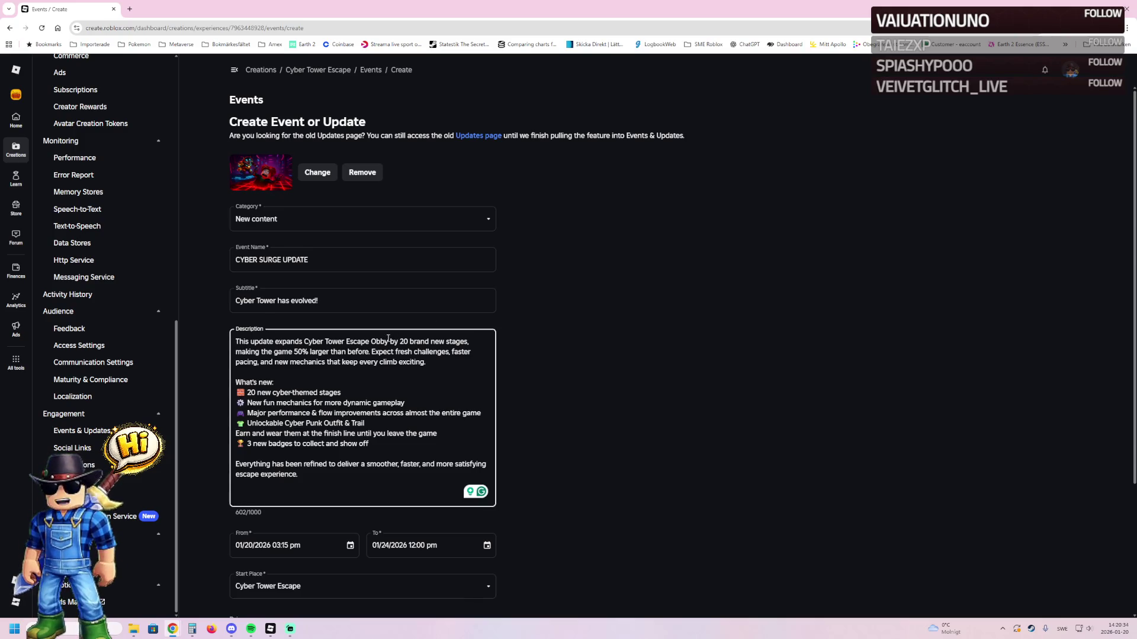
type("\"")
left_click(305, 342)
type("\"")
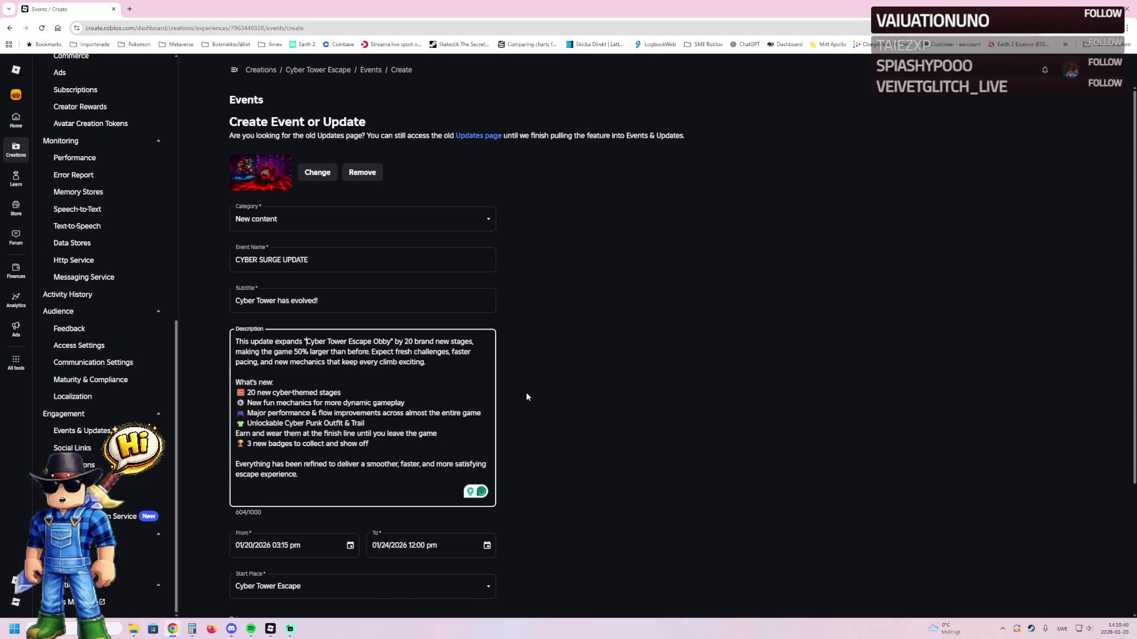
double_click(400, 343)
type("with")
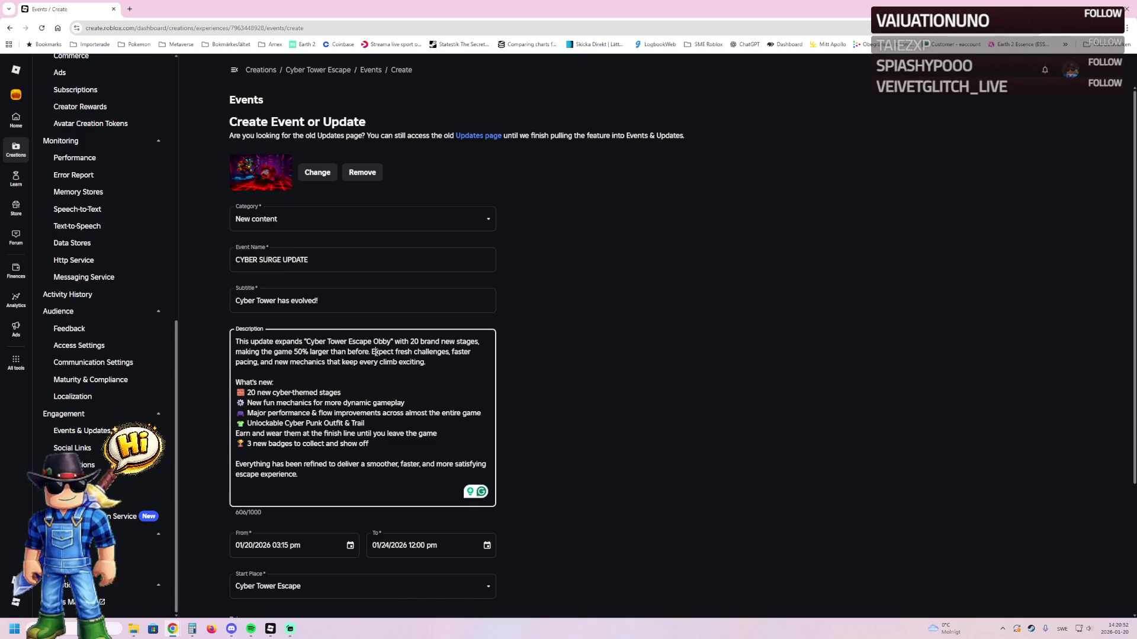
- Add a single line break before "Expect fresh challenges" in the description
left_click(373, 352)
key("Return")
key("Return")
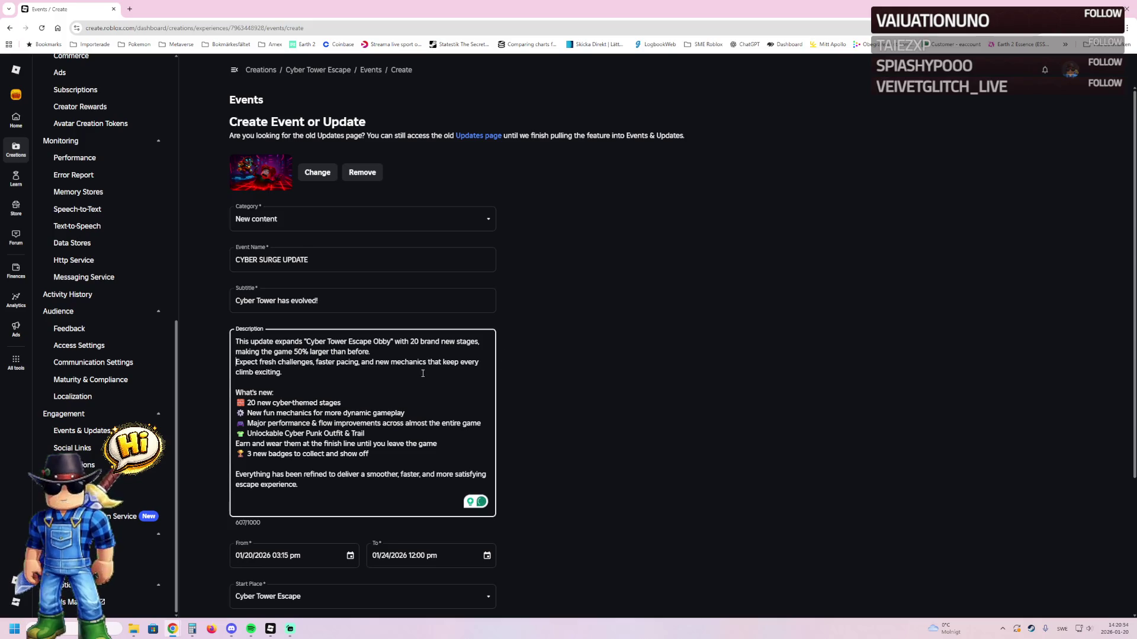
key("BackSpace")
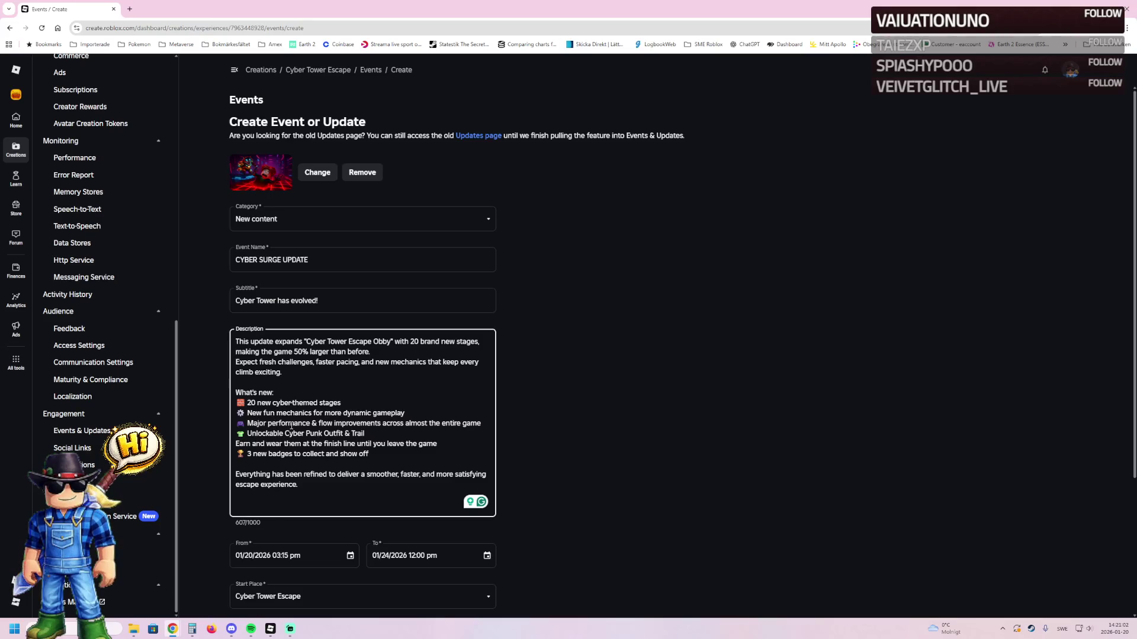
scroll(301, 480, "down", 2)
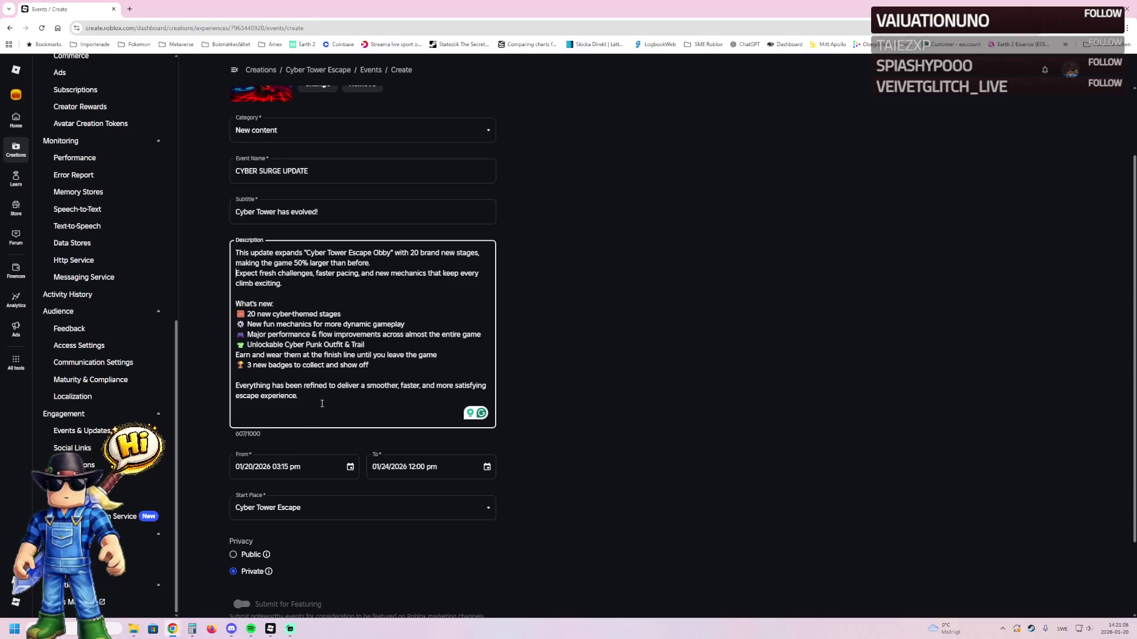
scroll(646, 377, "up", 2)
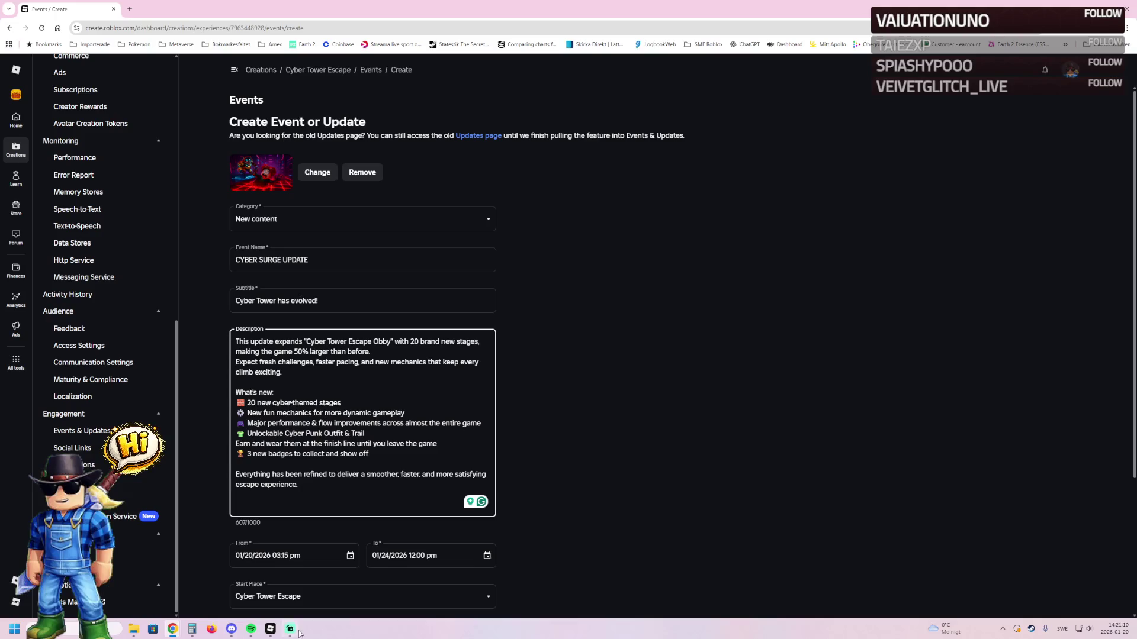
mouse_move(228, 633)
mouse_move(270, 629)
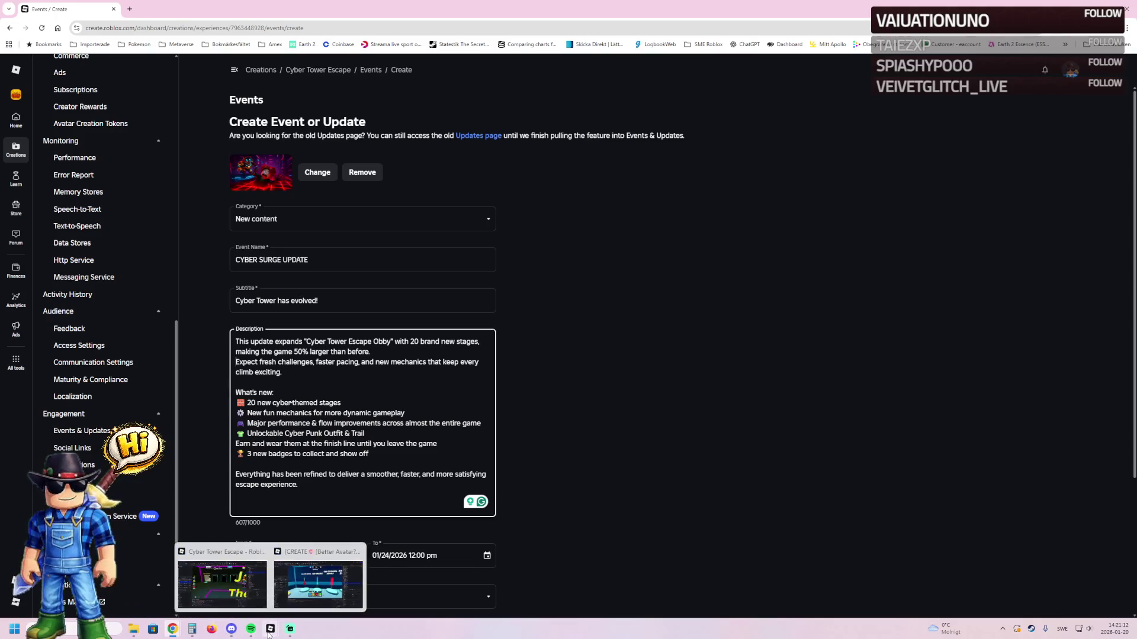
left_click(284, 581)
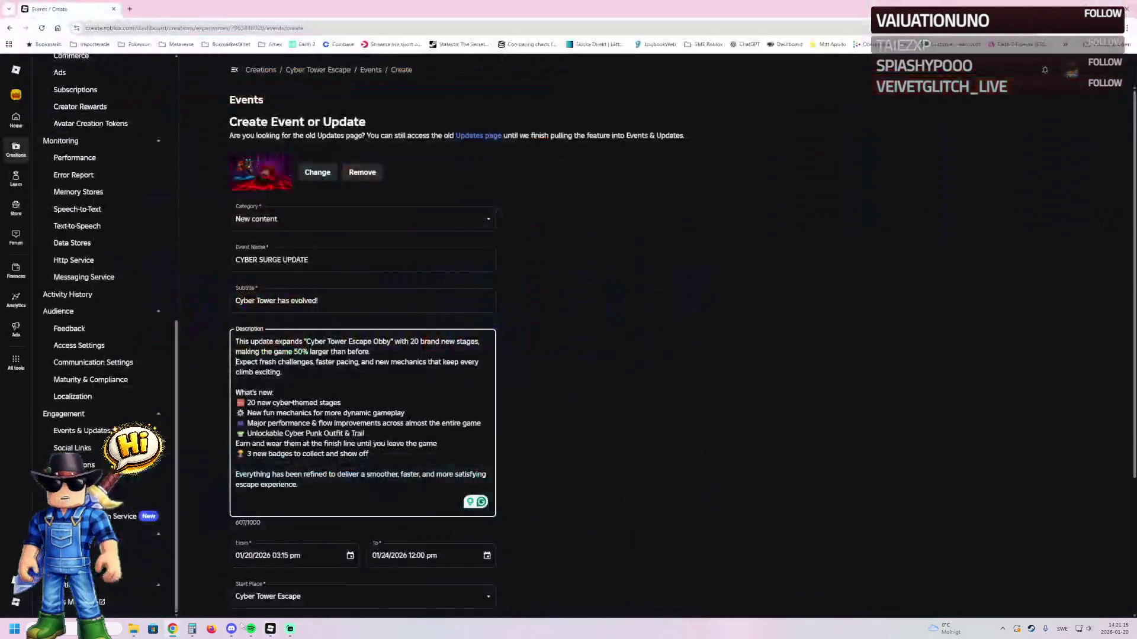
mouse_move(270, 631)
left_click(271, 599)
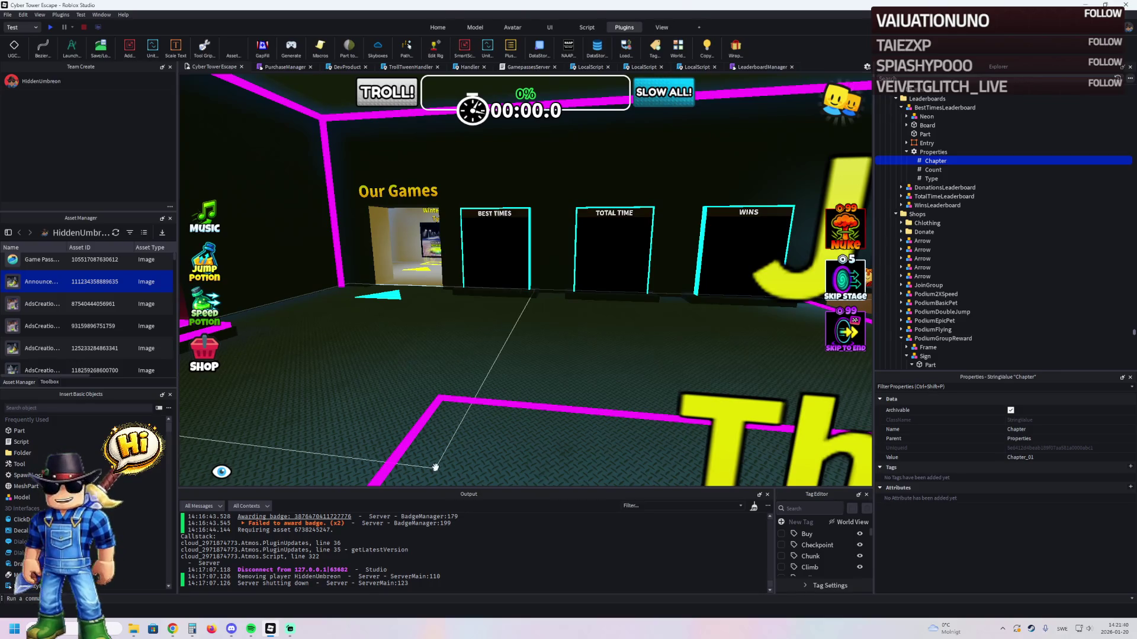
key("alt+Tab")
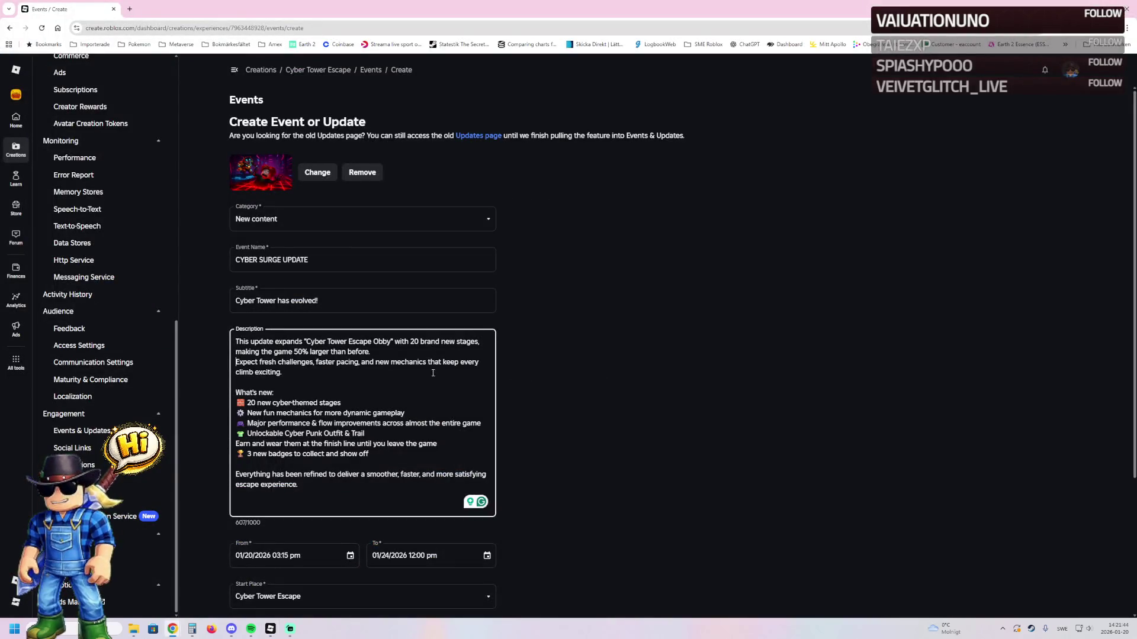
- Create the CYBER SURGE UPDATE event and filter the Events list to Scheduled
scroll(531, 397, "down", 2)
scroll(536, 381, "up", 2)
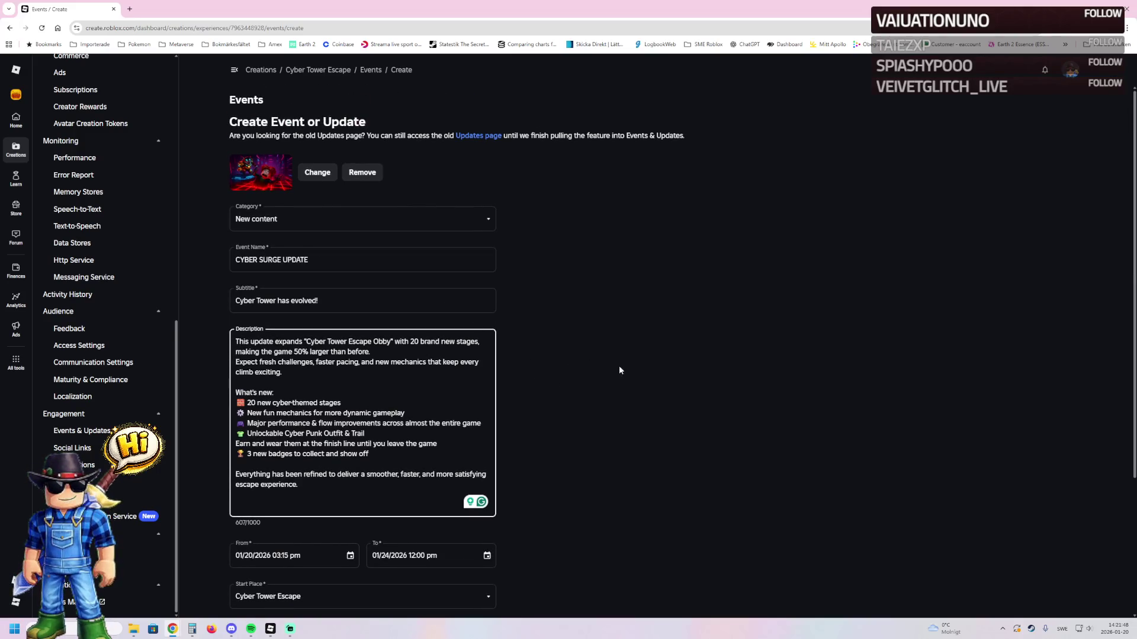
scroll(612, 370, "down", 2)
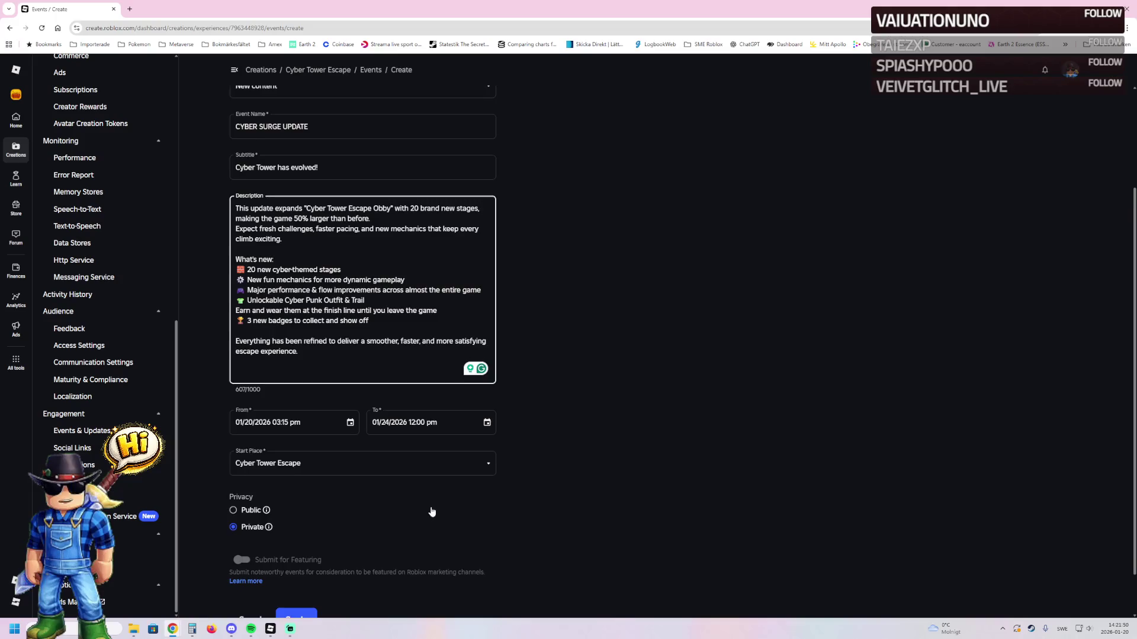
scroll(433, 510, "down", 1)
left_click(290, 568)
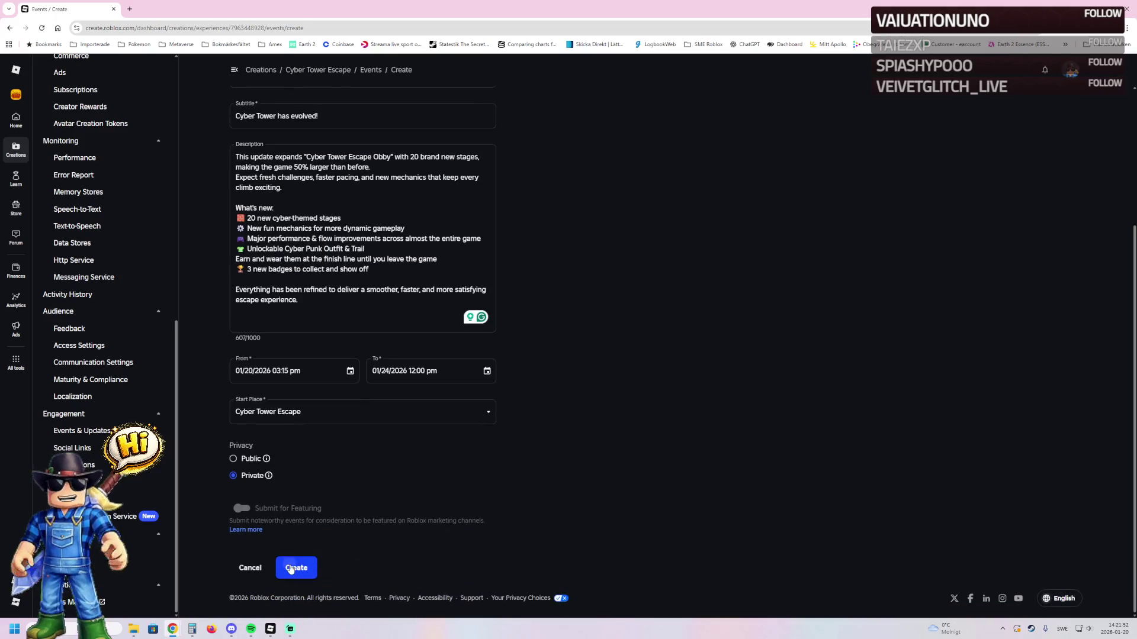
left_click(289, 188)
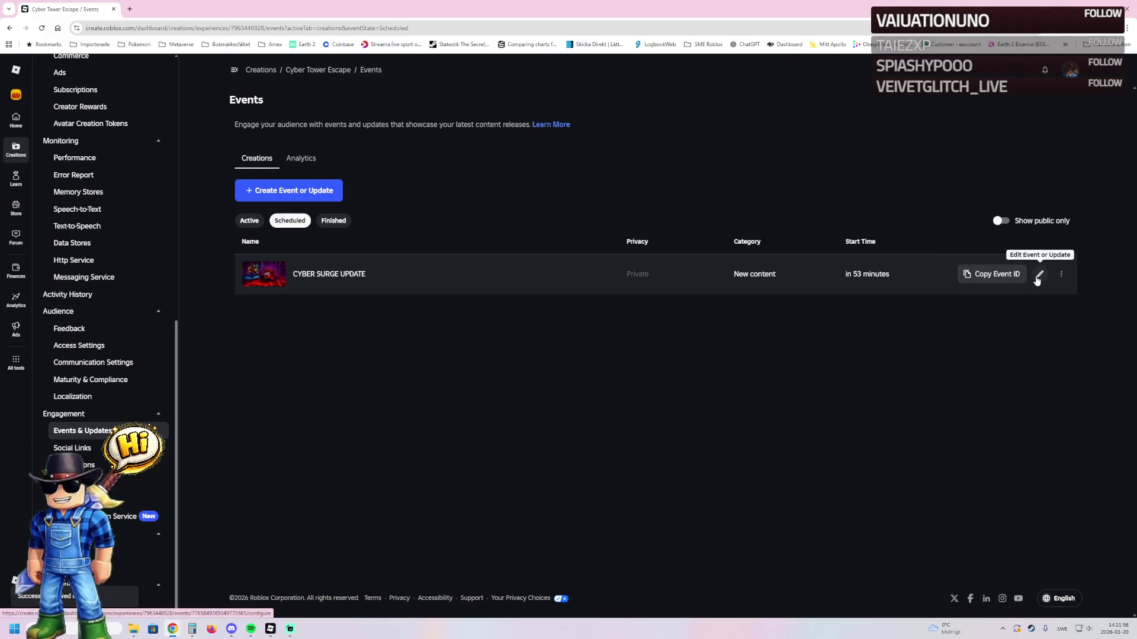
- View the CYBER SURGE UPDATE event on Roblox from its options menu
left_click(1061, 274)
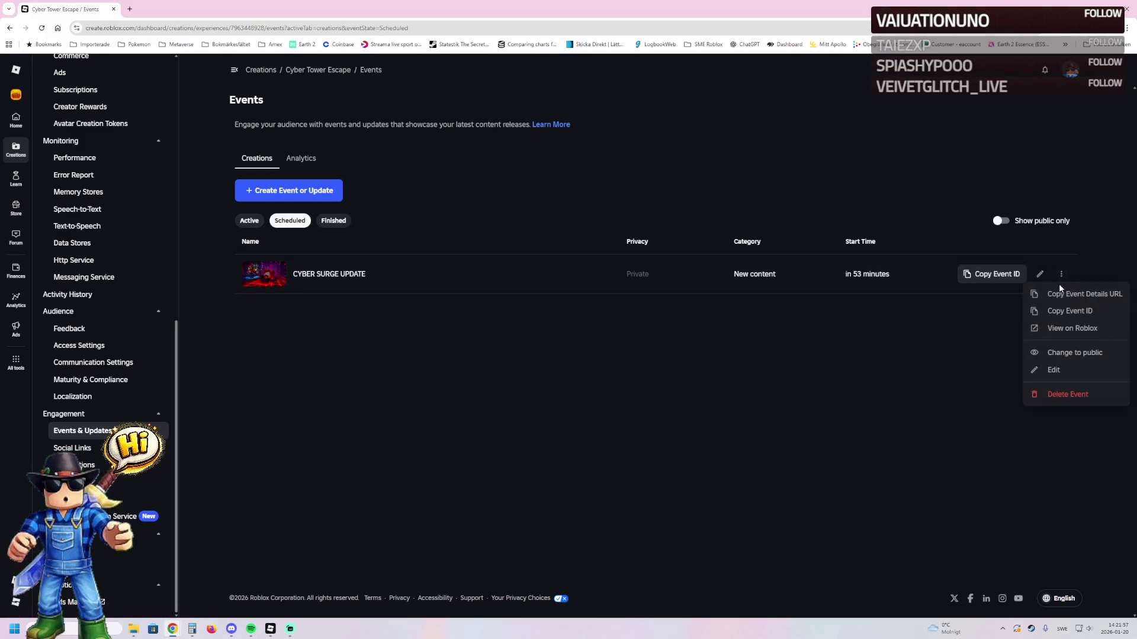
left_click(1072, 329)
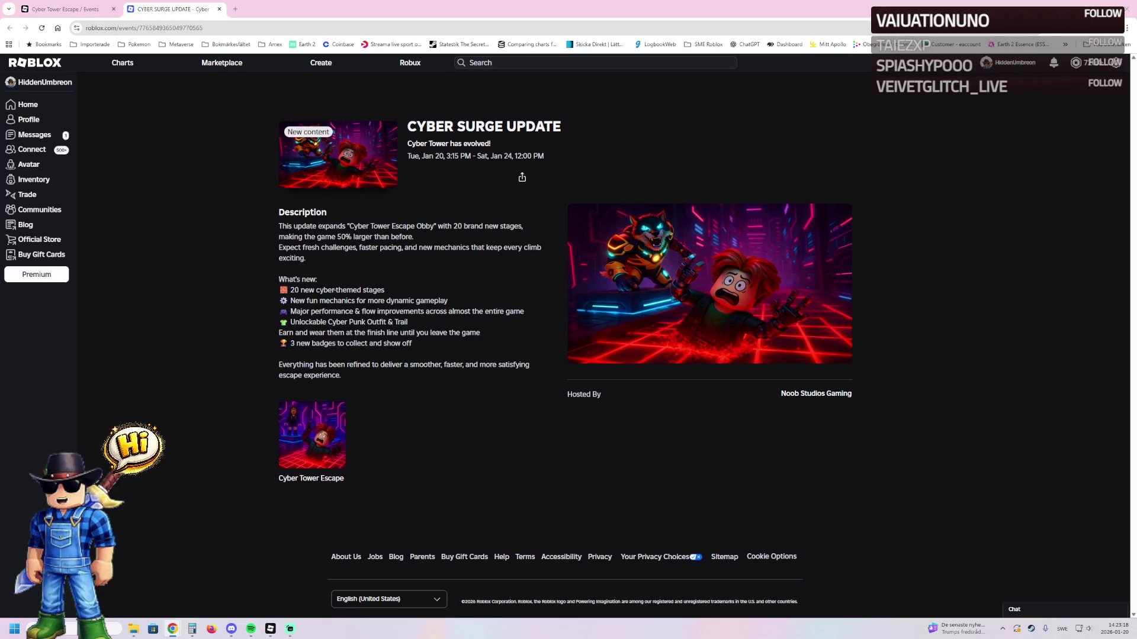
left_click(114, 8)
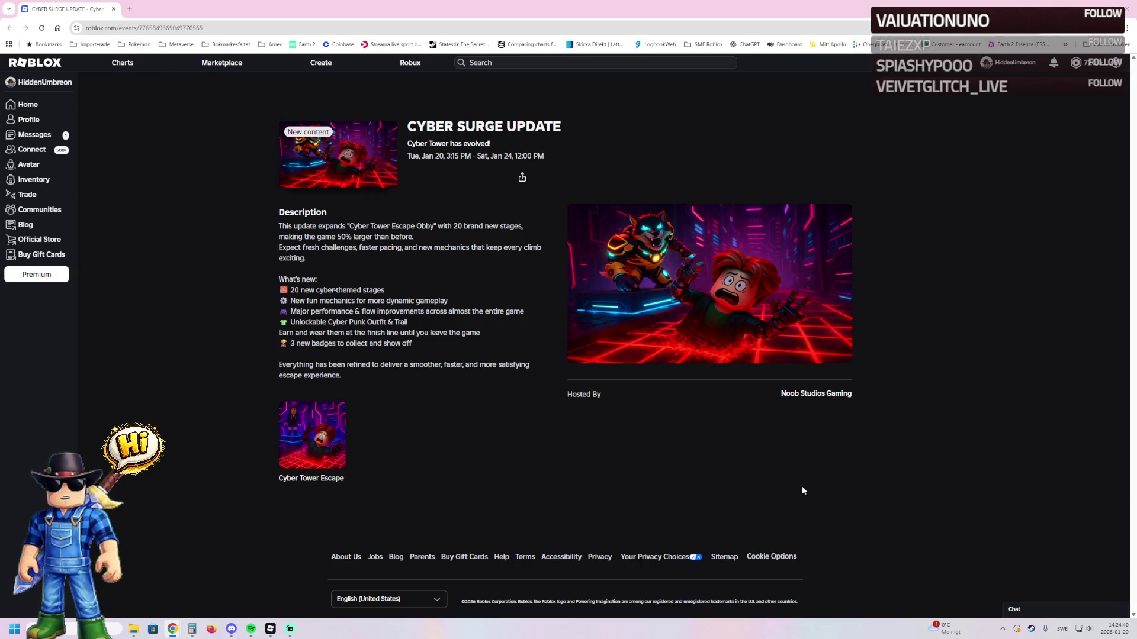
- Follow the event's Hosted By link to the Noob Studios Gaming community page
left_click(824, 395)
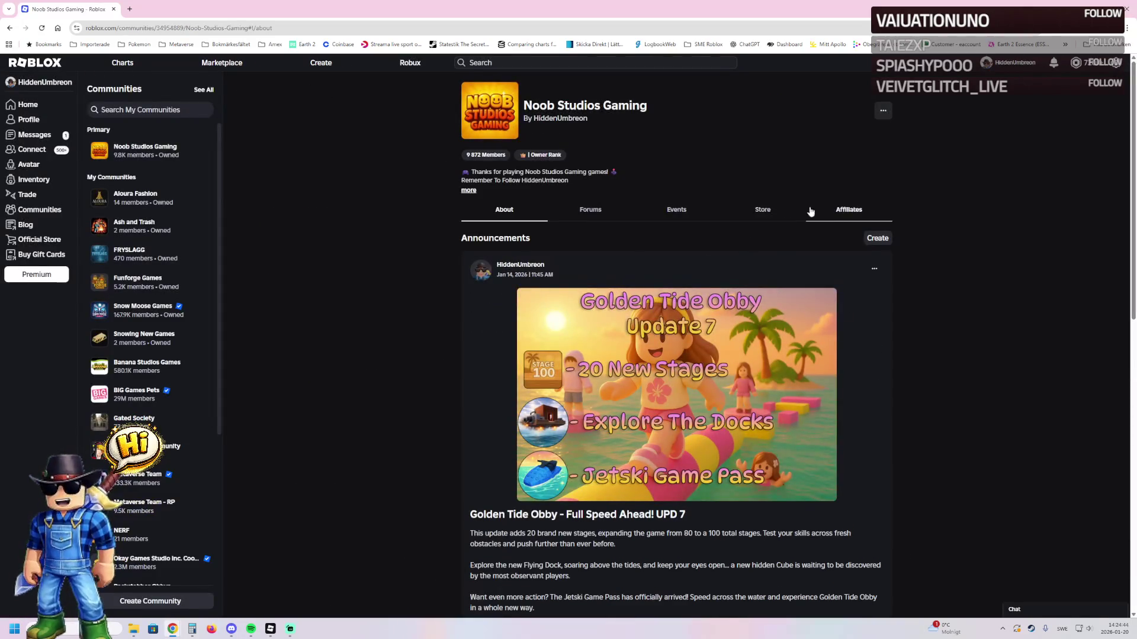
- Open Cyber Tower Escape from the community's Experiences section
left_click(666, 212)
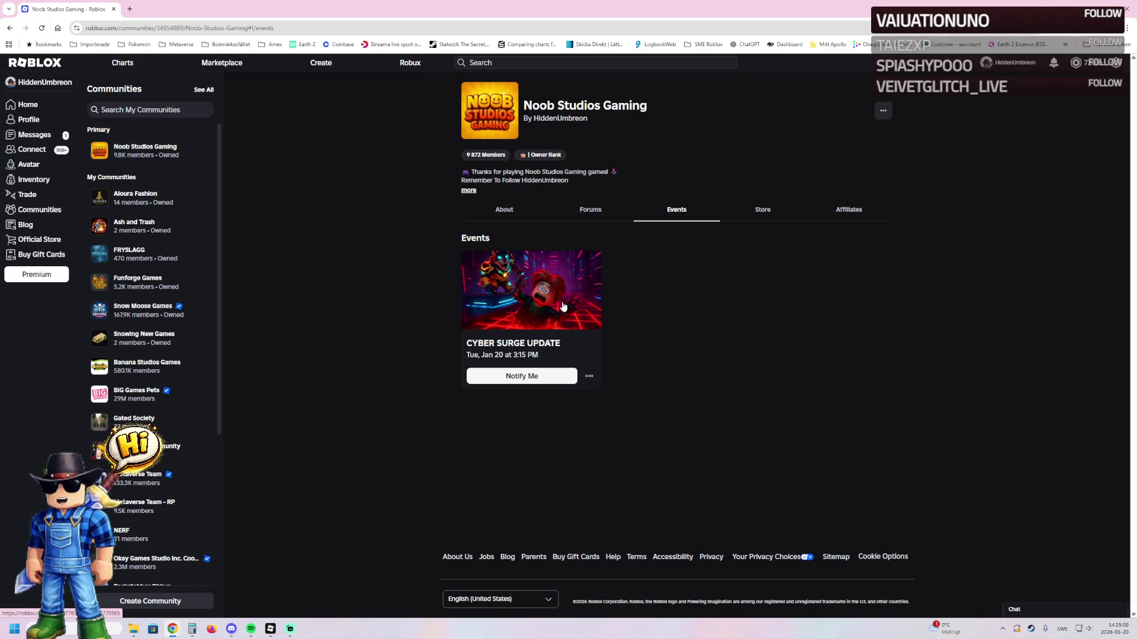
left_click(504, 211)
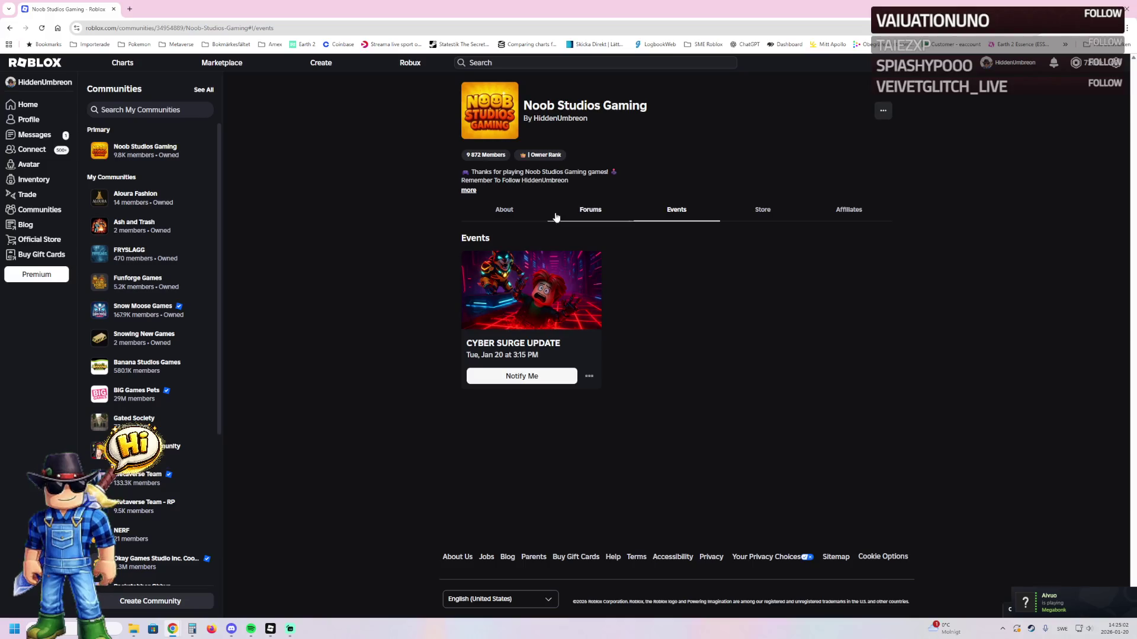
scroll(650, 364, "down", 4)
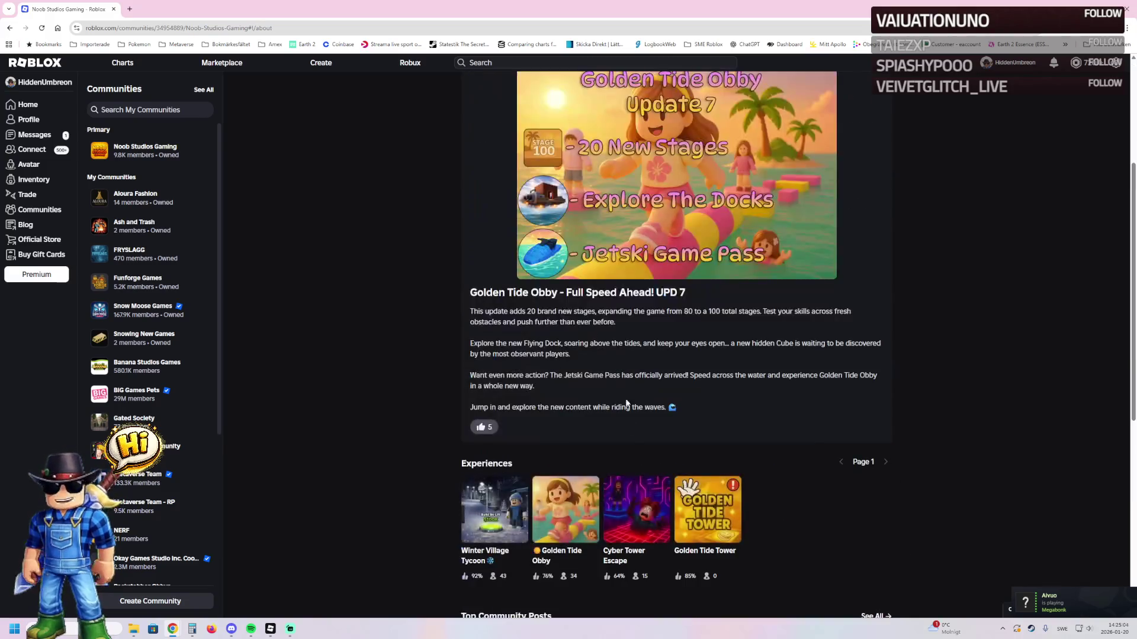
left_click(608, 523)
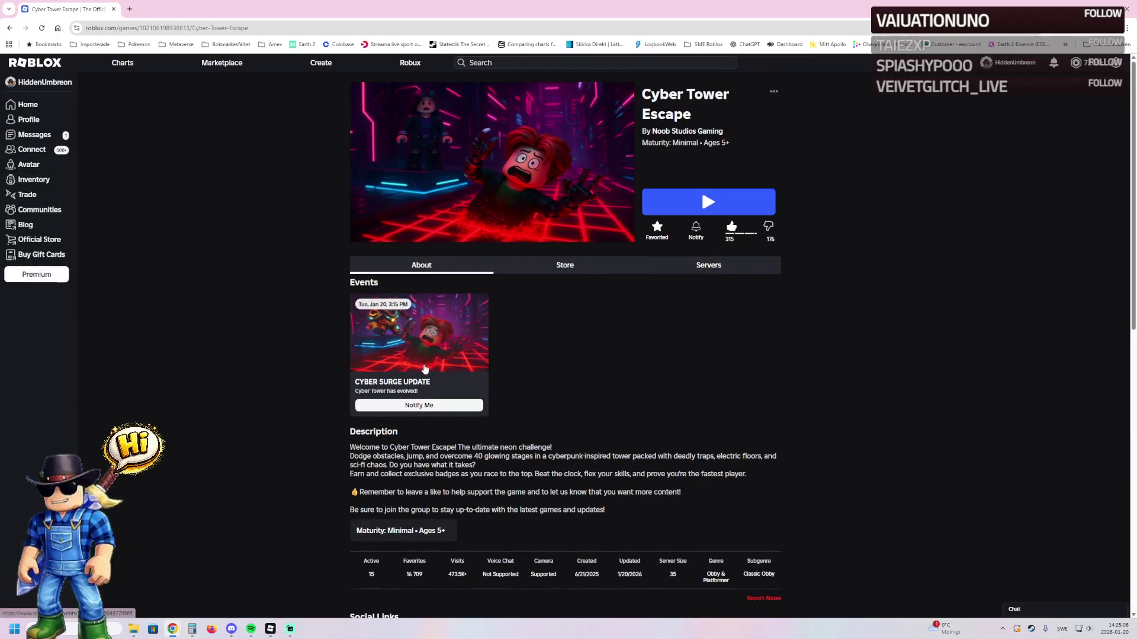
- Make the seventh home-page thumbnail active, save, and start a new thumbnail test
left_click(774, 91)
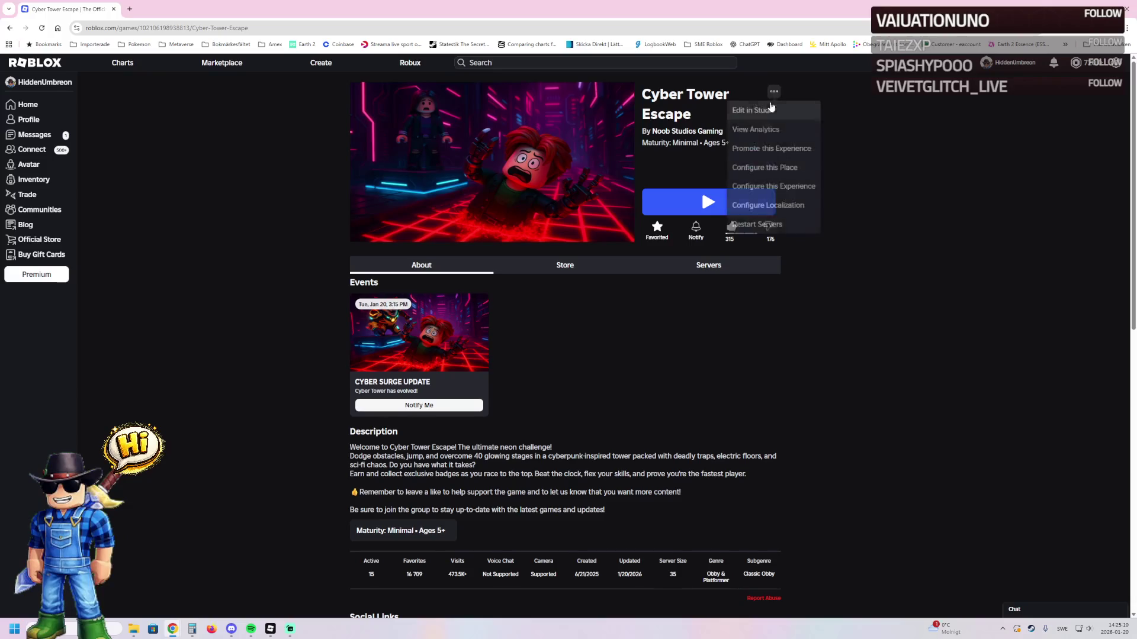
left_click(787, 167)
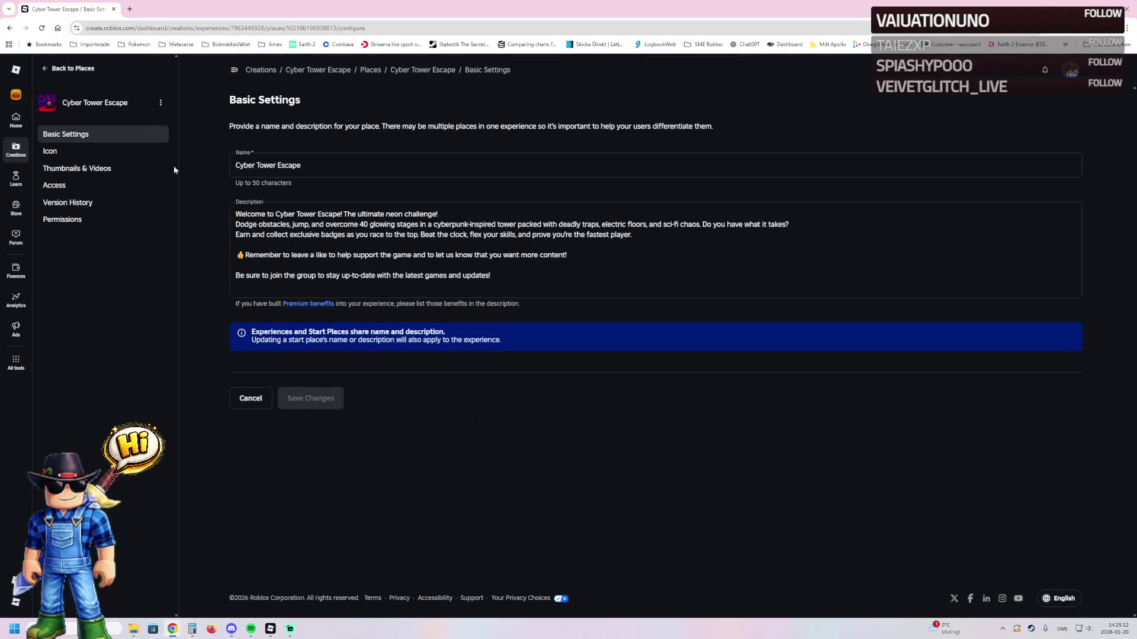
left_click(112, 170)
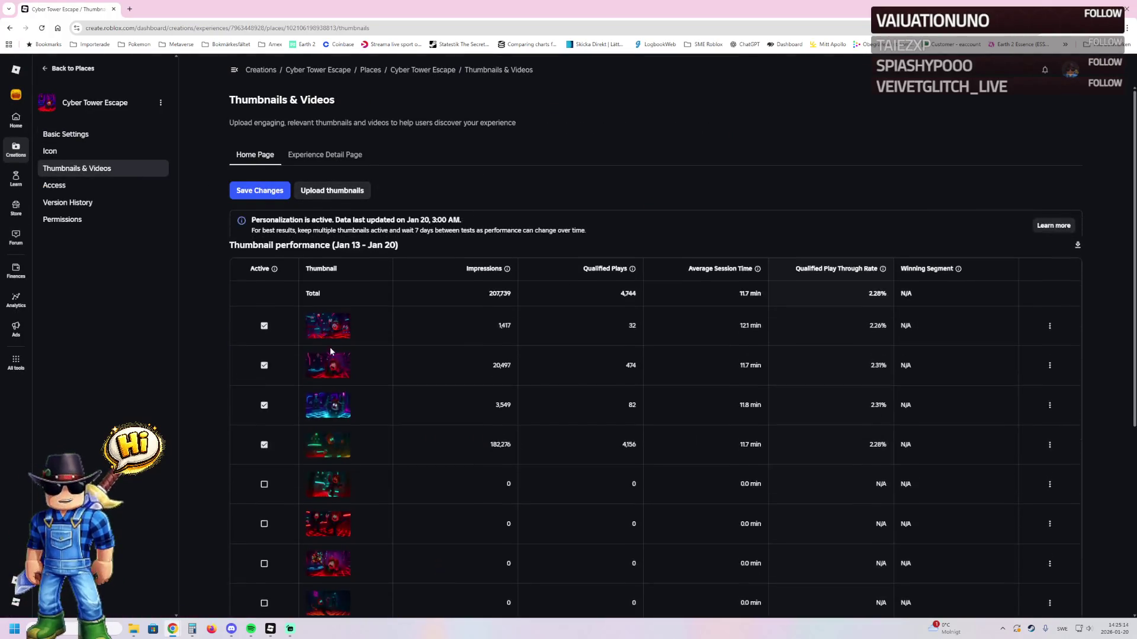
scroll(290, 509, "down", 2)
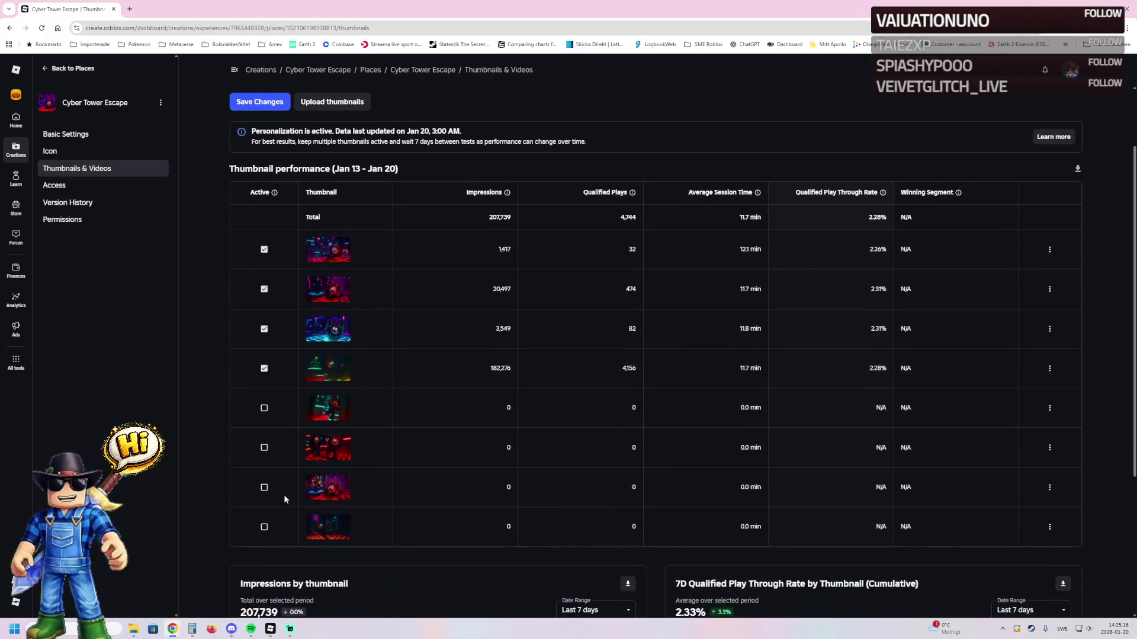
left_click(264, 487)
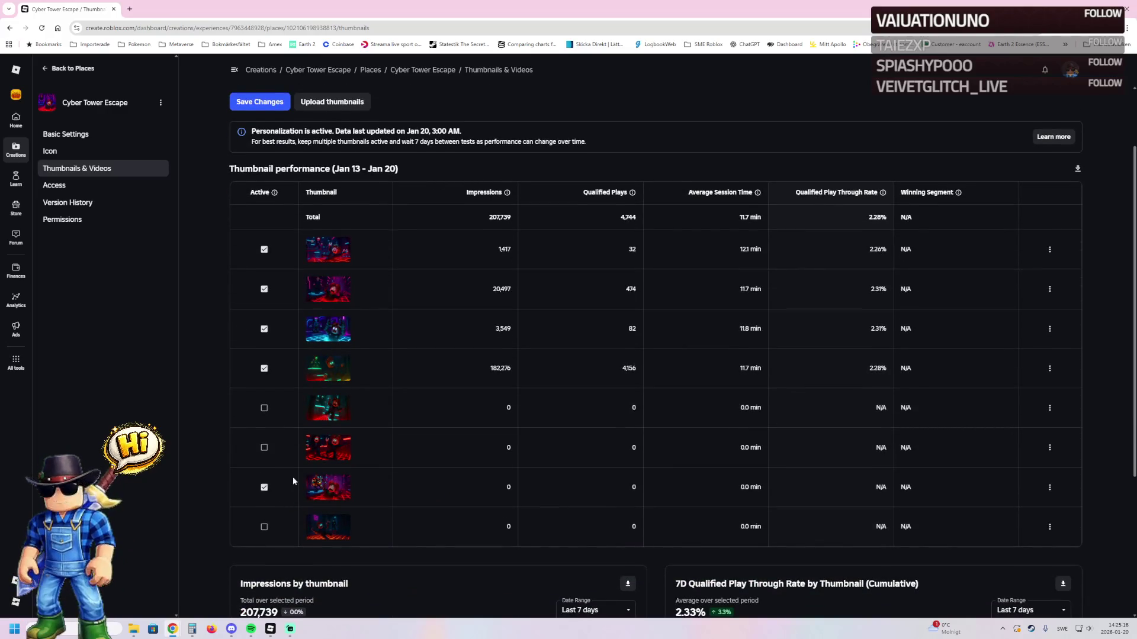
scroll(292, 477, "up", 2)
left_click(261, 191)
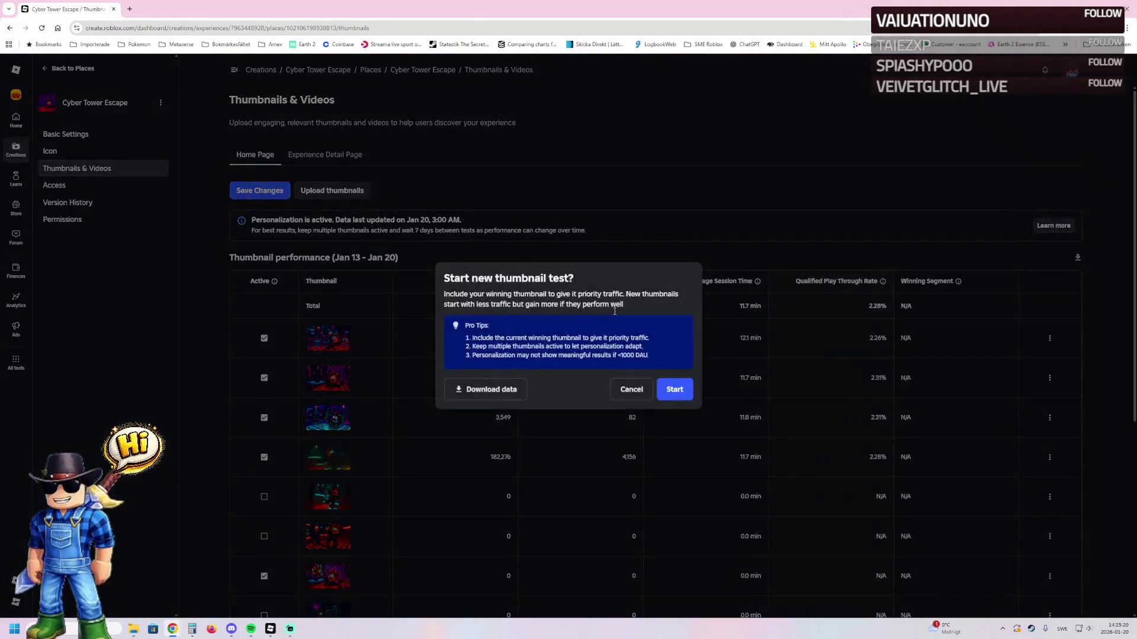
left_click(688, 395)
left_click(335, 156)
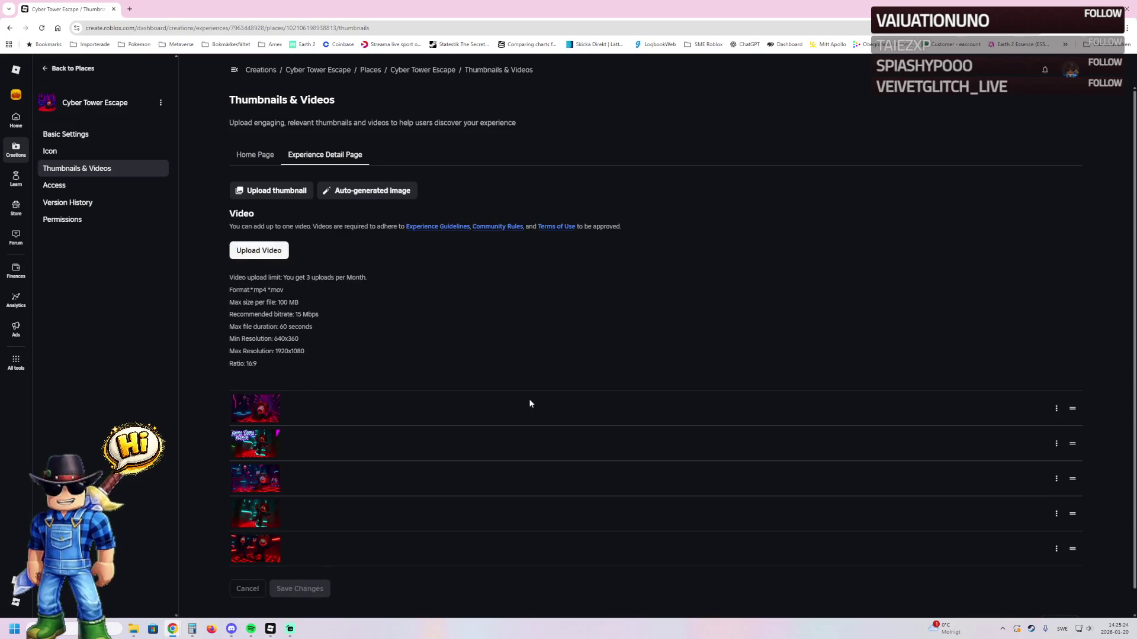
- Delete the second Experience Detail Page thumbnail, leaving four
left_click(1054, 444)
left_click(1050, 486)
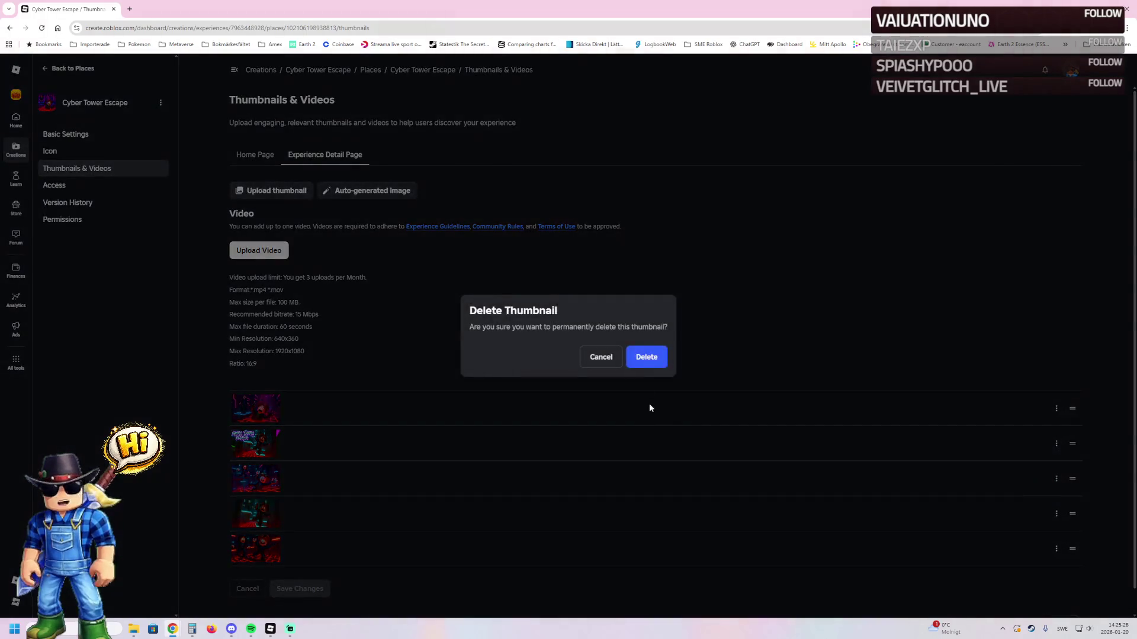
left_click(649, 358)
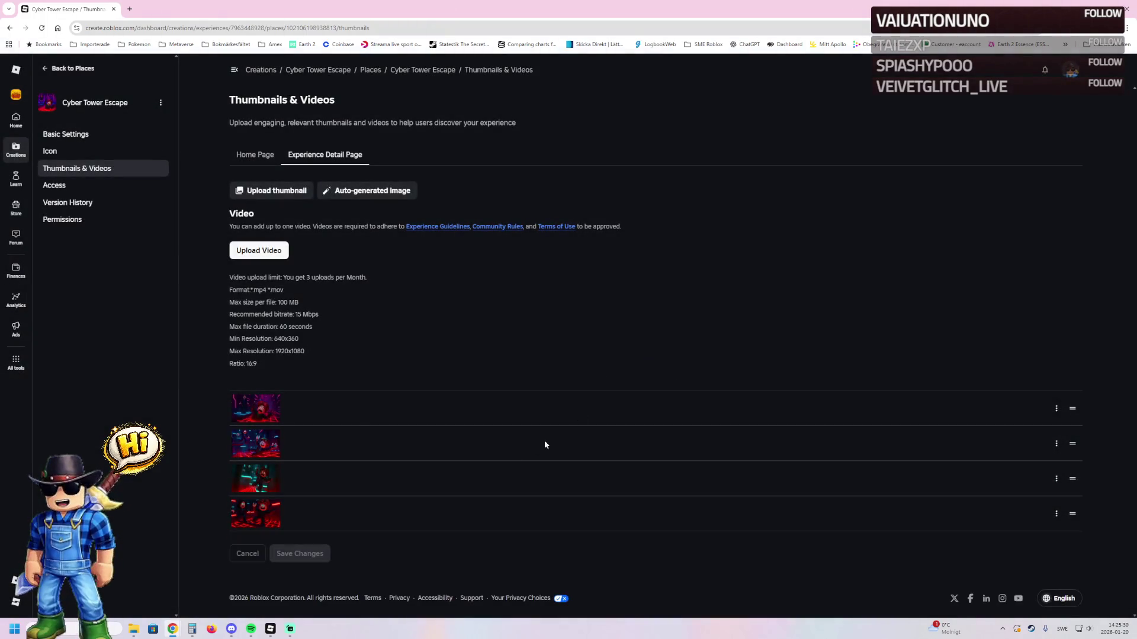
left_click(266, 191)
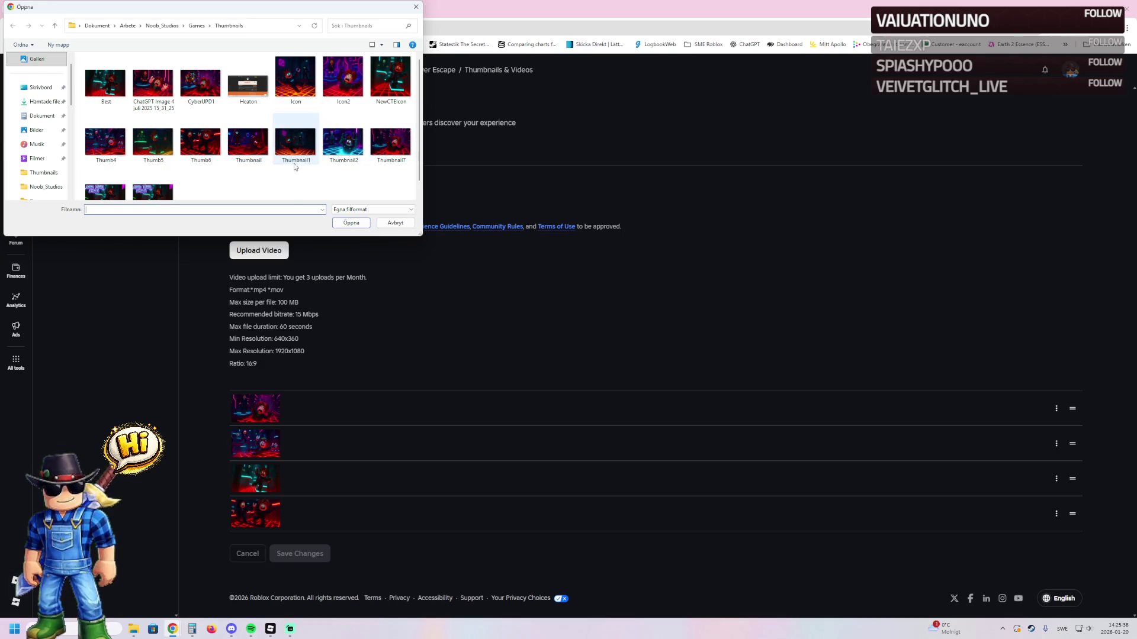
- Upload CyberUPD1 as a detail page thumbnail and maximize the CyberTowerIcn.png viewer
double_click(200, 83)
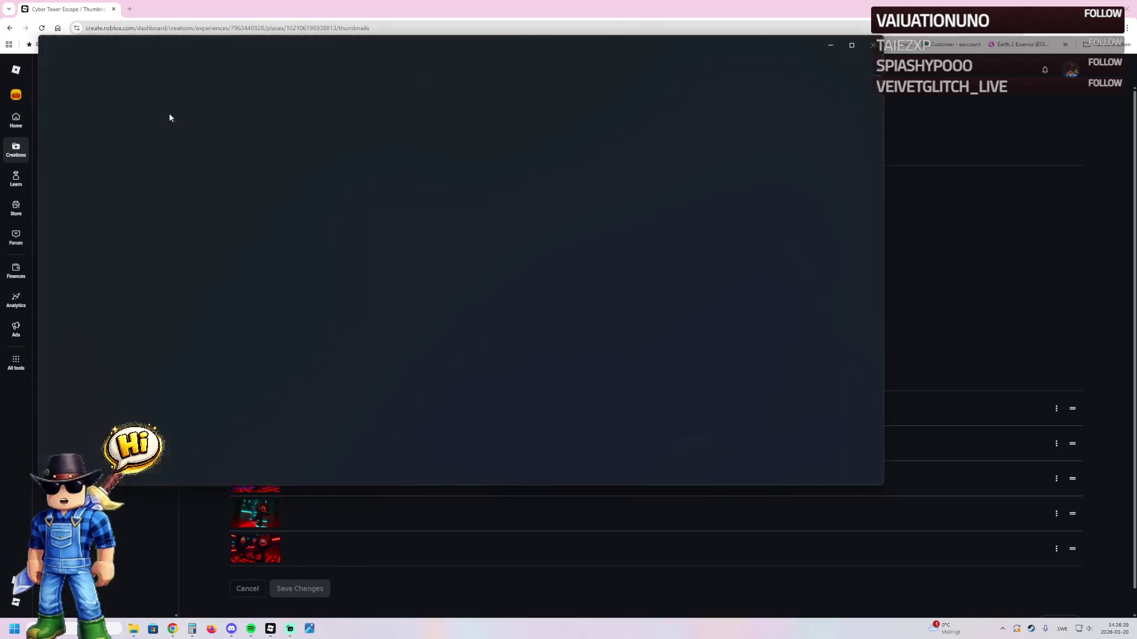
left_click(853, 45)
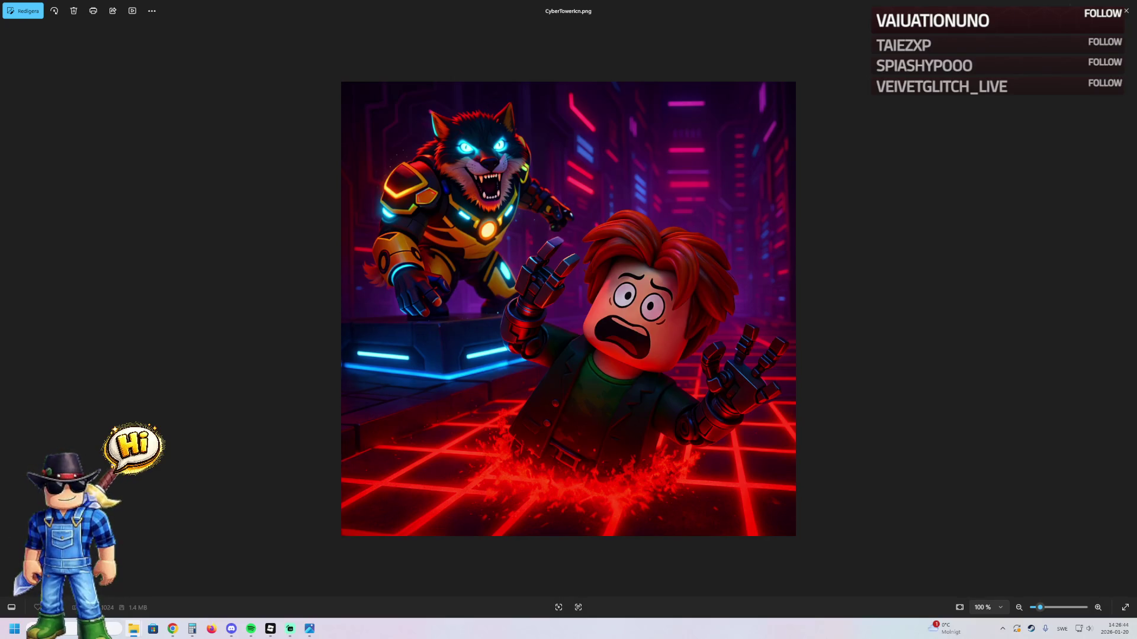
- Compare Icon2.png with the neon badge and other thumbnails, then close the full-screen viewer
mouse_move(546, 45)
left_mouse_down()
mouse_move(591, 66)
mouse_move(704, 205)
mouse_move(657, 267)
mouse_move(712, 325)
left_mouse_up()
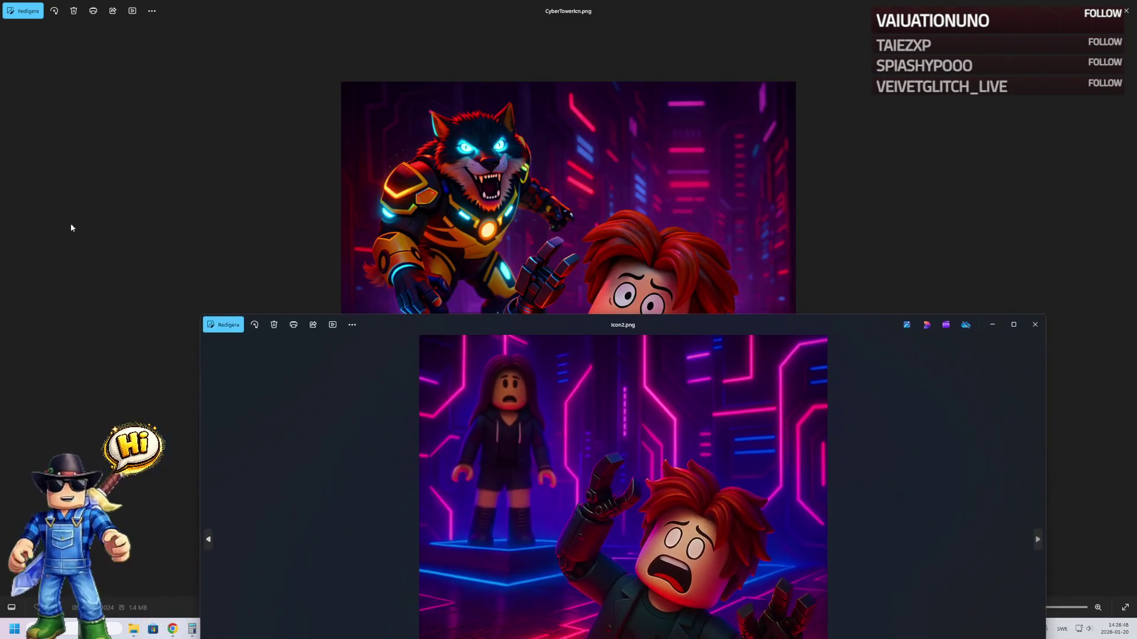
scroll(687, 311, "down", 1)
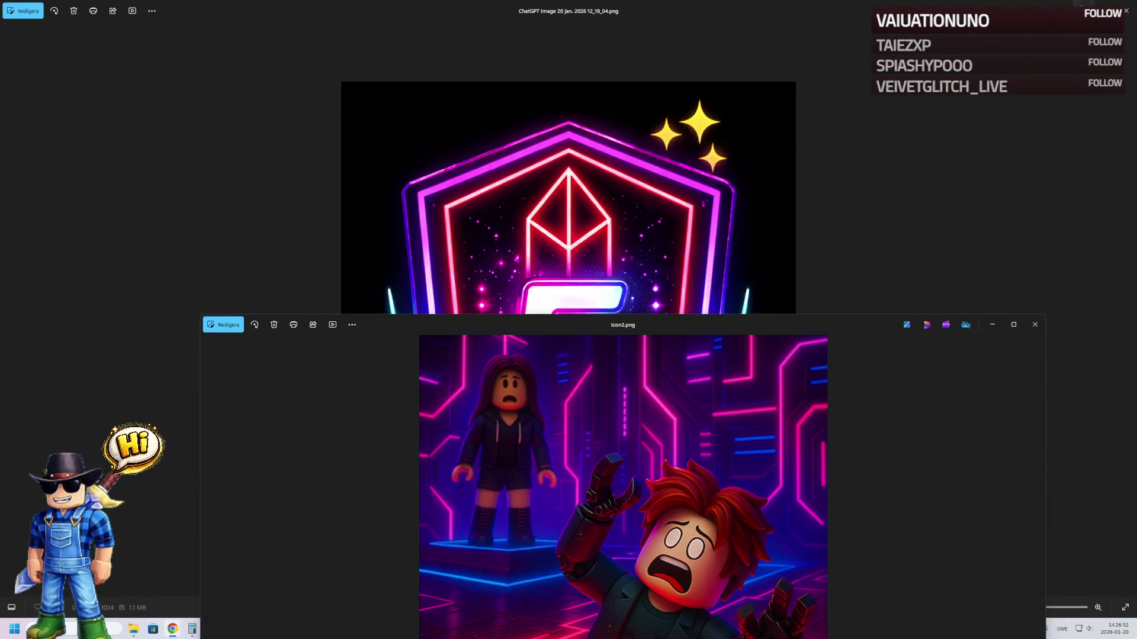
left_click(739, 121)
scroll(914, 91, "down", 1)
scroll(915, 91, "up", 1)
left_click(1126, 11)
- Move the Icon2.png window up and left, then close the preview
mouse_move(745, 317)
left_mouse_down()
mouse_move(755, 158)
mouse_move(745, 125)
left_mouse_up()
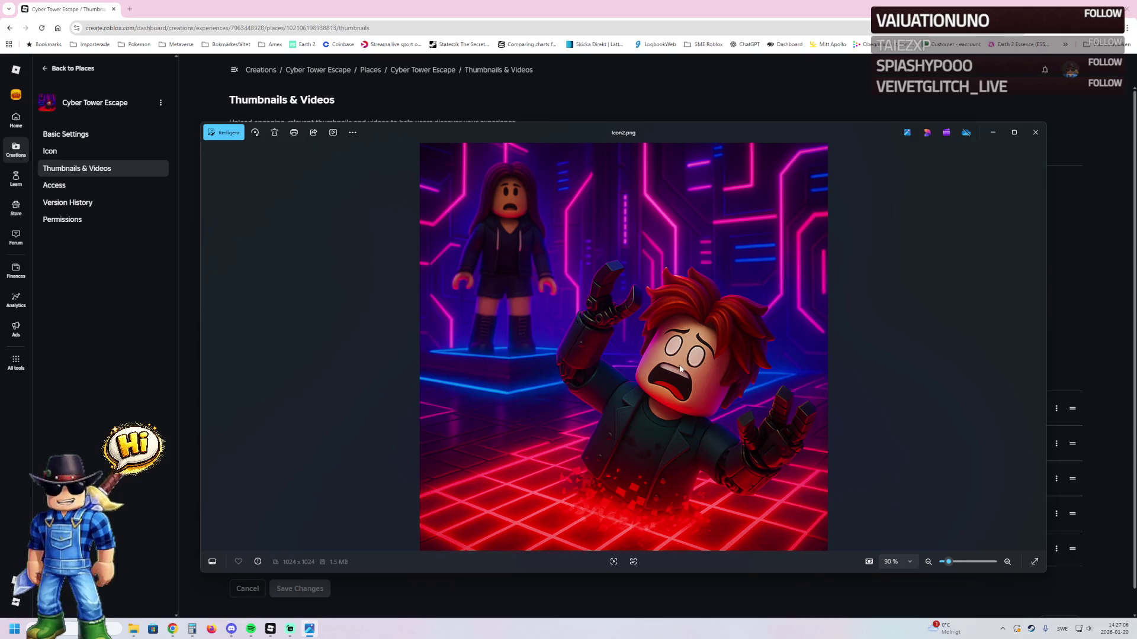
left_click_drag(777, 135, 766, 122)
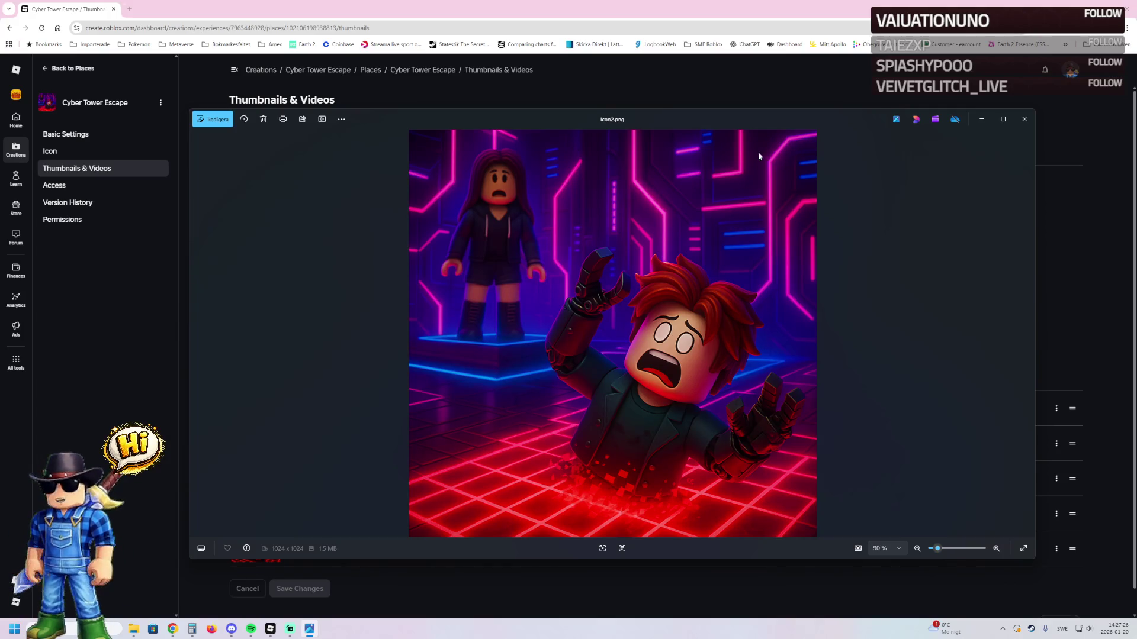
left_click(1023, 119)
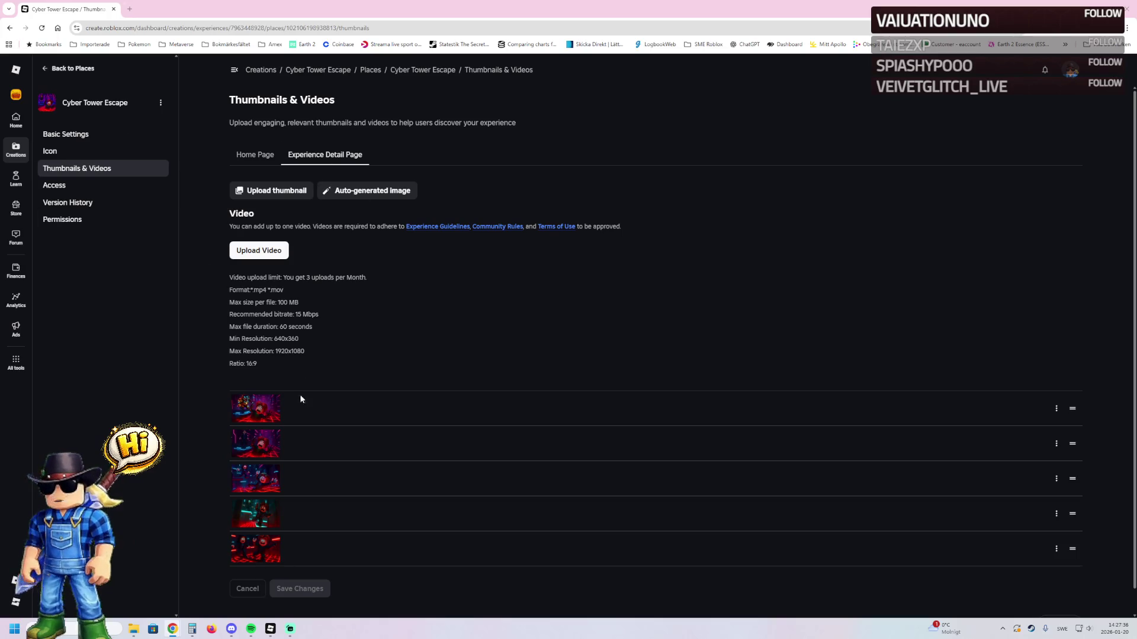
- Go from the places list to the Cyber Tower Escape overview, then return to the Studio playtest
left_click(75, 79)
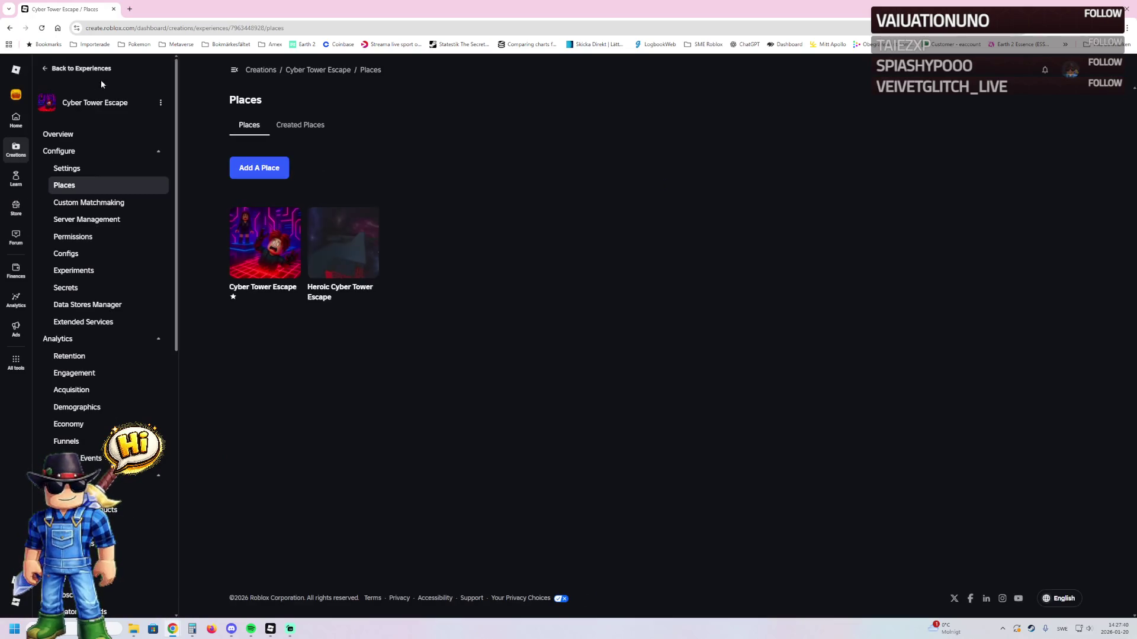
left_click(78, 137)
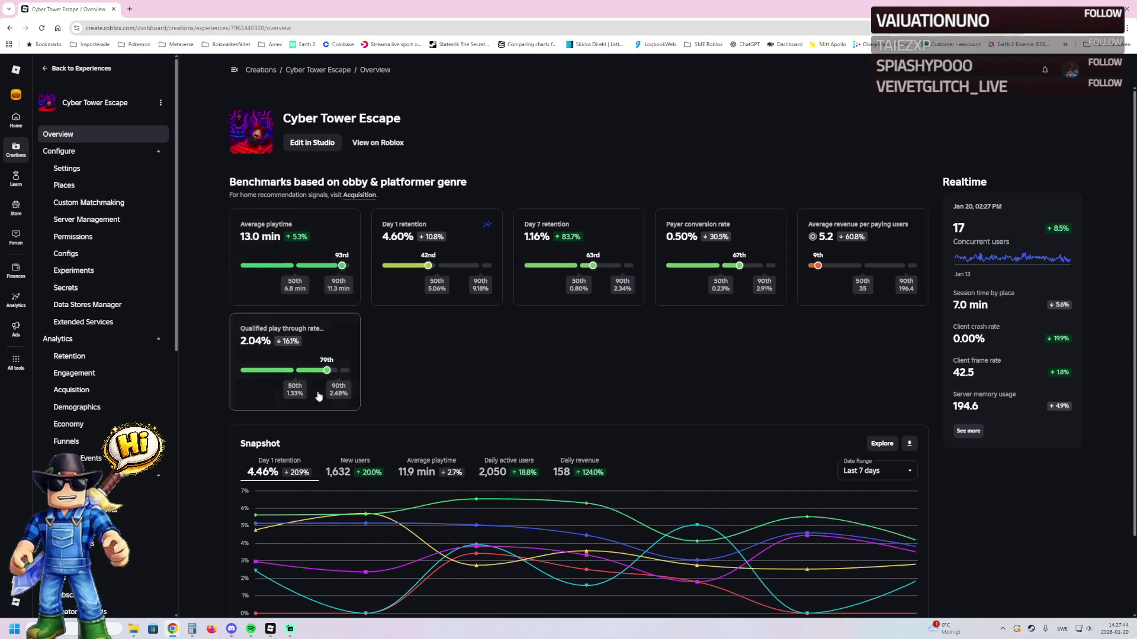
left_click(271, 630)
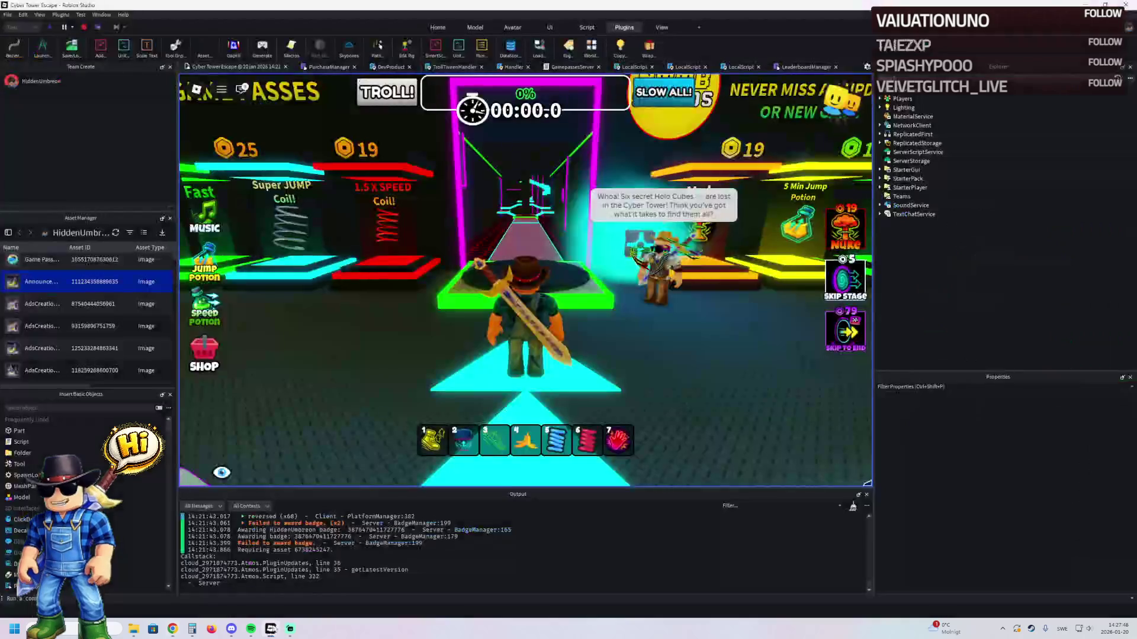
- Run along the pink path and brown platforms to the next green checkpoint, reaching 8% progress
key("w")
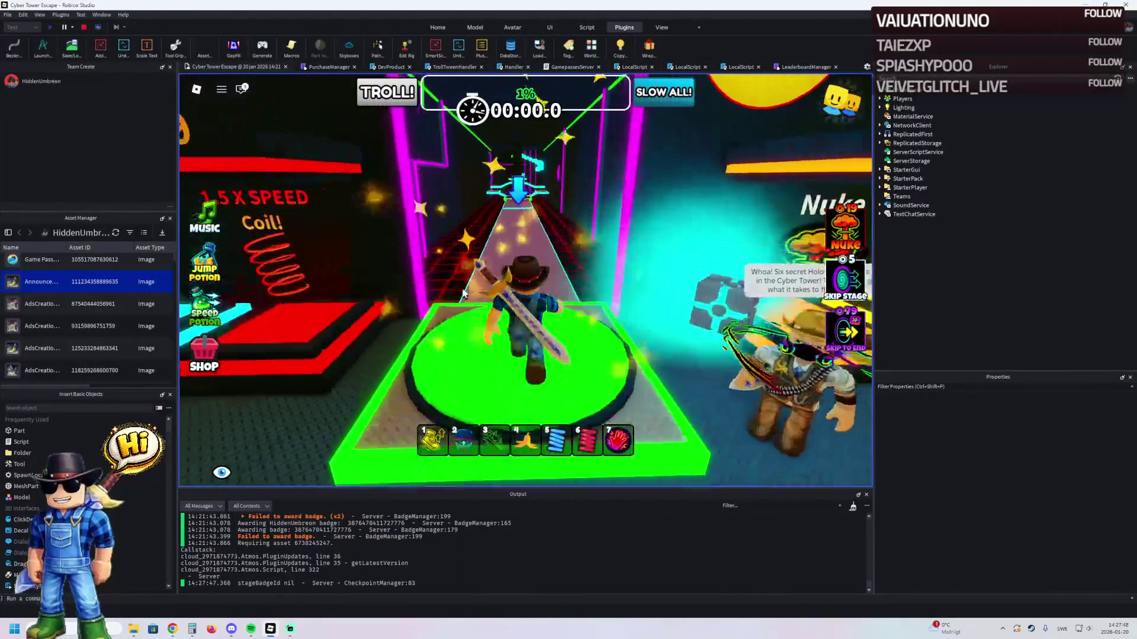
key("w")
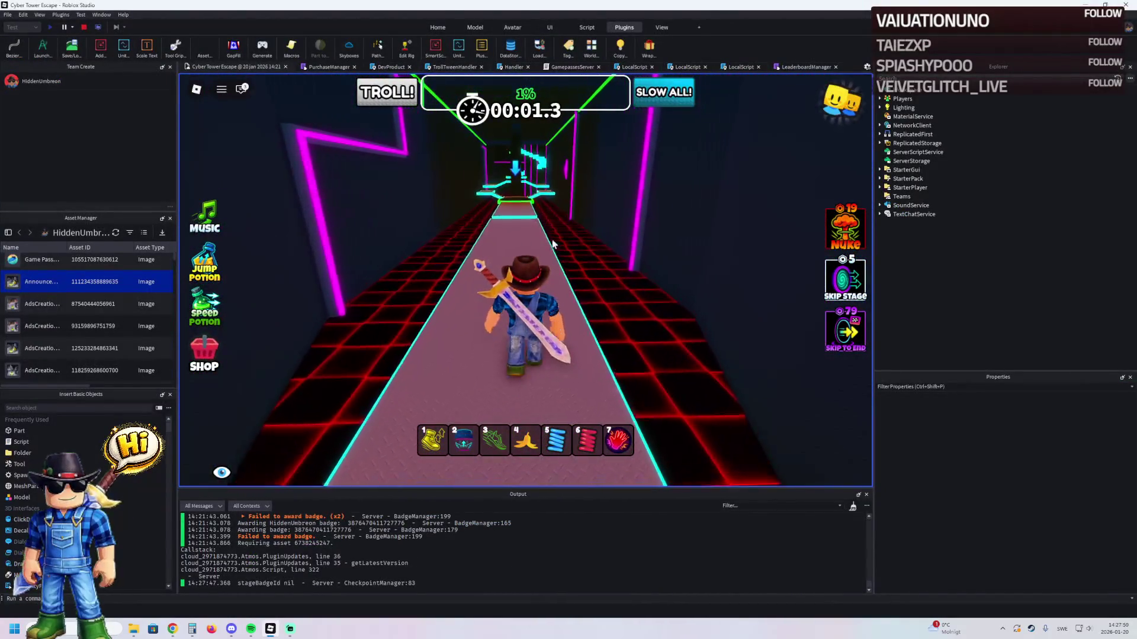
key("w")
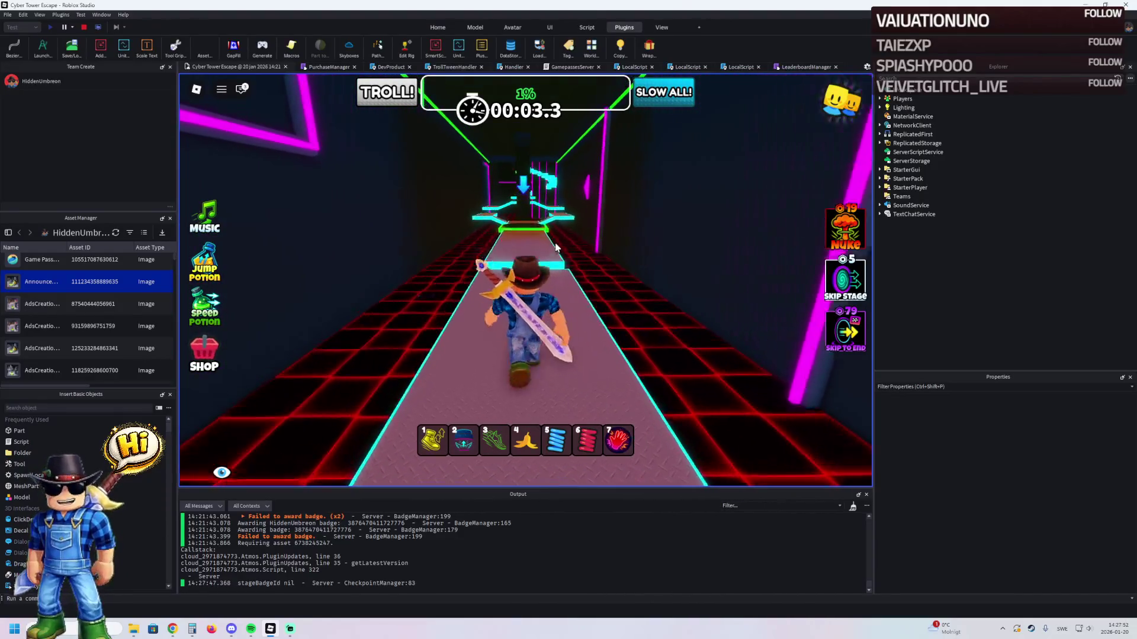
key("w")
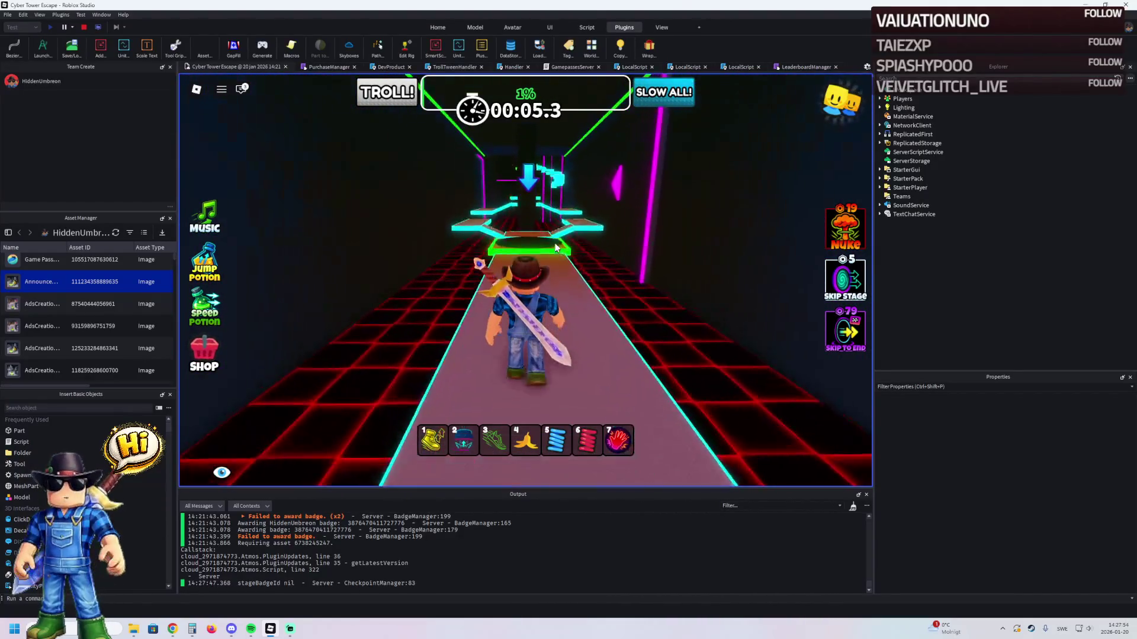
key("w")
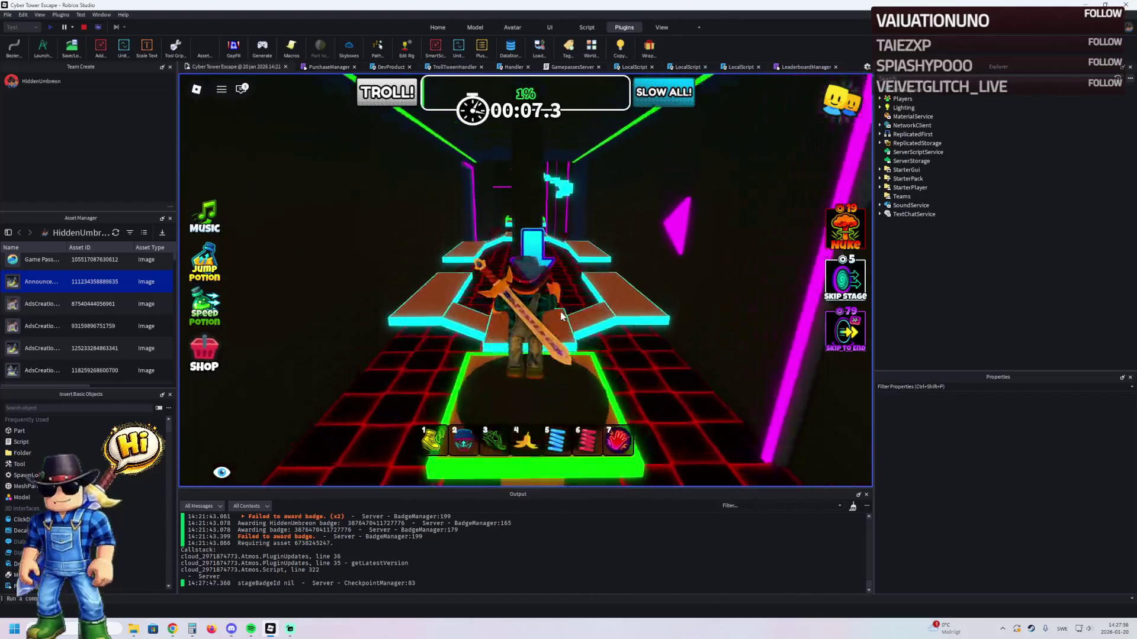
key("w")
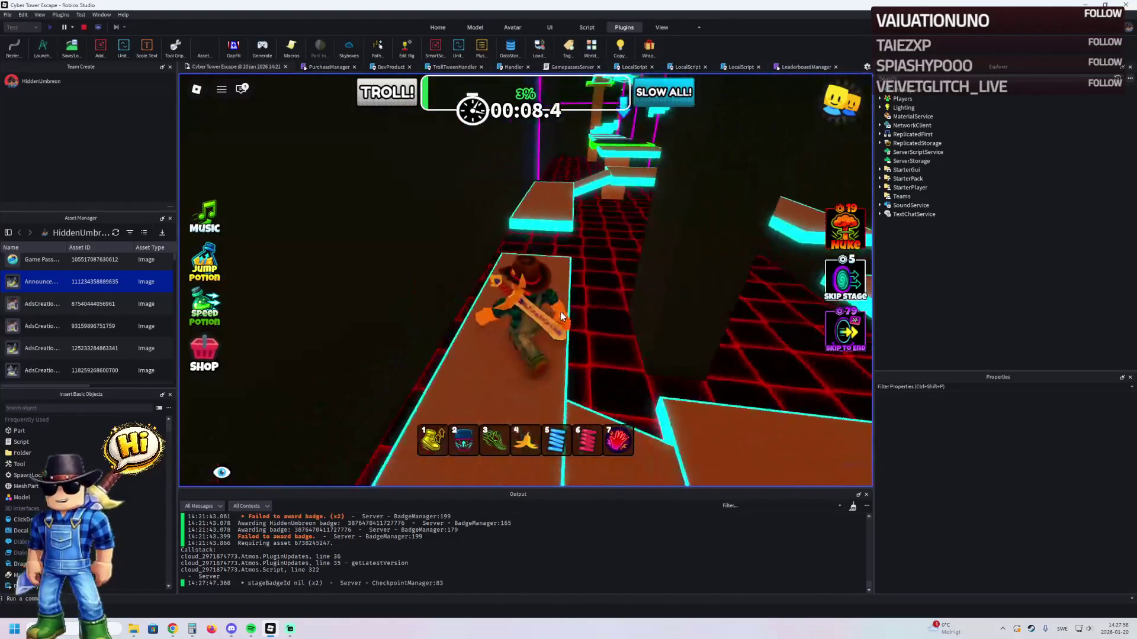
key("w")
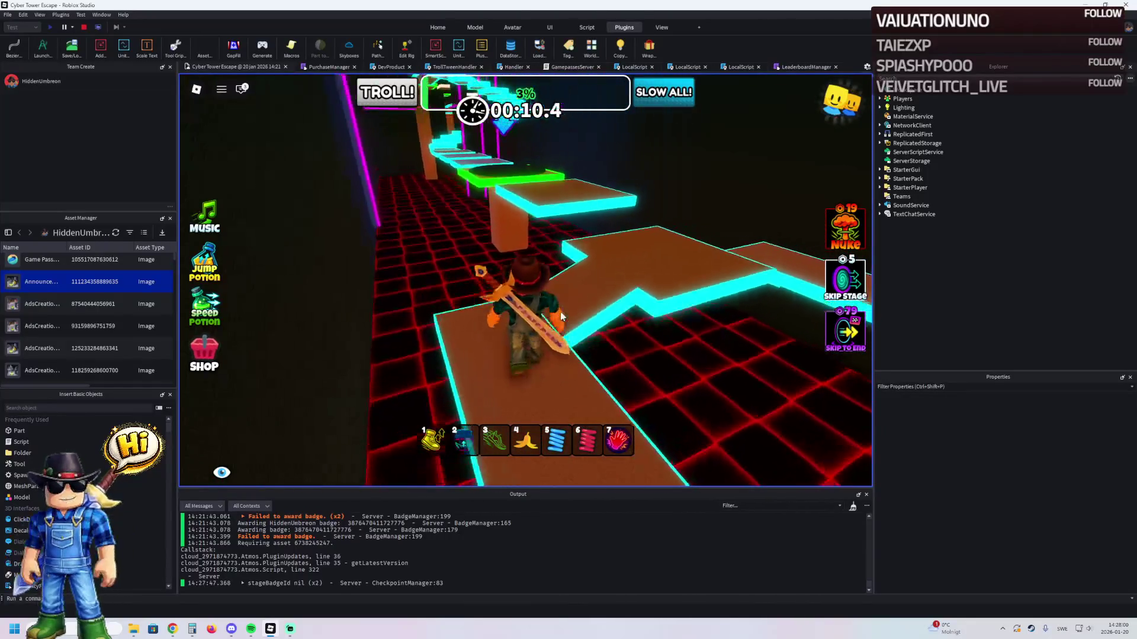
key("w")
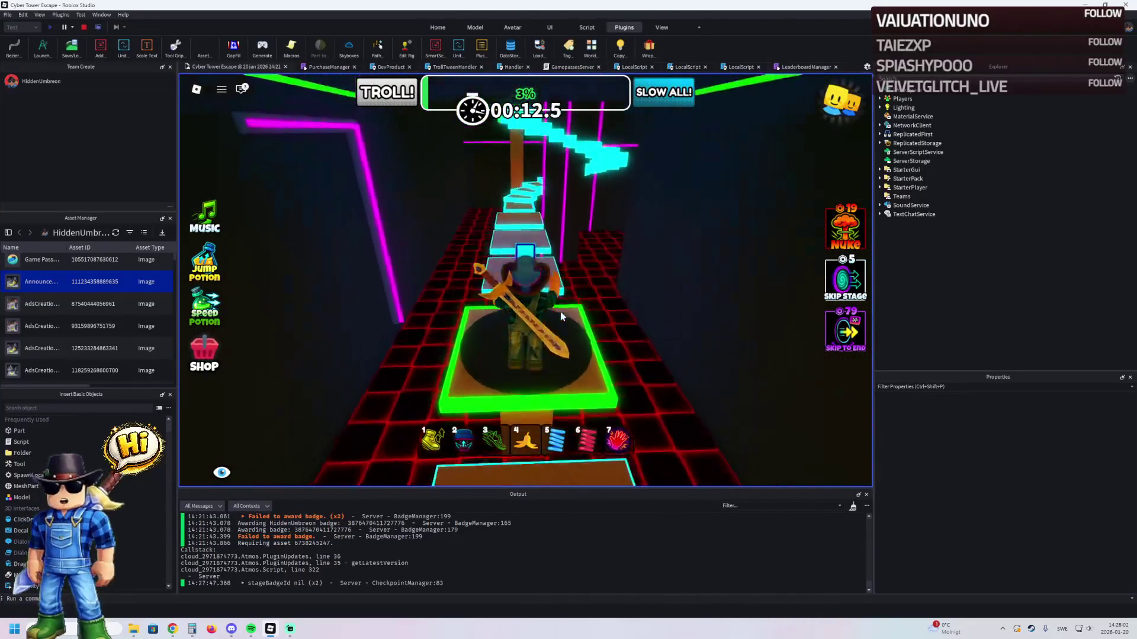
- Climb the glowing staircase and run the straight path to the green checkpoint
key("w")
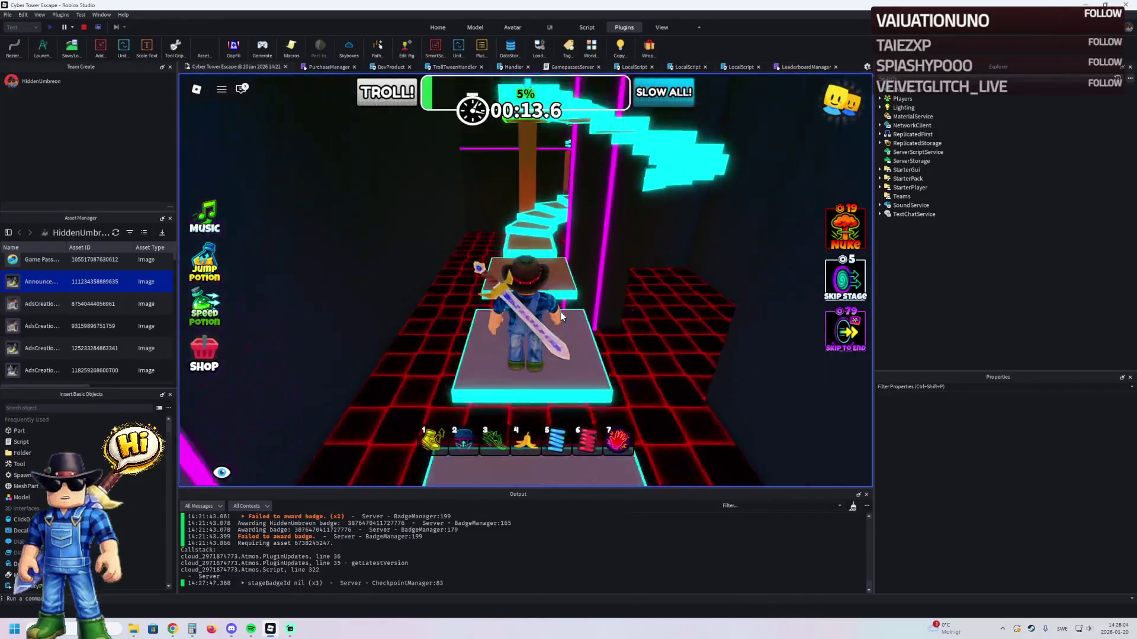
key("w")
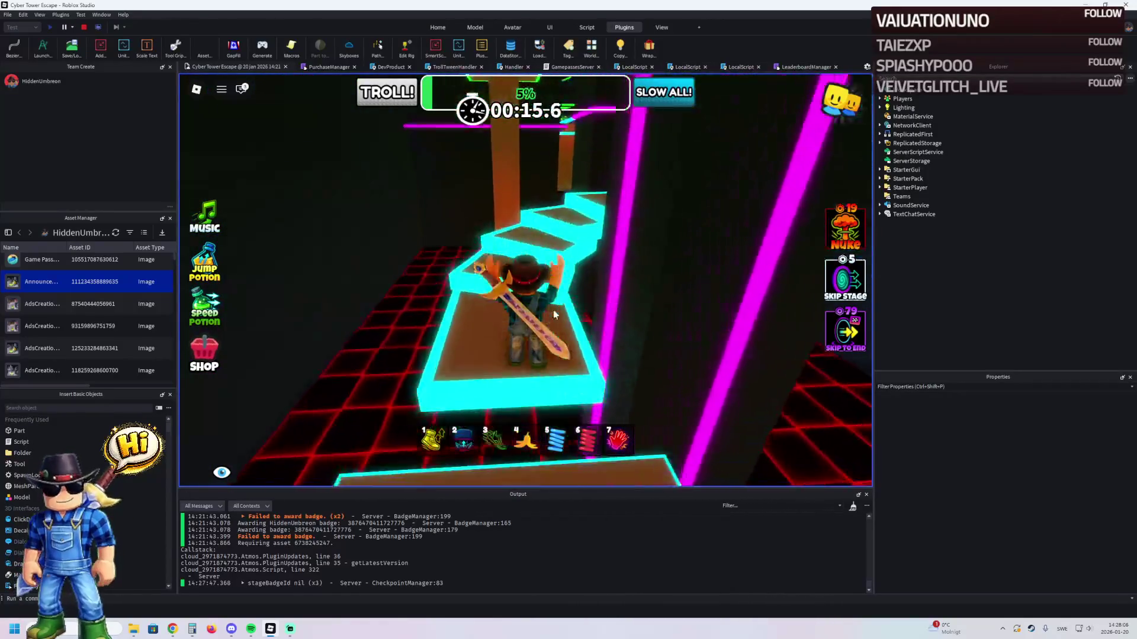
key("w")
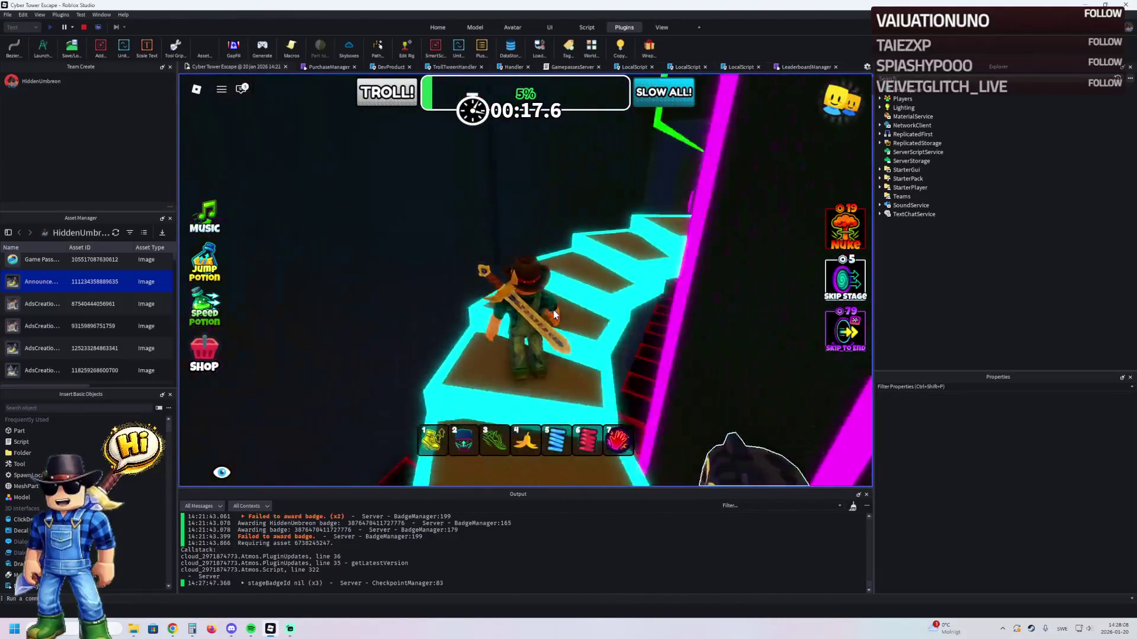
key("w")
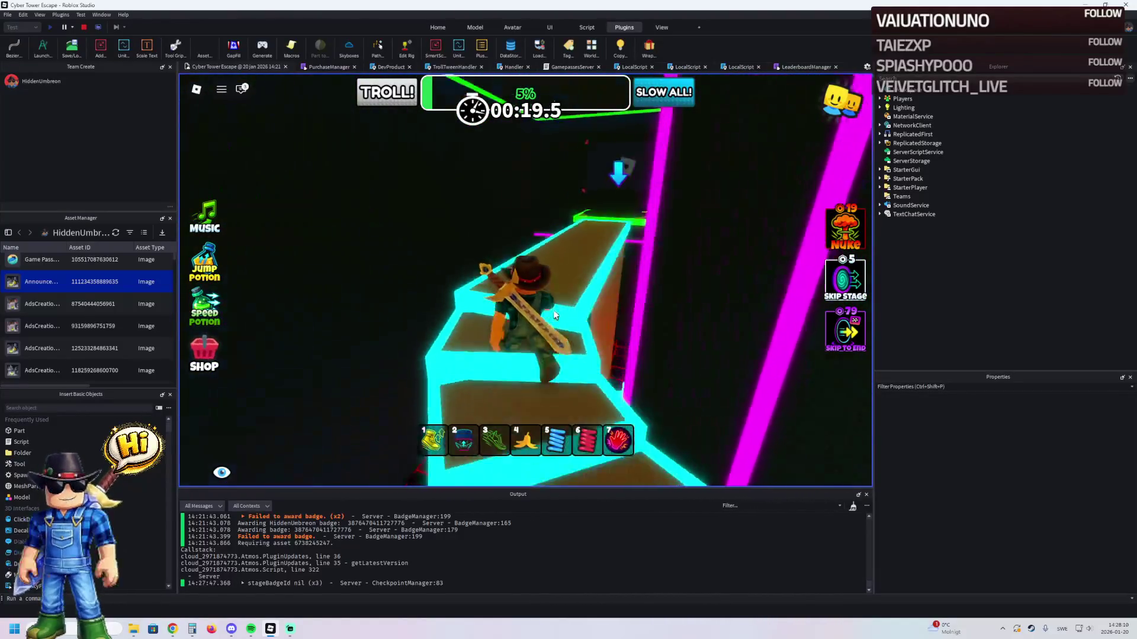
key("w")
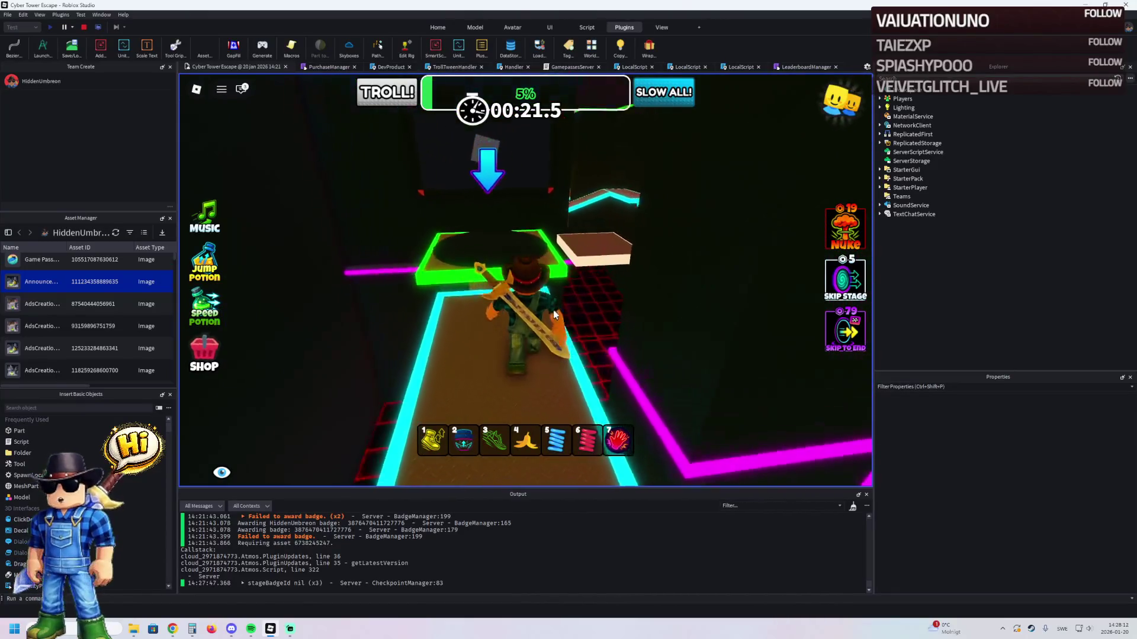
- Cross the potion platform and floating platforms to the round checkpoint
key("w")
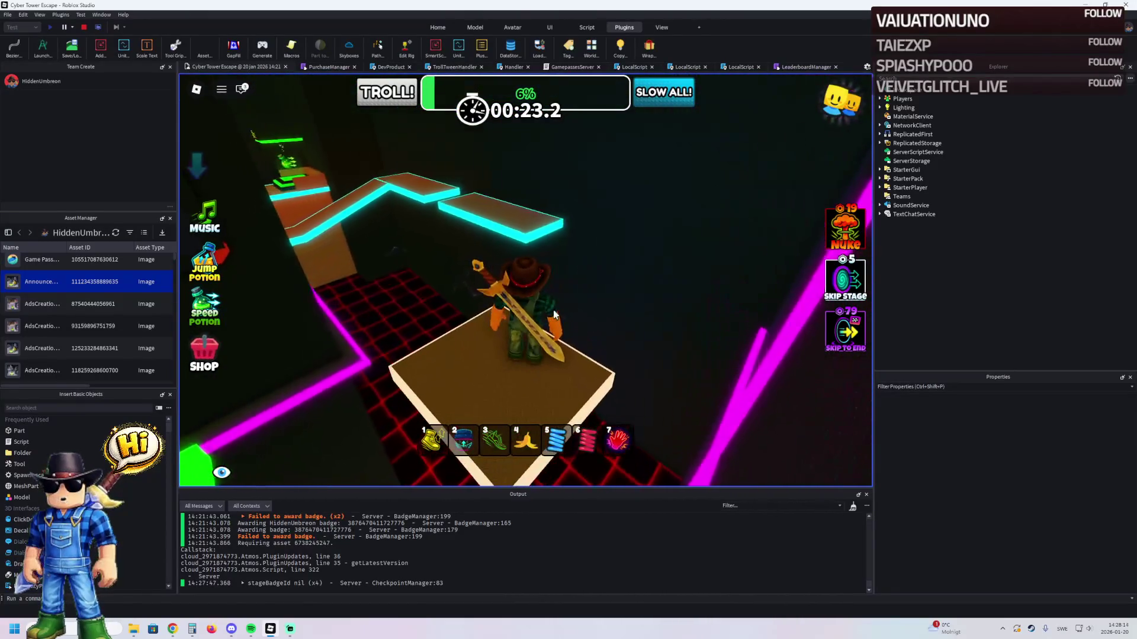
key("w")
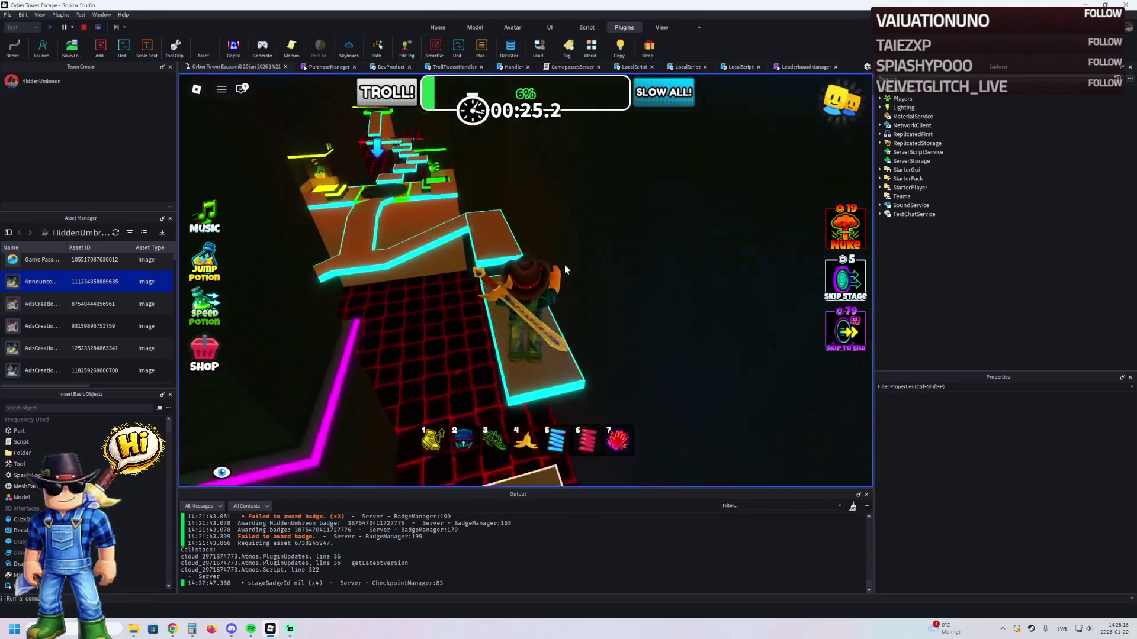
key("w")
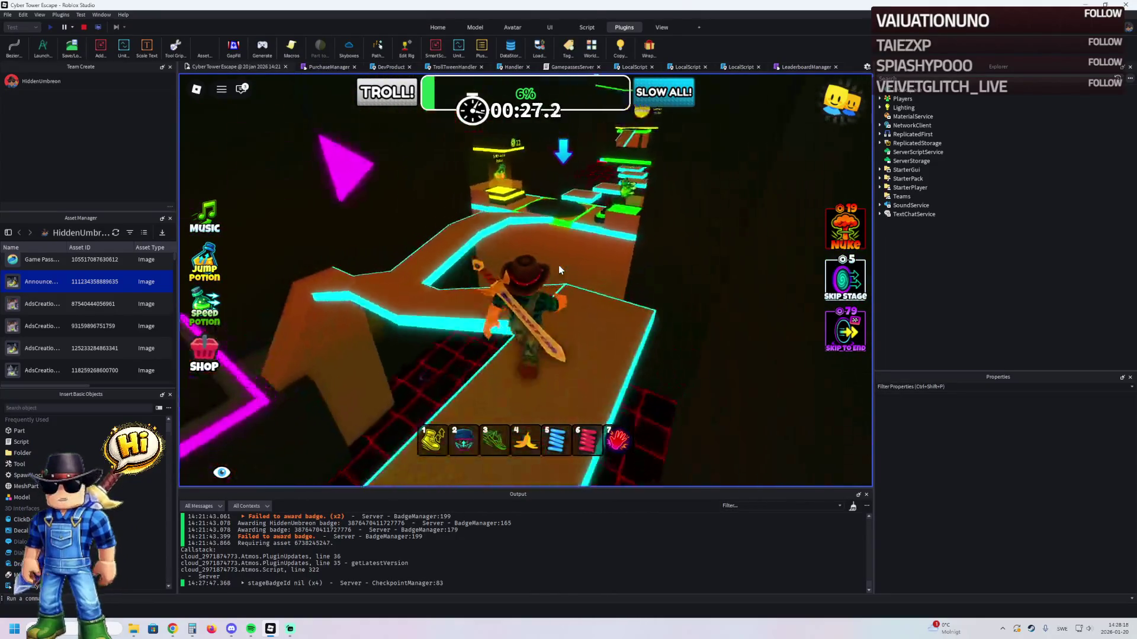
key("w")
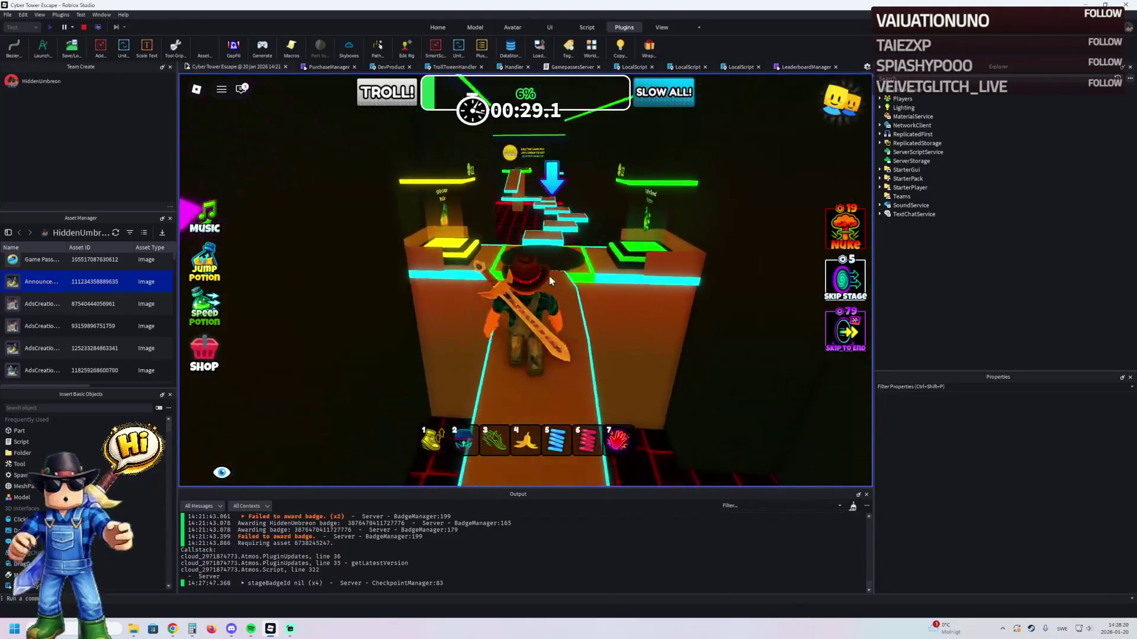
key("w")
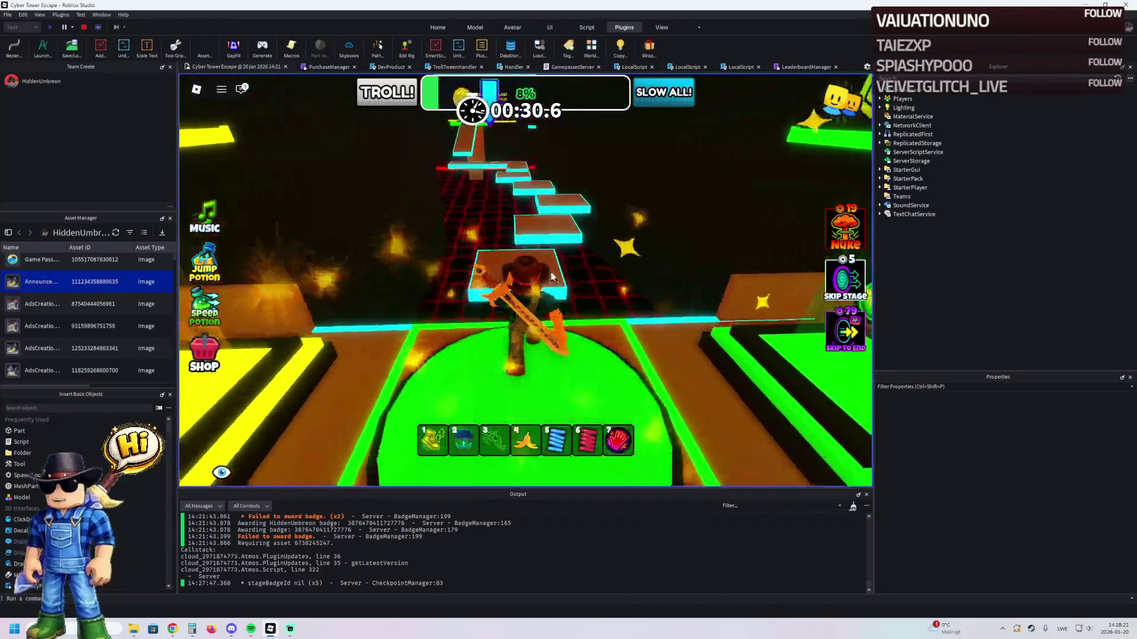
key("w")
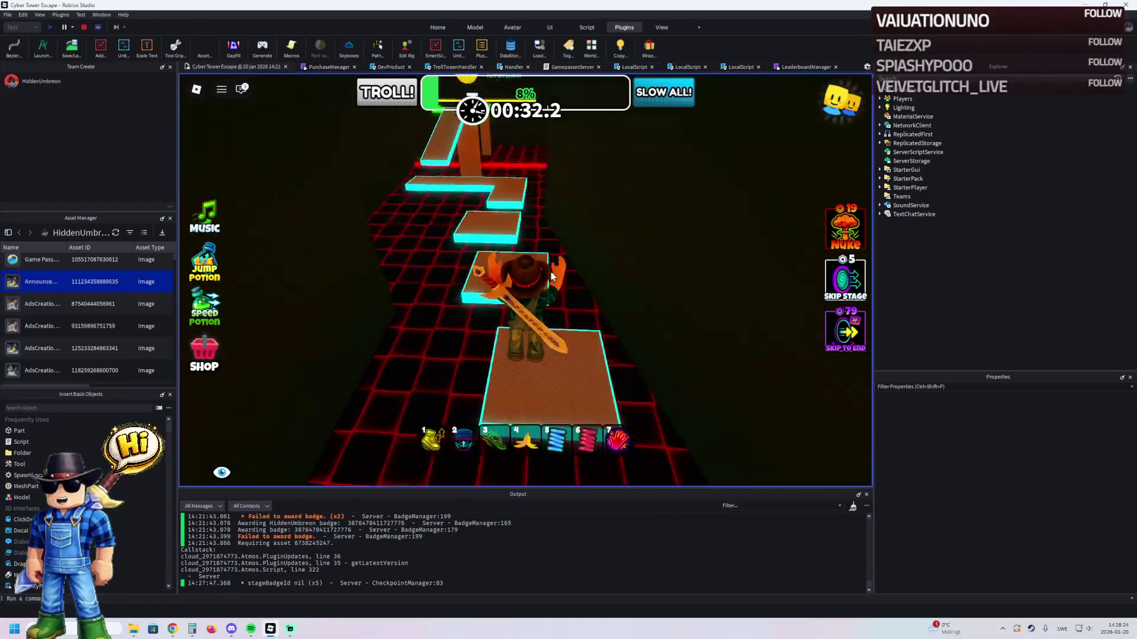
key("w")
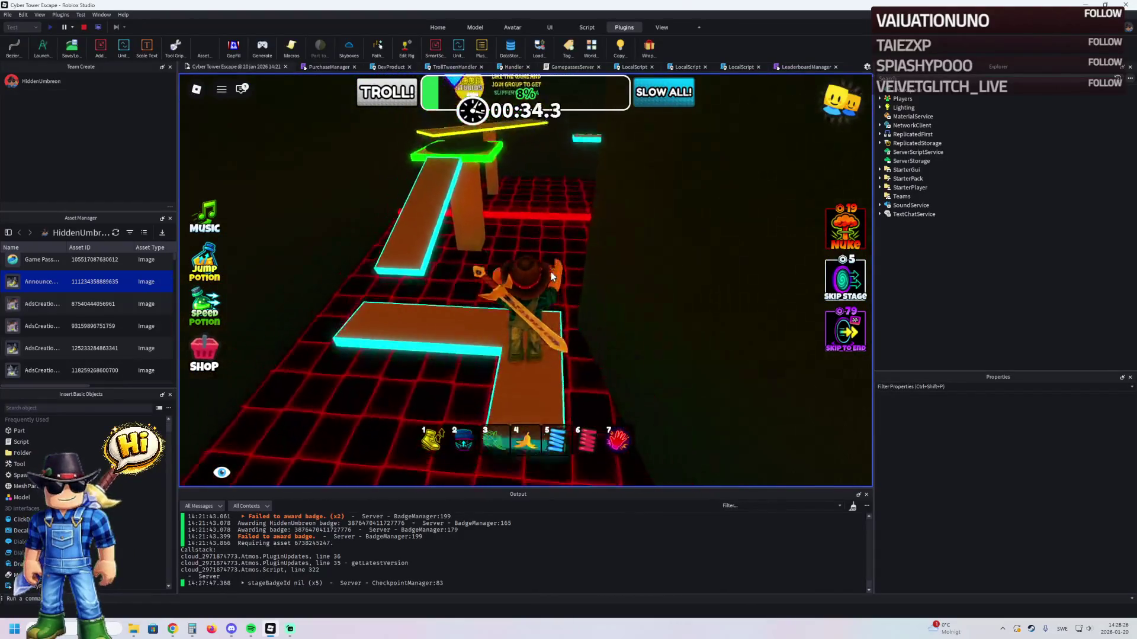
key("w")
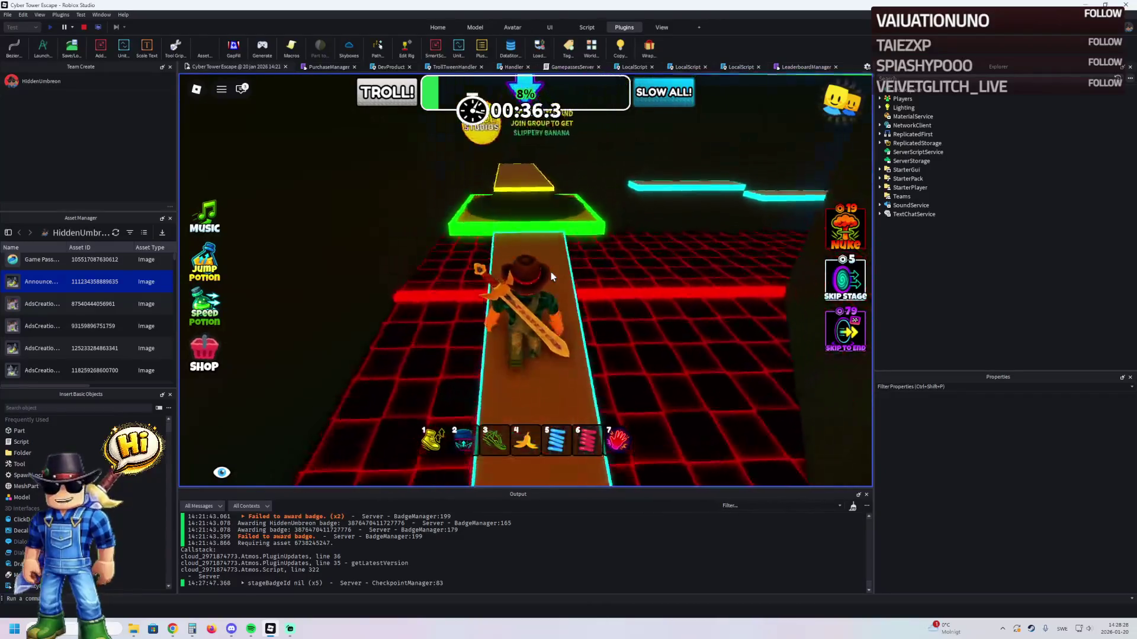
key("w")
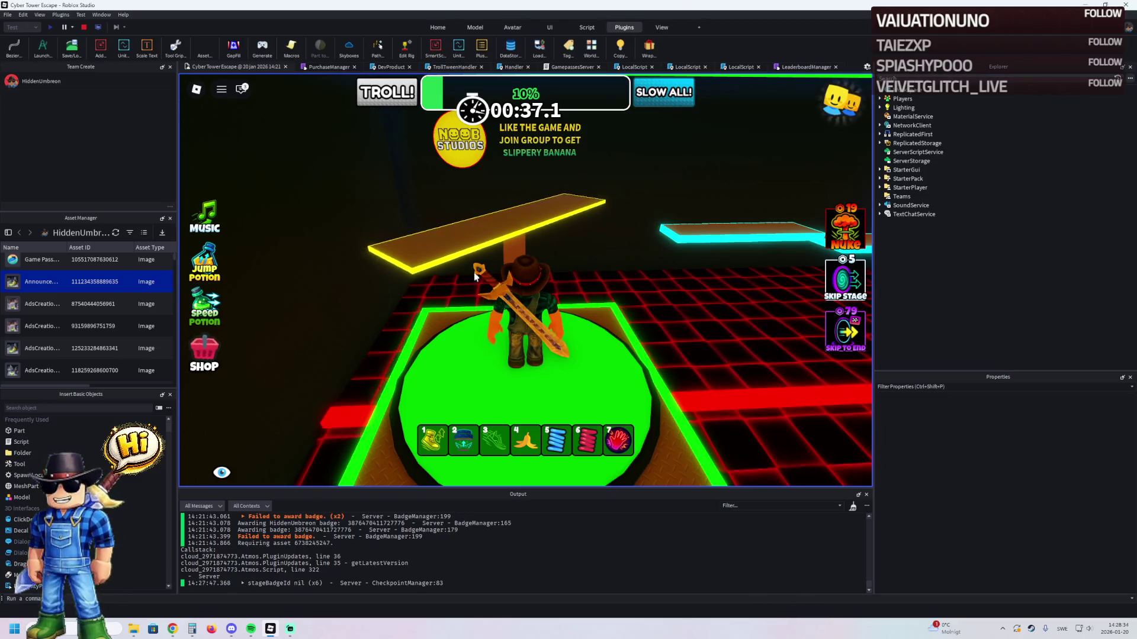
- Jump off the narrow cyan-edged platform and onto the green-topped block
key("w")
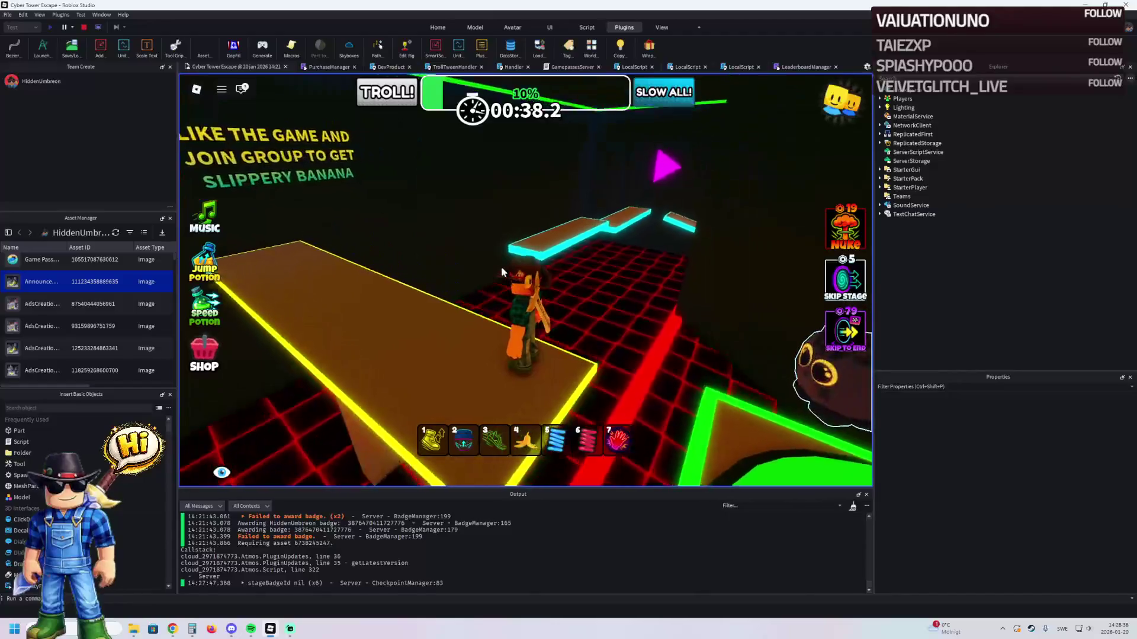
key("w")
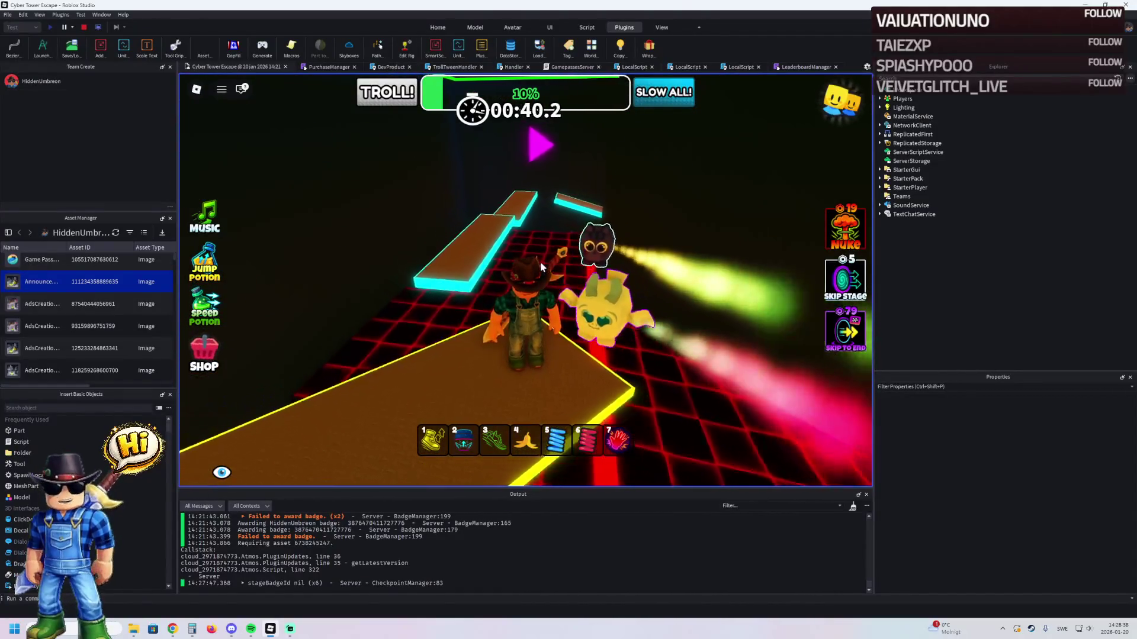
key("w")
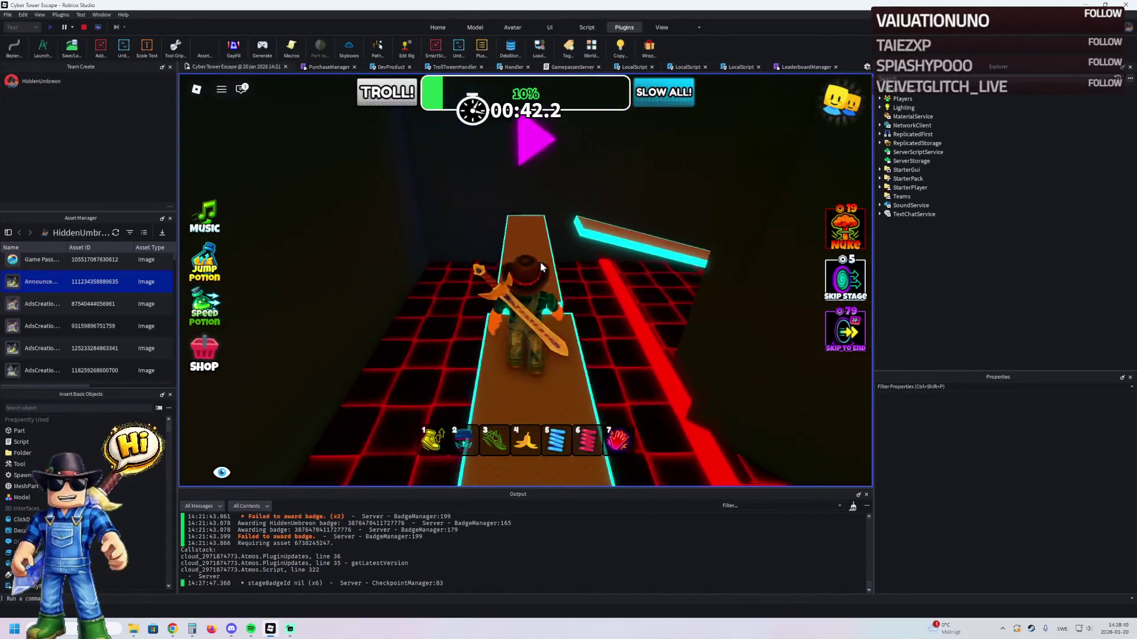
key("space")
key("w")
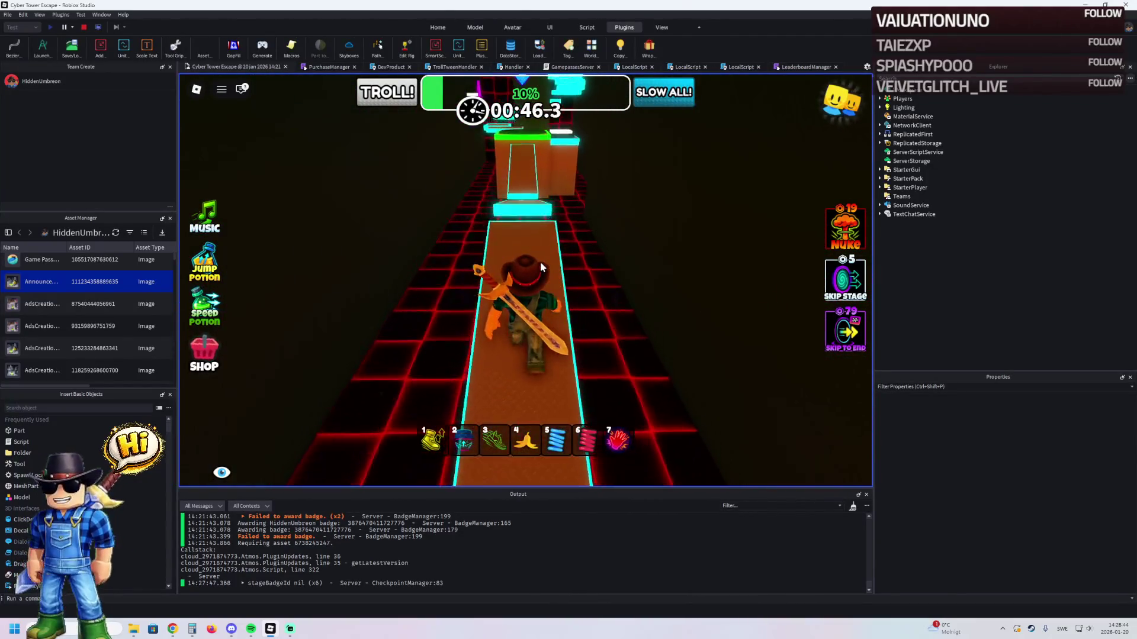
key("w")
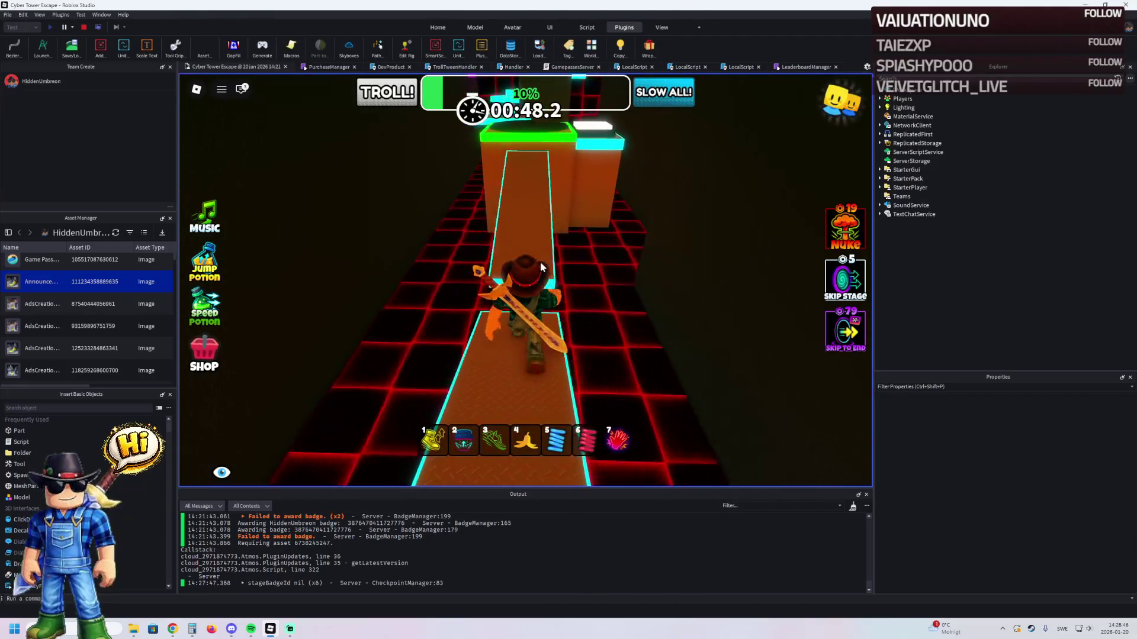
key("space")
key("w")
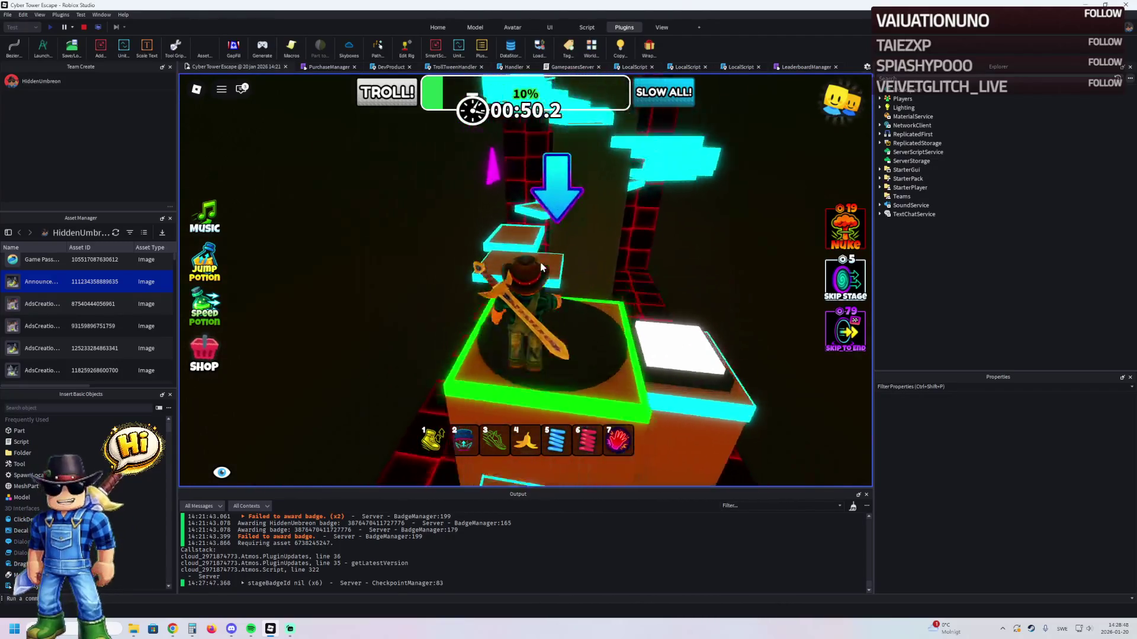
- Climb the winding cyan stairs to the next green checkpoint, reaching 13% progress
key("w")
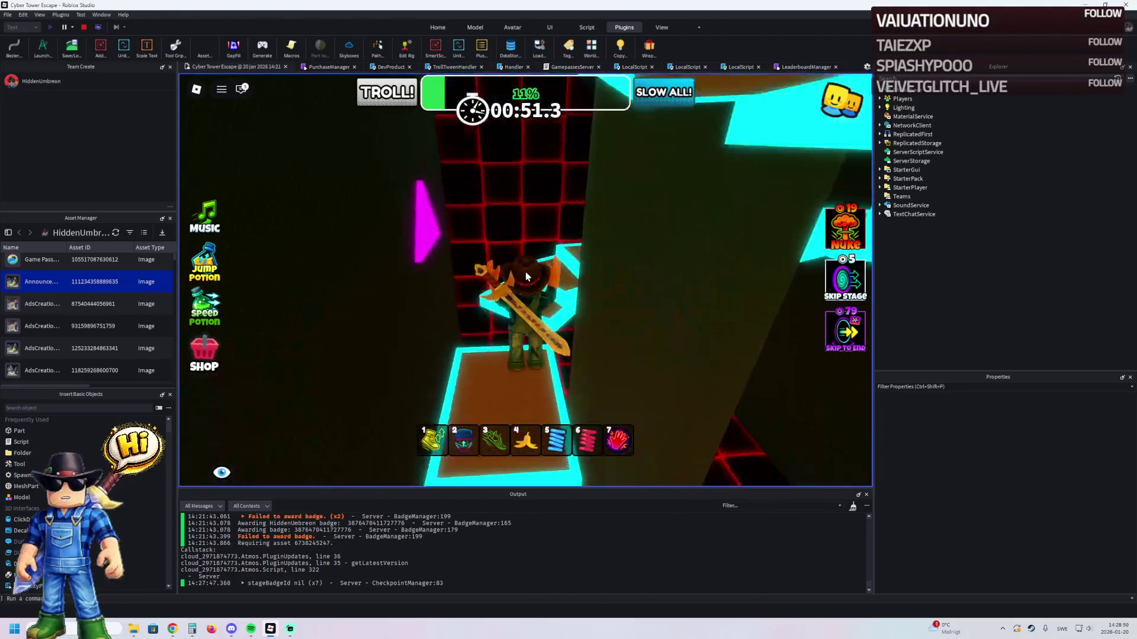
key("w")
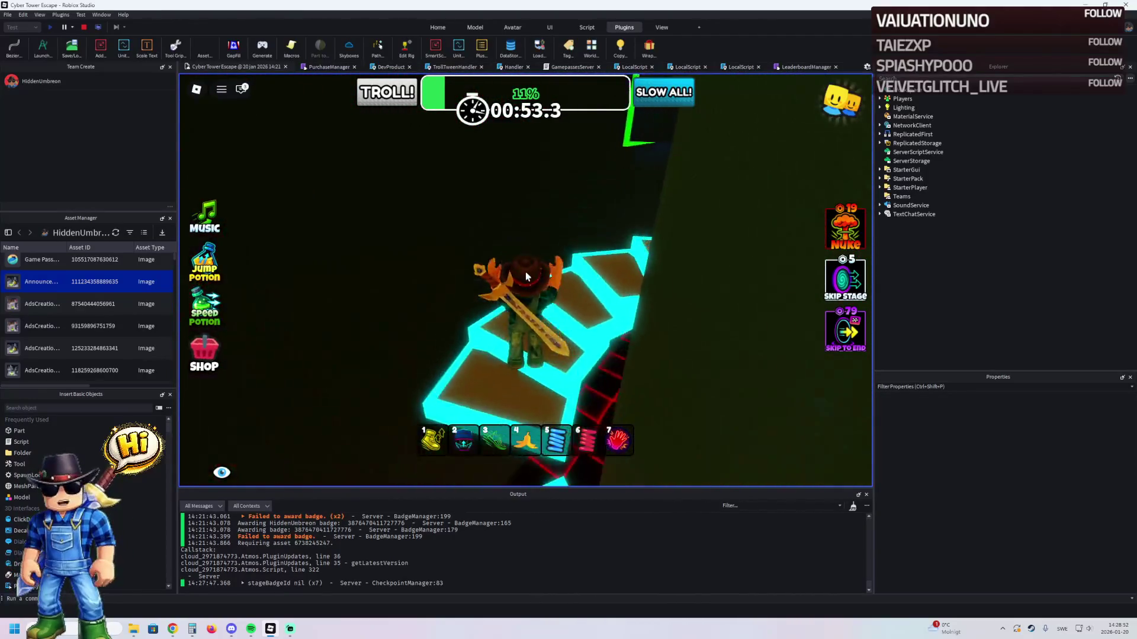
key("w")
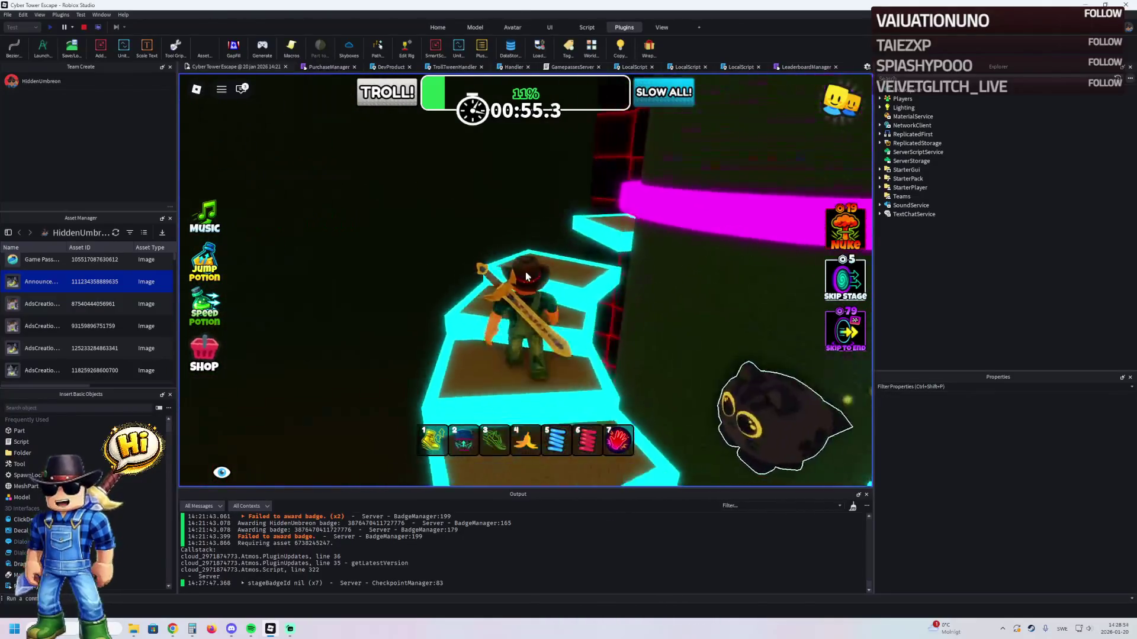
key("w")
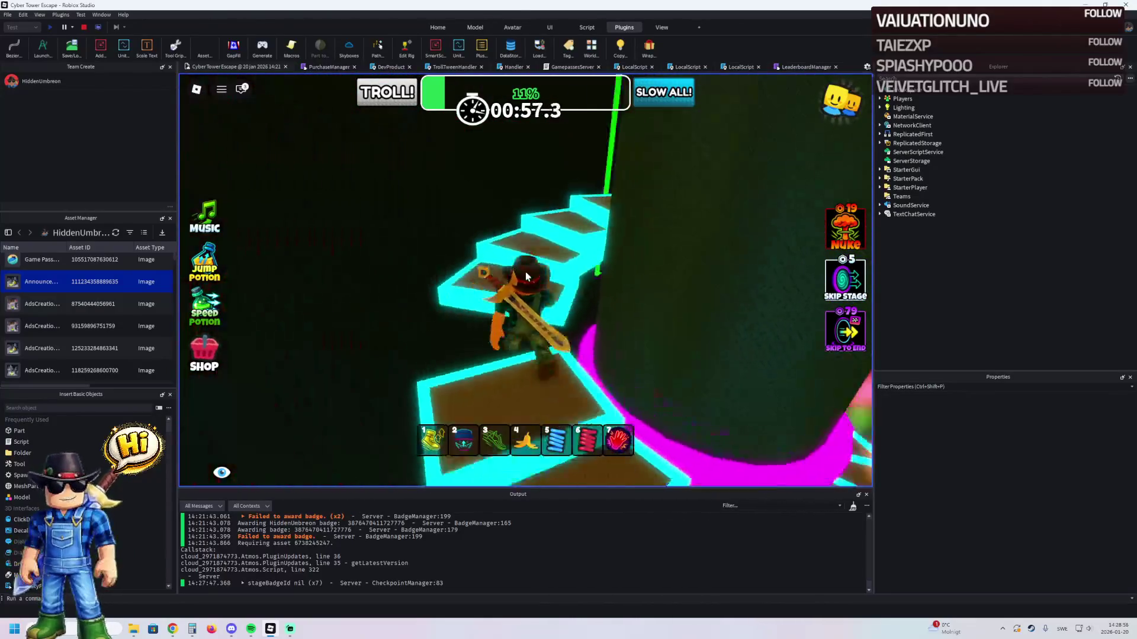
key("w")
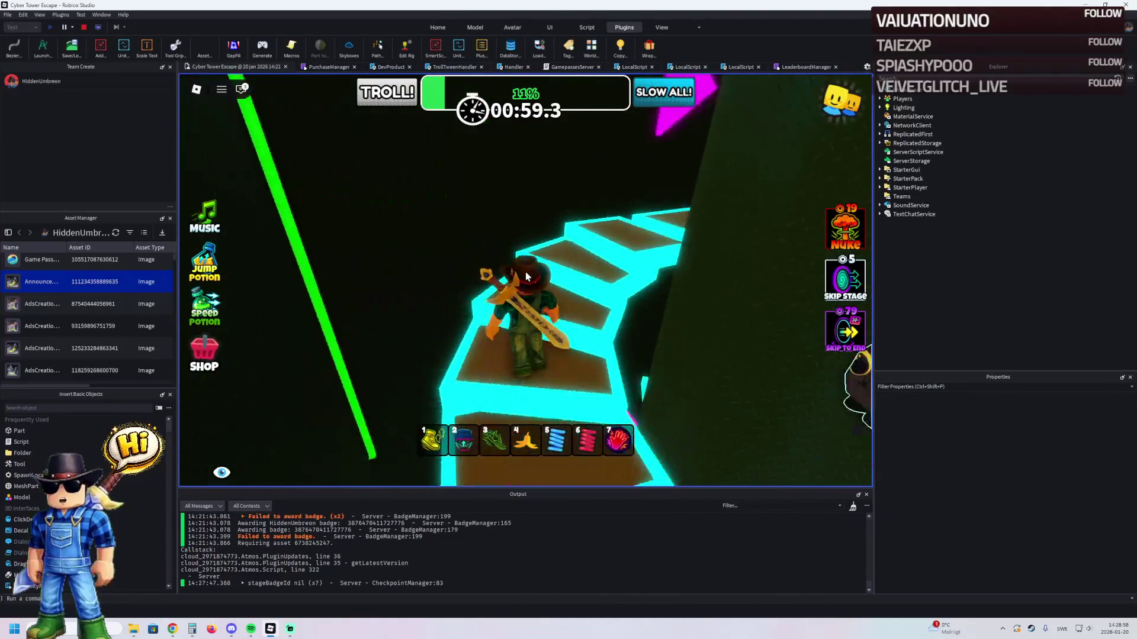
key("w")
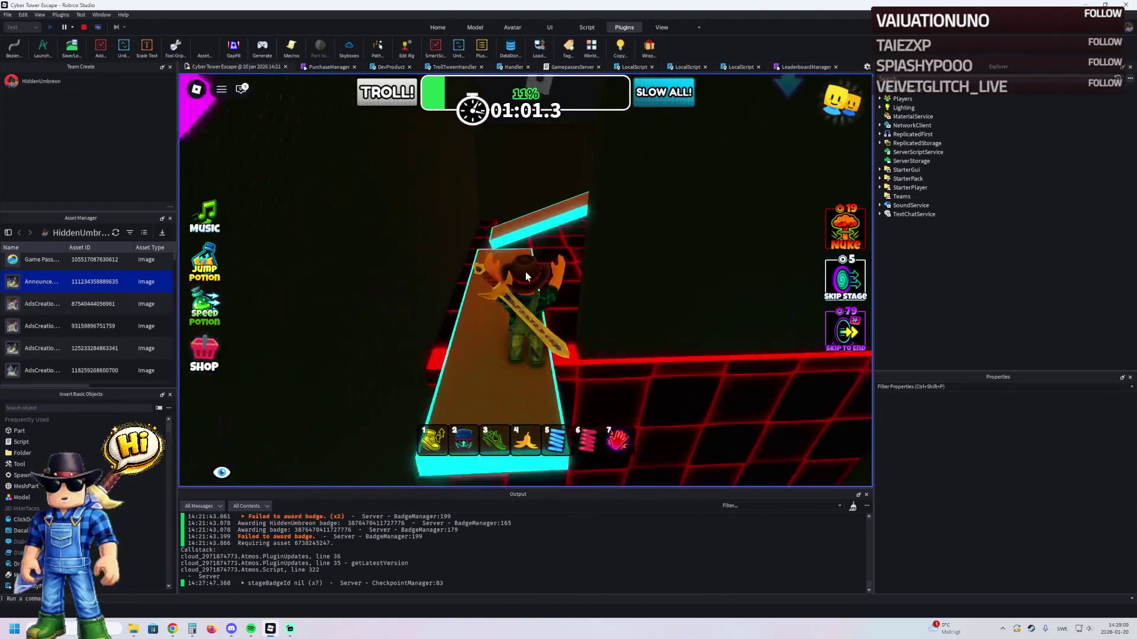
key("w")
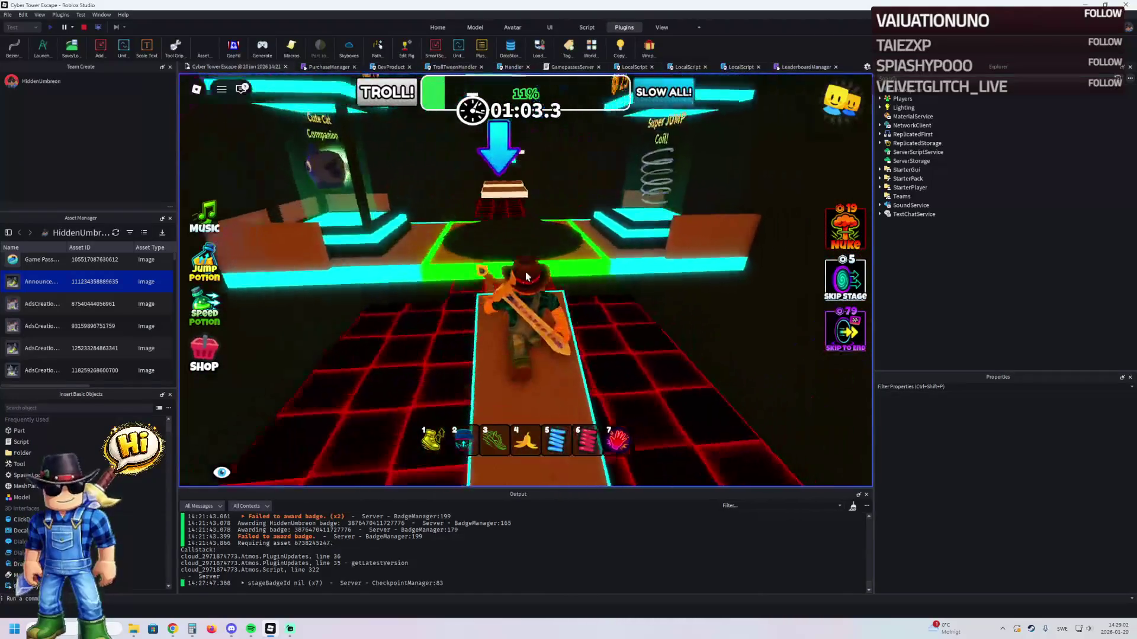
key("w")
key("w")
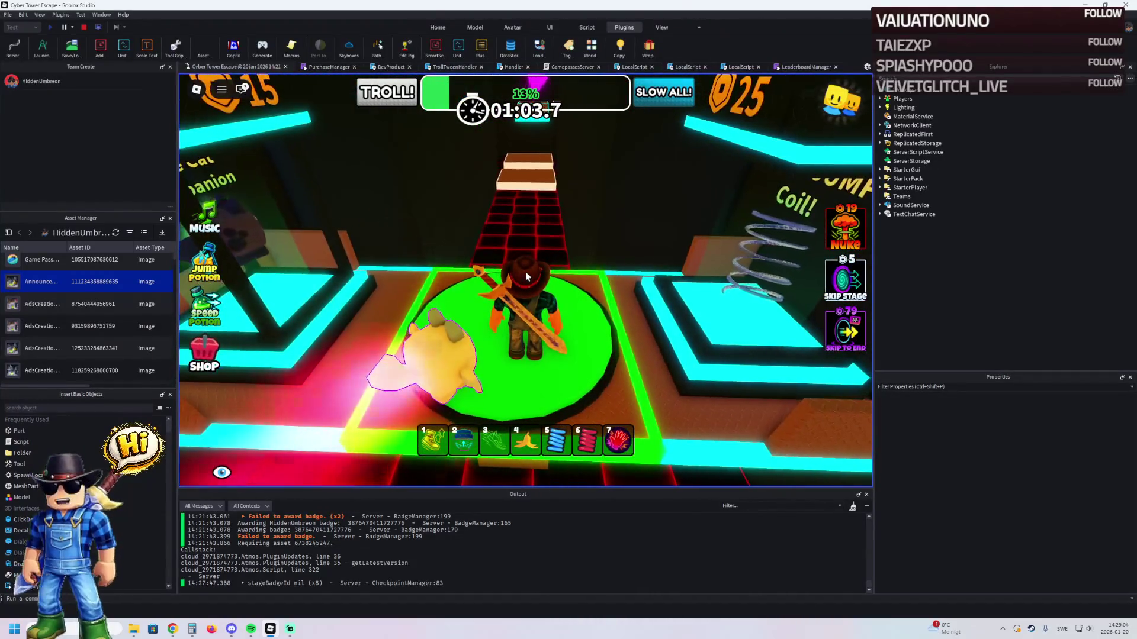
key("w")
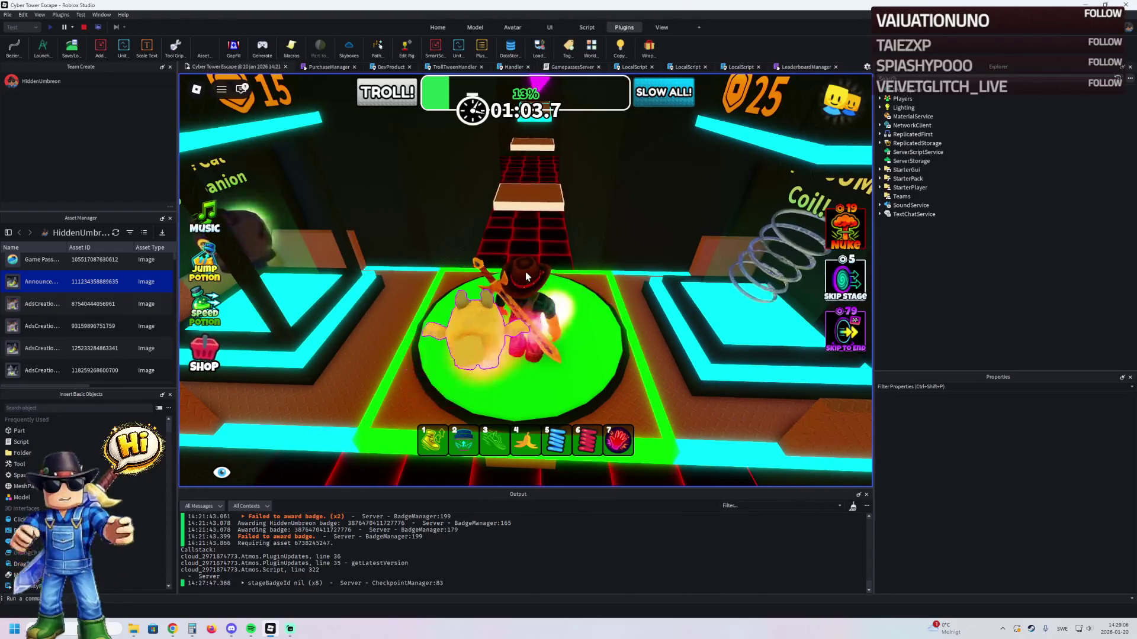
key("w")
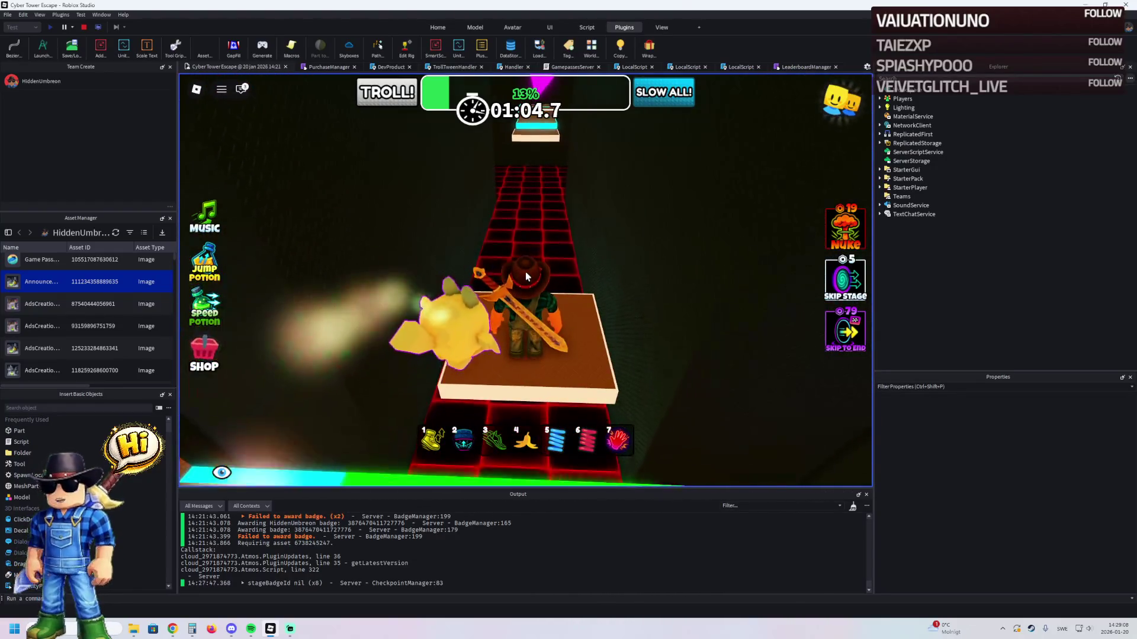
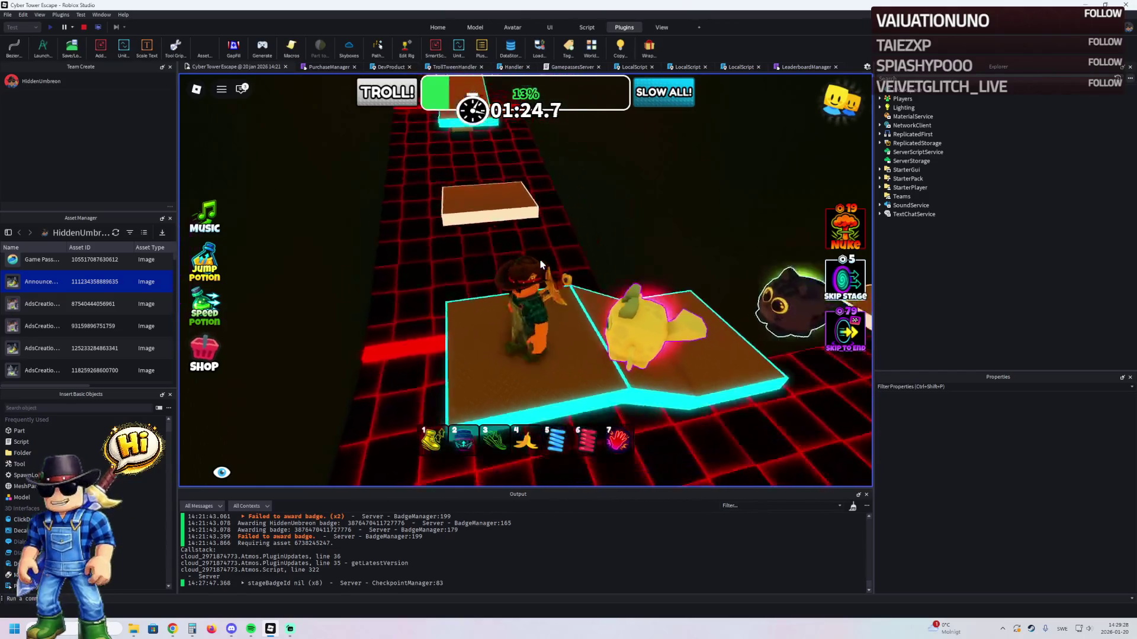
- Cross the tan block, the long orange ramp and the cyan ramp onto the yellow-edged block
key("space")
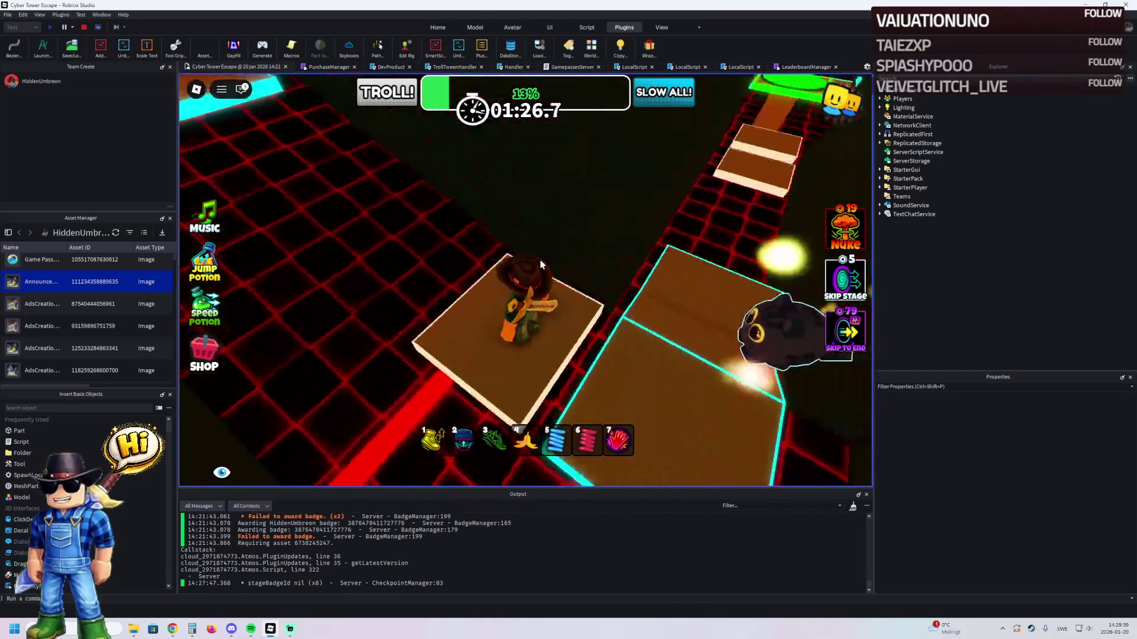
key("w")
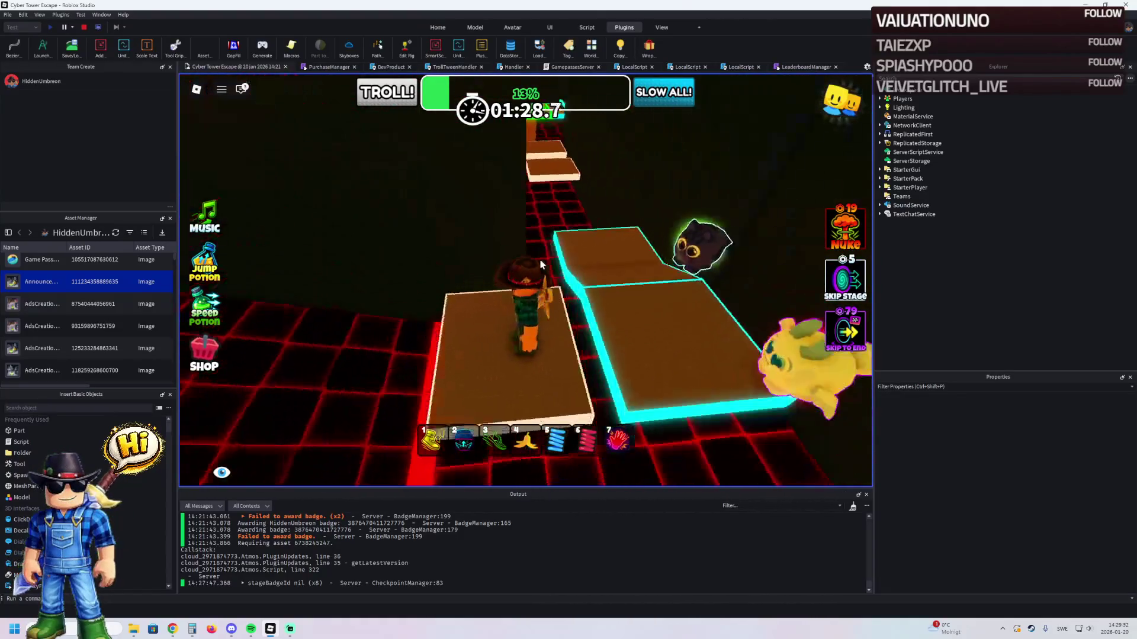
key("Right")
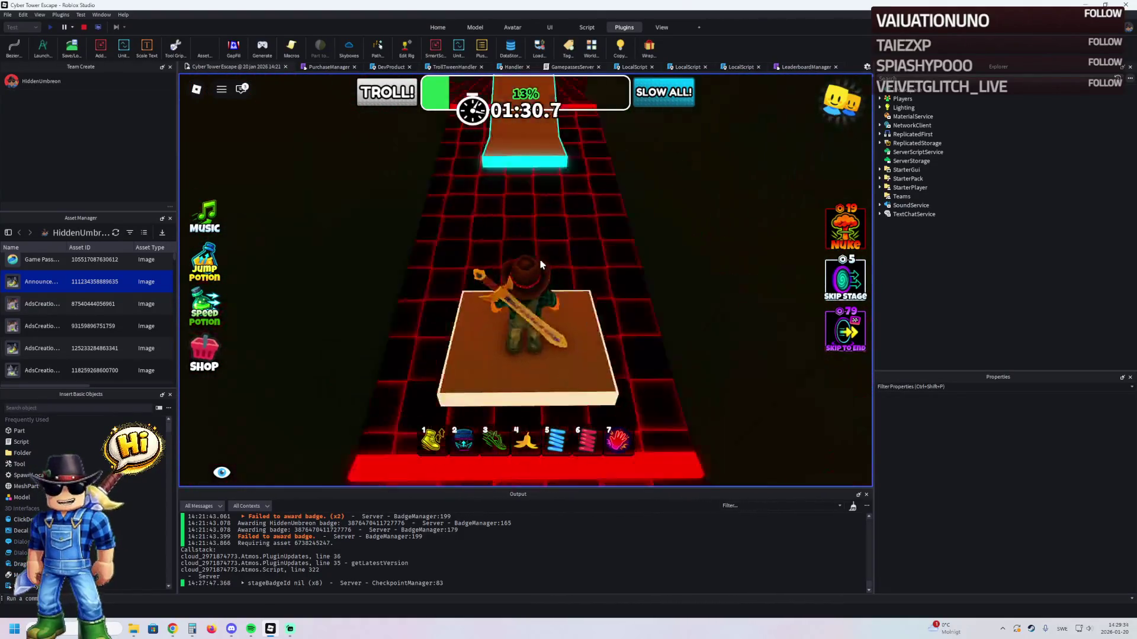
key("w")
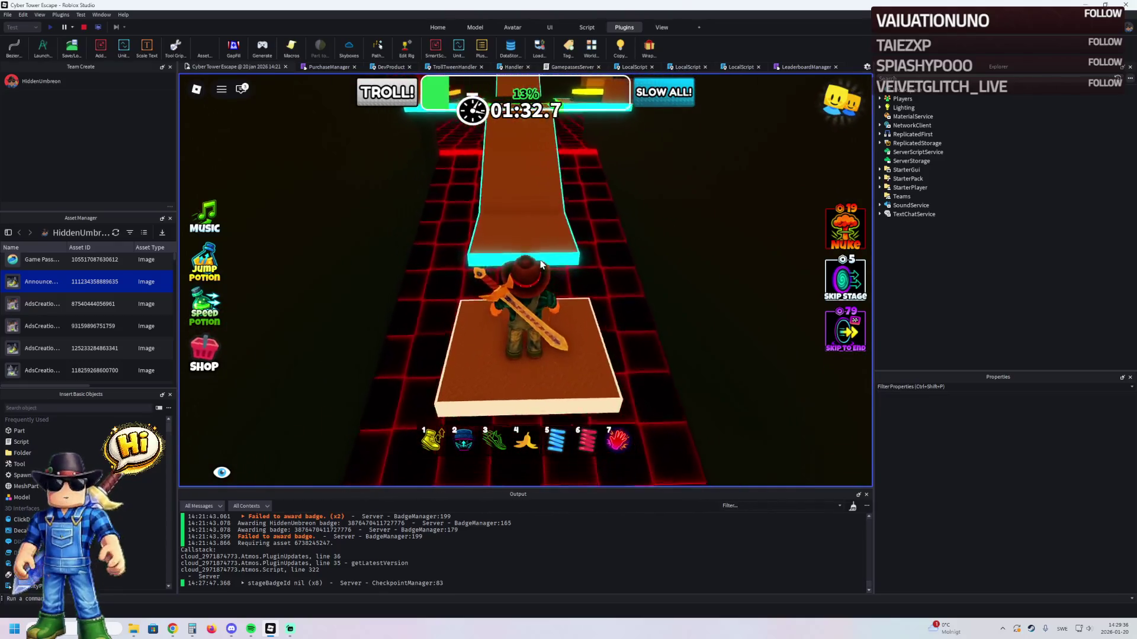
key("w")
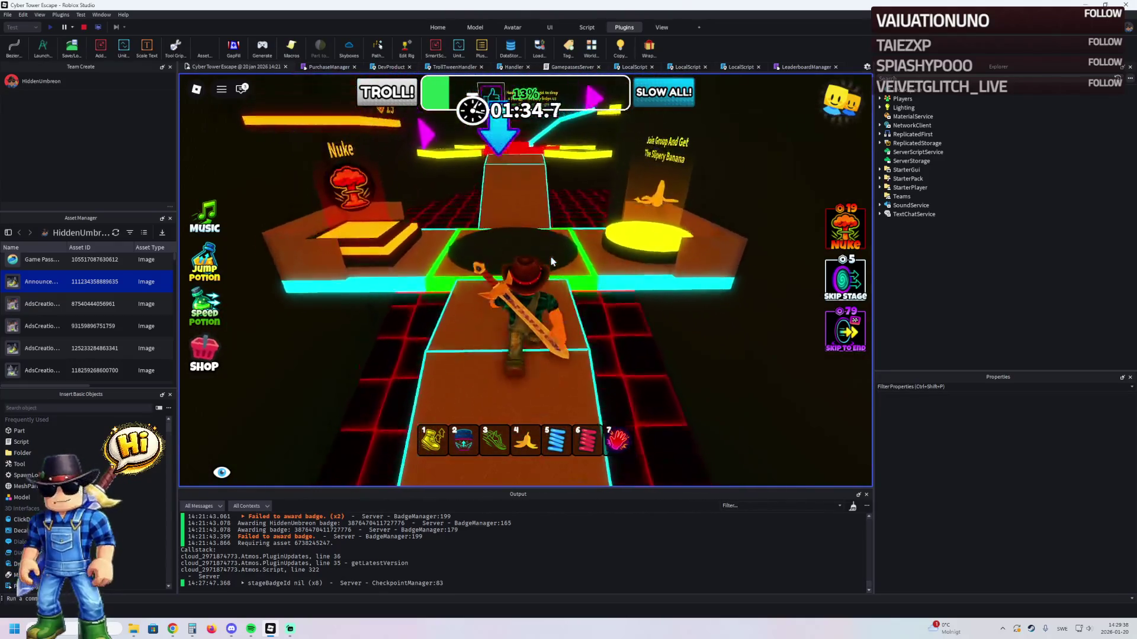
key("w")
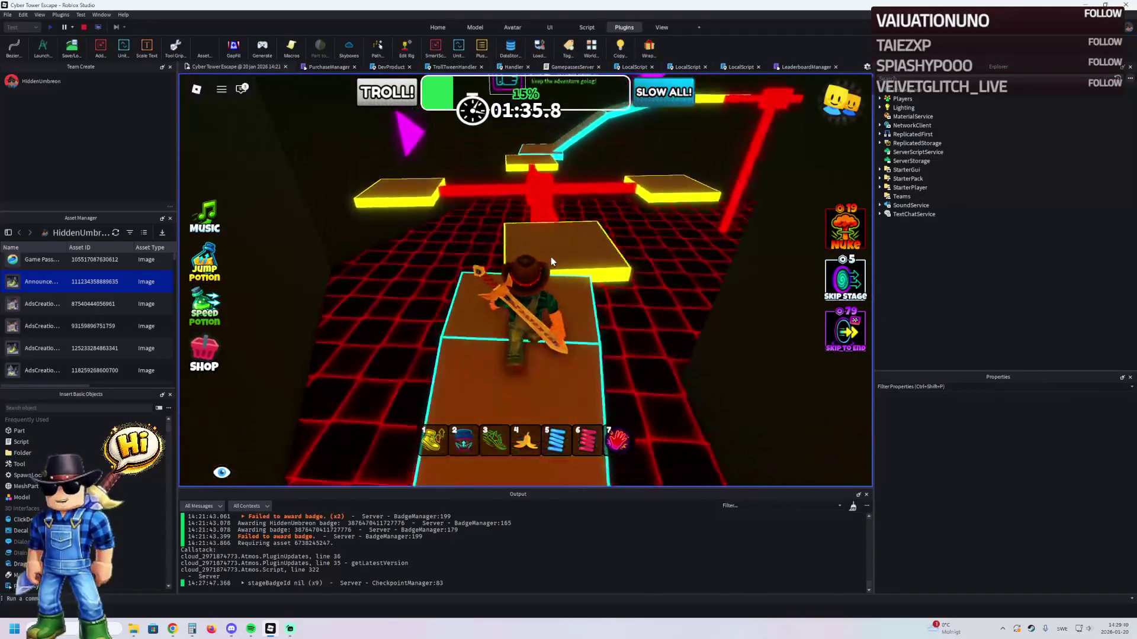
key("Left")
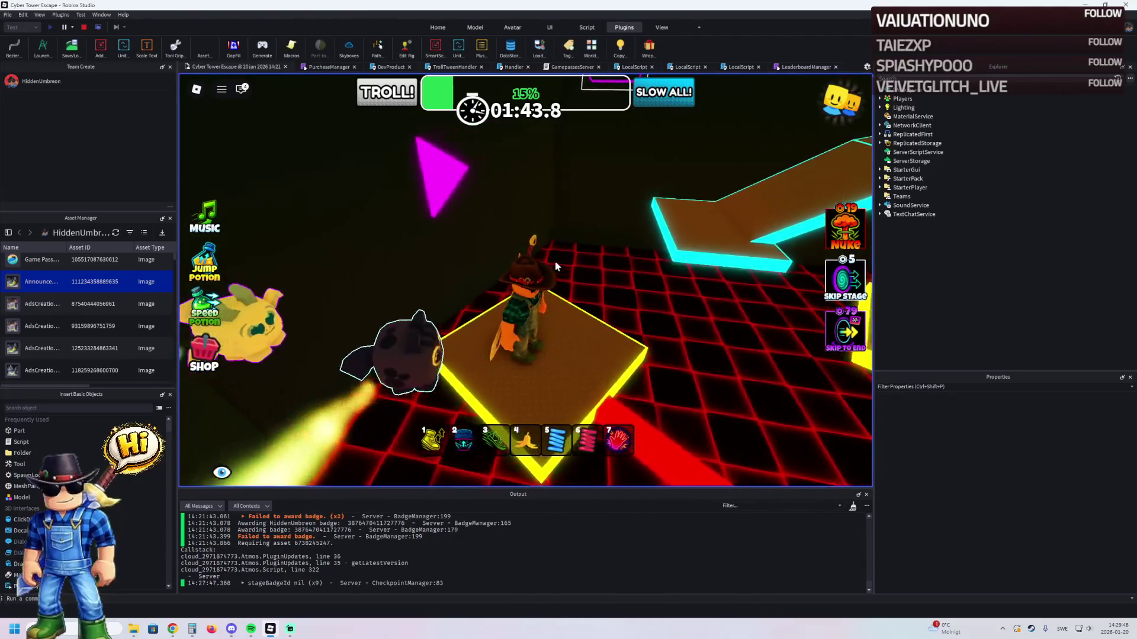
key("Right")
key("w")
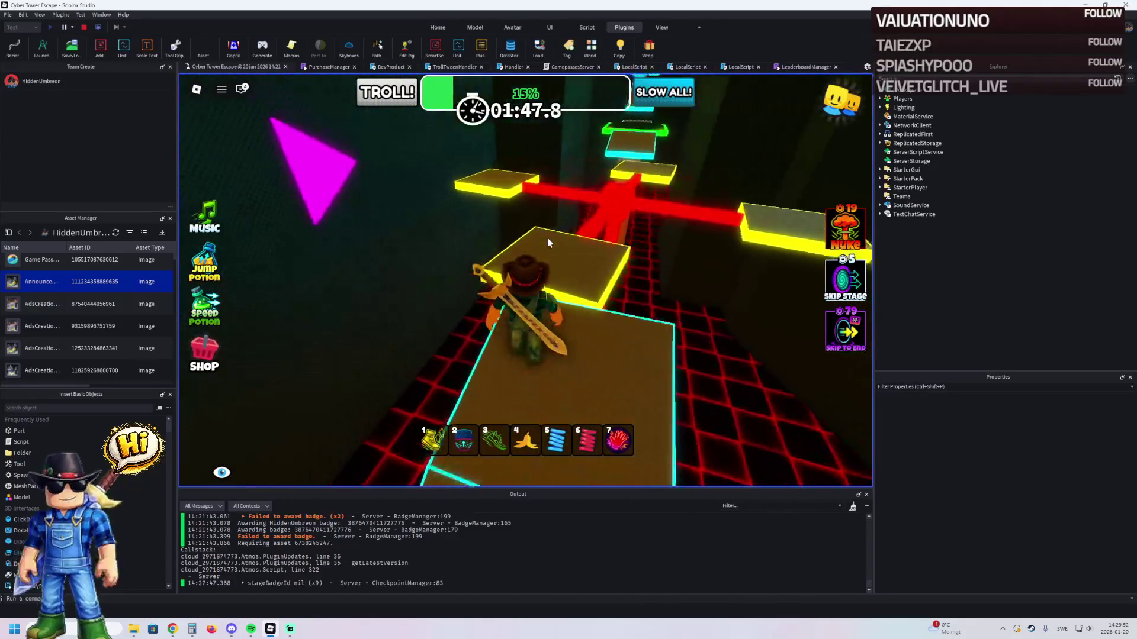
key("w")
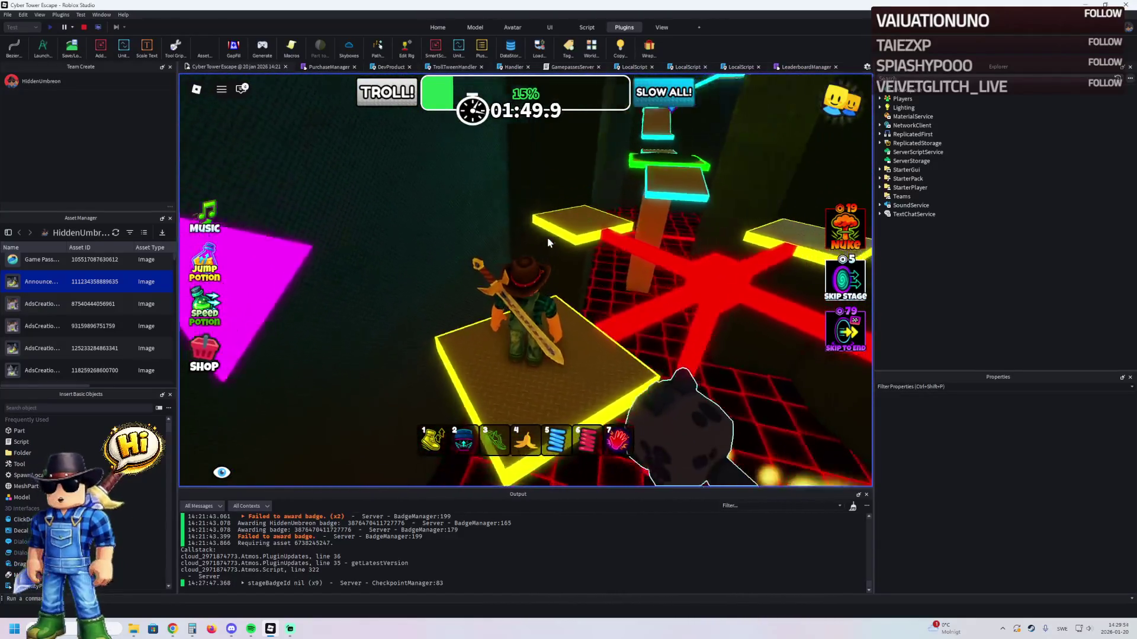
- Line up the view and jump across onto the green checkpoint pad
key("Right")
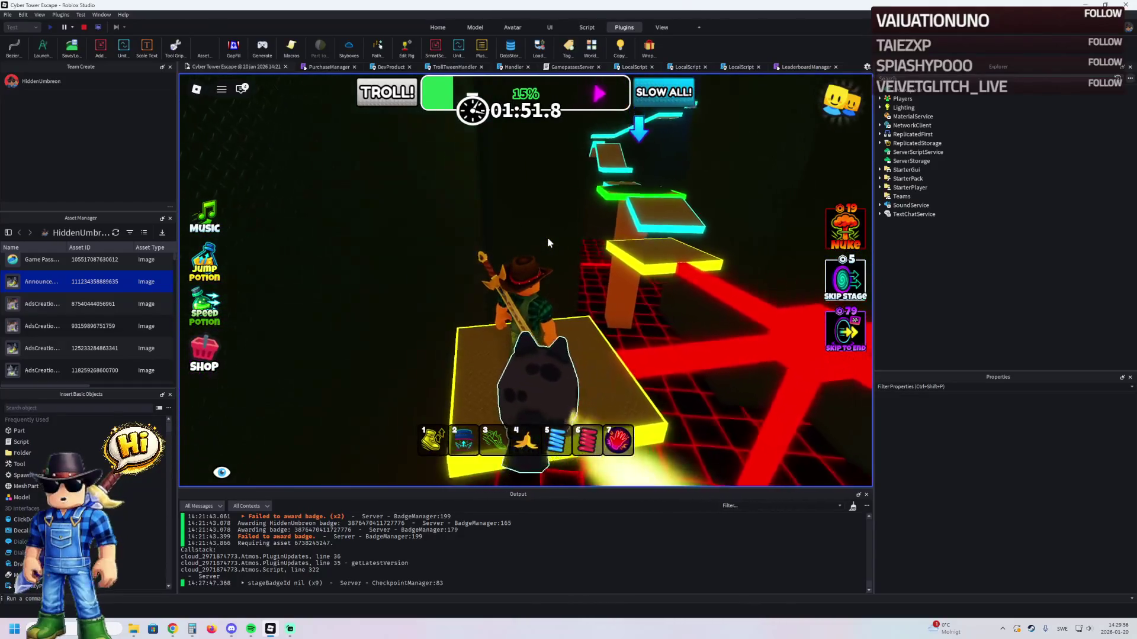
key("Left")
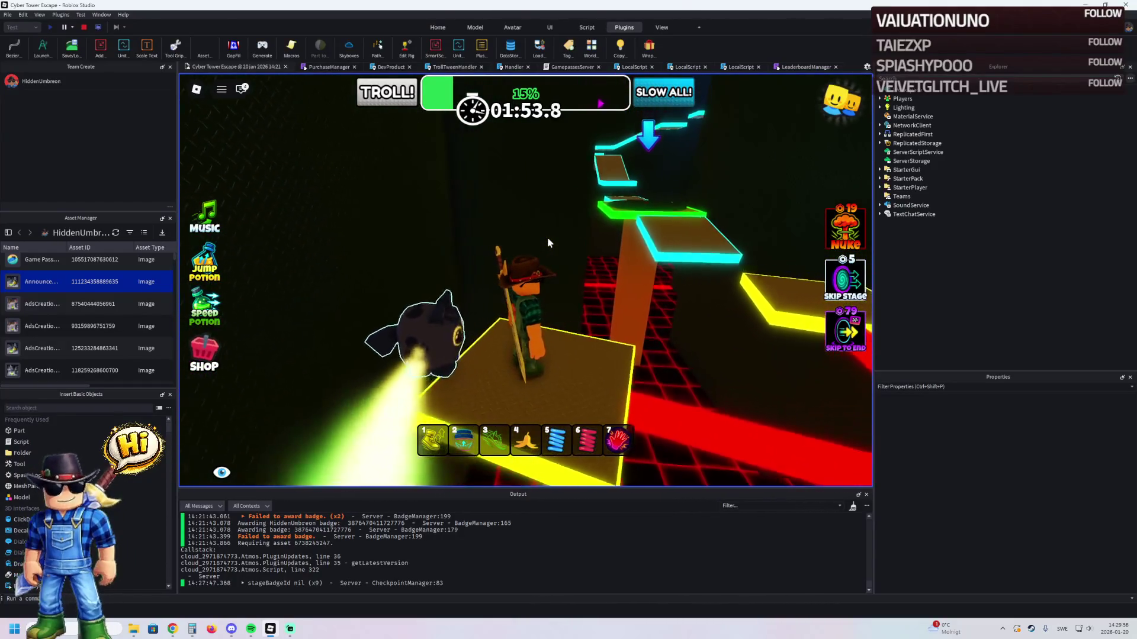
key("Right")
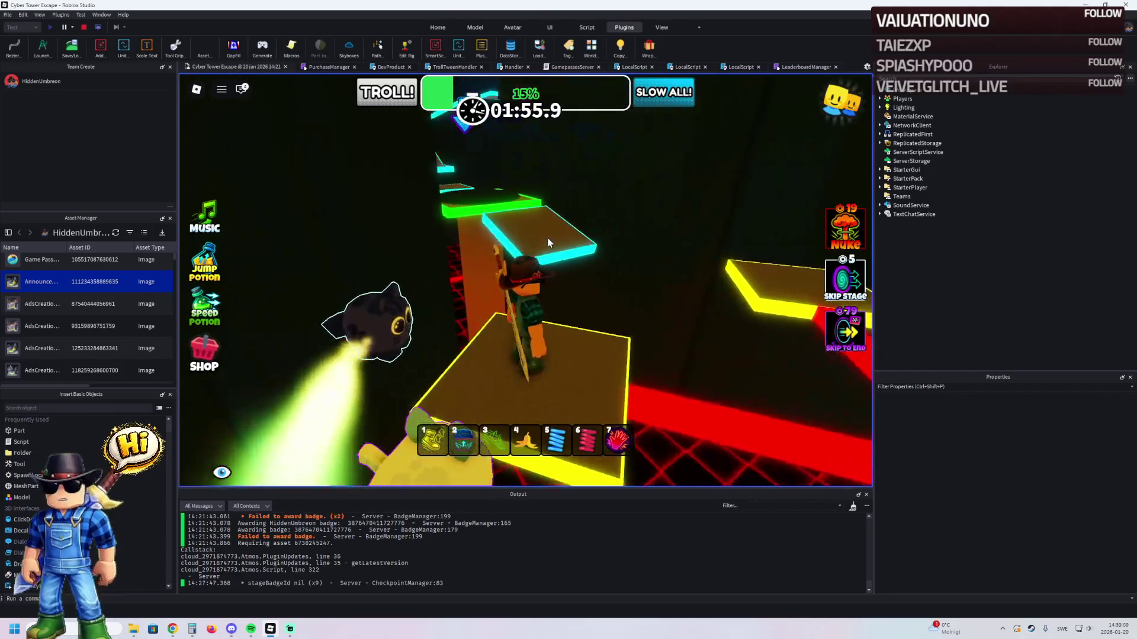
key("w")
key("space")
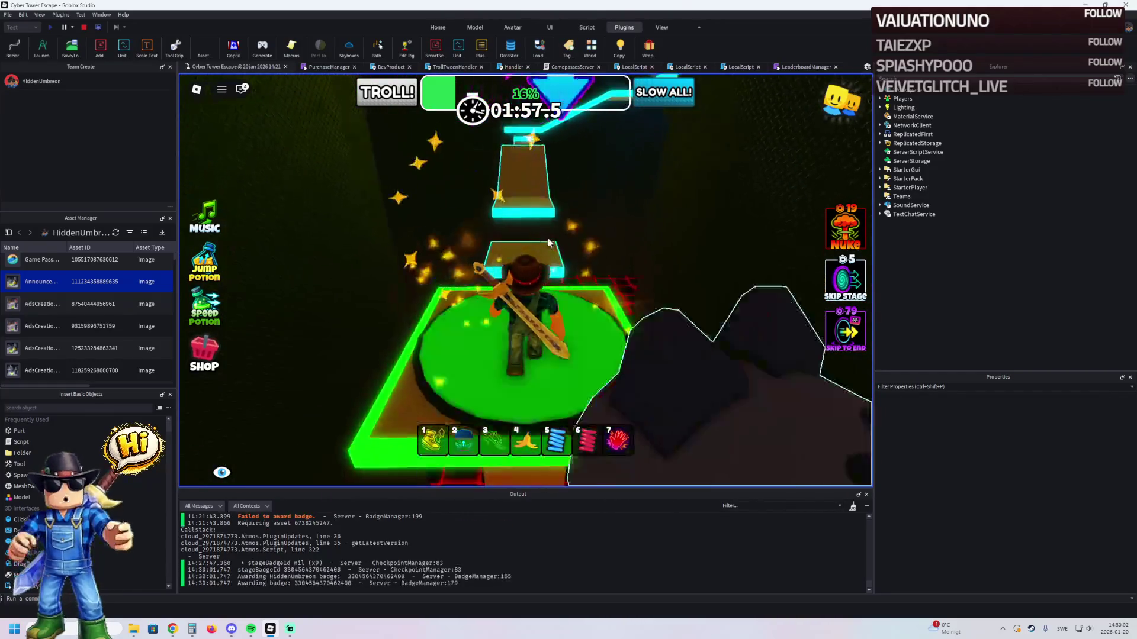
- Climb the brown path to the next checkpoint, then run the white and yellow paths onward
key("w")
key("w")
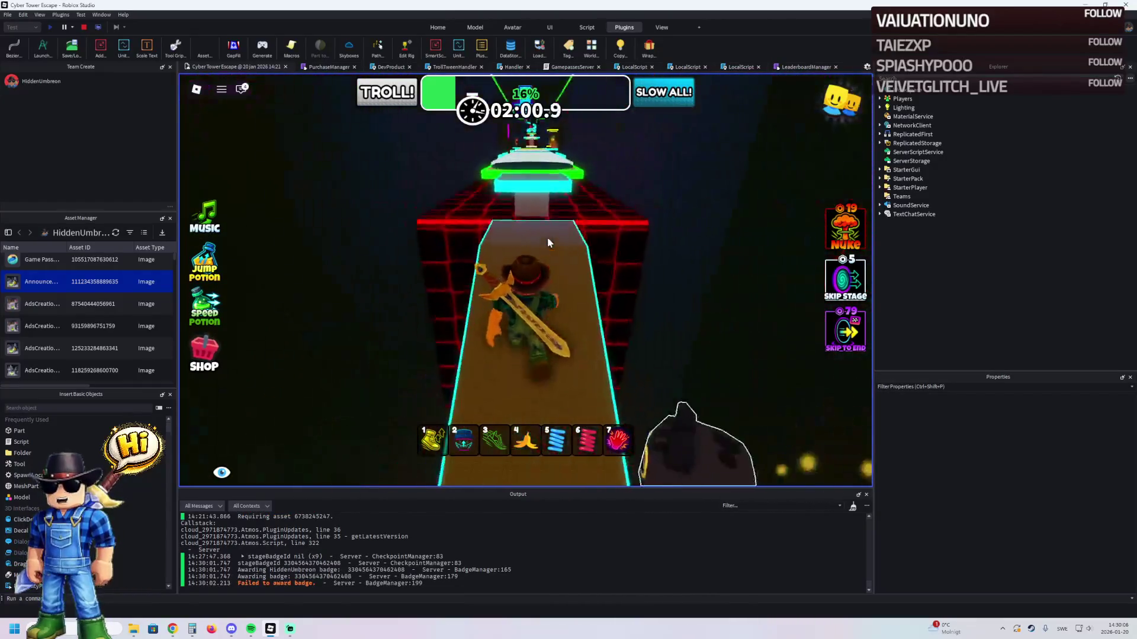
key("w")
key("space")
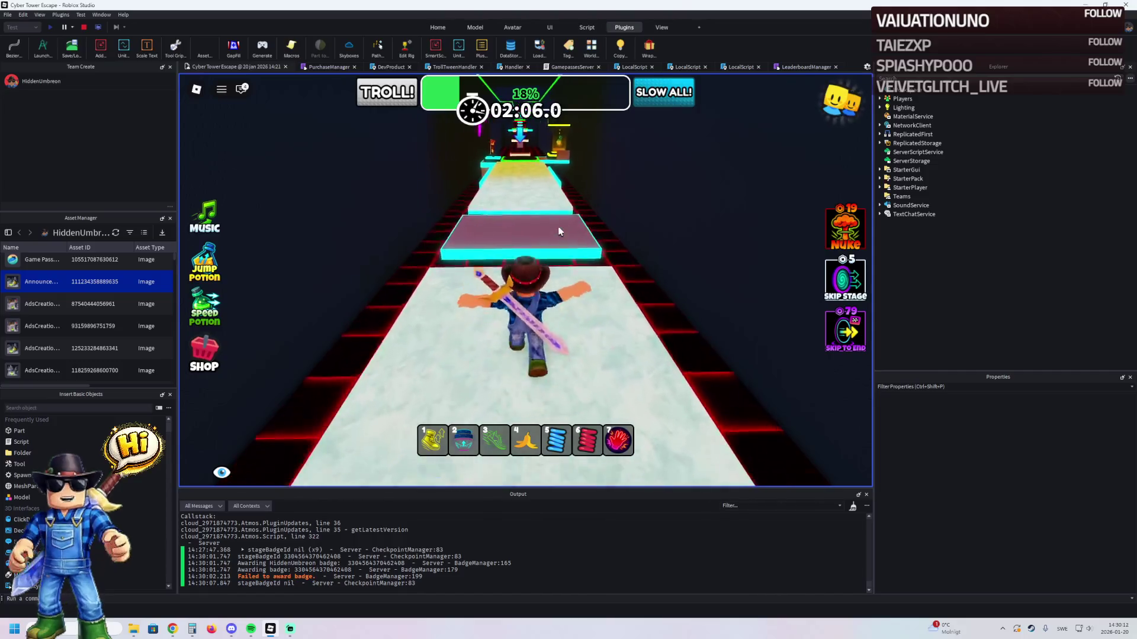
key("w")
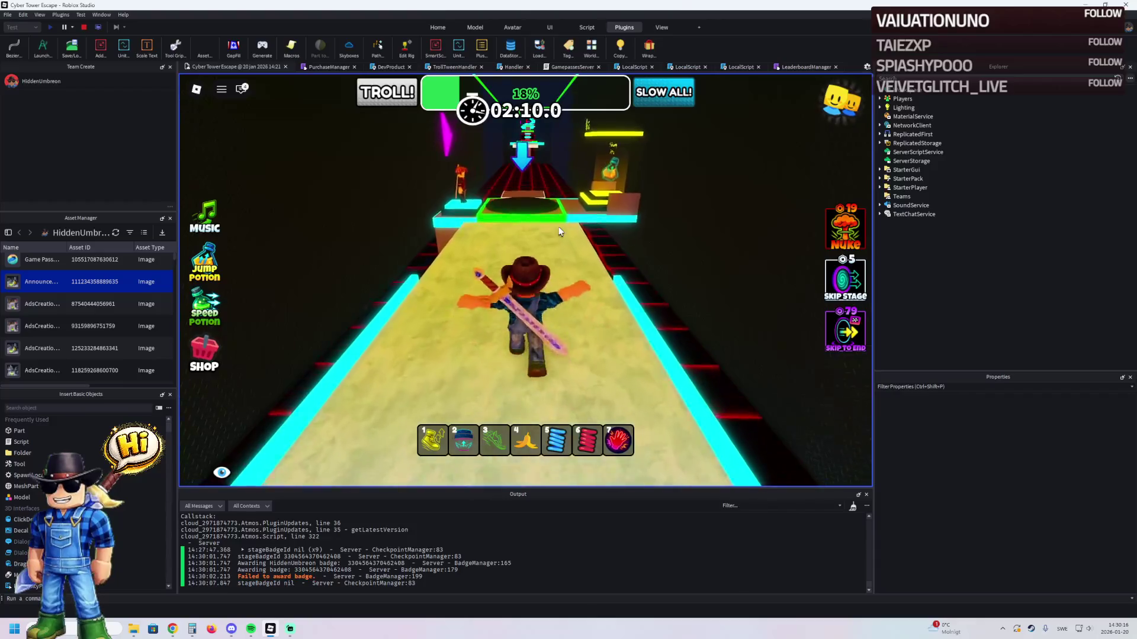
key("w")
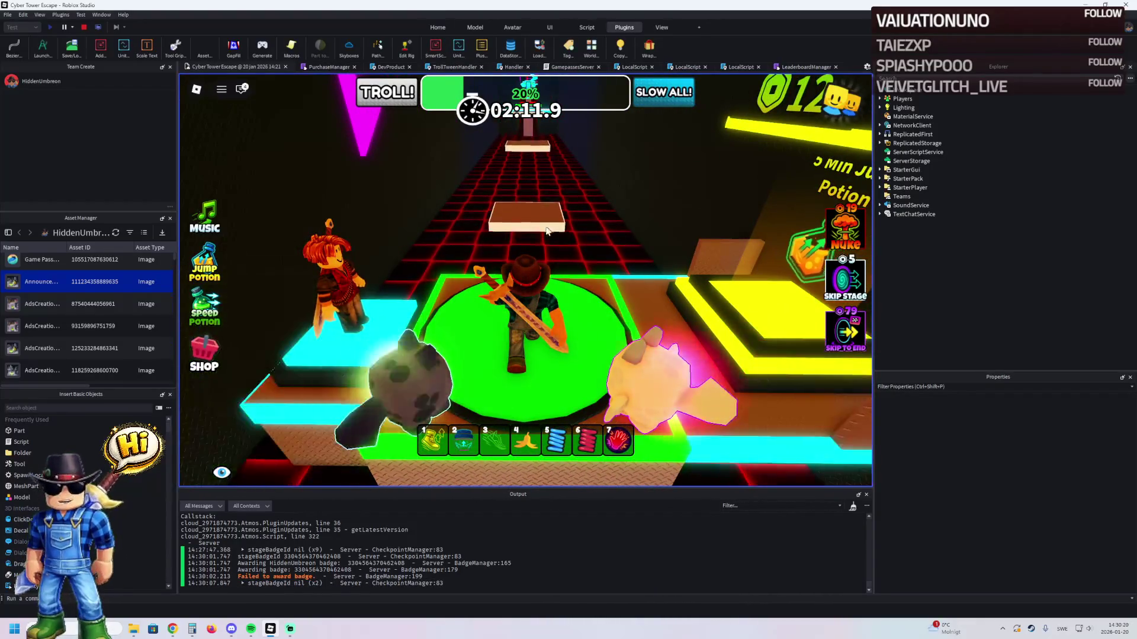
- Walk past the 5 Min Jump Potion and along the brown platform
key("w")
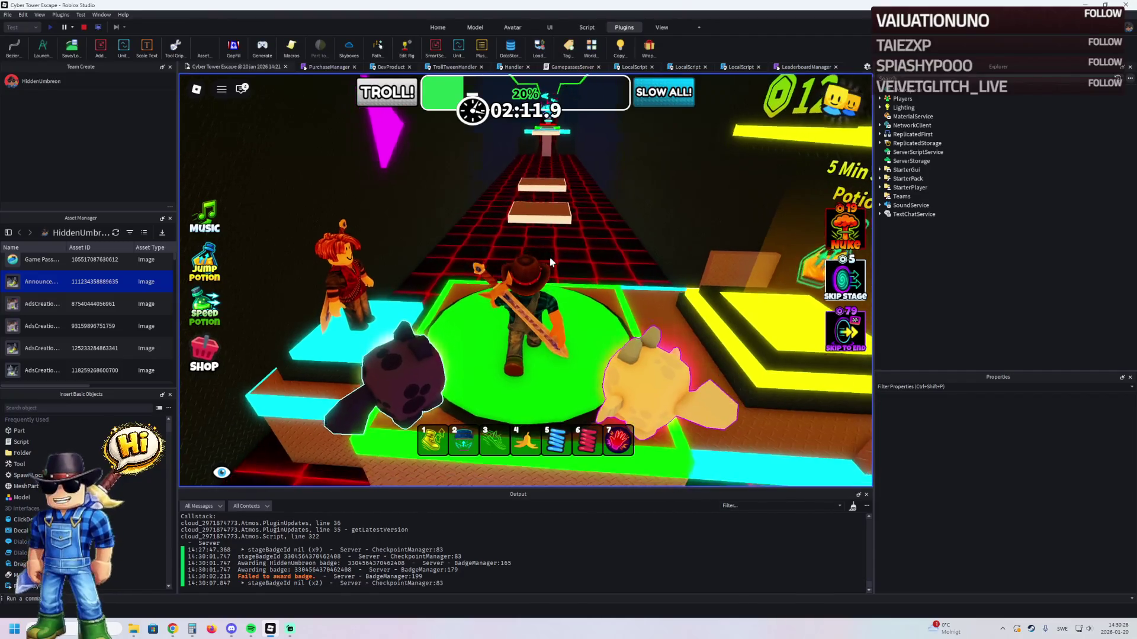
key("d")
key("a")
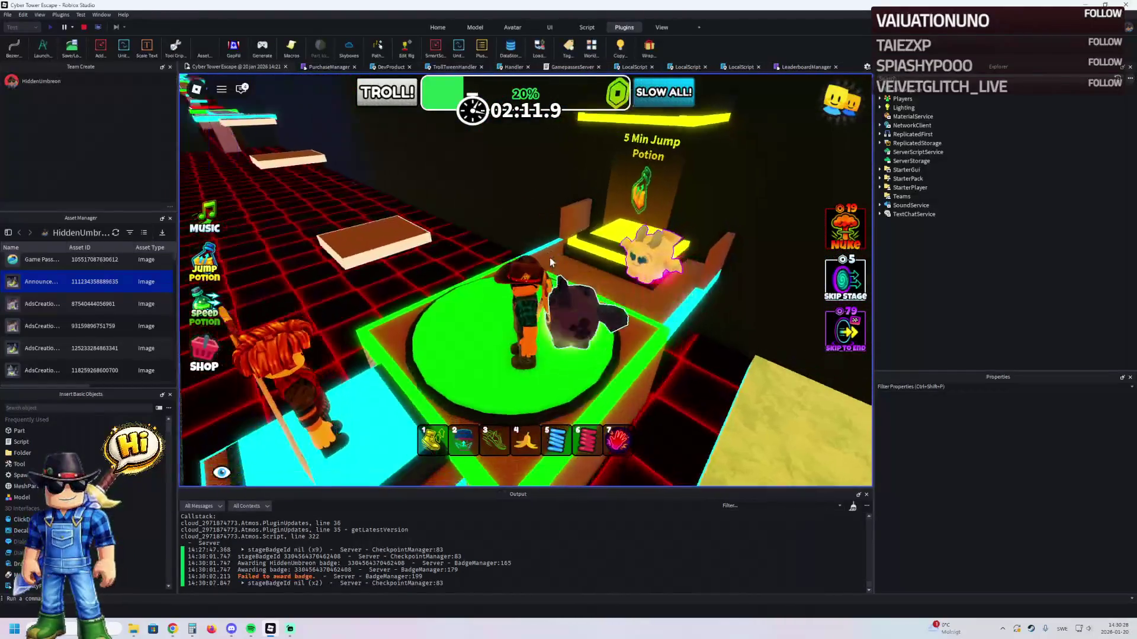
key("w")
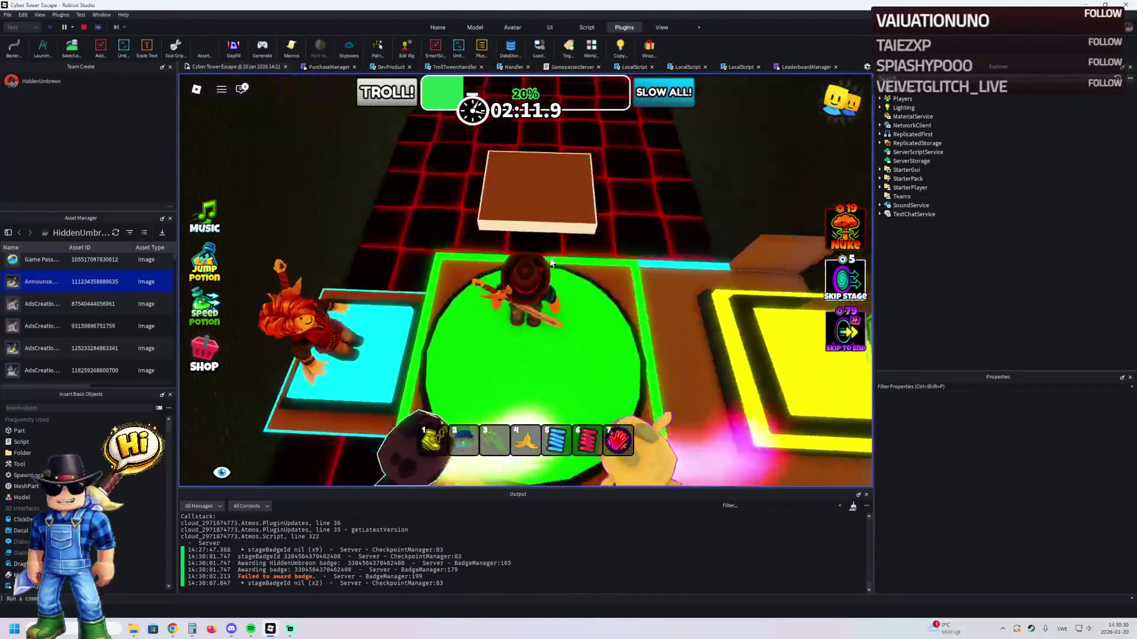
key("w")
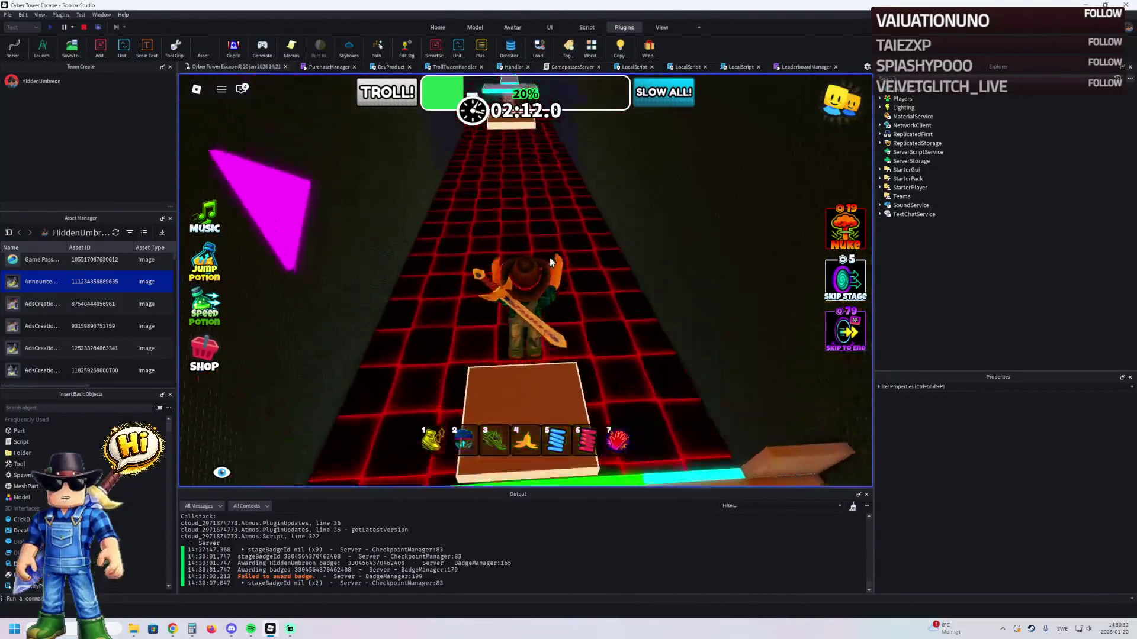
key("w")
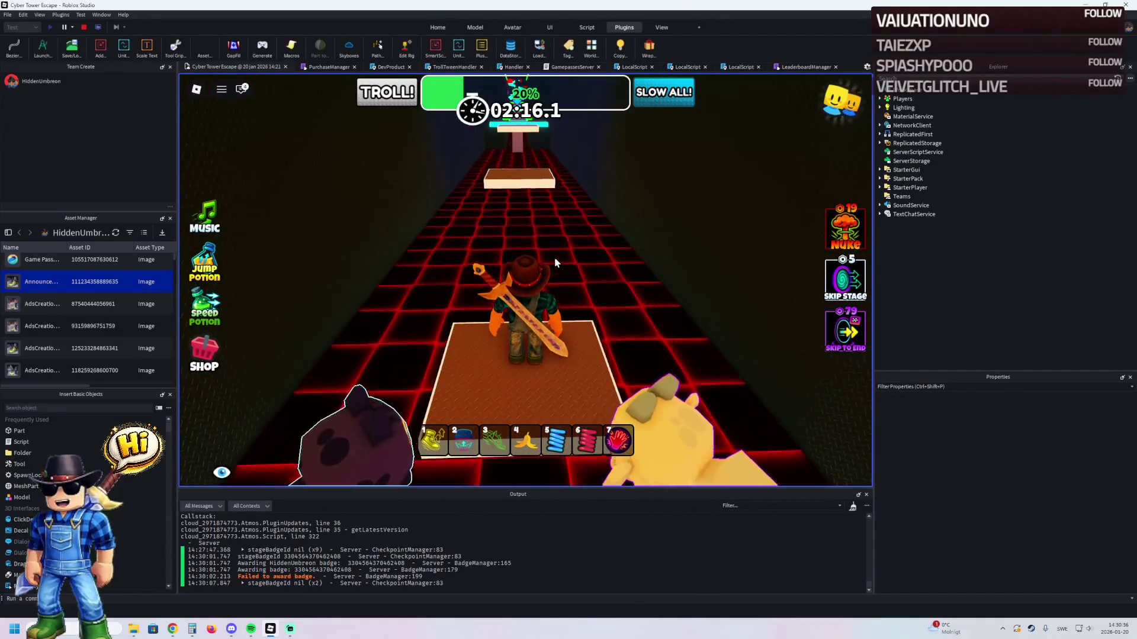
- Ride the sliding platform onto the narrow cyan path and the tiles beyond
key("w")
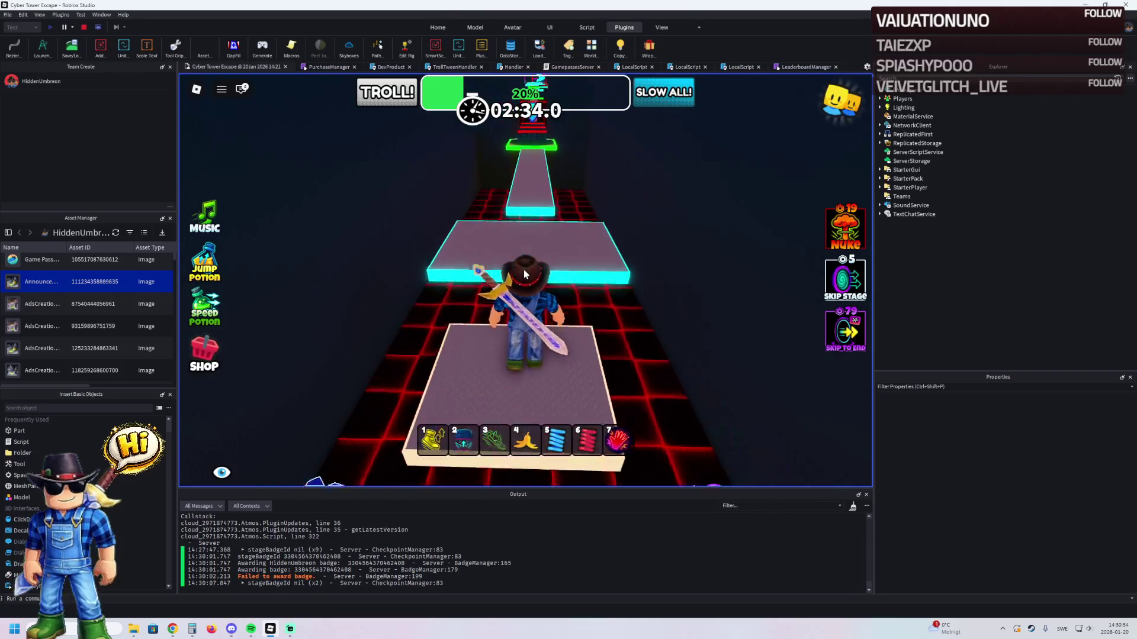
key("w")
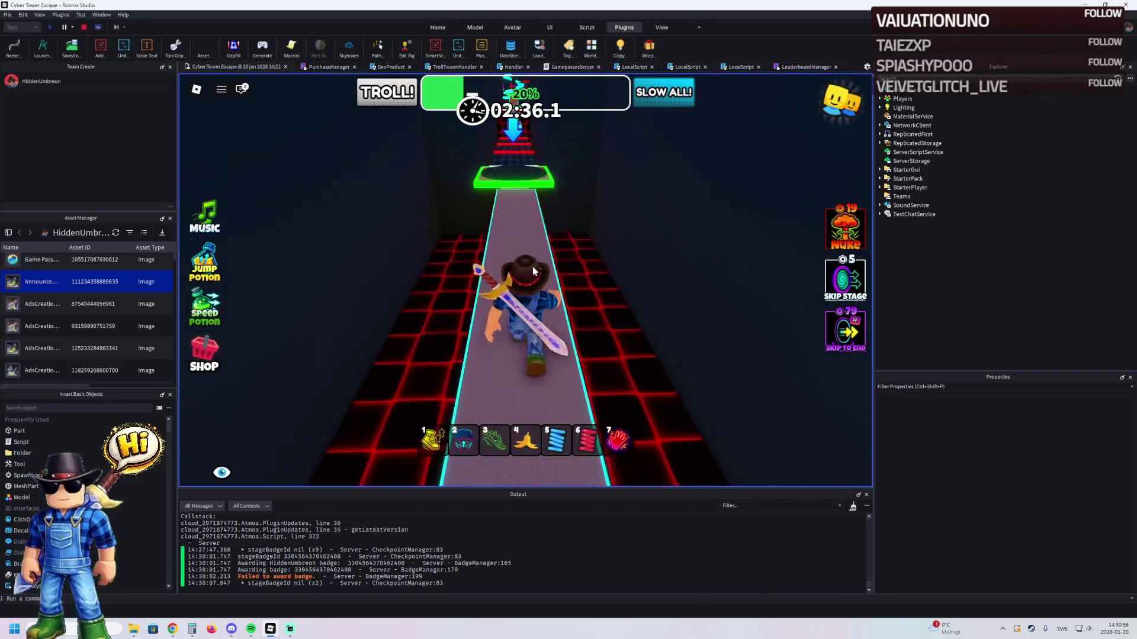
key("w")
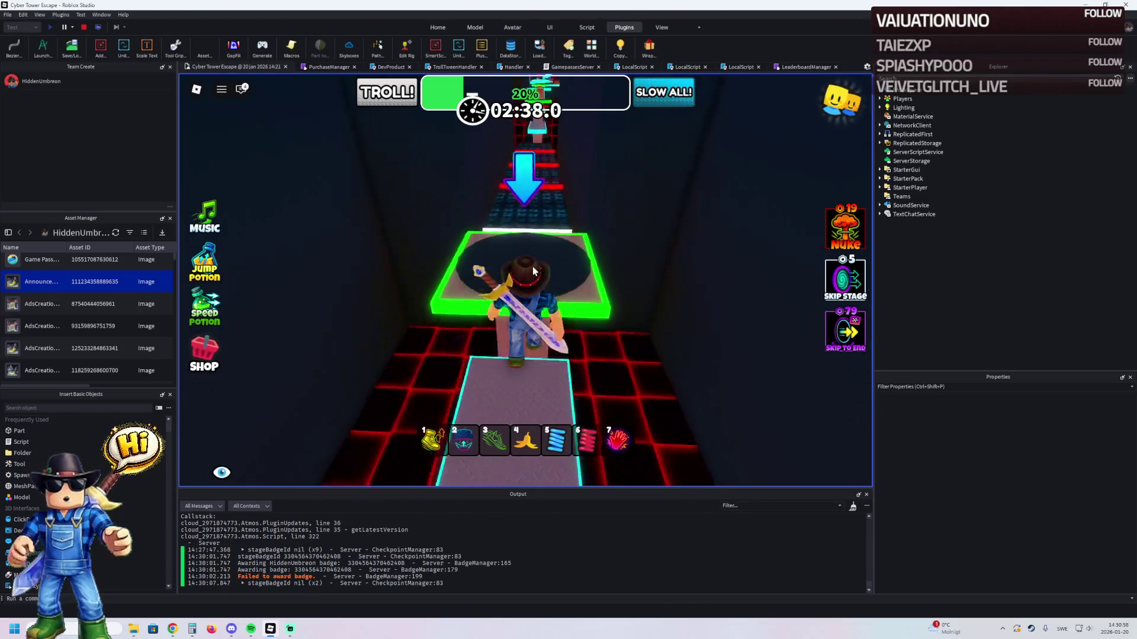
- Run past the red laser bars along the grey path and across the green checkpoint
key("w")
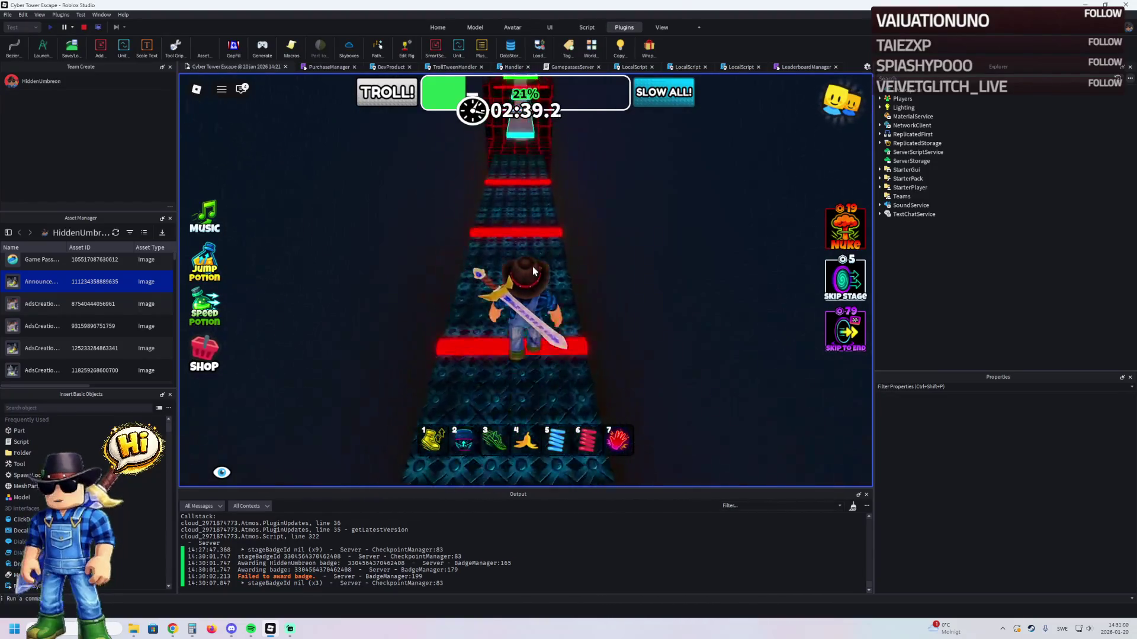
key("w")
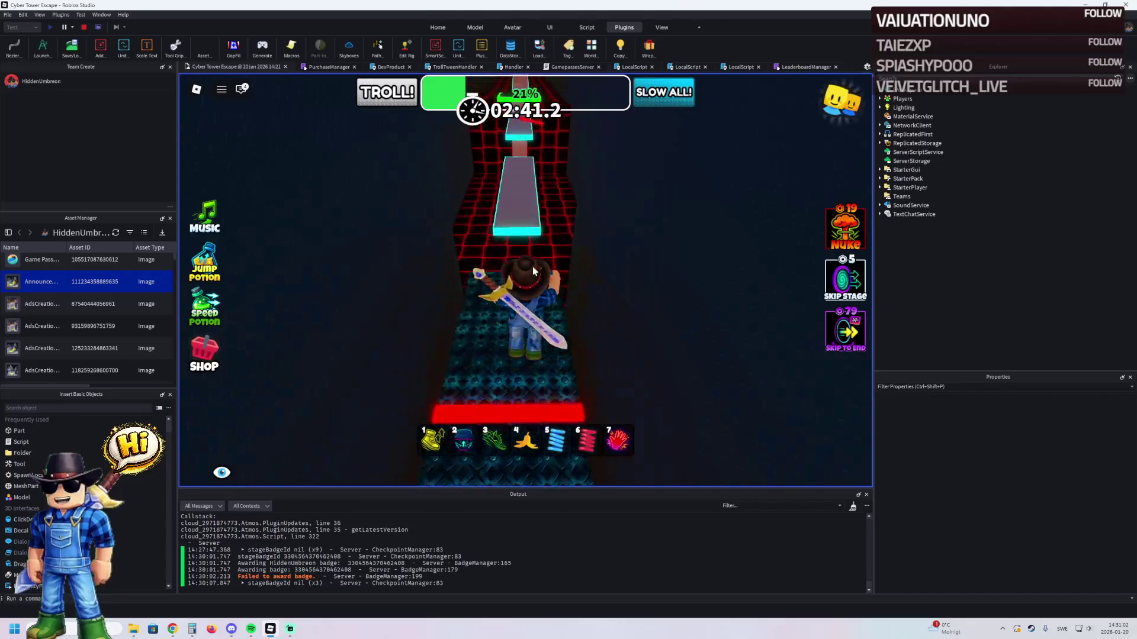
key("w")
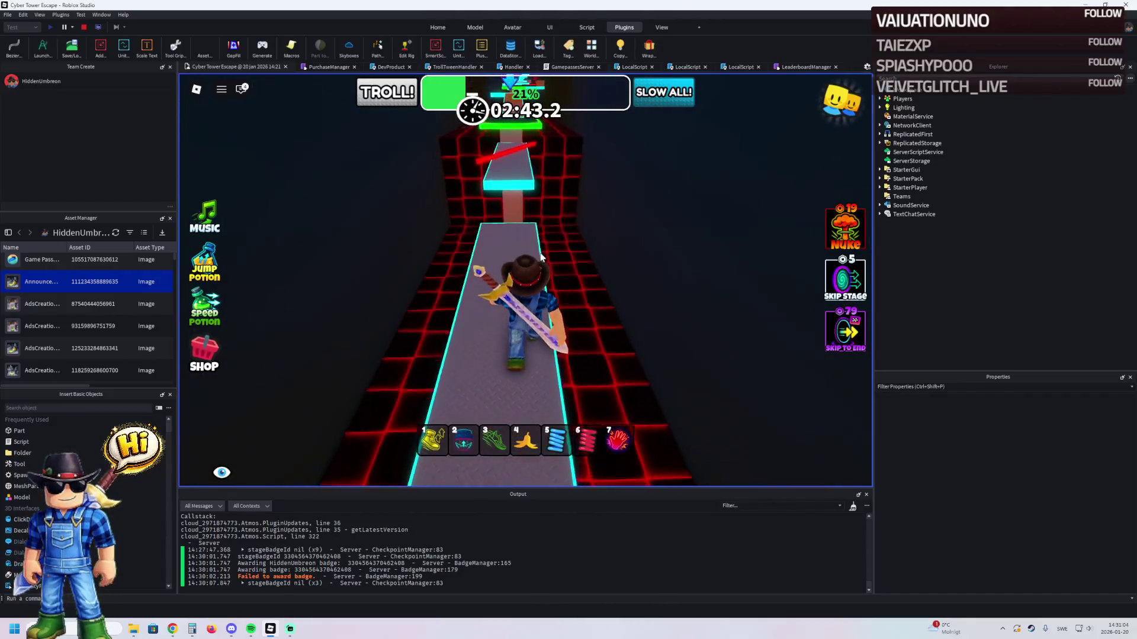
key("w")
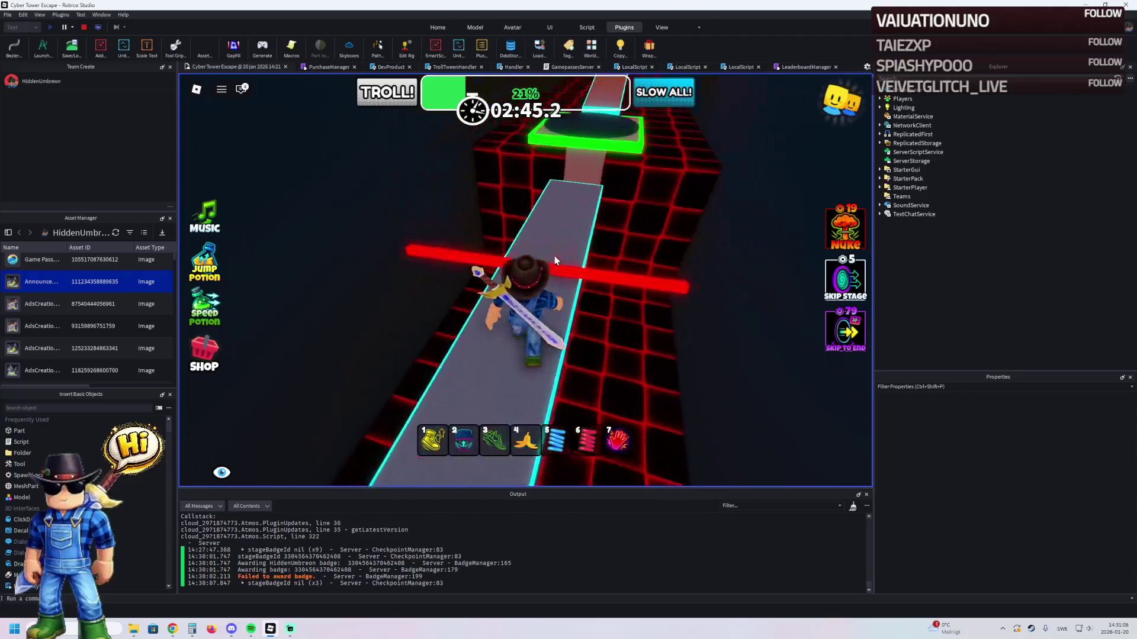
key("w")
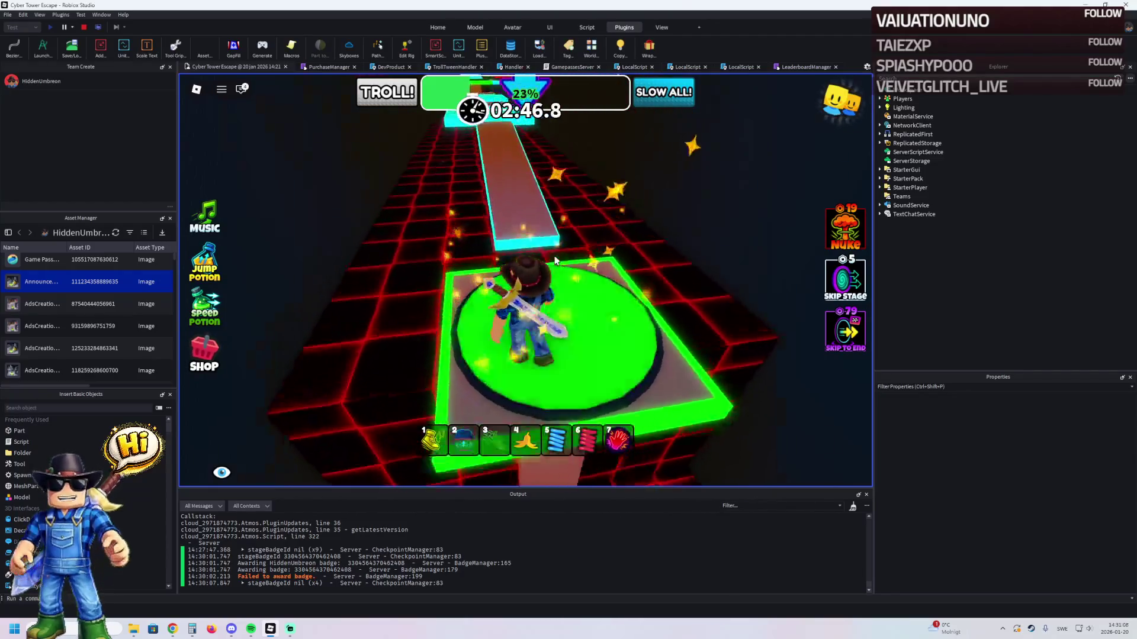
- Cross the cyan steps and brown path to the checkpoint, raising progress to 25%
key("w")
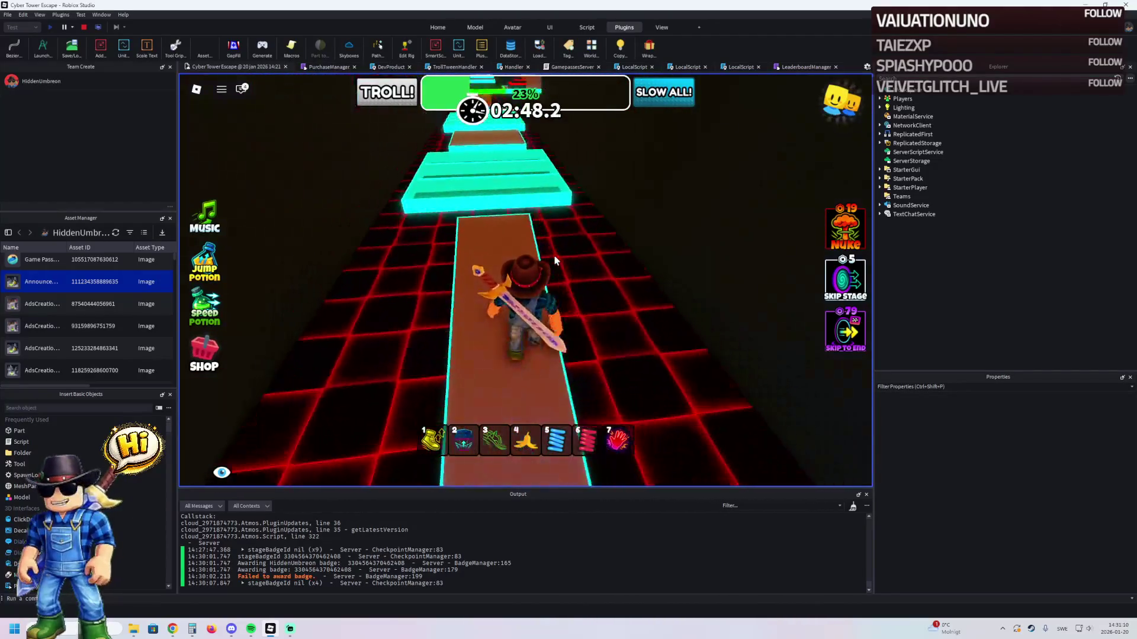
key("w")
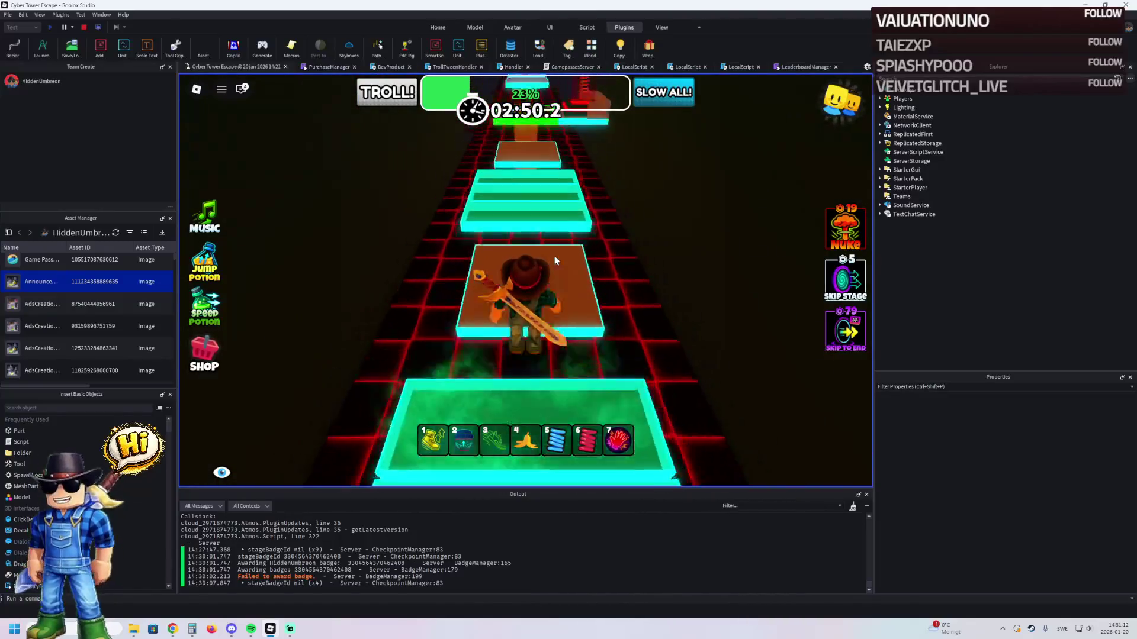
key("w")
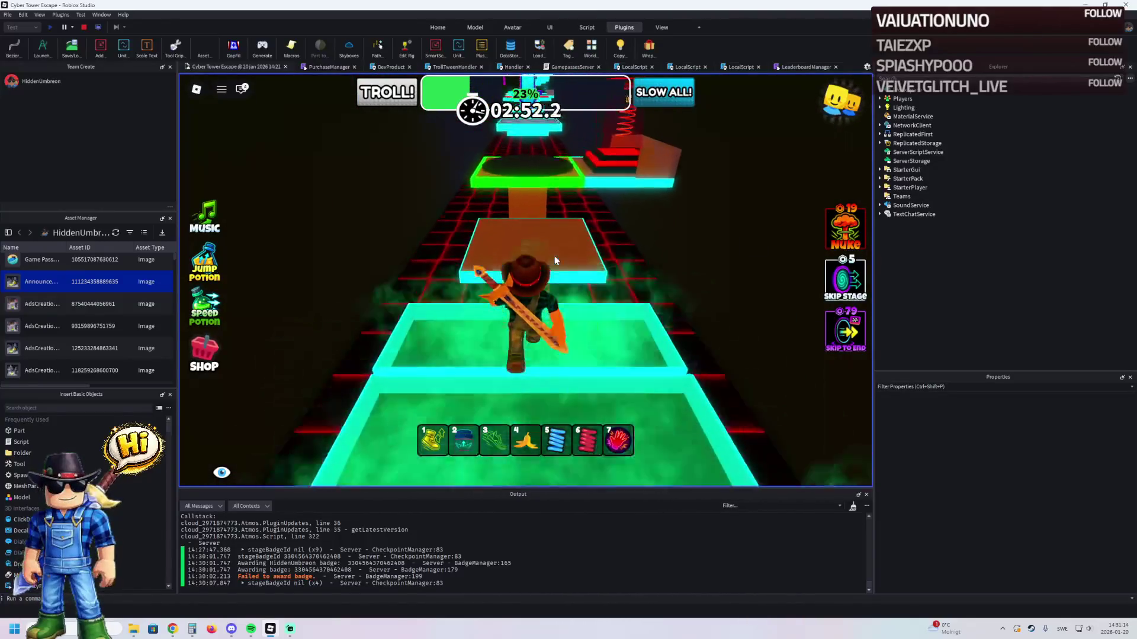
key("w")
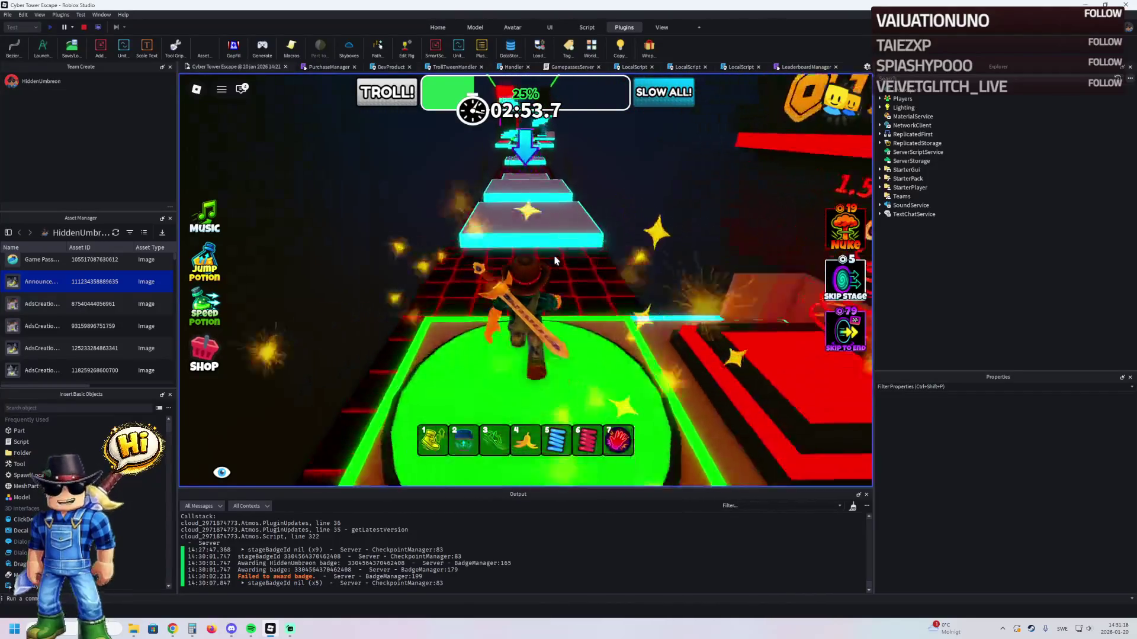
key("w")
key("space")
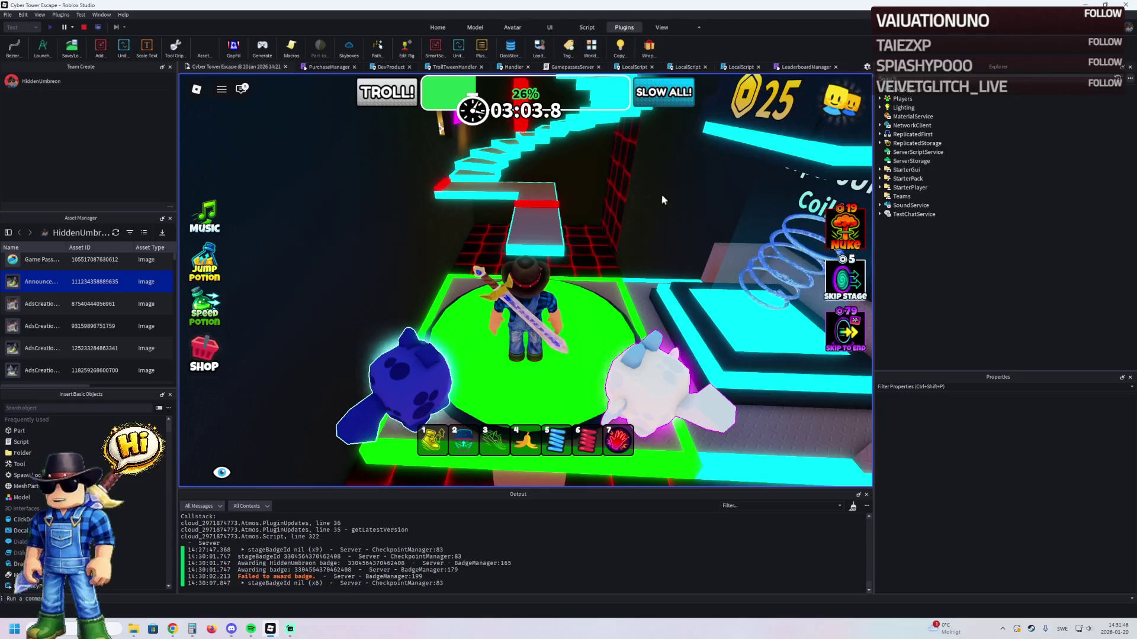
- Climb the cyan staircase and hop across the cyan-edged blocks
key("w")
key("w")
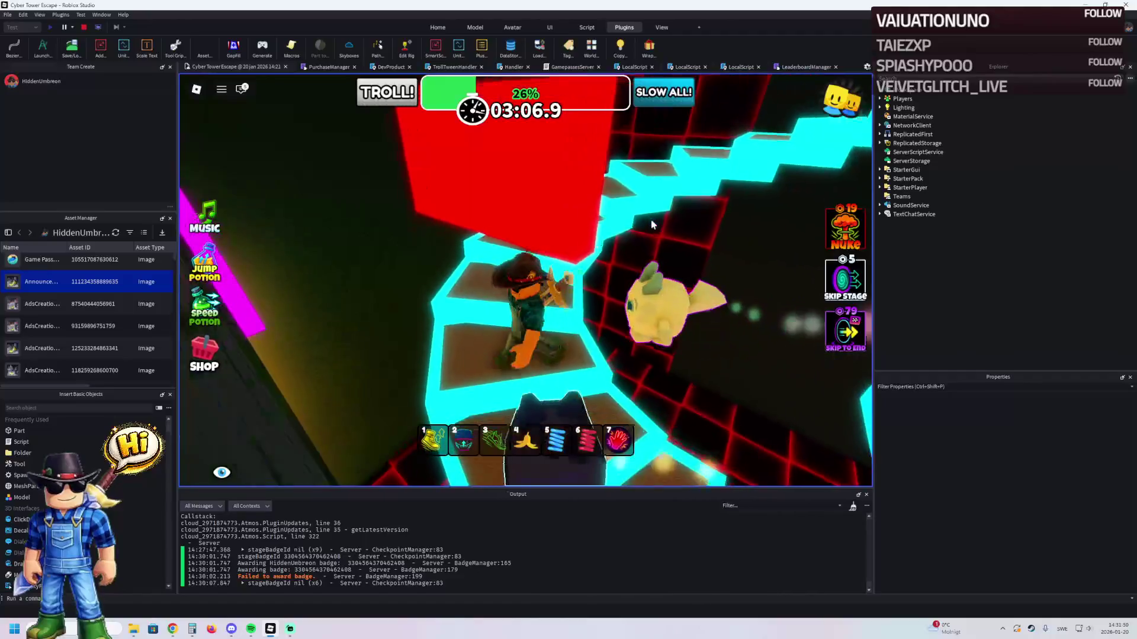
key("w")
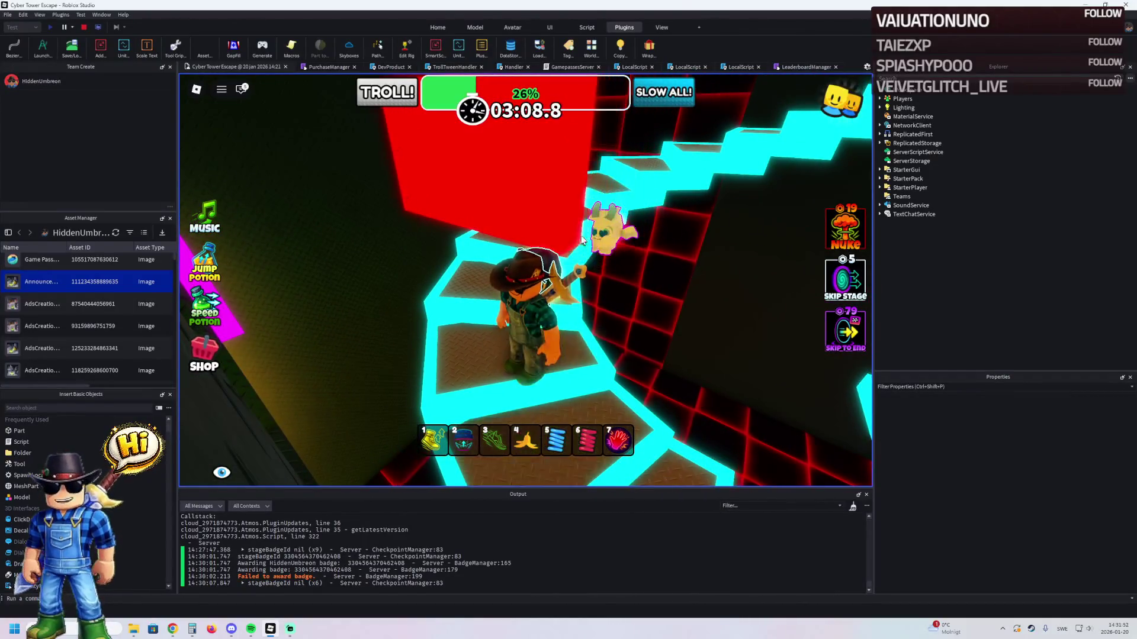
key("w")
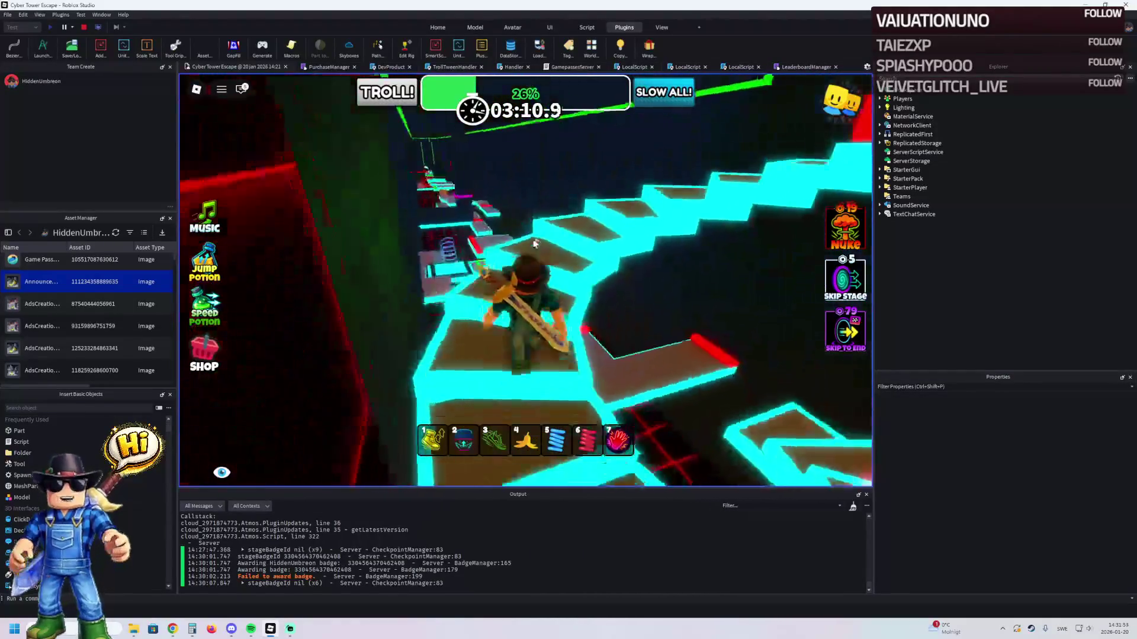
key("w")
key("w")
key("w")
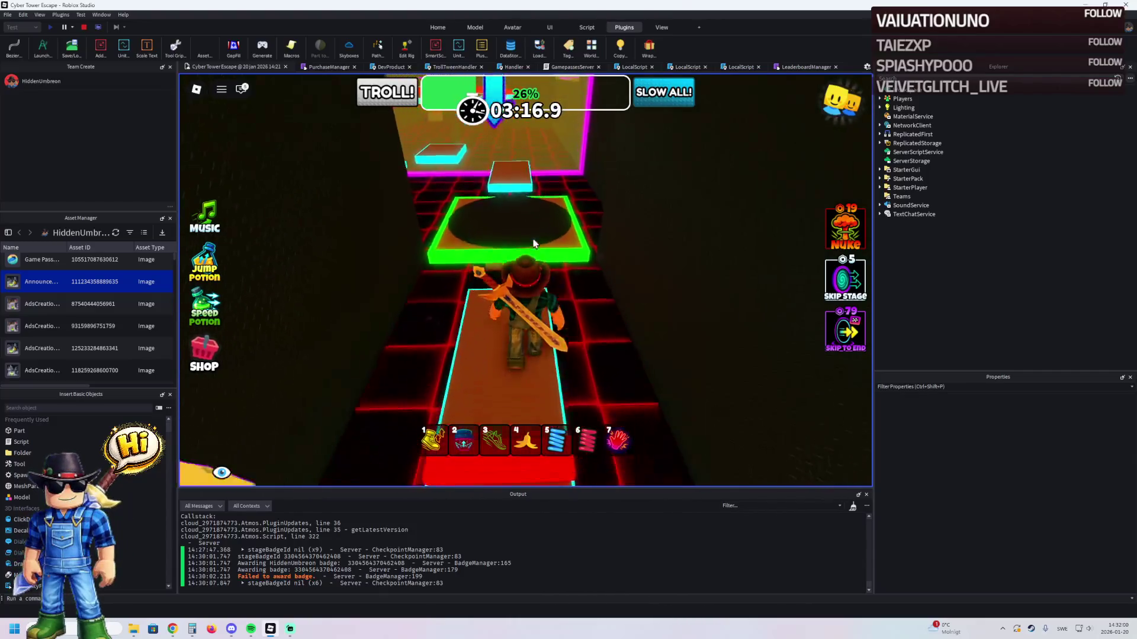
key("w")
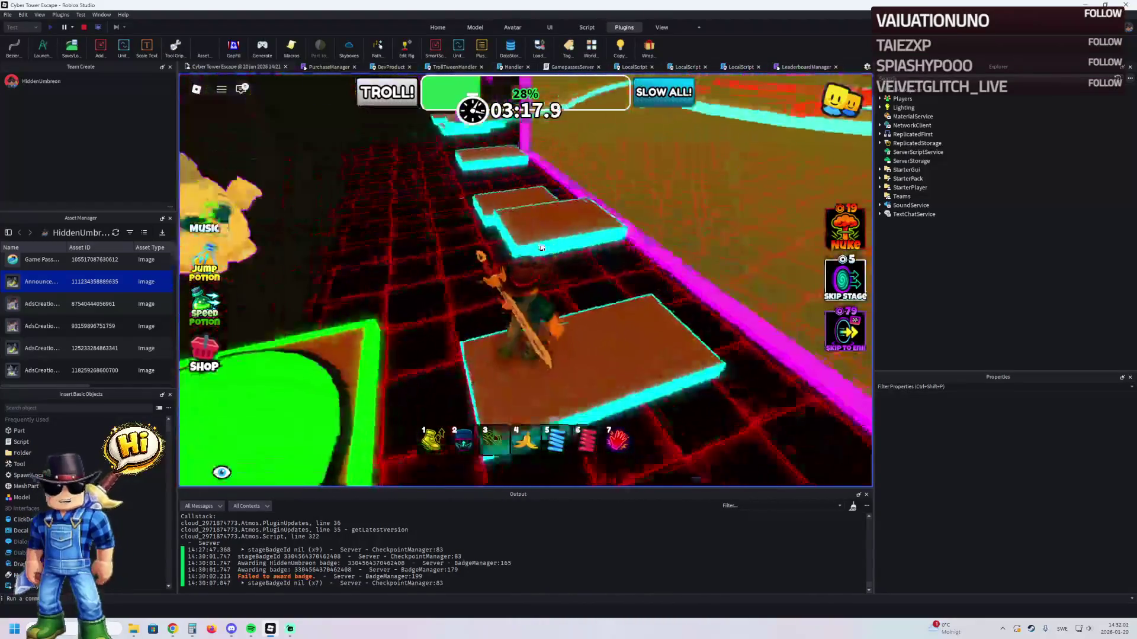
key("w")
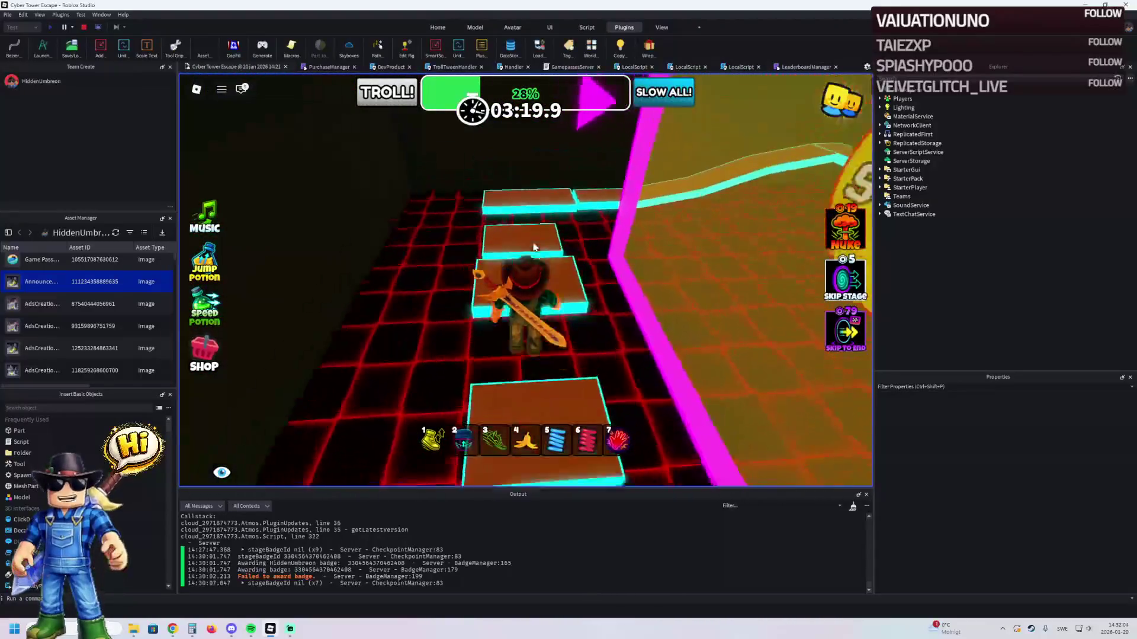
- Follow the long curving walkway past the Noob Studios area to the 30% checkpoint
key("w")
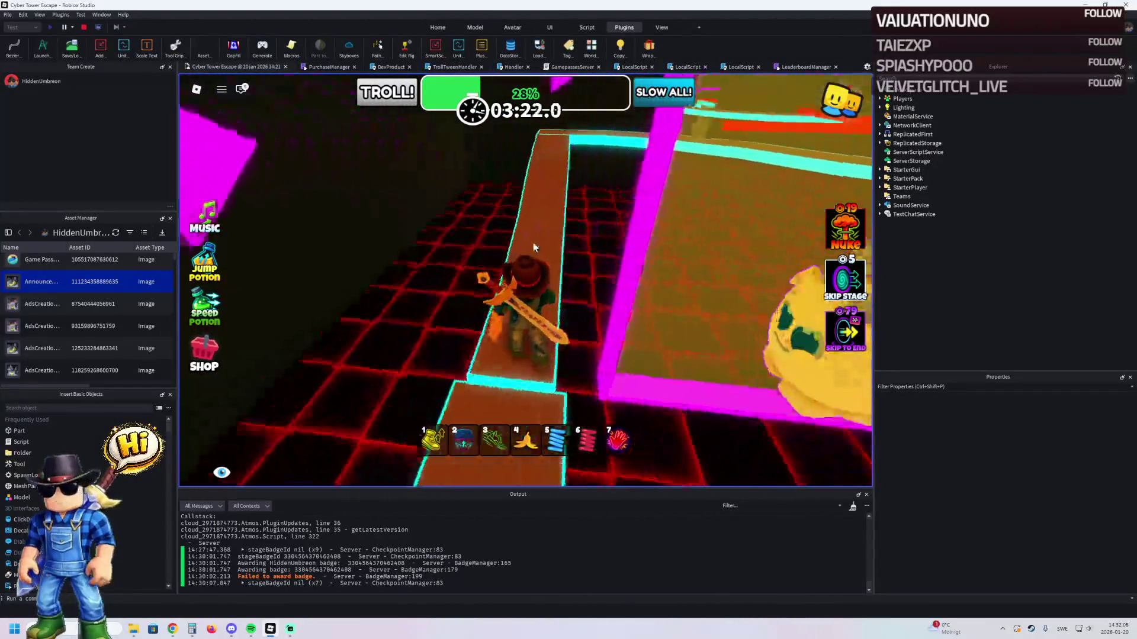
key("w")
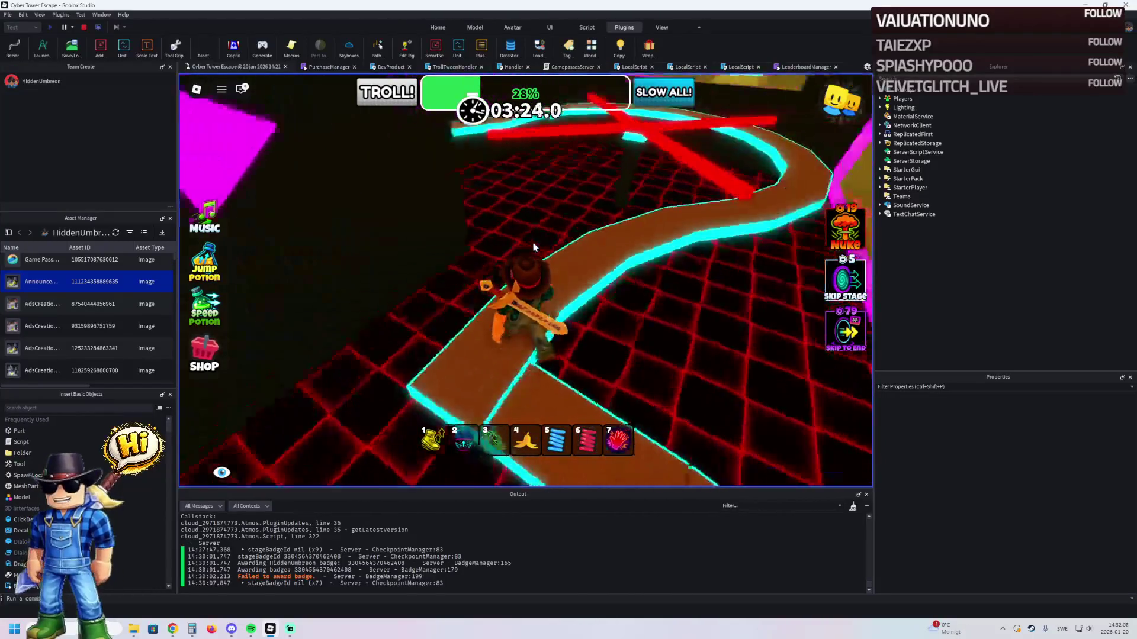
key("w")
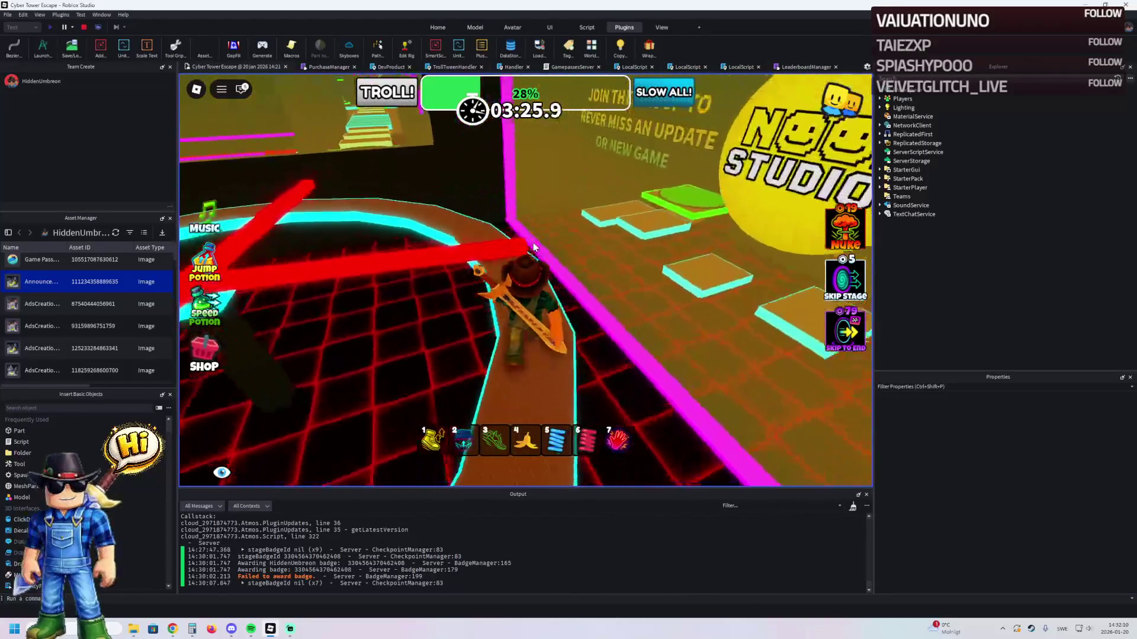
key("w")
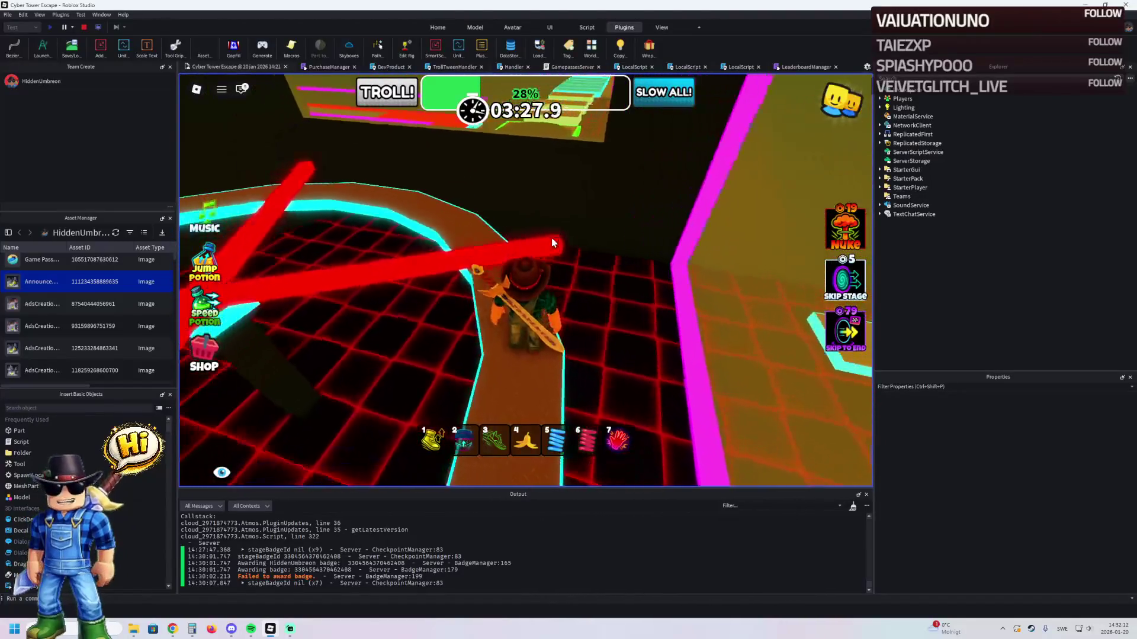
key("w")
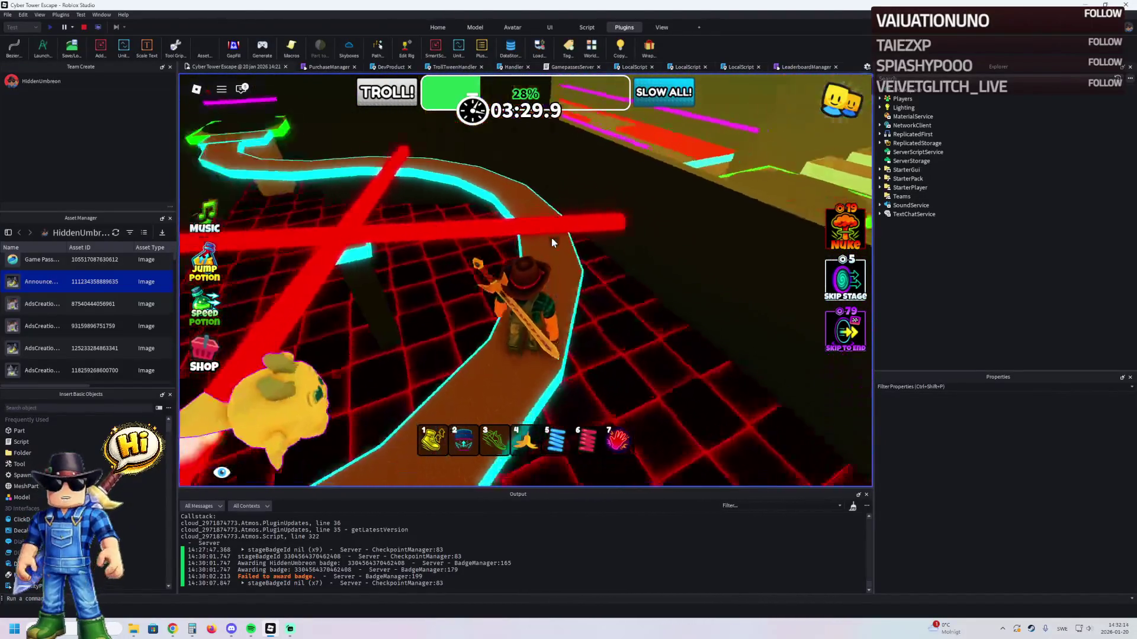
key("w")
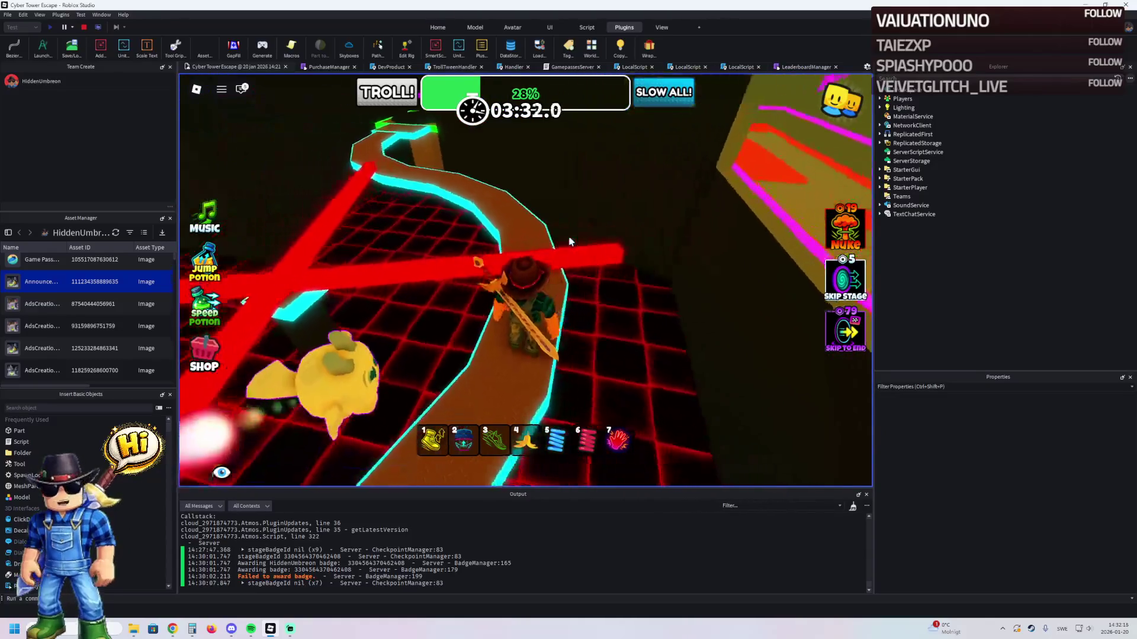
key("w")
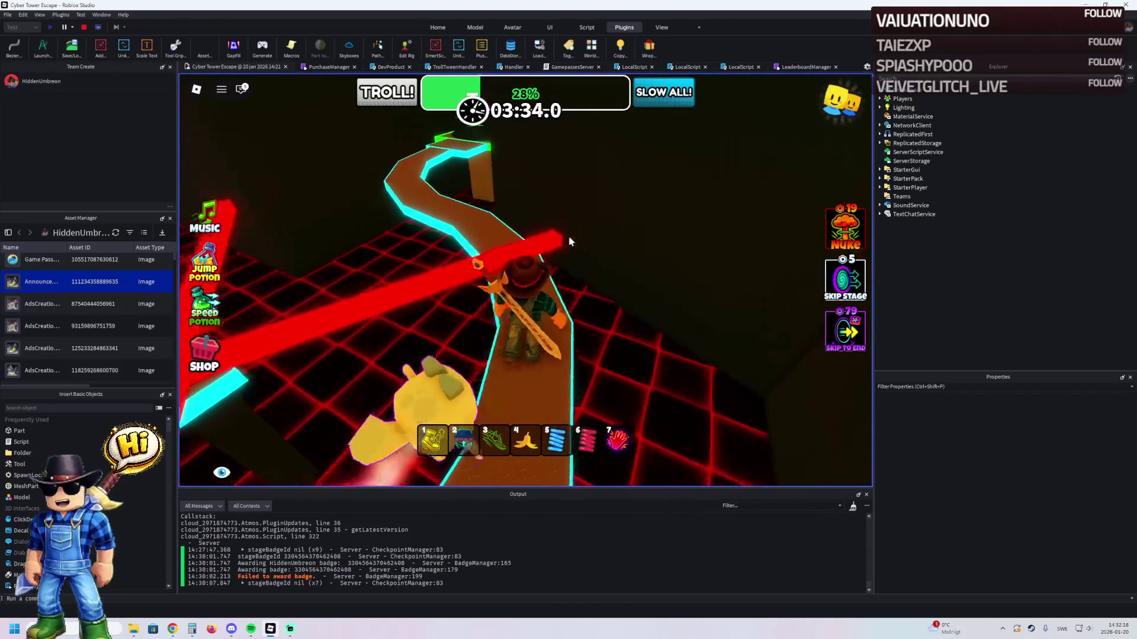
key("w")
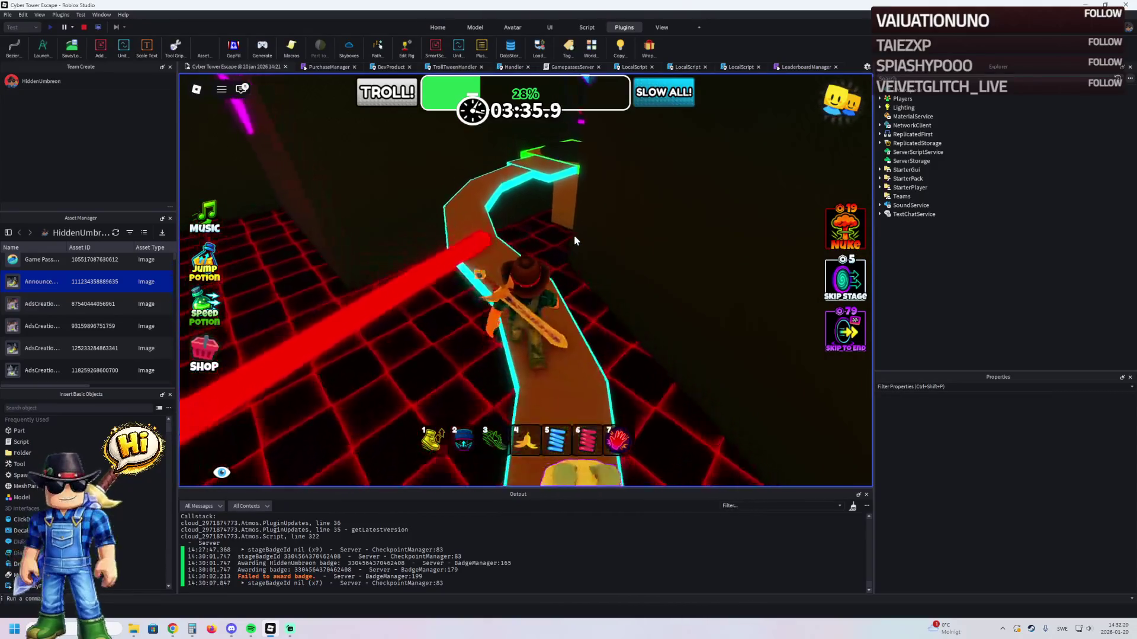
key("w")
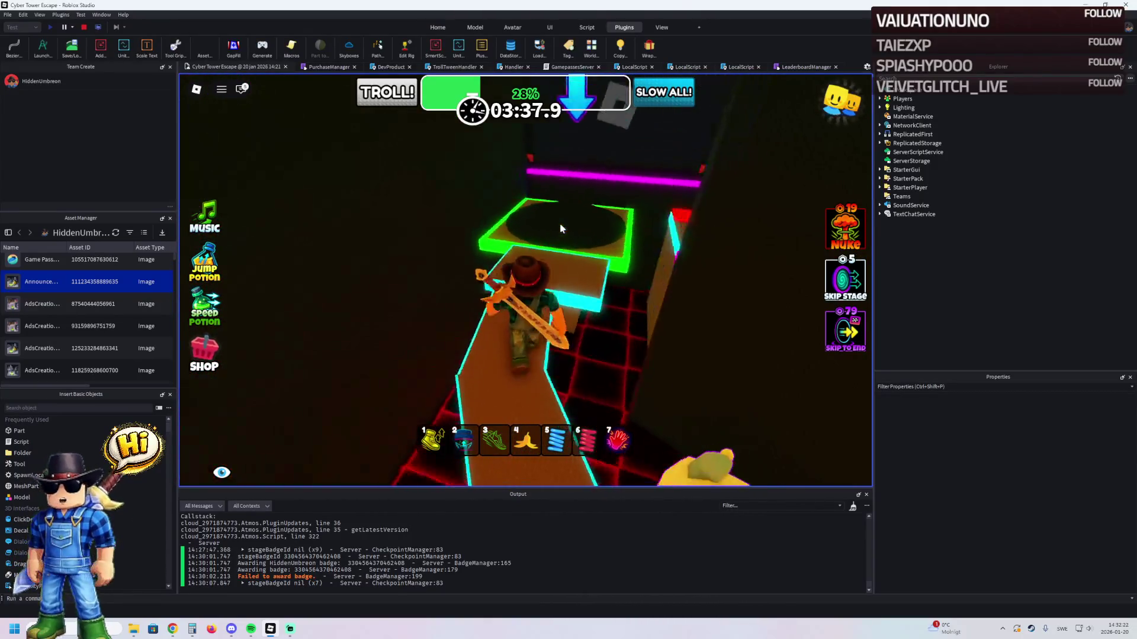
- Walk down the red walkway onto the green checkpoint platform
key("w")
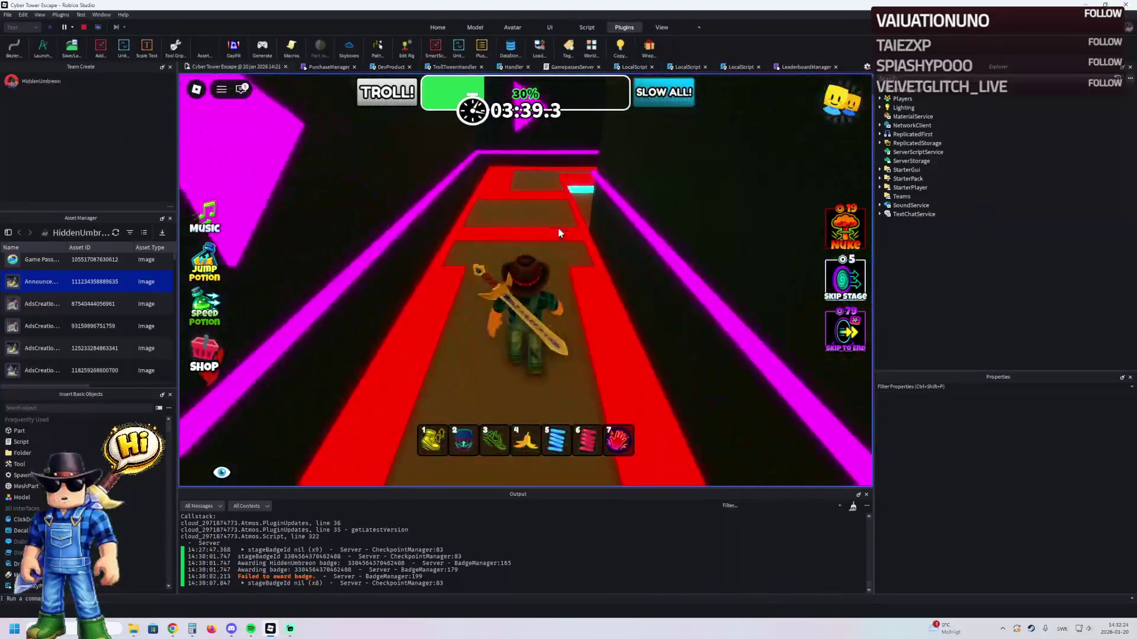
key("w")
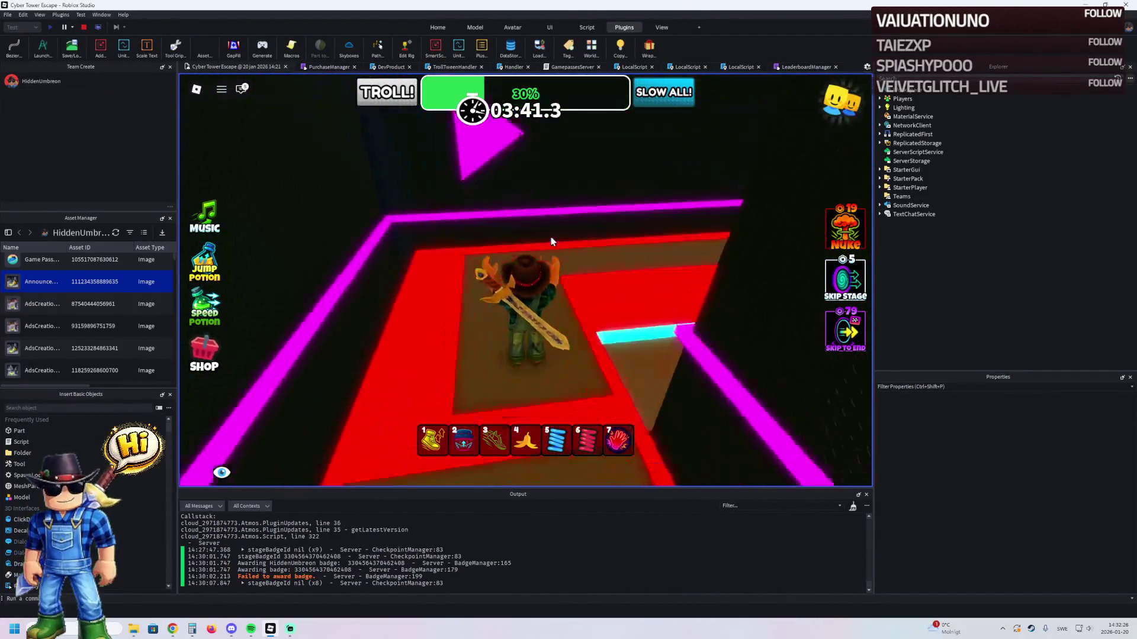
key("w")
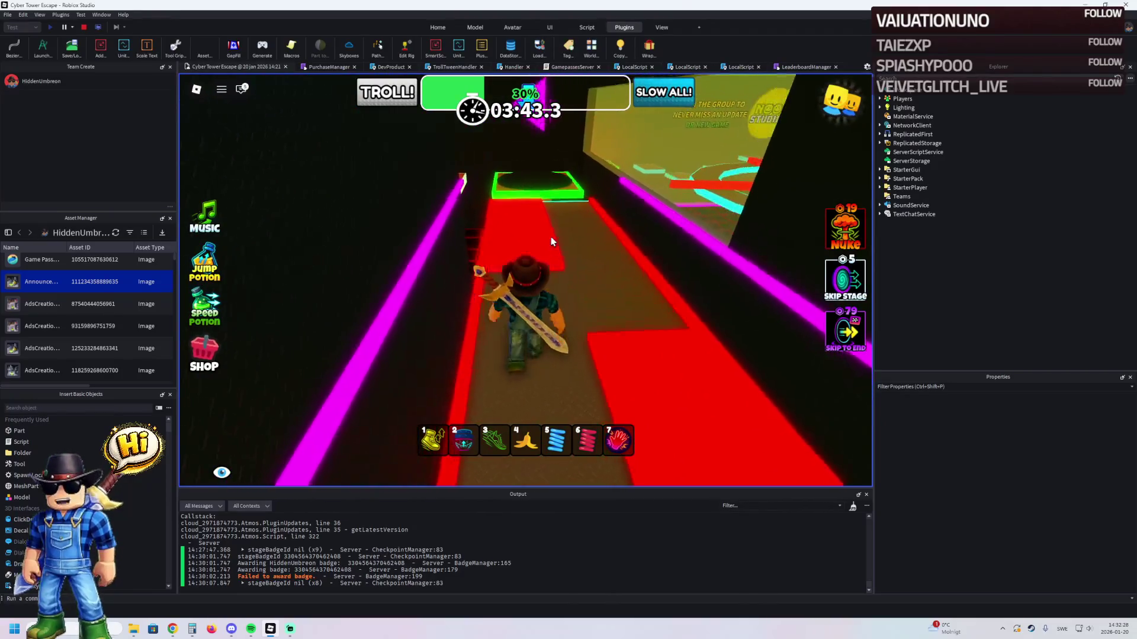
key("w")
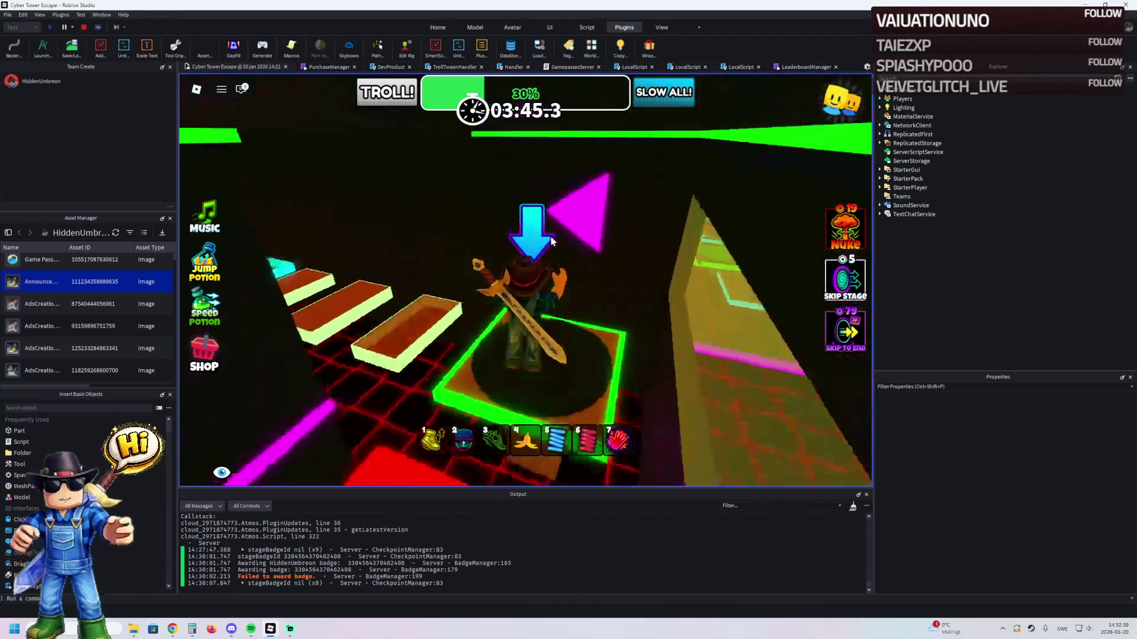
key("w")
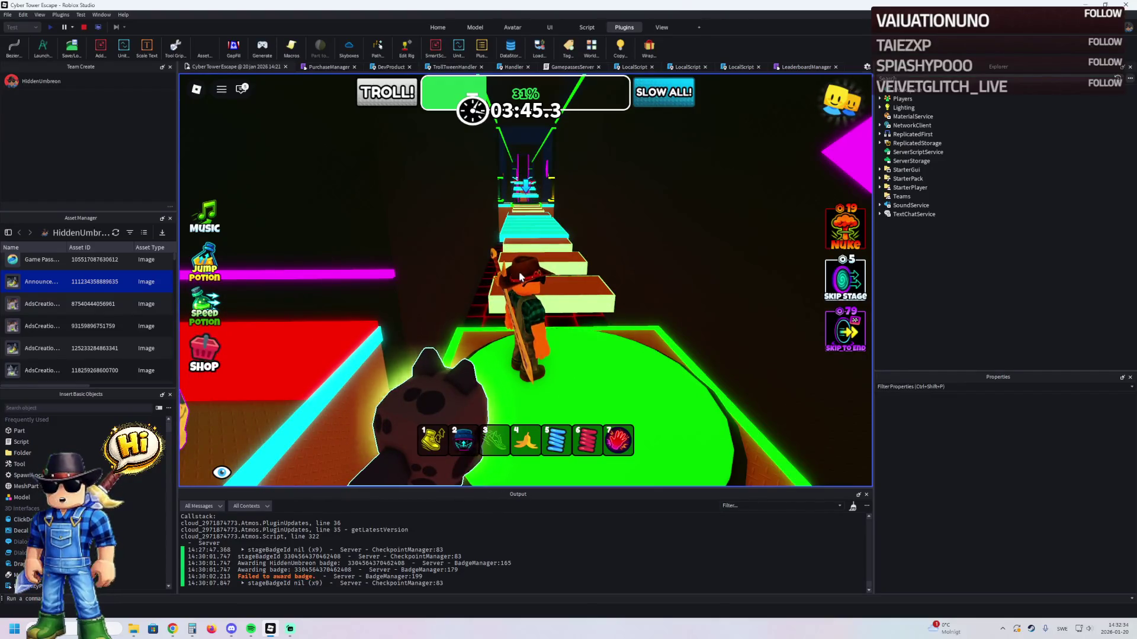
- Climb the cyan stairs over the brown platform to the green pad at 33%
key("w")
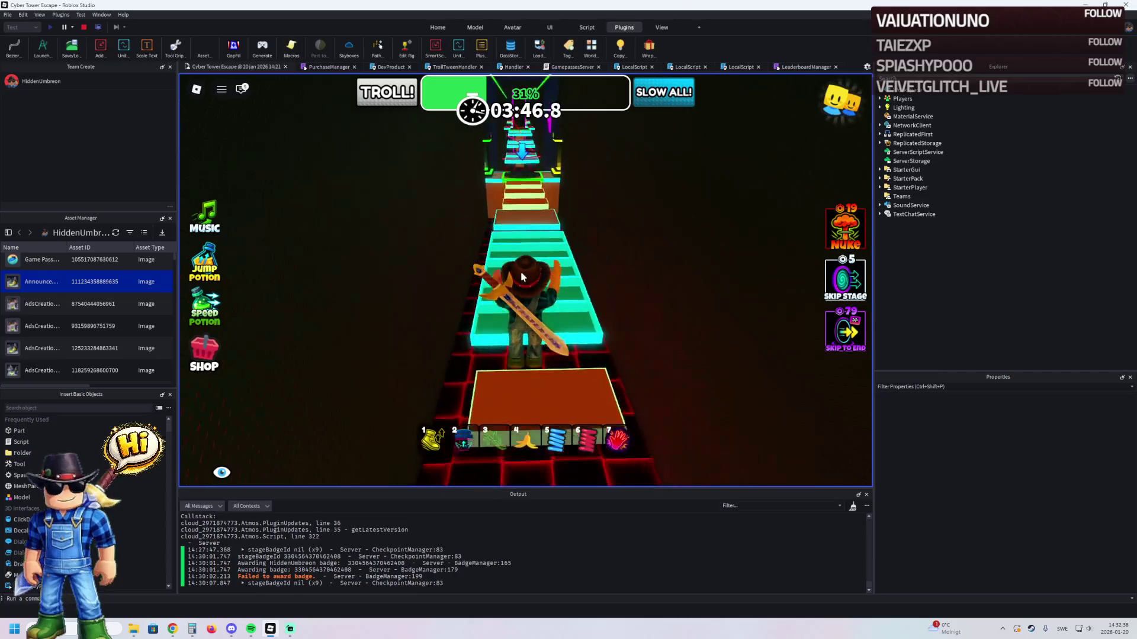
key("w")
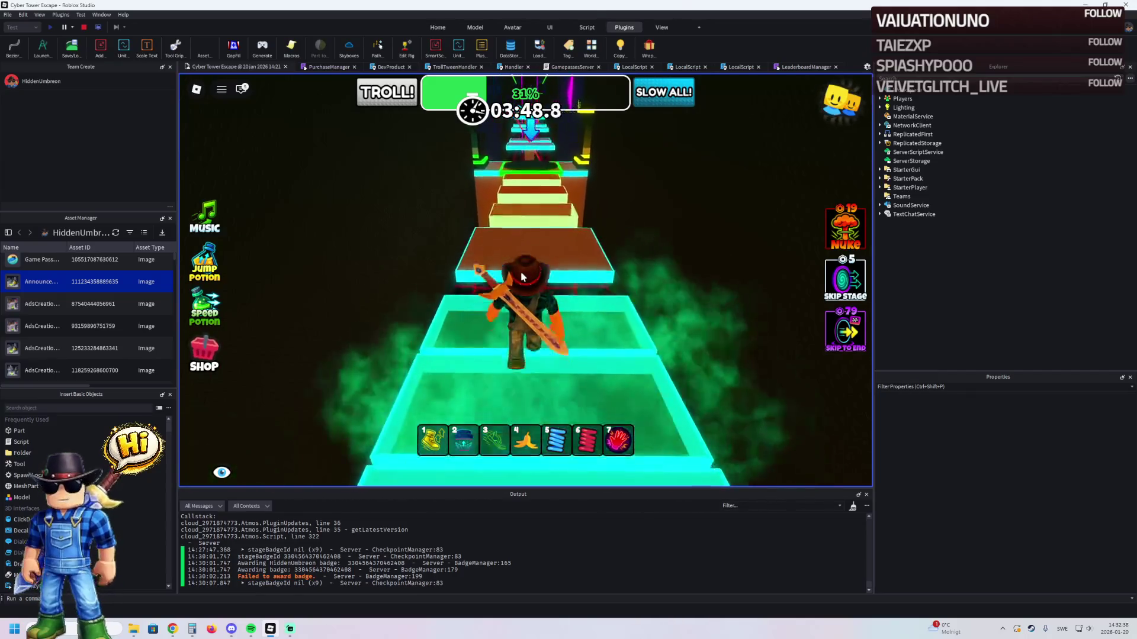
key("w")
key("w")
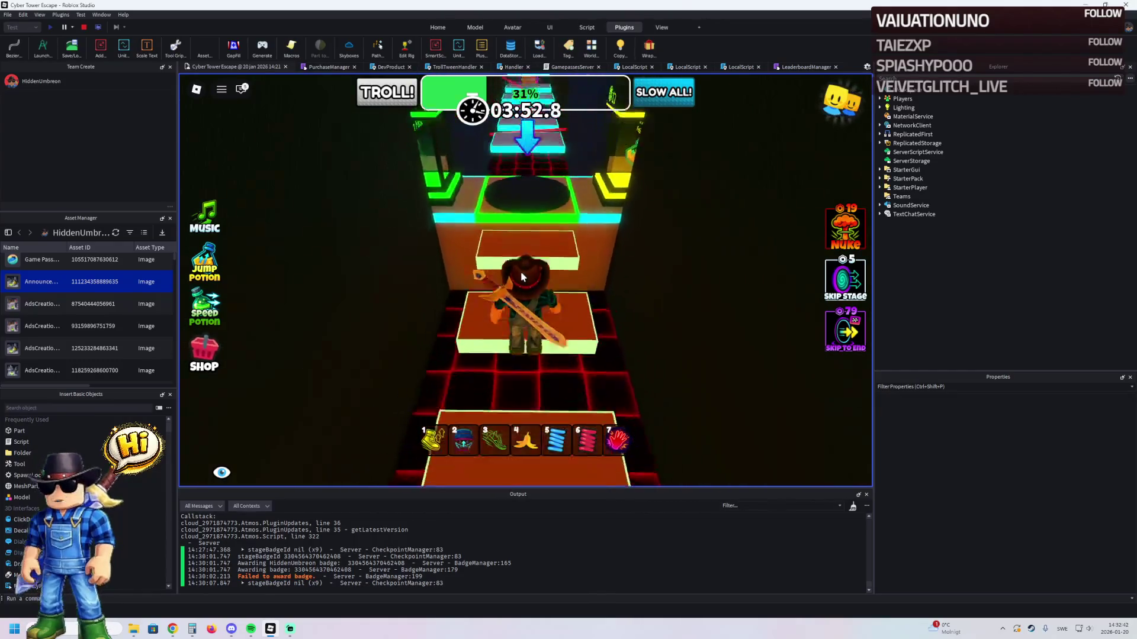
key("w")
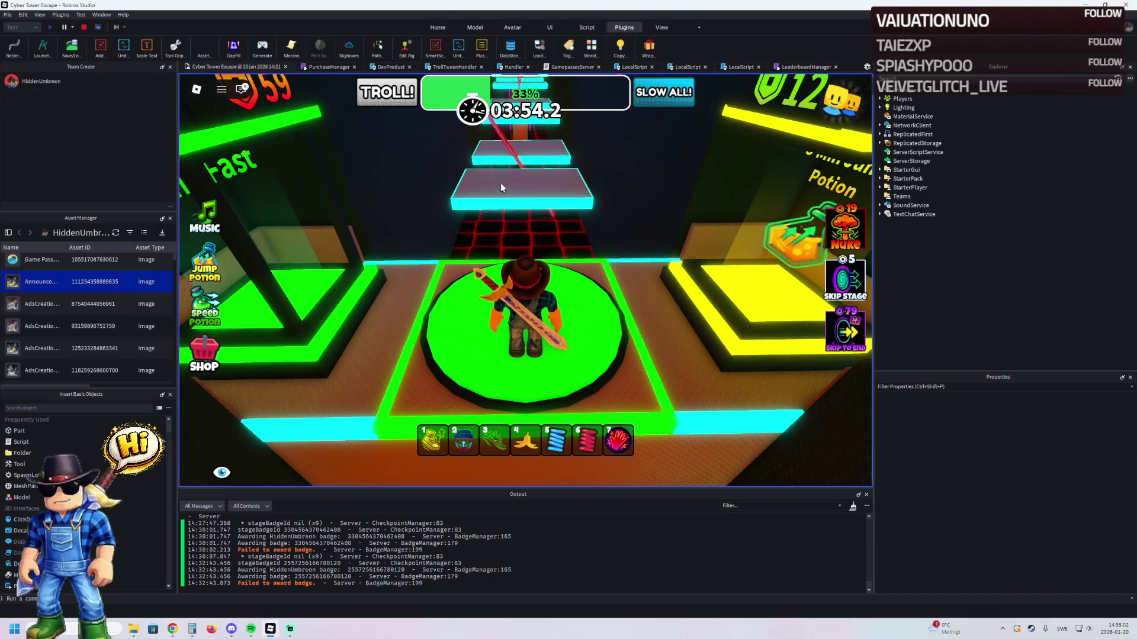
- Run along the neon platforms onto the next green checkpoint platform
key("w")
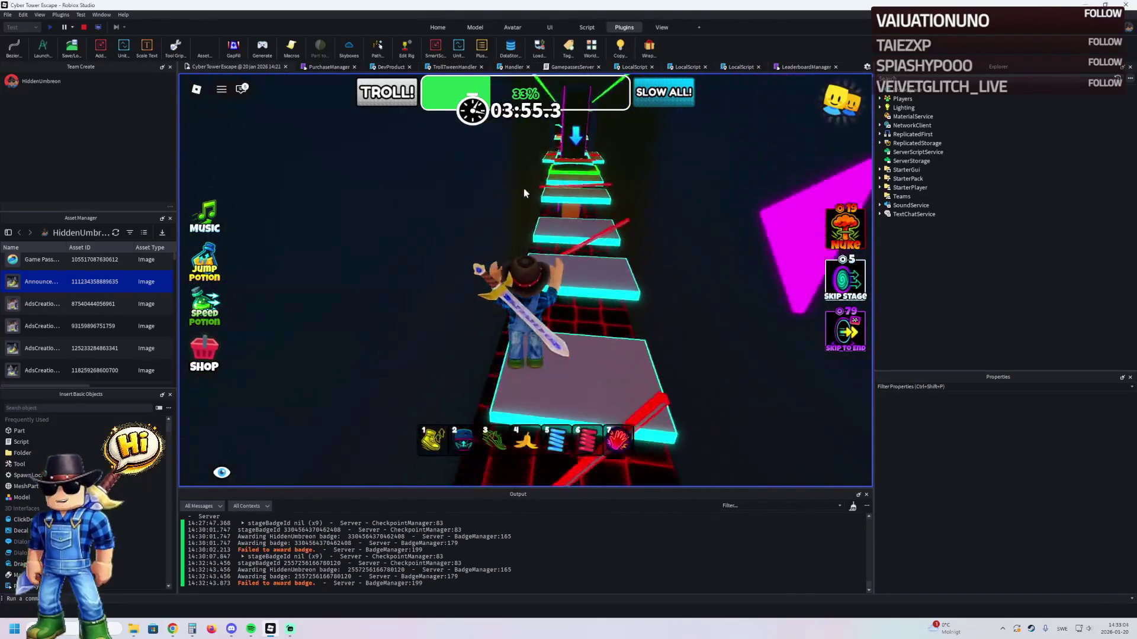
key("w")
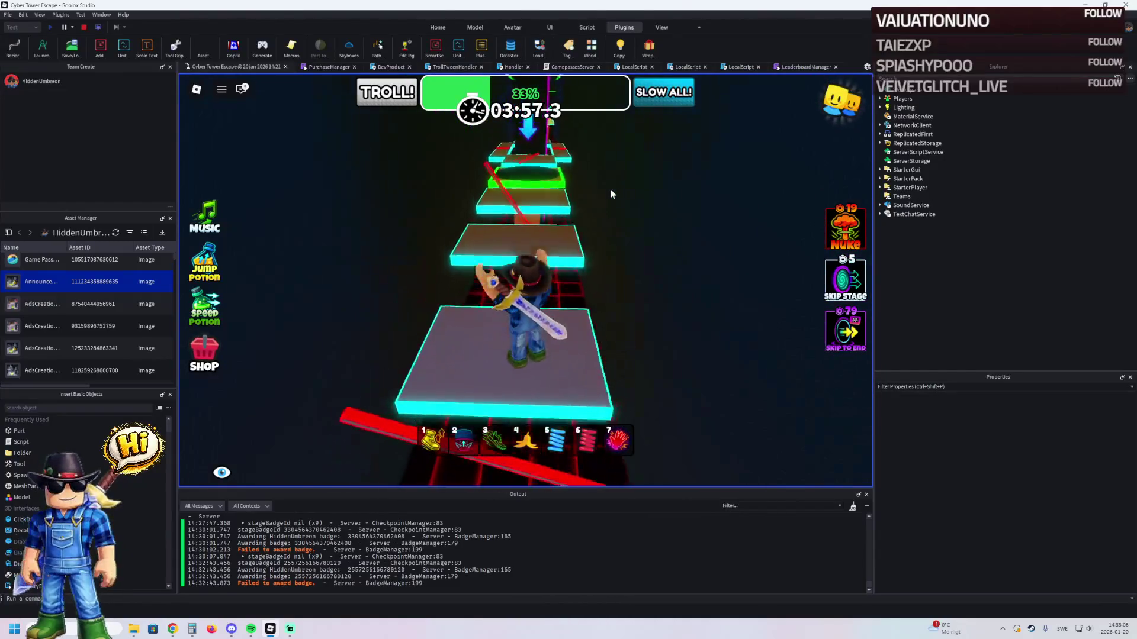
key("w")
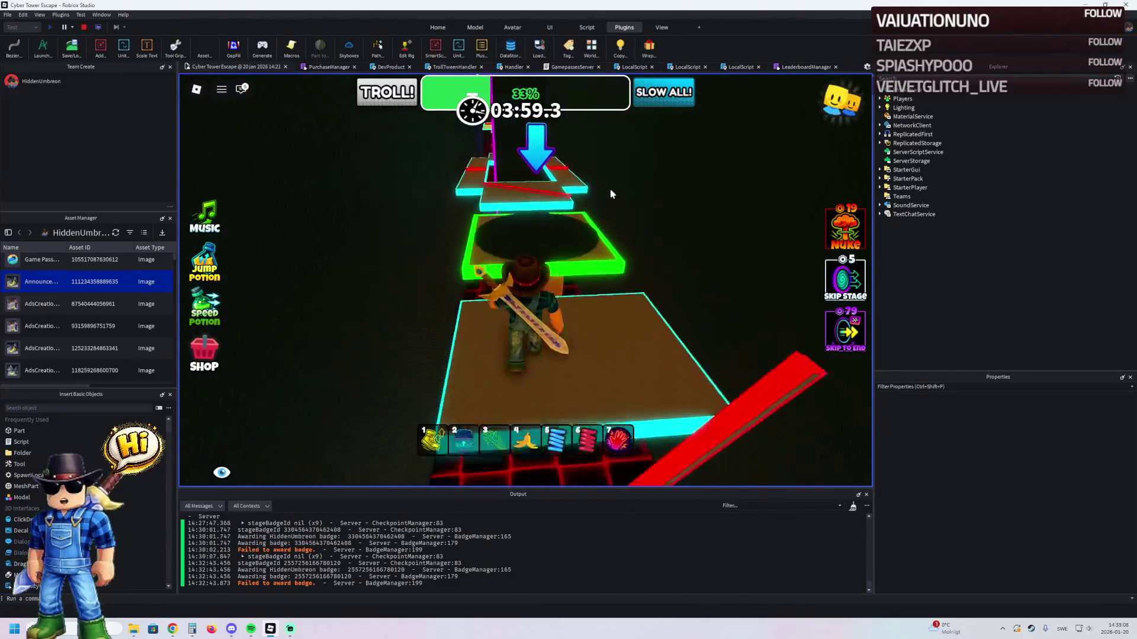
key("w")
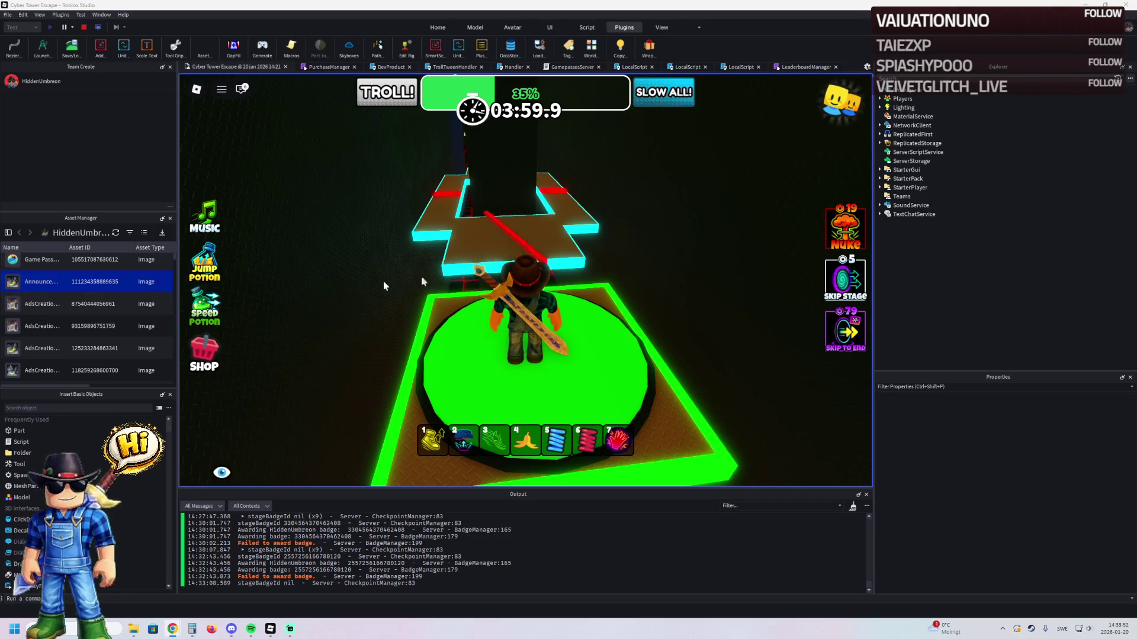
- Jump onto the narrow ledge and follow the neon path to the green circular checkpoint
key("w")
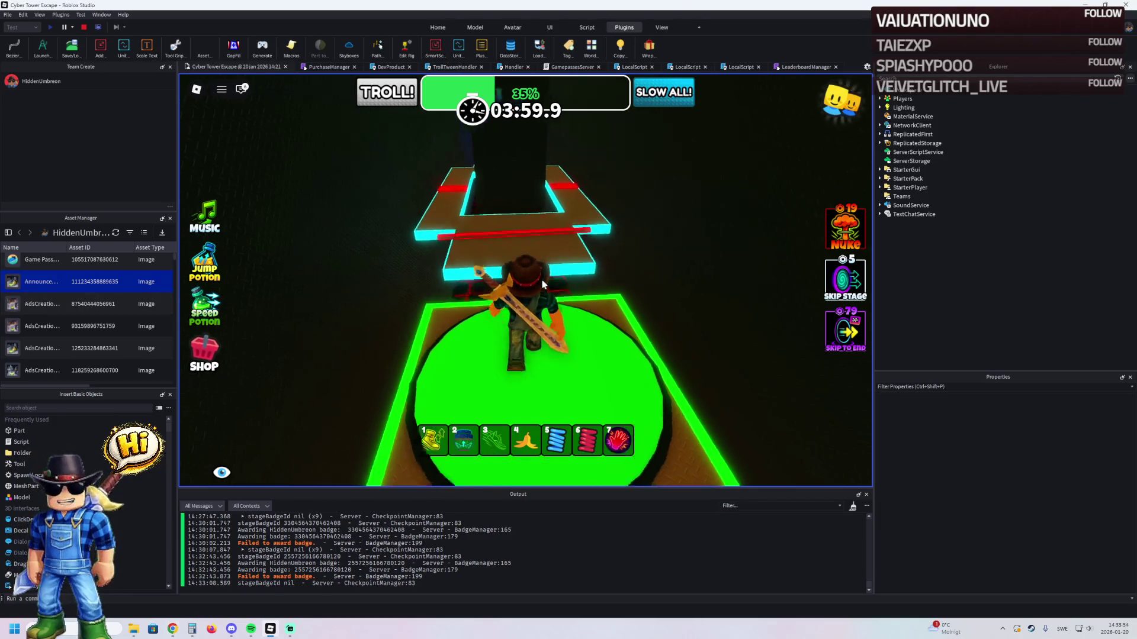
key("space")
key("w")
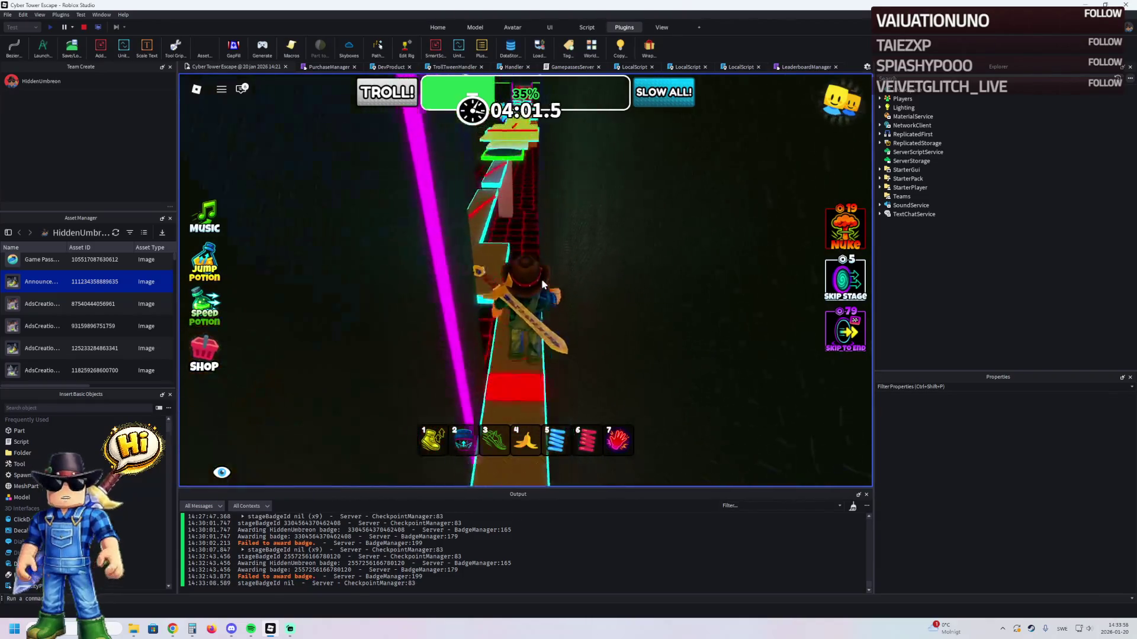
key("w")
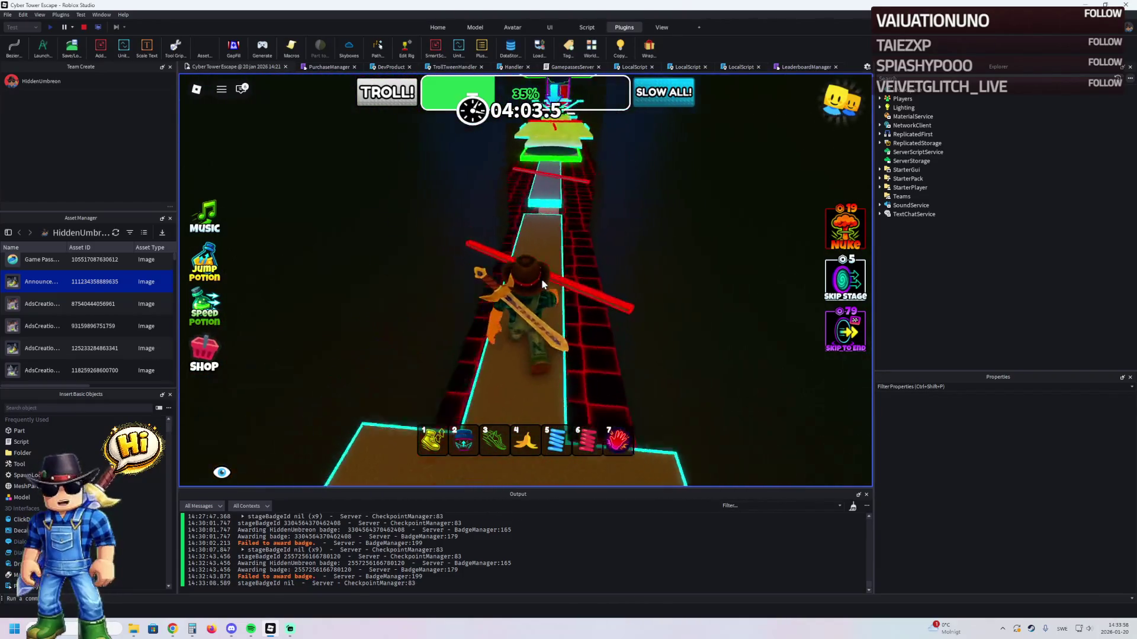
key("w")
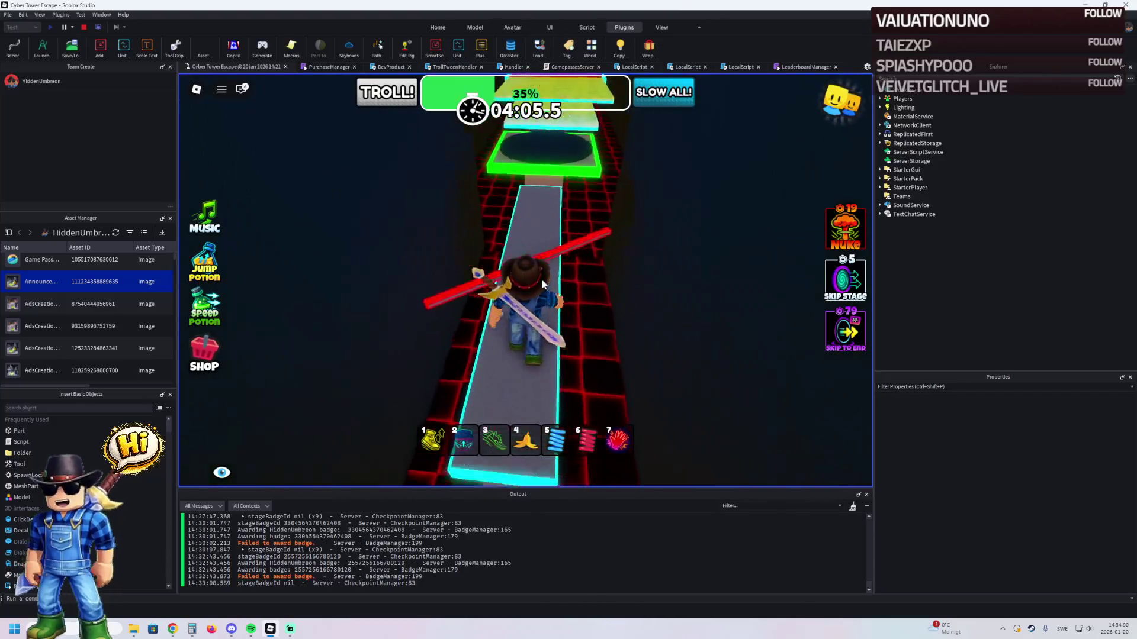
- Run the wide green path to the next green circular checkpoint
key("w")
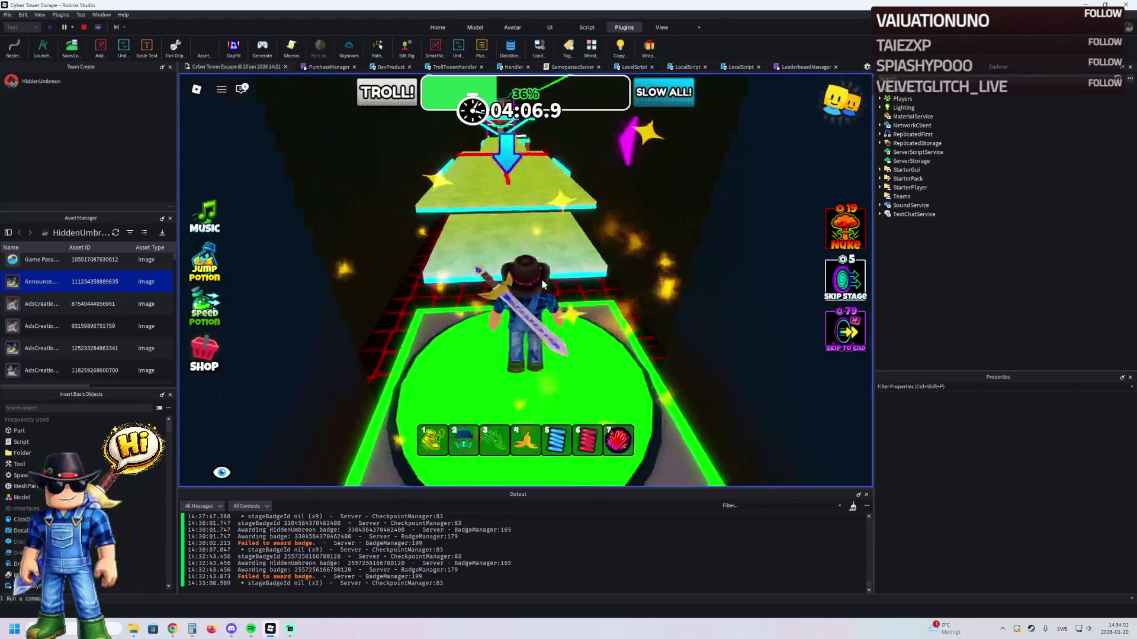
key("w")
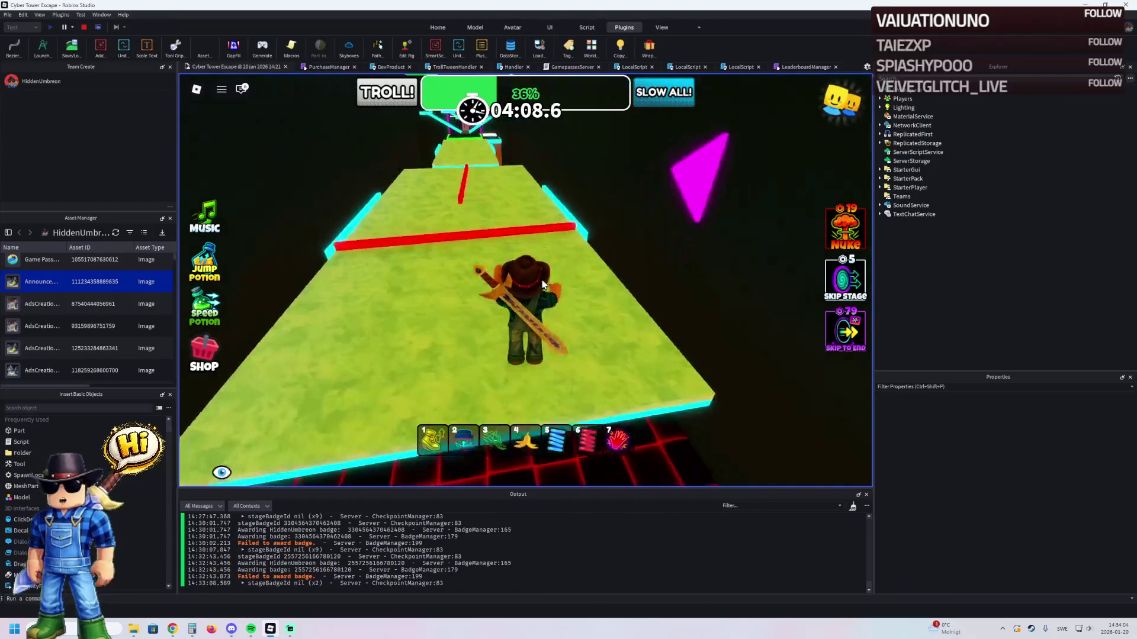
key("w")
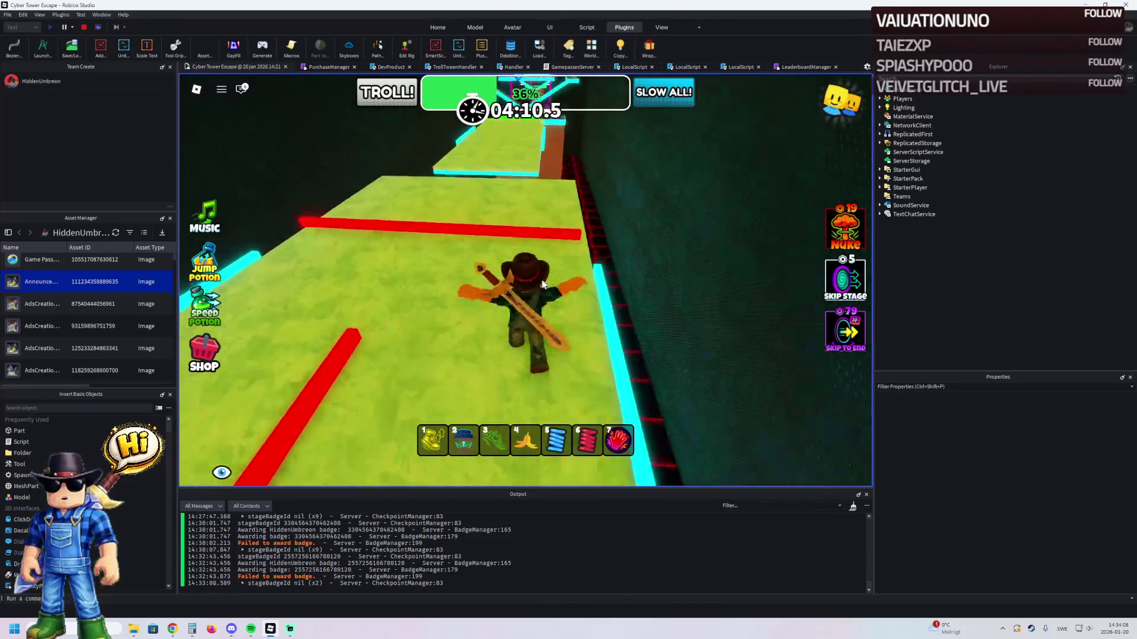
key("w")
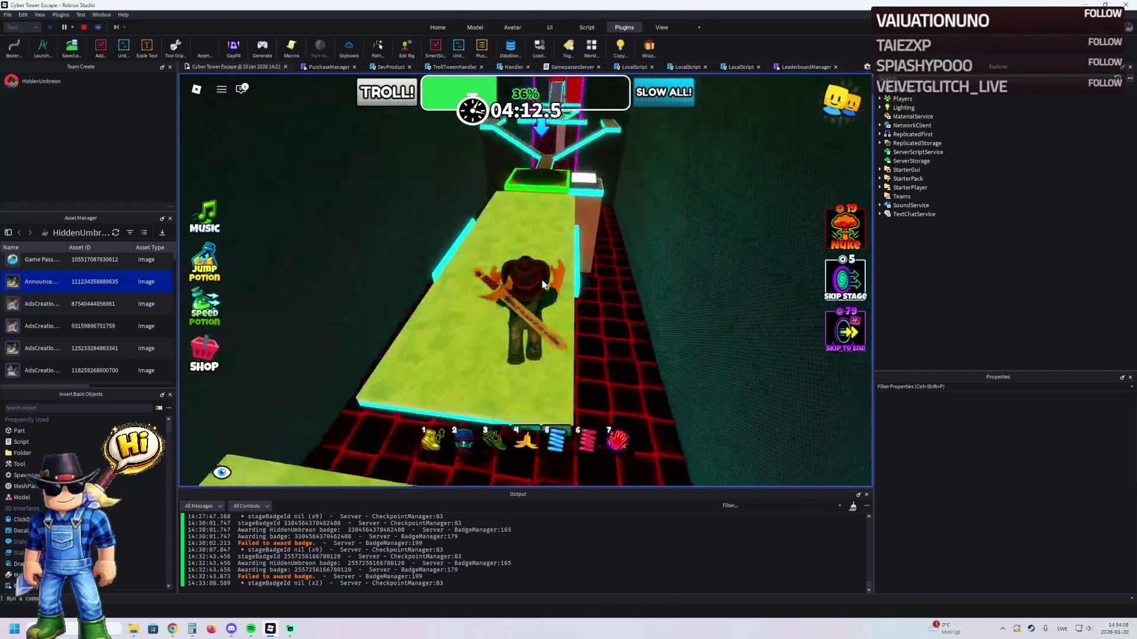
key("w")
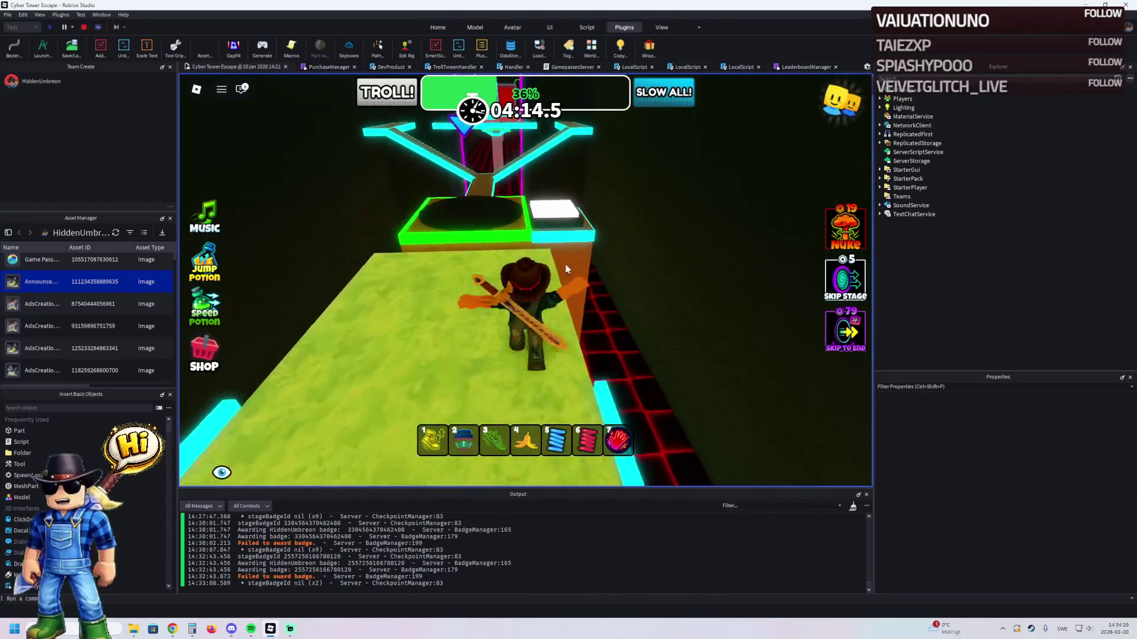
- Walk the narrow grey beams toward the green pad, briefly toggling inventory item 4
key("w")
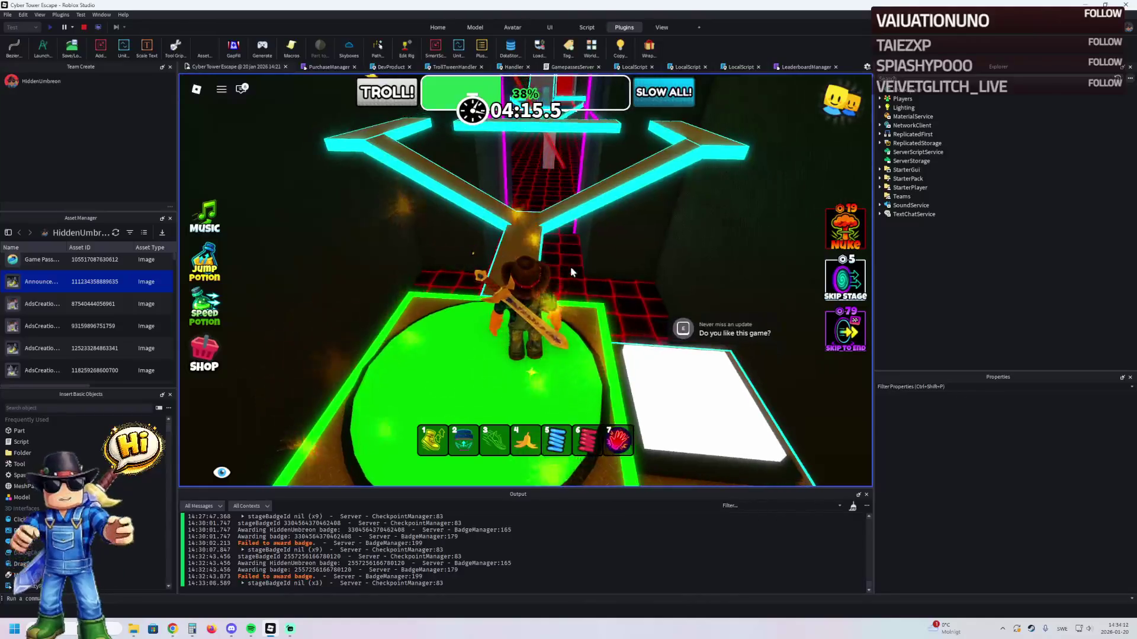
key("w")
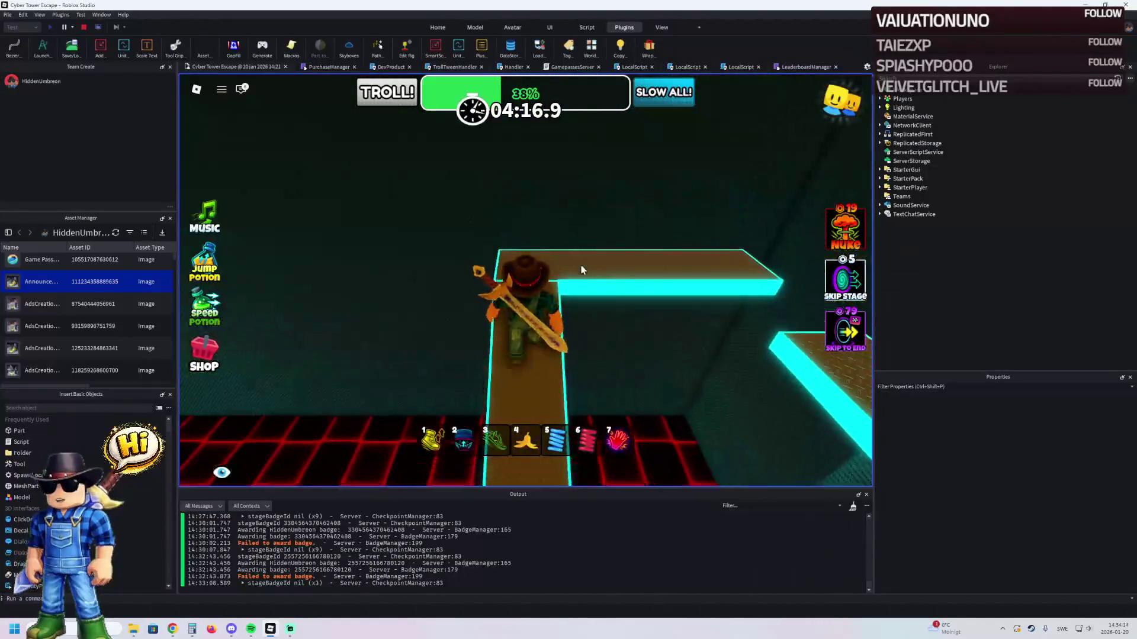
key("w")
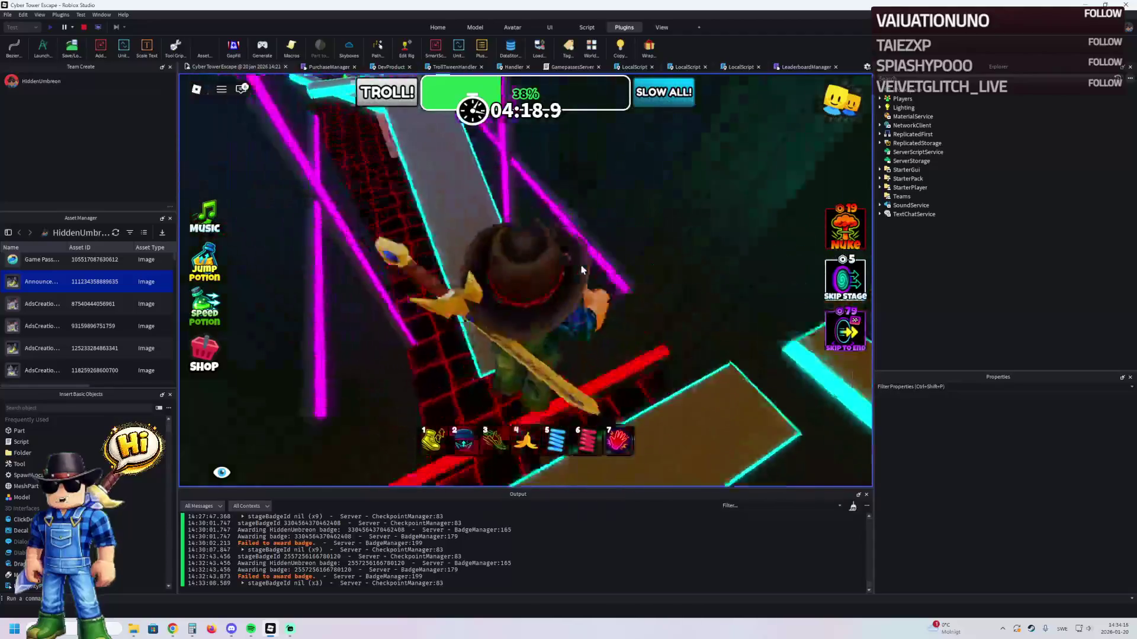
key("w")
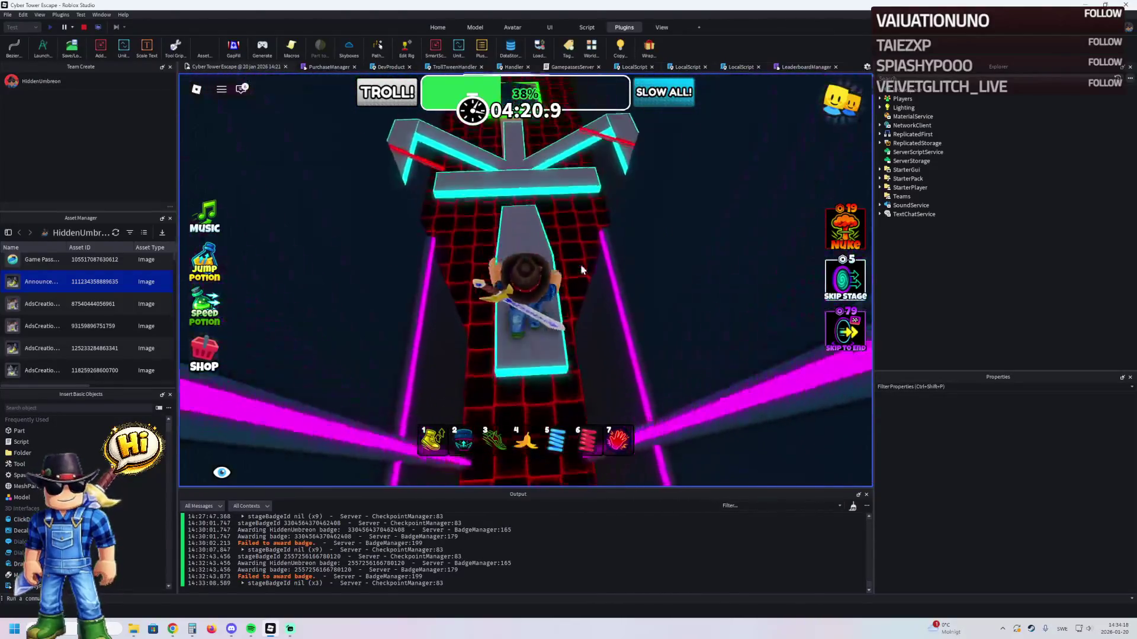
key("4")
key("w")
key("4")
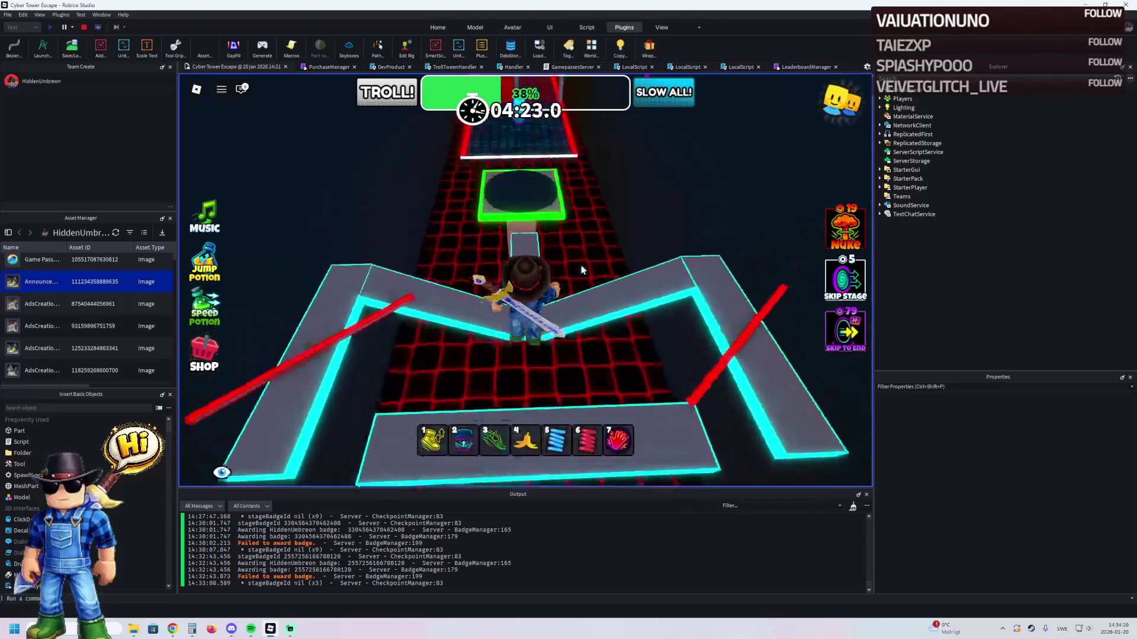
- Pass through the red corridor and its door onto the green floor and circle
key("w")
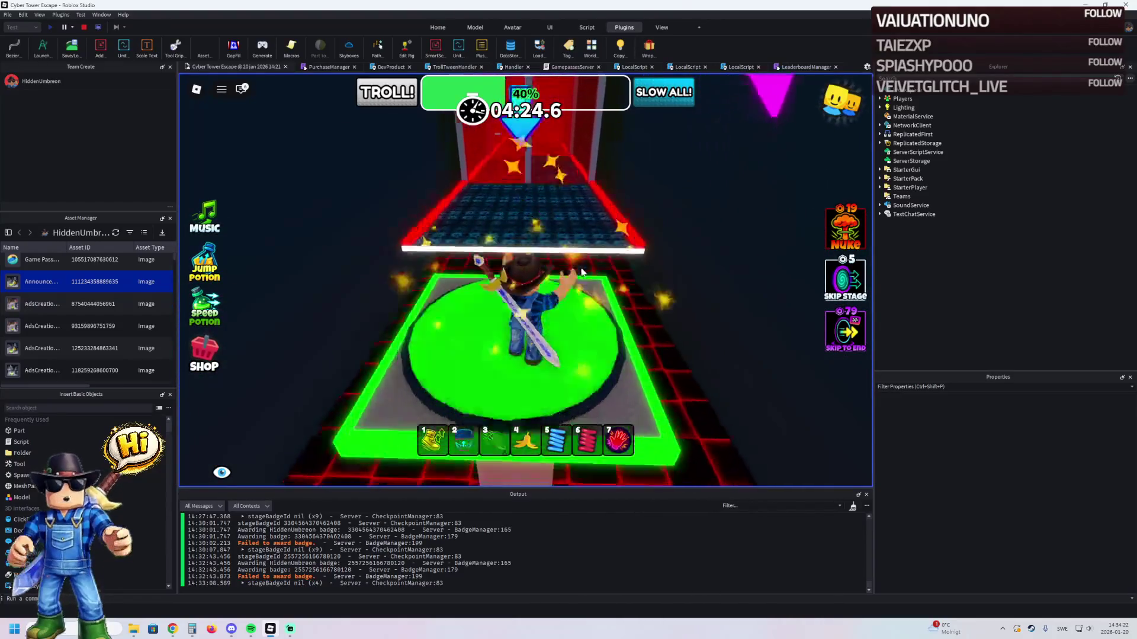
key("w")
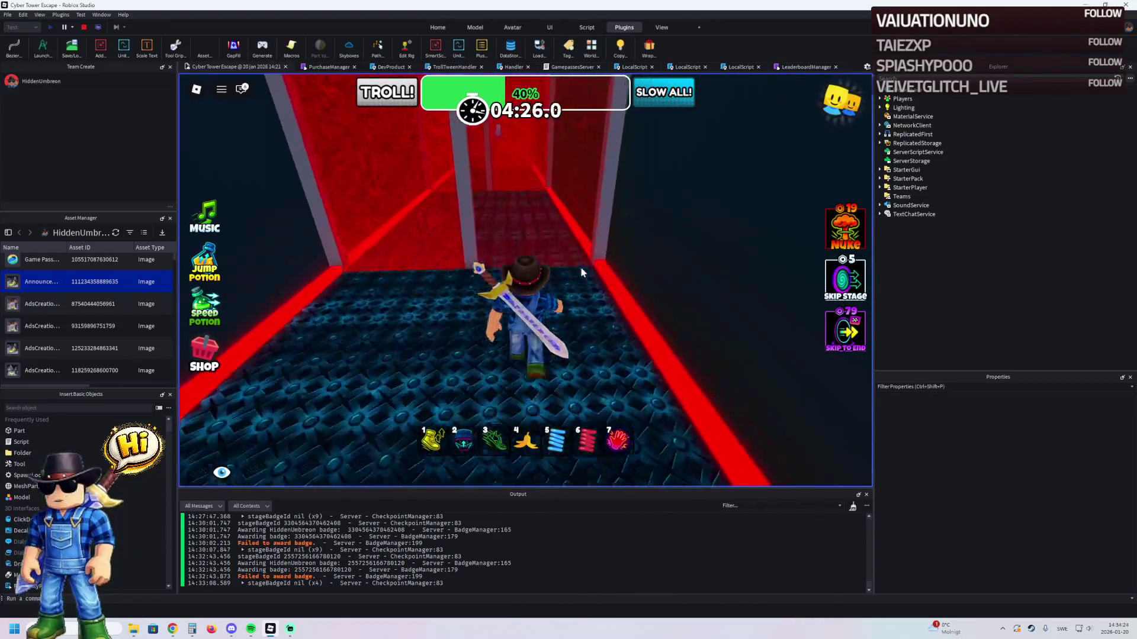
key("w")
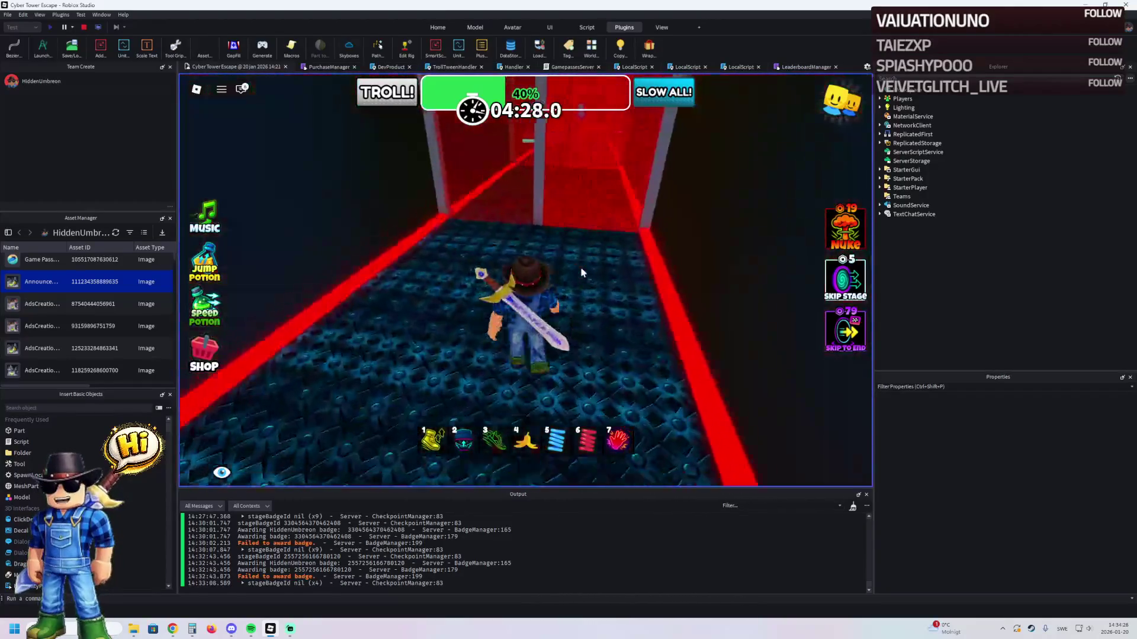
key("w")
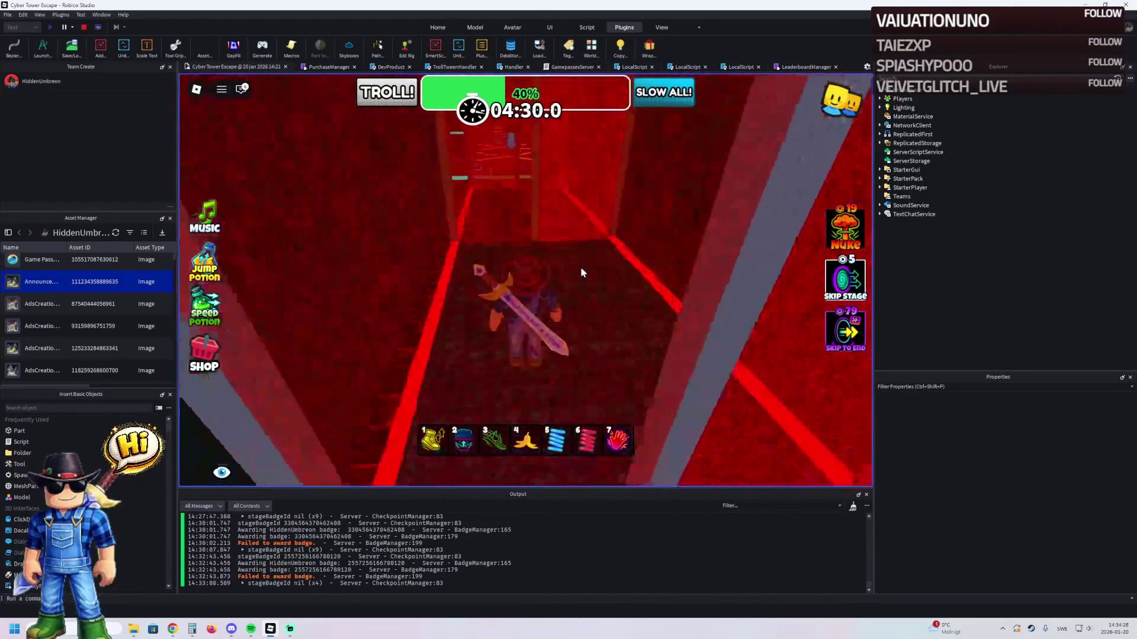
key("w")
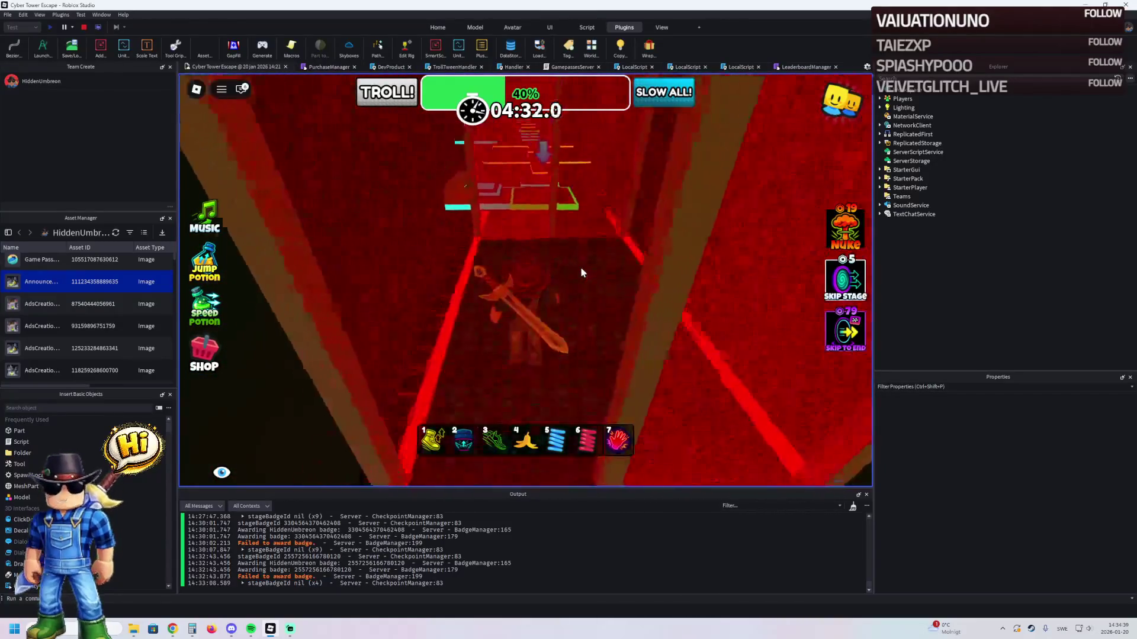
key("w")
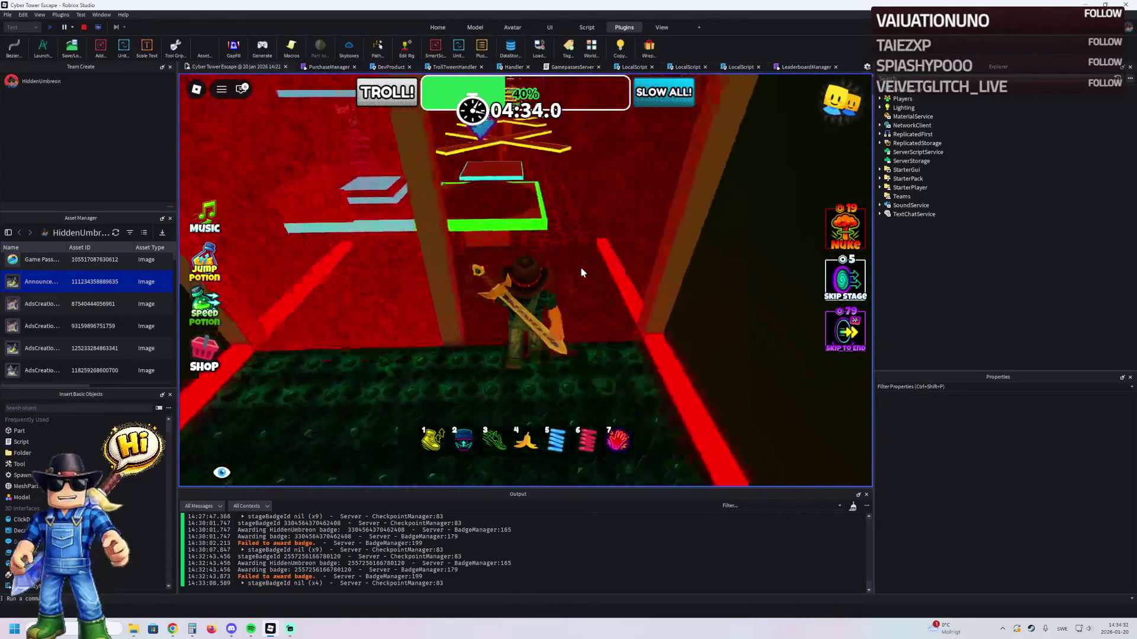
key("w")
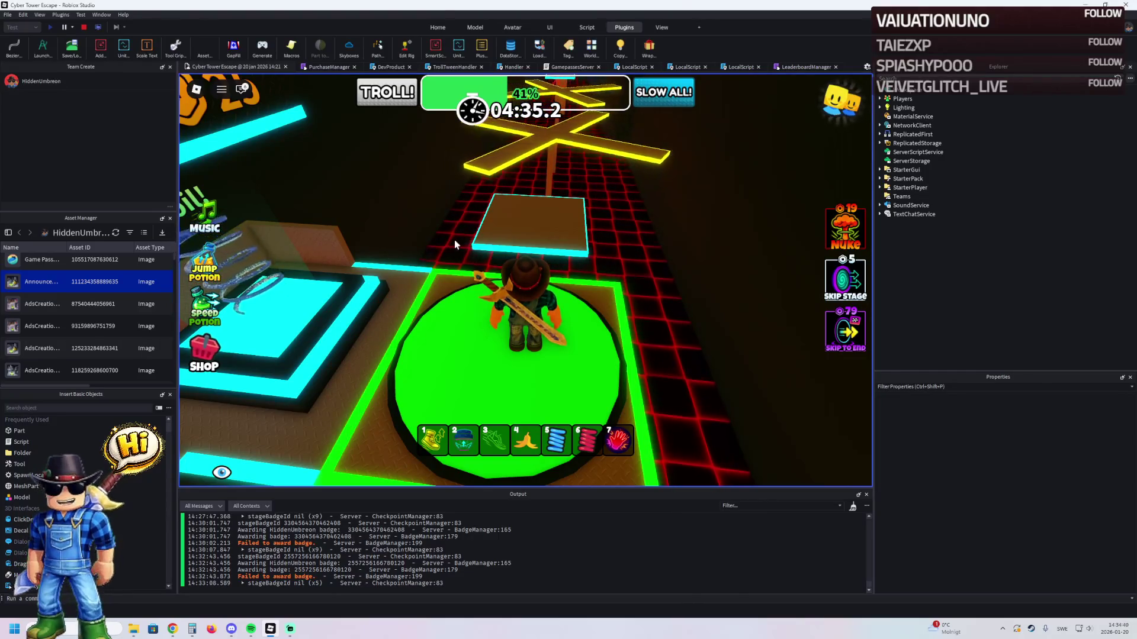
- Walk the yellow beam past the yellow cross to the green checkpoint pad
key("w")
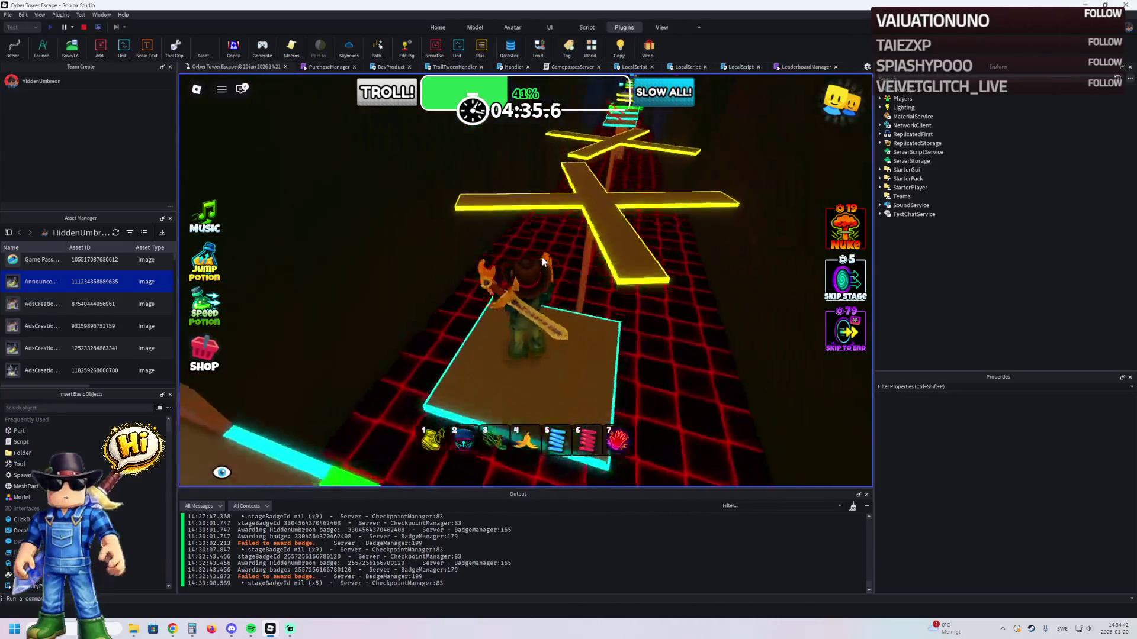
key("w")
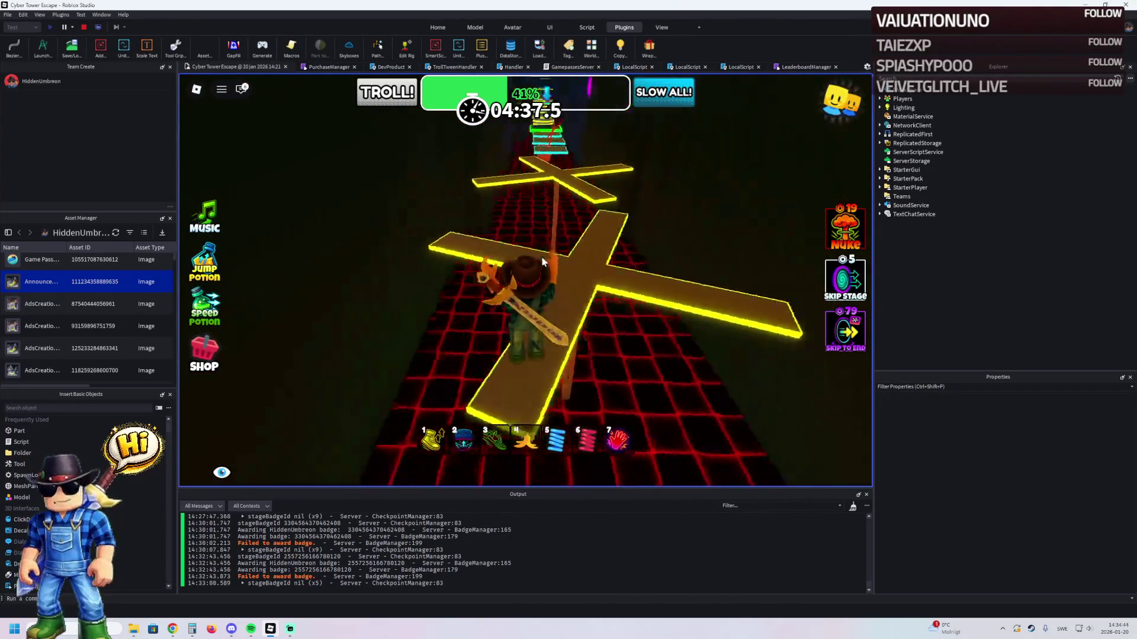
key("2")
key("w")
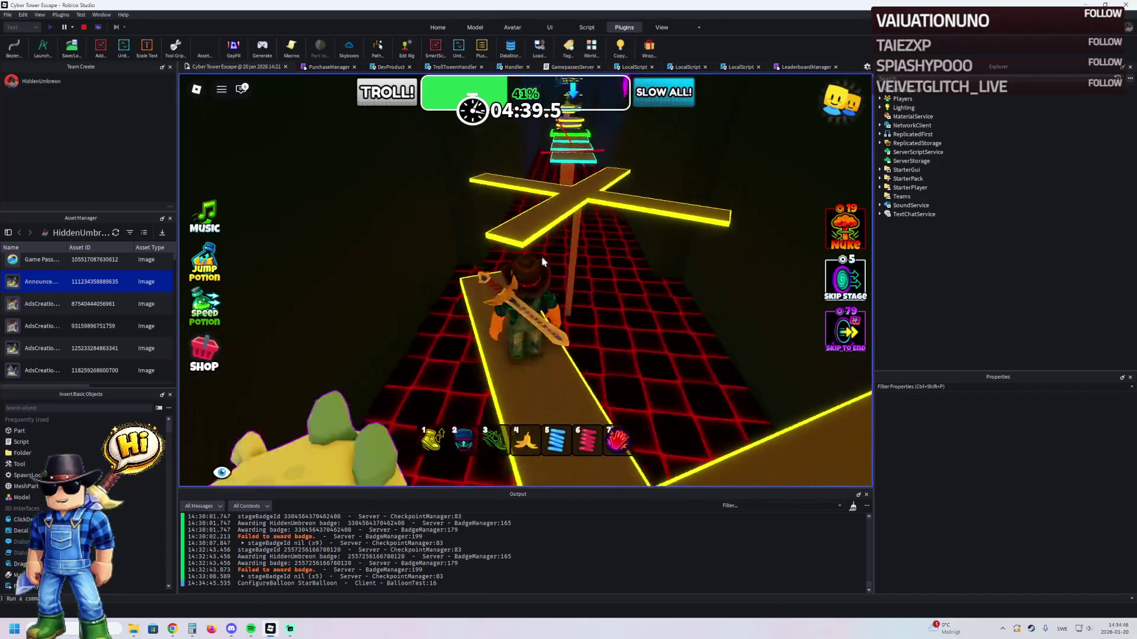
key("2")
key("w")
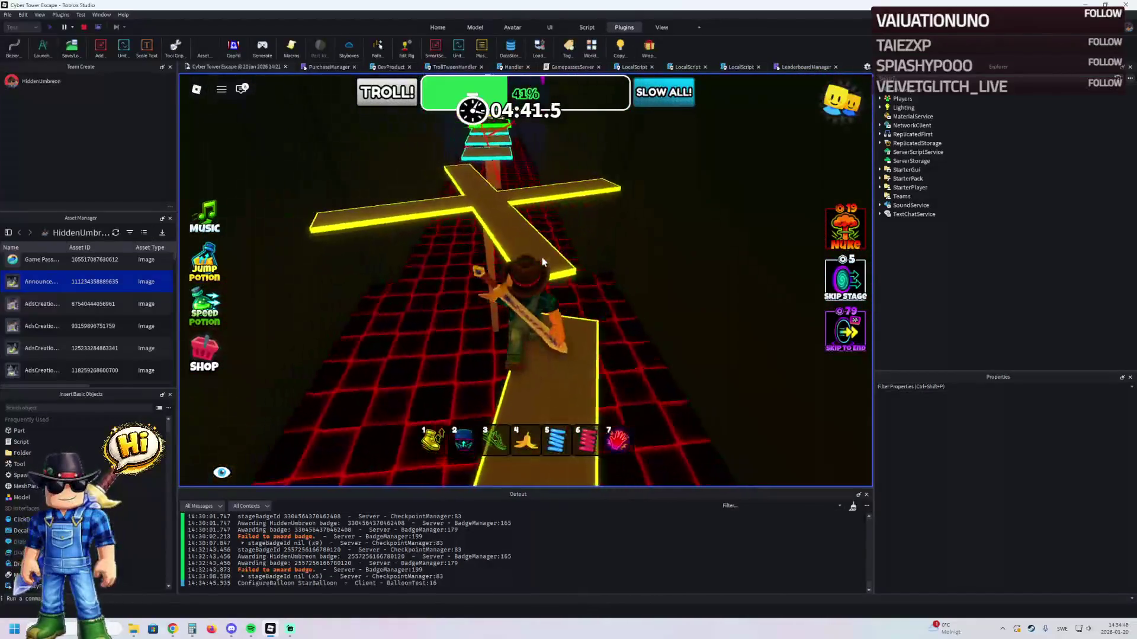
key("w")
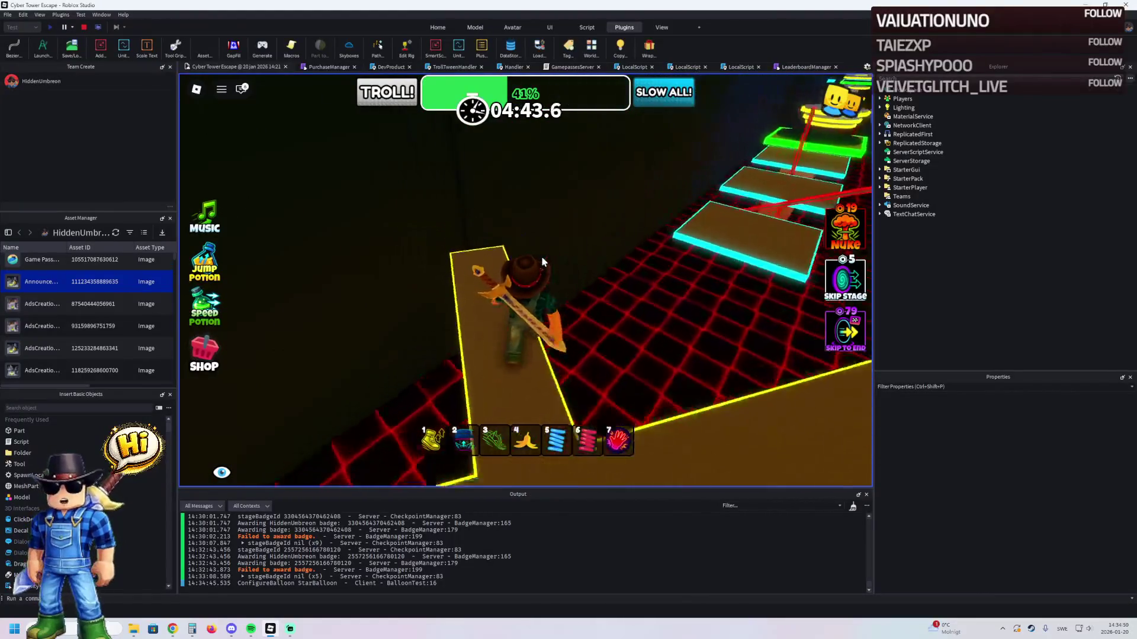
key("w")
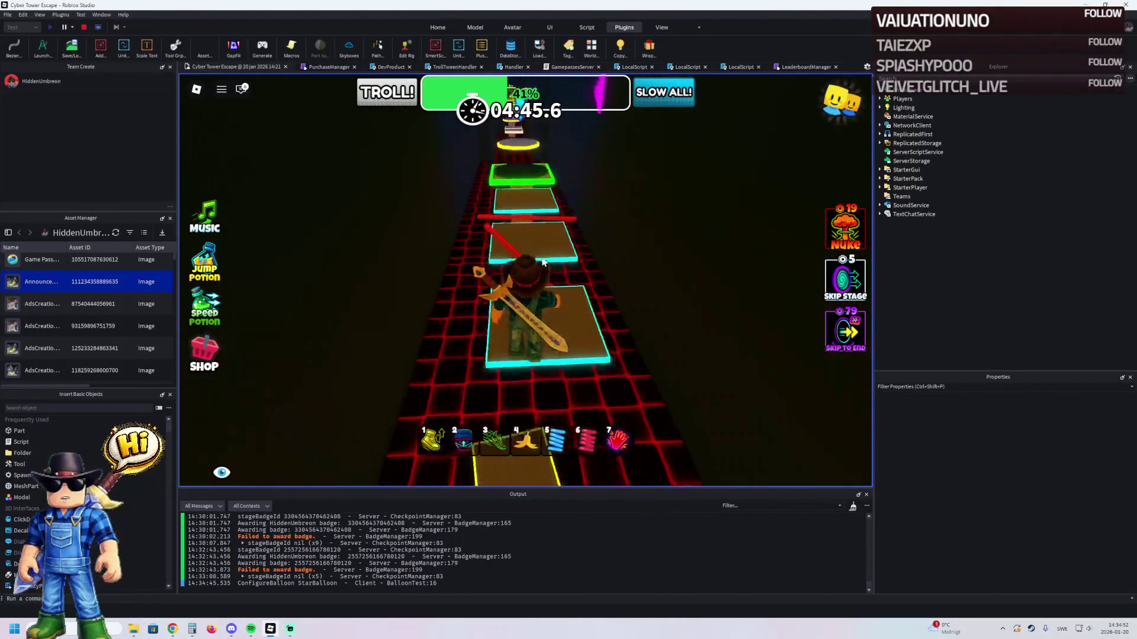
key("w")
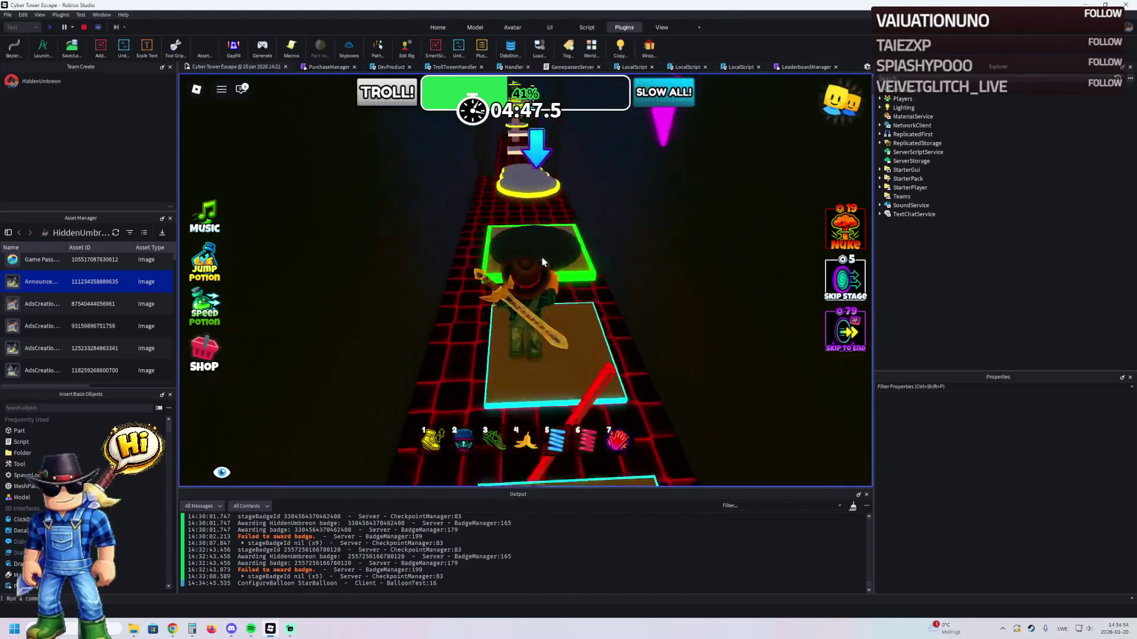
- Hop across the grey square platforms and round yellow pads onto the green pad
key("w")
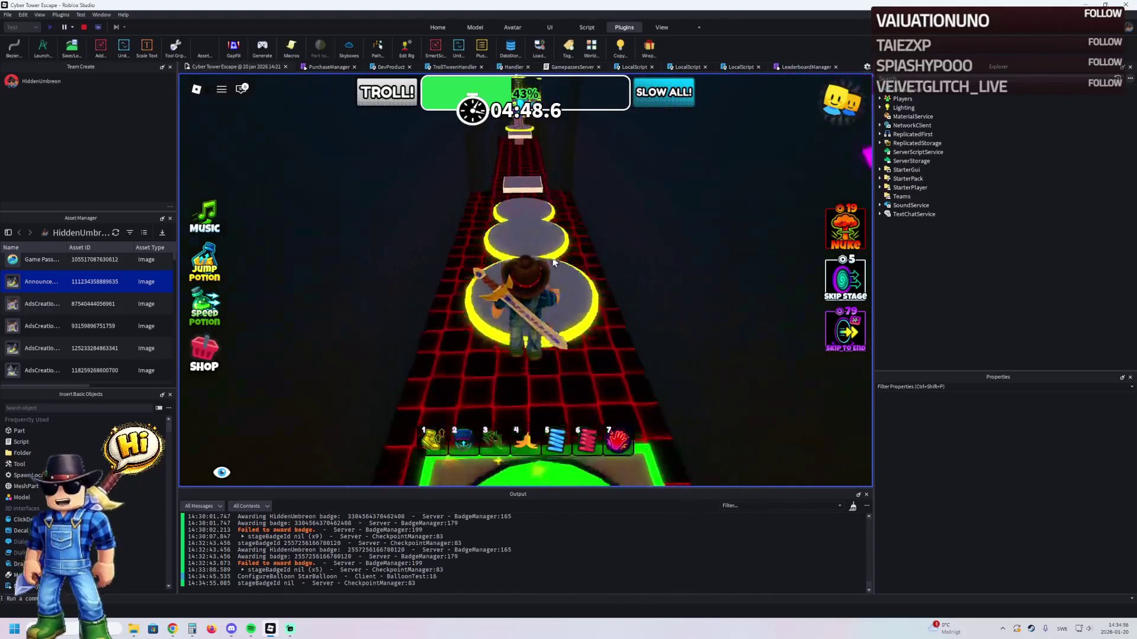
key("w")
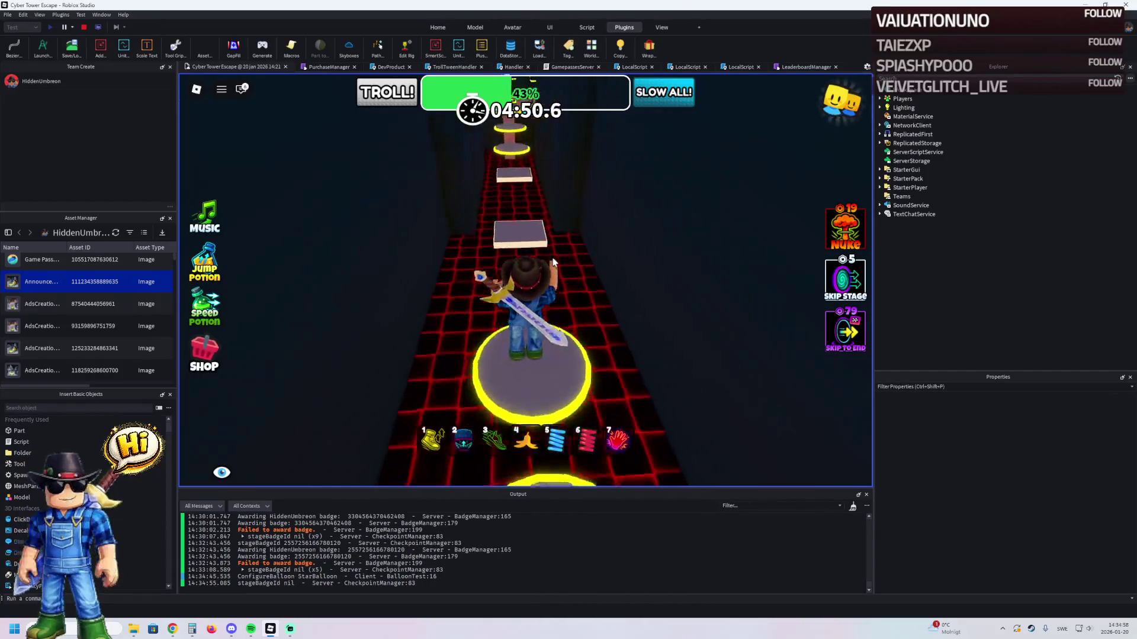
key("w")
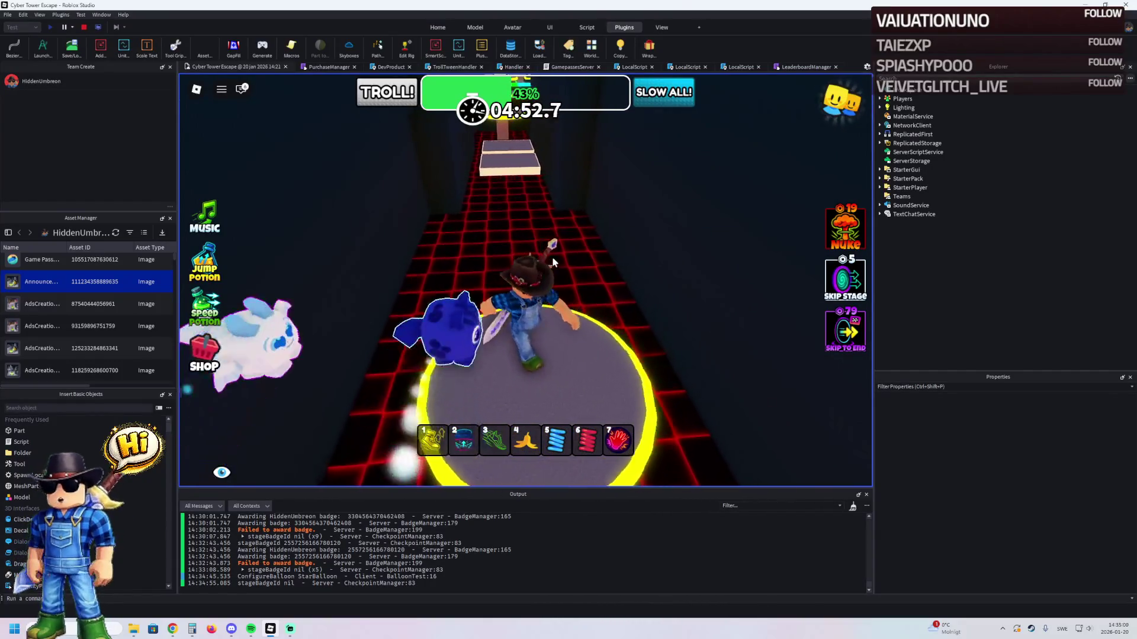
key("w")
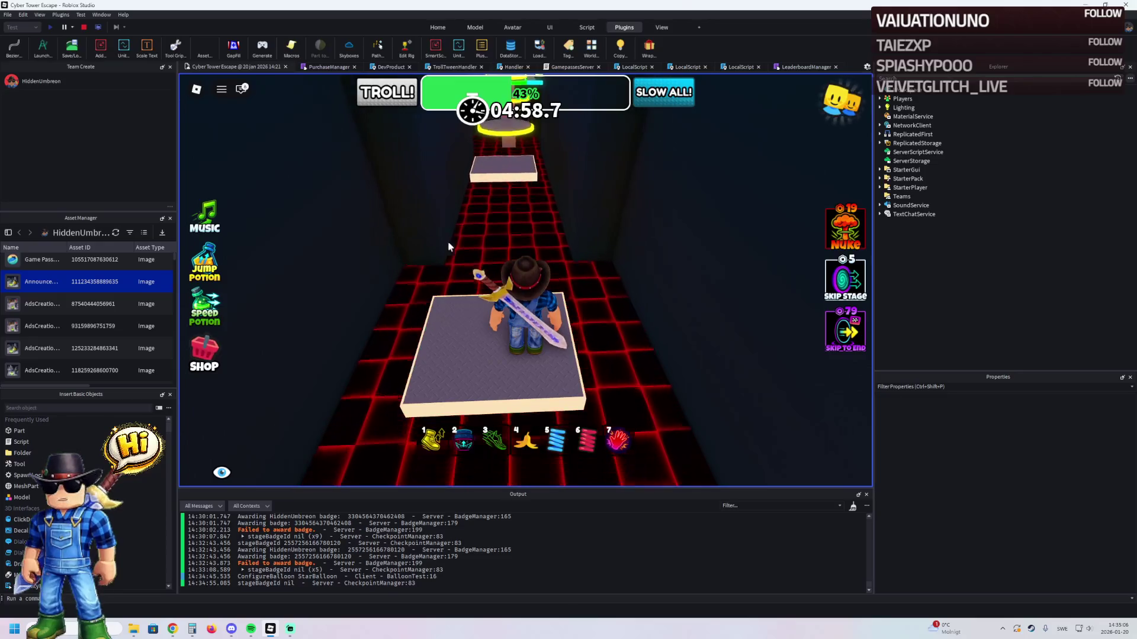
key("w")
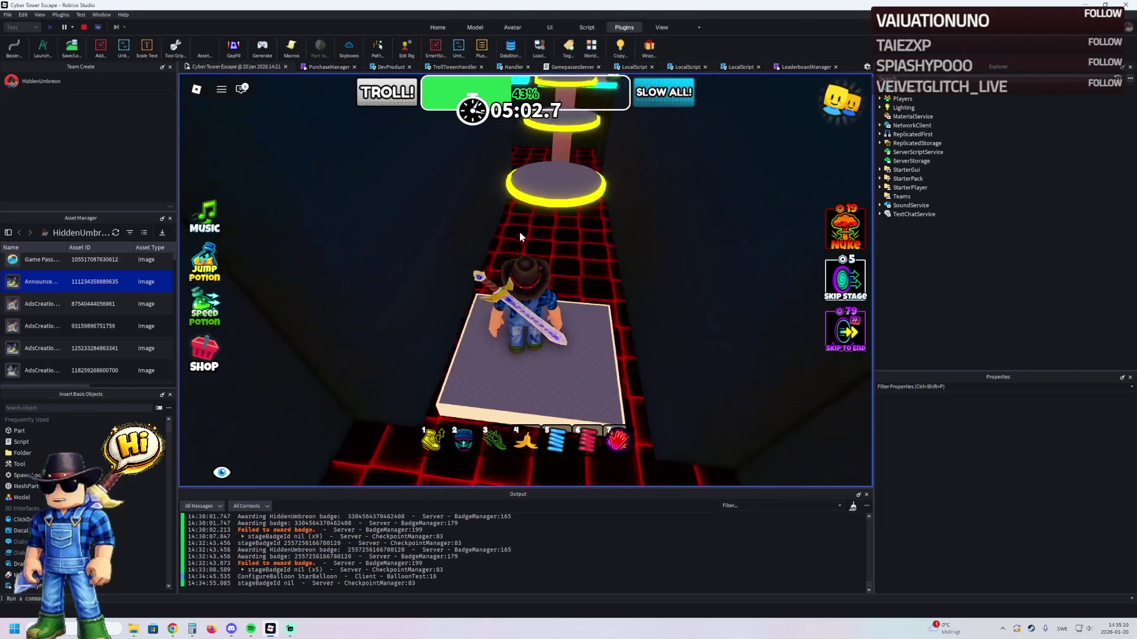
key("w")
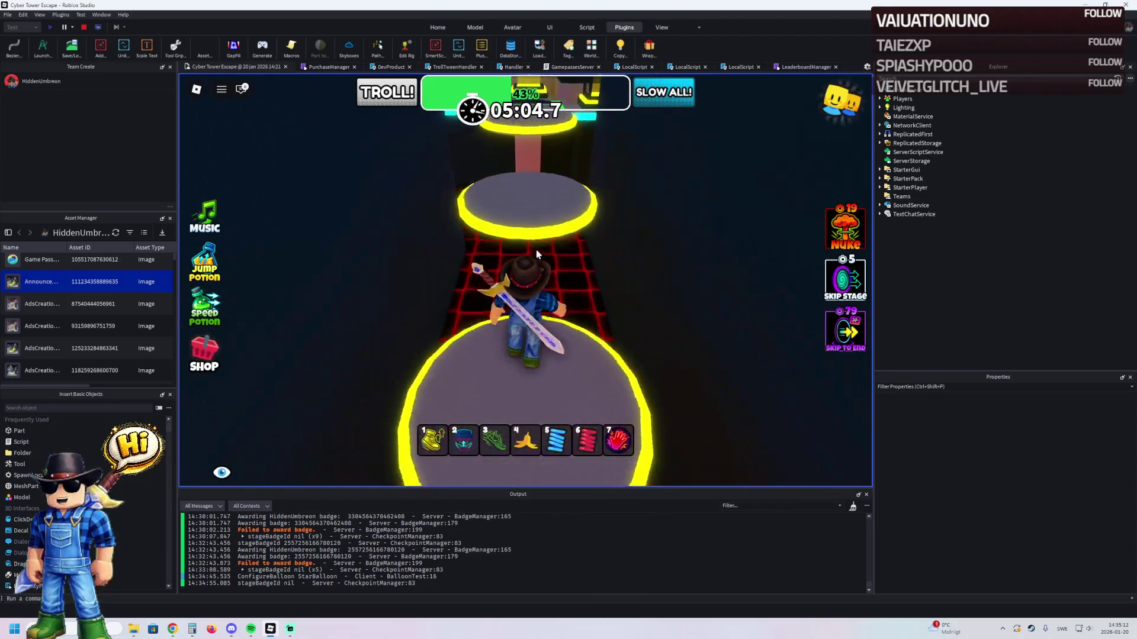
key("w")
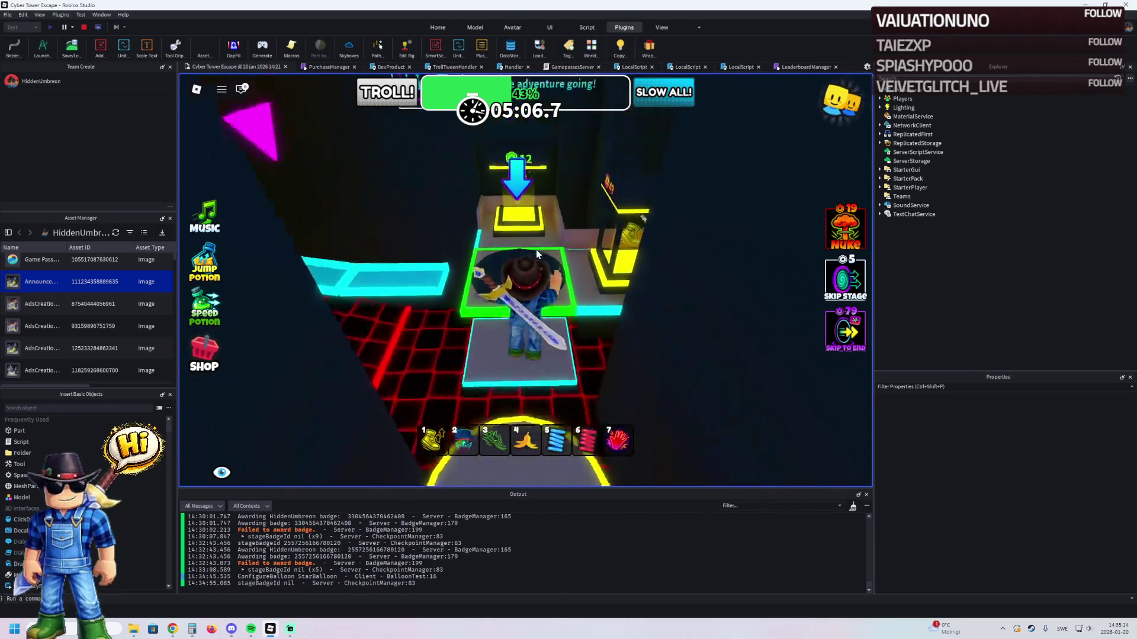
- Run the cyan path and cross the spinning yellow cross to the 46% checkpoint
key("w")
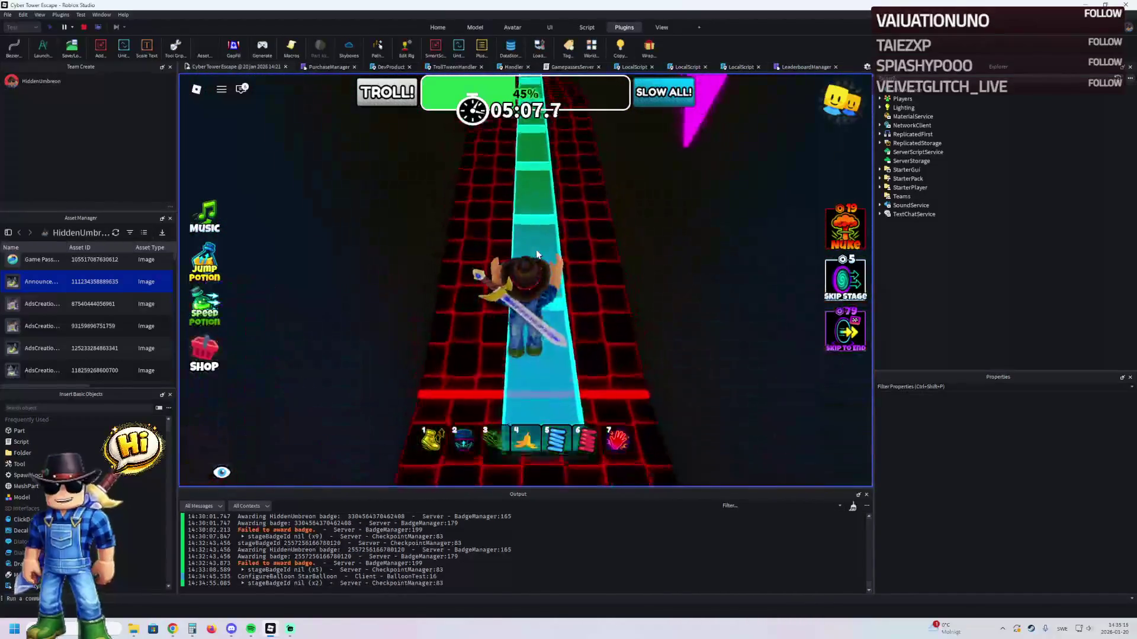
key("w")
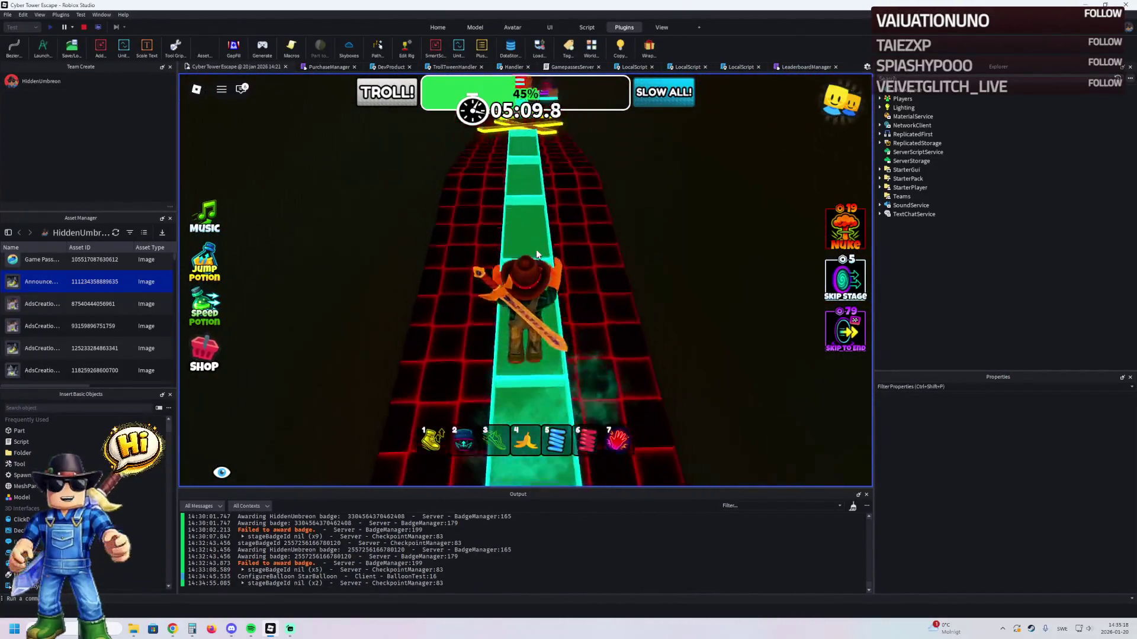
key("w")
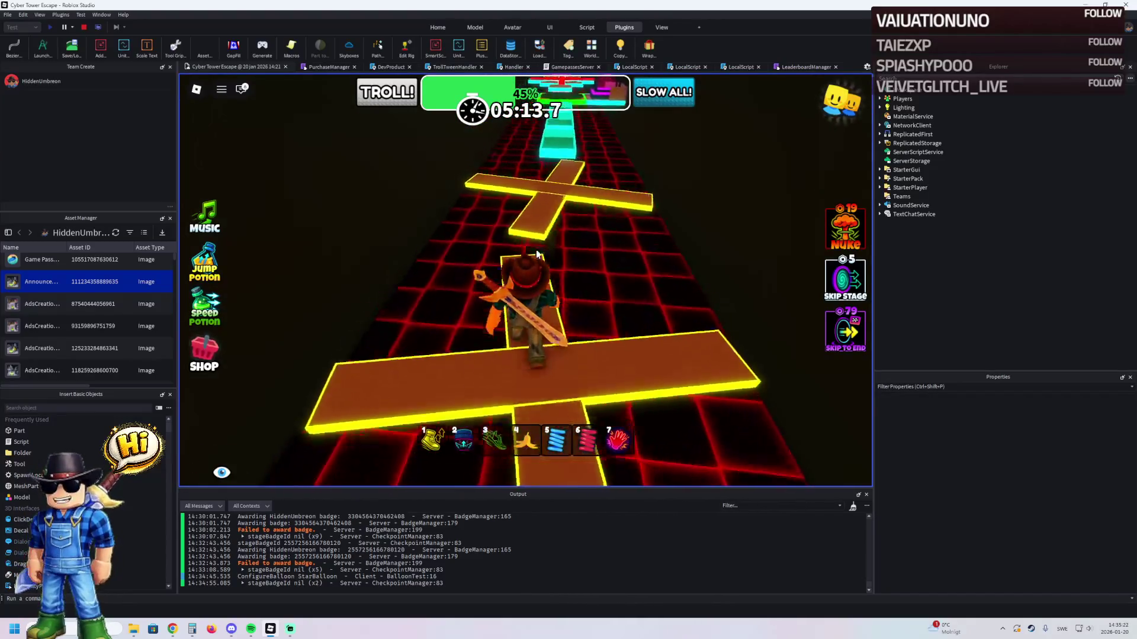
key("w")
key("w")
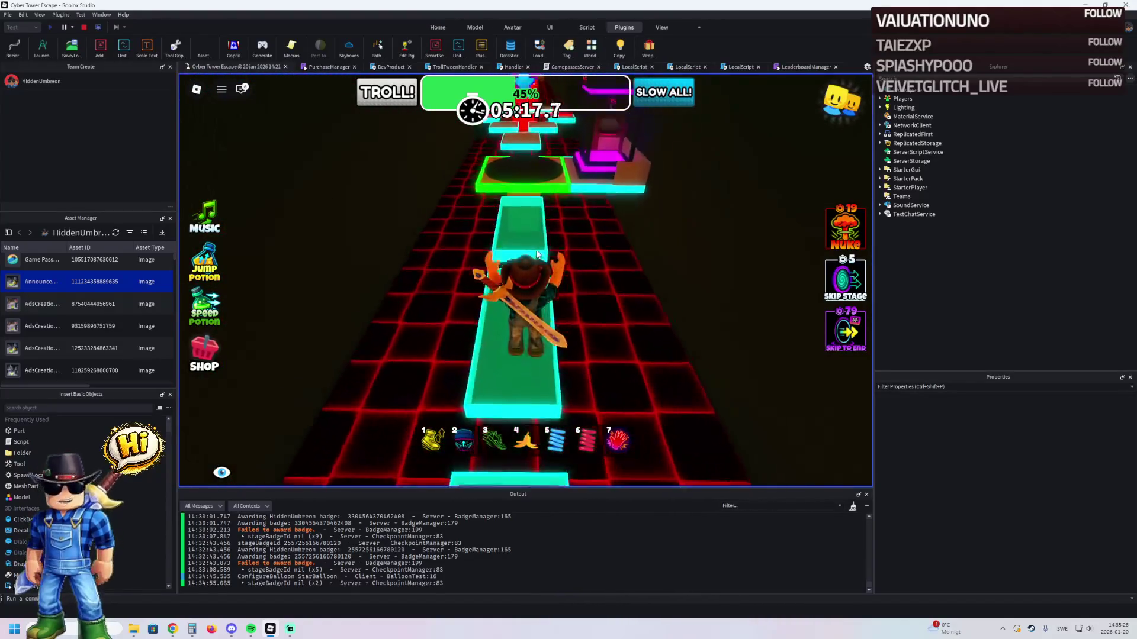
key("w")
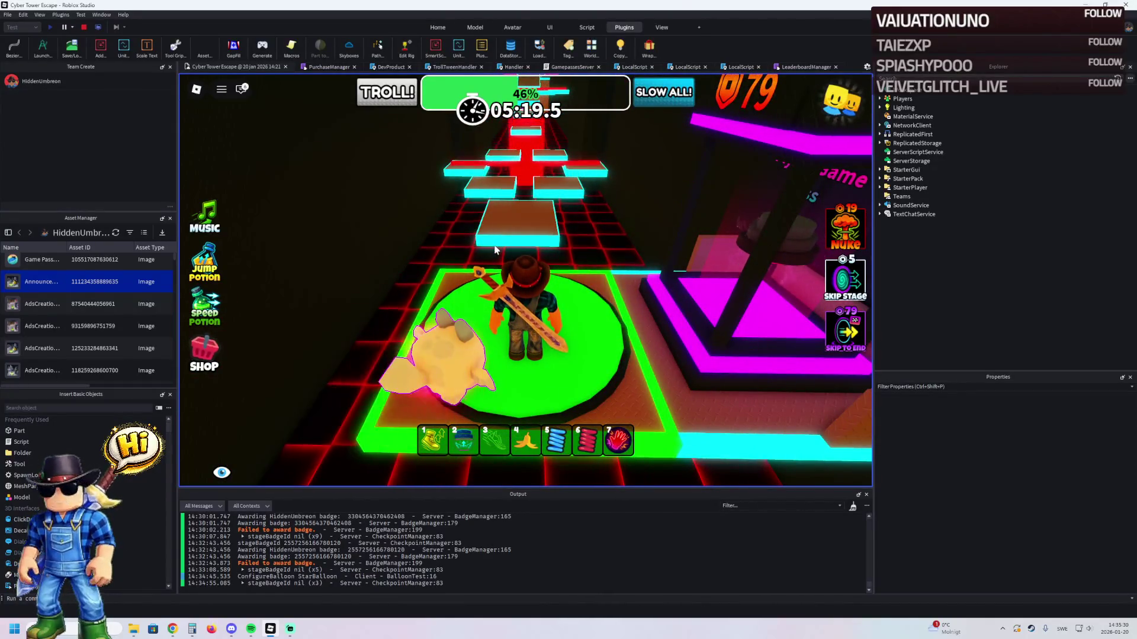
- Equip the sword and jump across the neon tiles onto the green checkpoint platform
key("w")
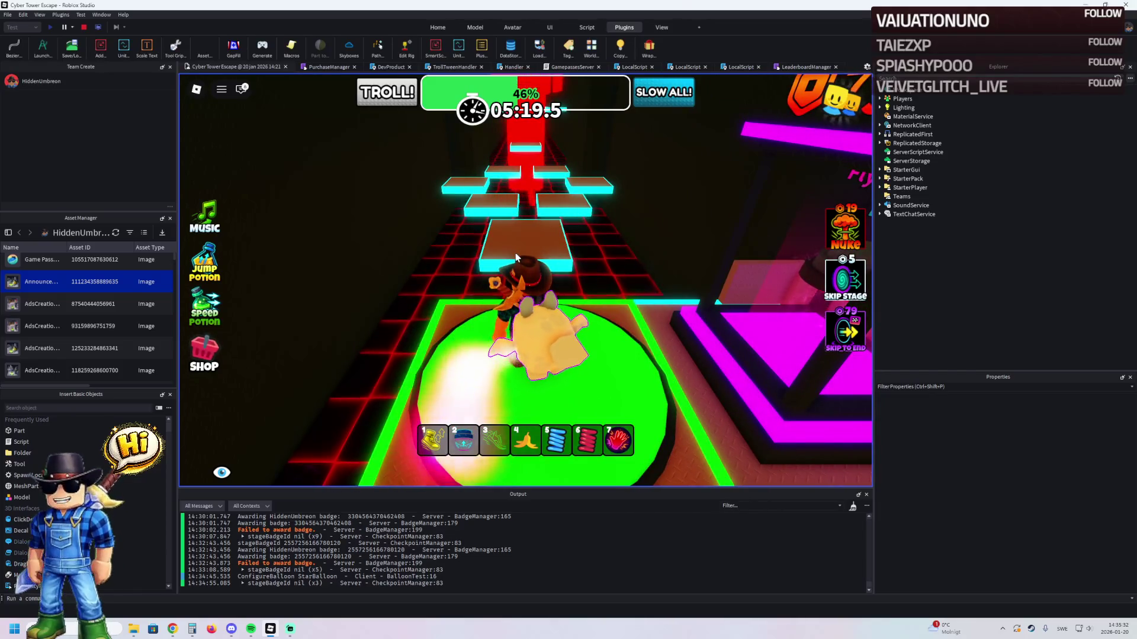
key("3")
key("w")
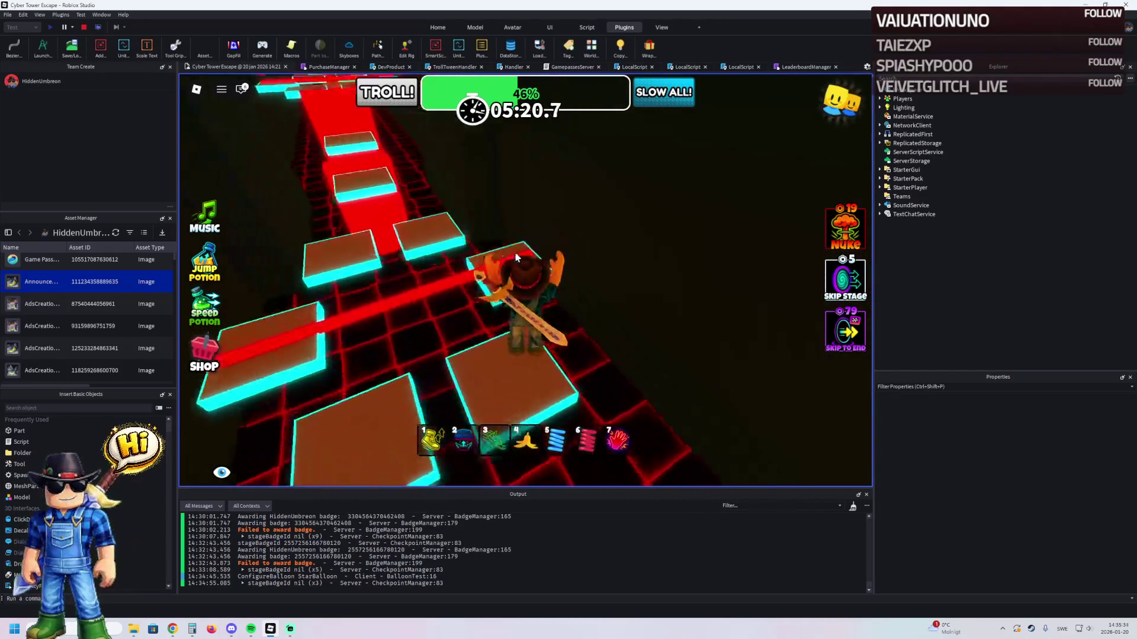
key("w")
key("space")
key("w")
key("w")
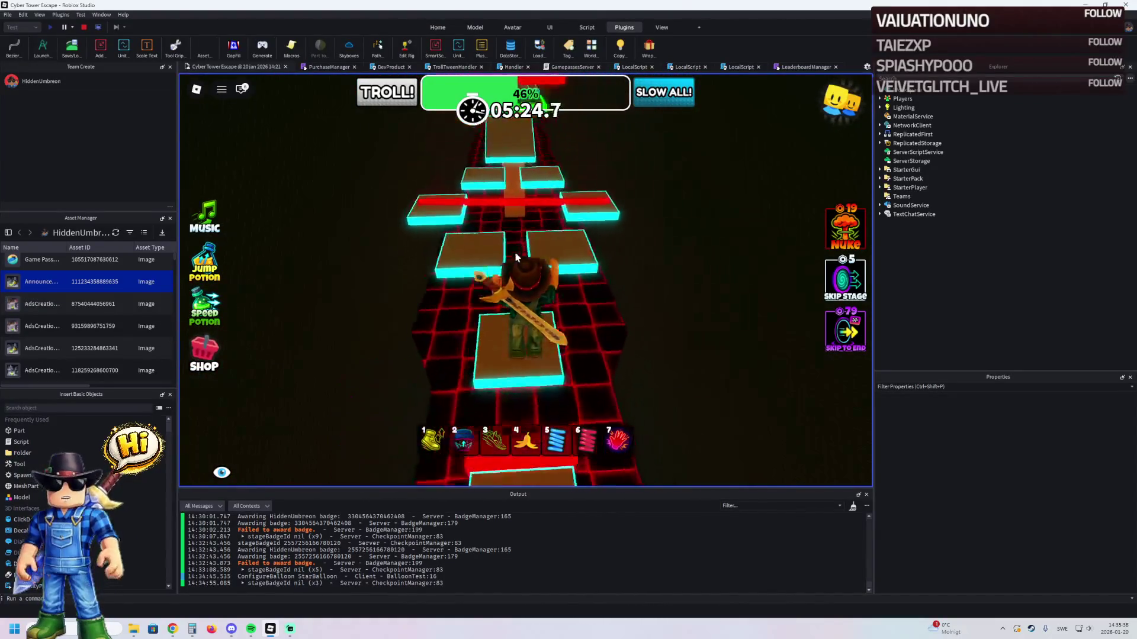
key("w")
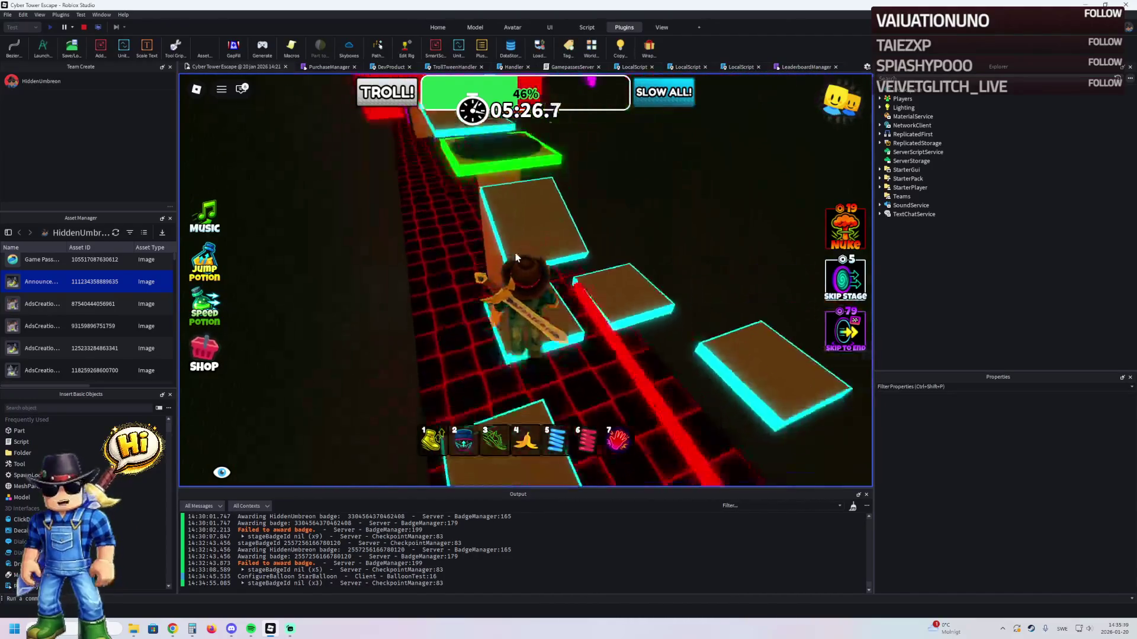
key("w")
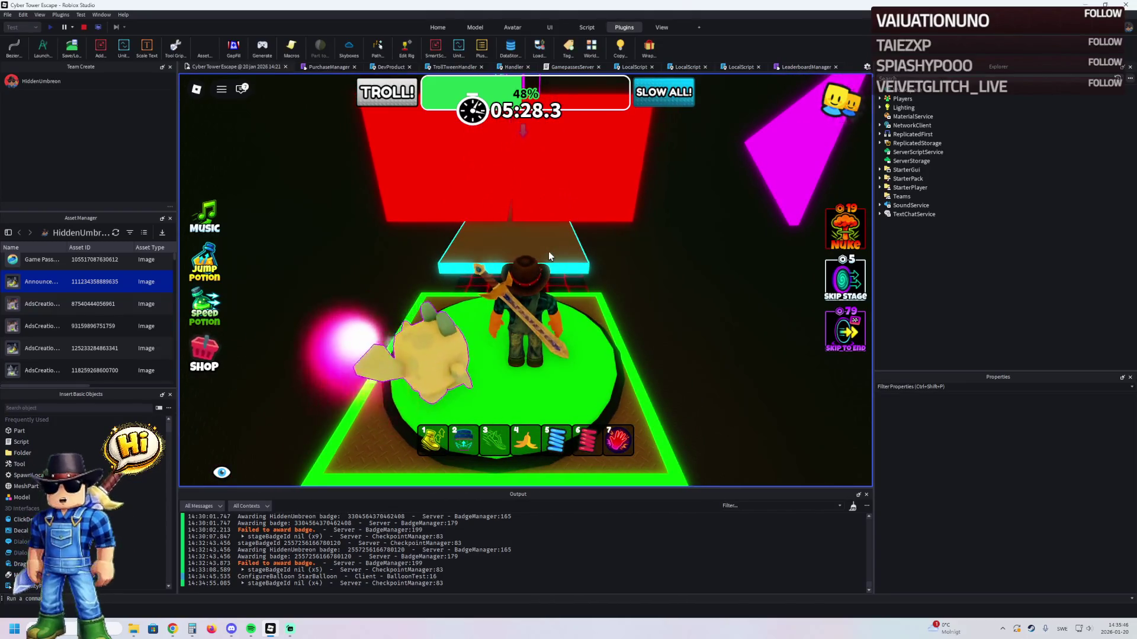
- Run under the red walls to the next checkpoint, reaching 50% progress
key("w")
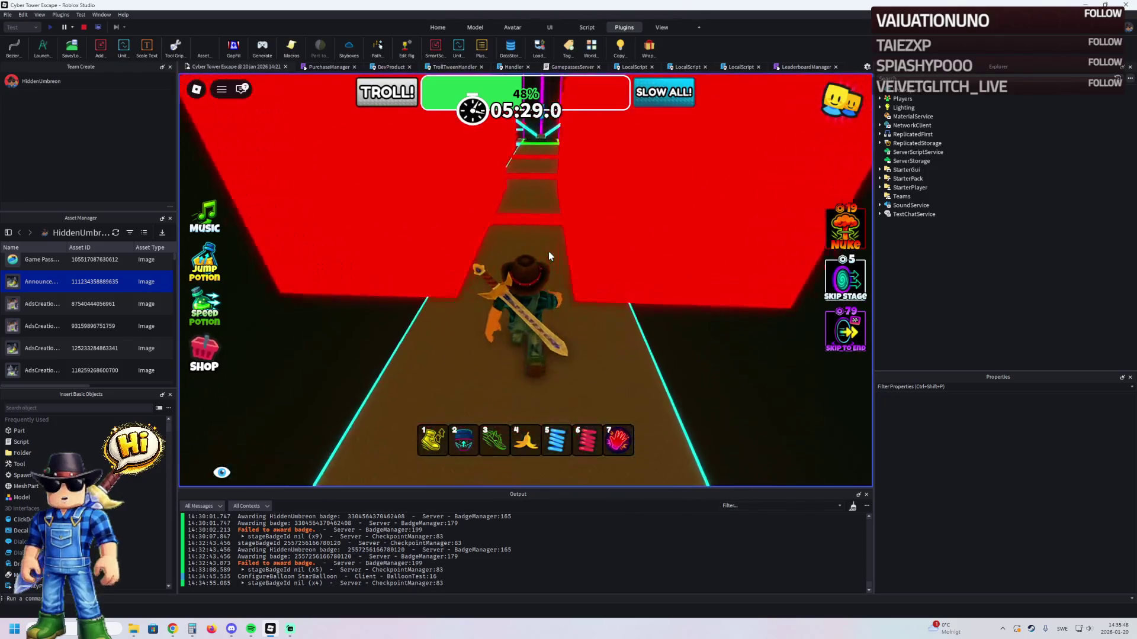
key("w")
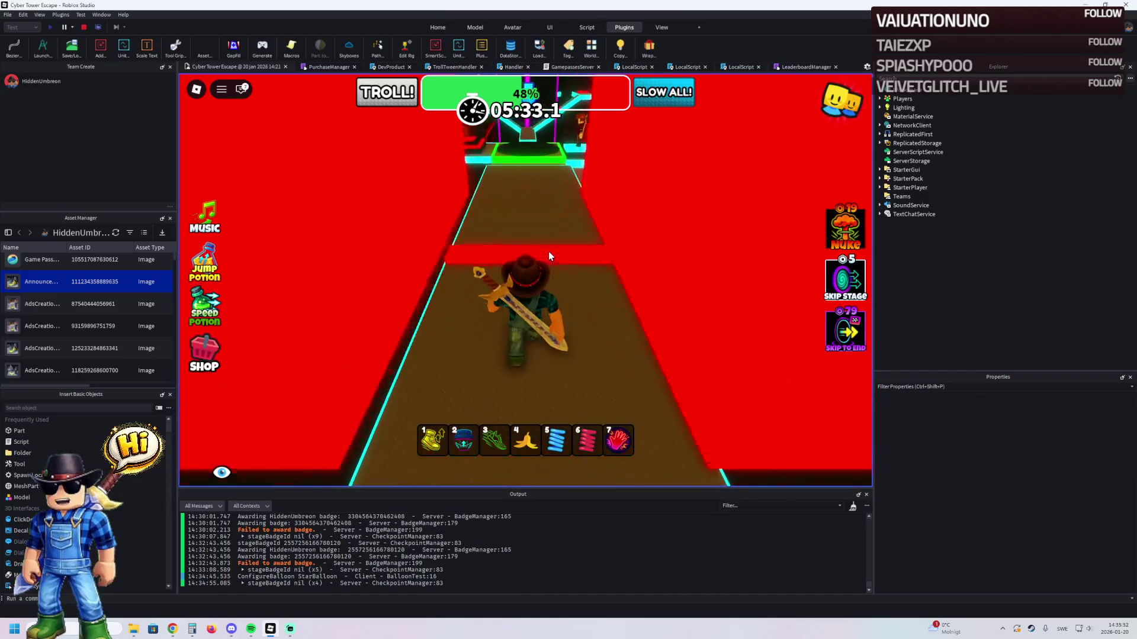
key("w")
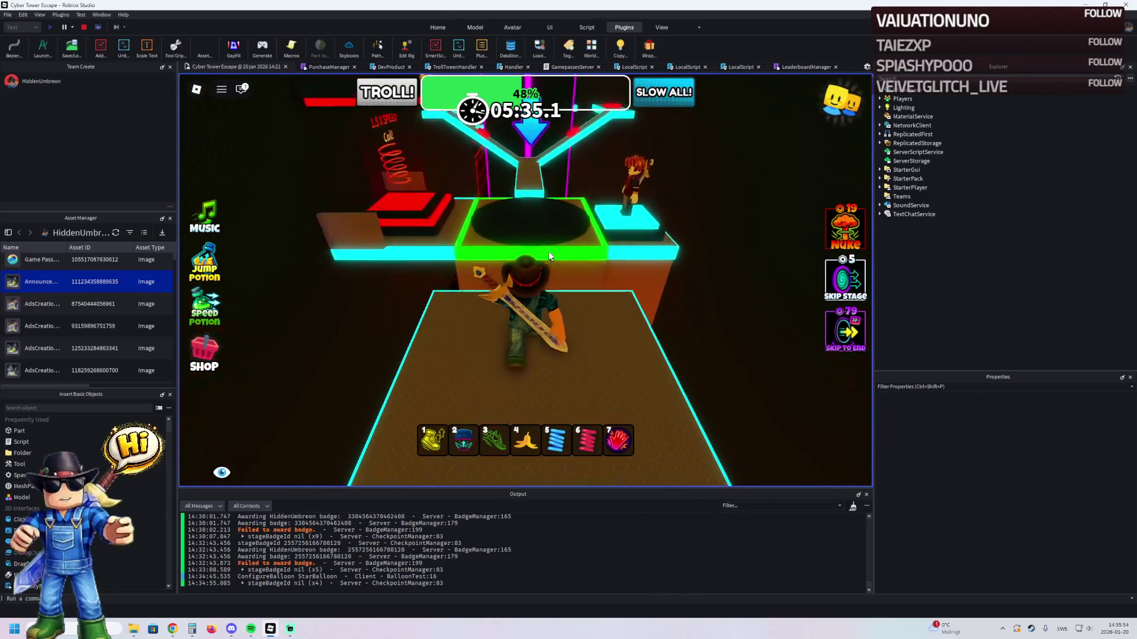
key("w")
key("w")
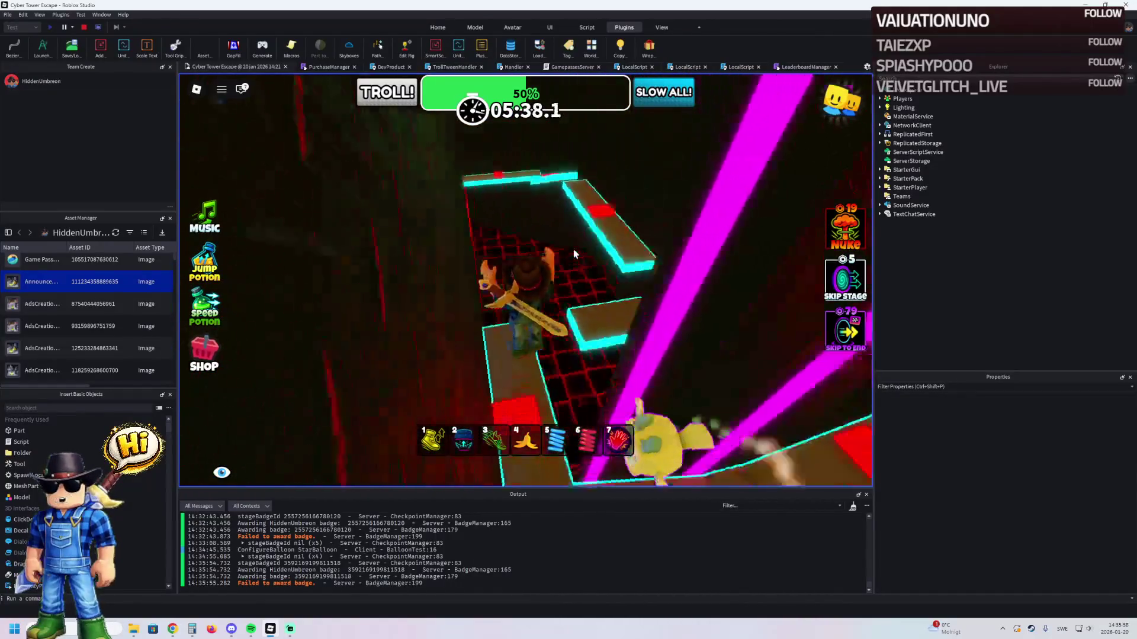
- Walk the narrow path and beam to the 51% green checkpoint, then onto the red grid
key("w")
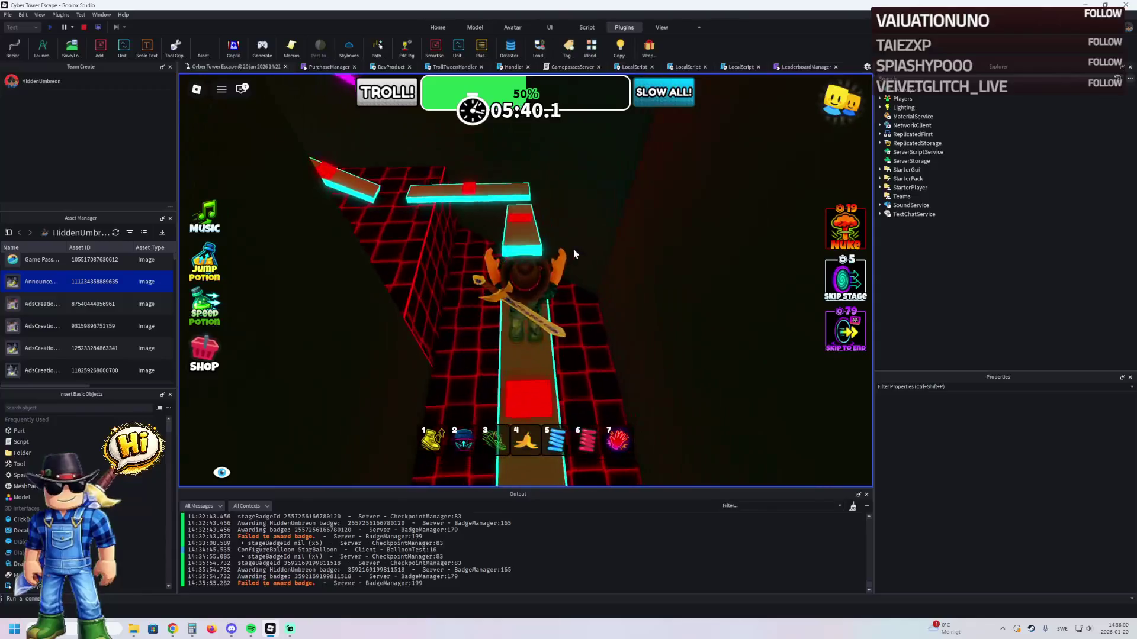
key("w")
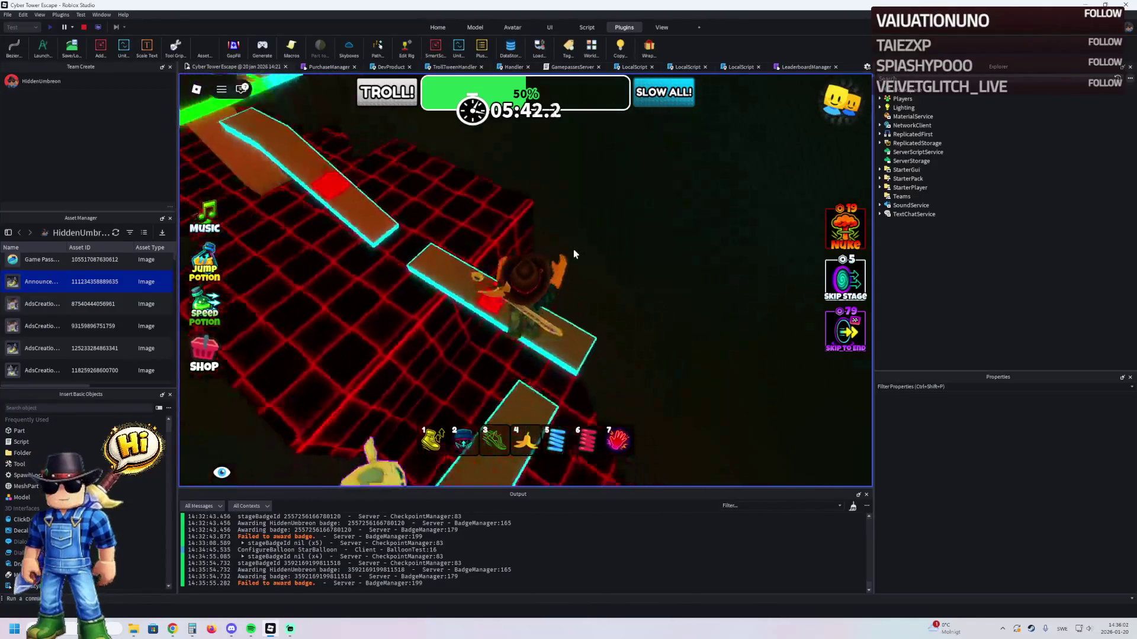
key("w")
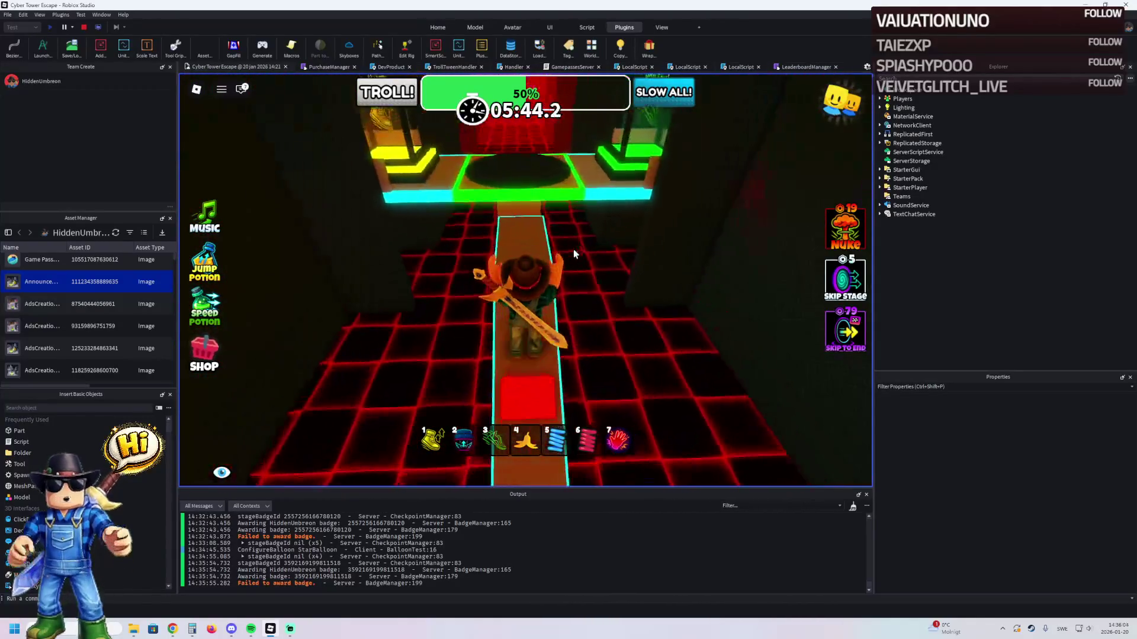
key("w")
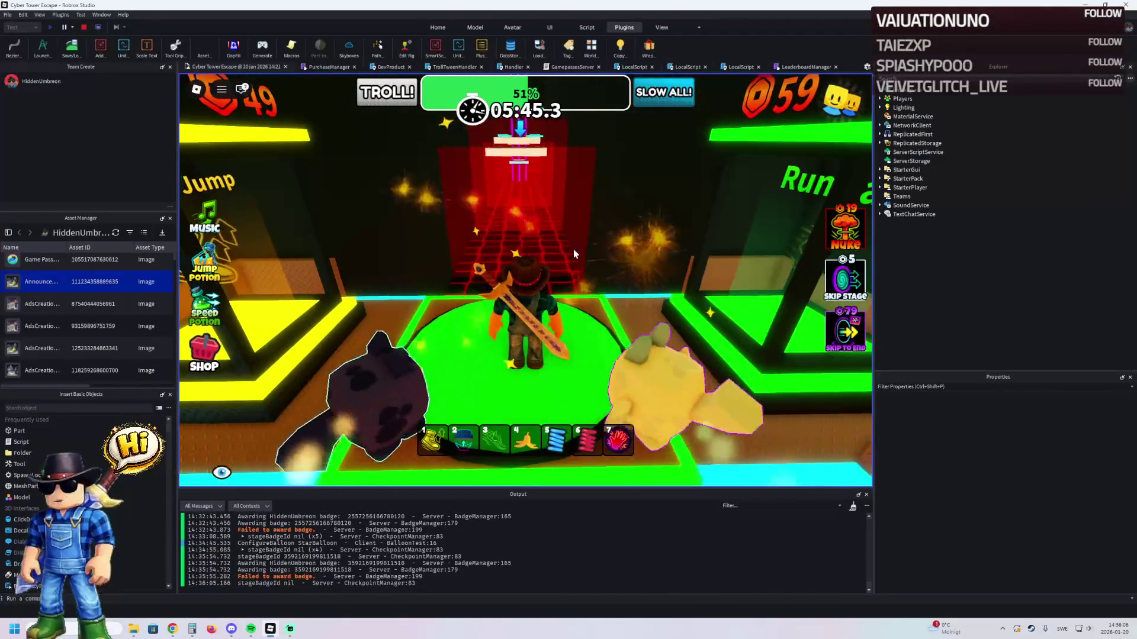
key("w")
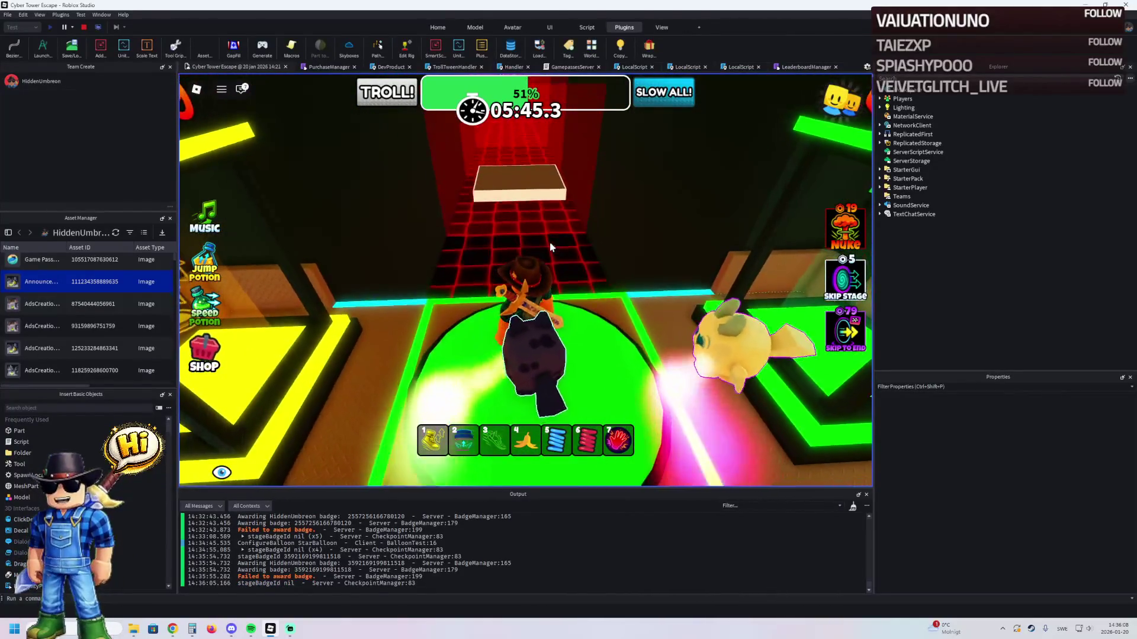
key("w")
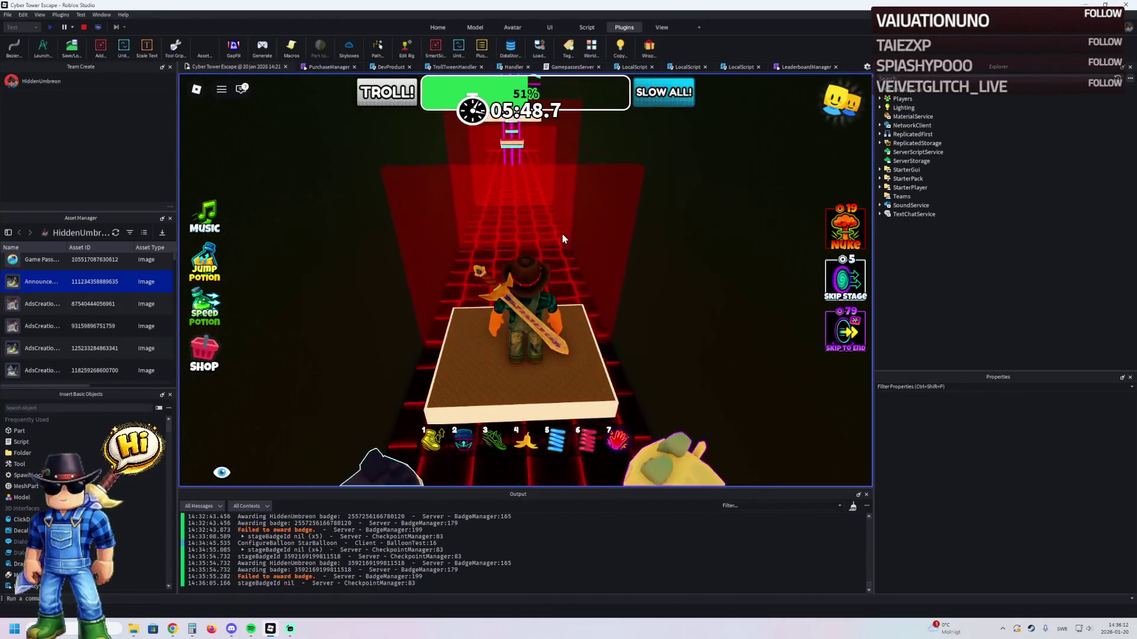
- Cross the brown blocks on the red grid toward the stairs
key("w")
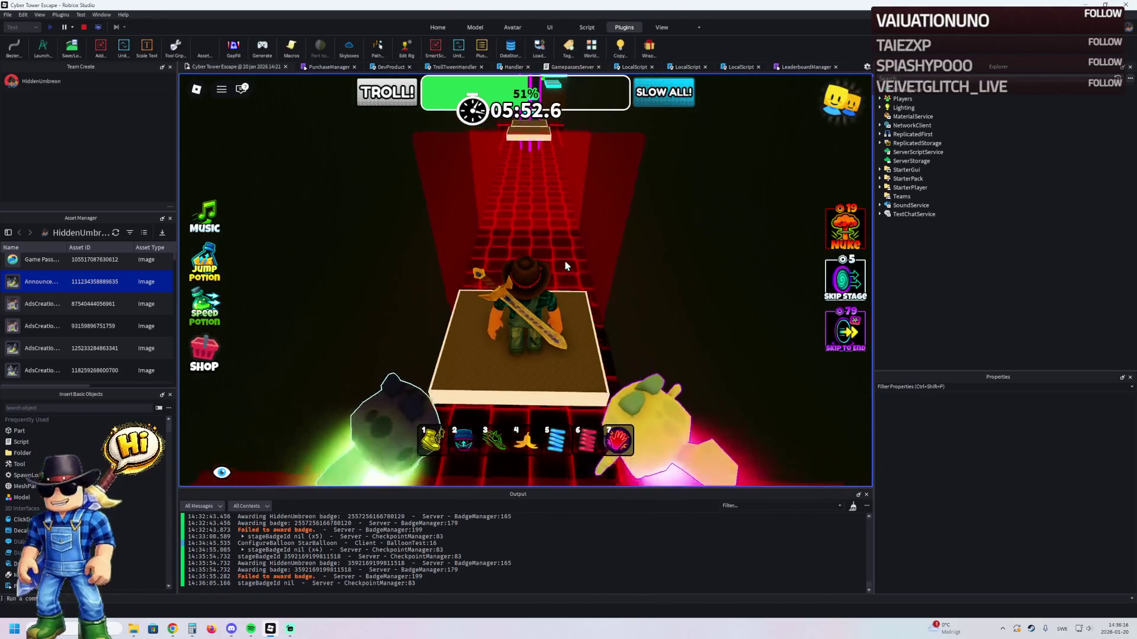
key("w")
key("w")
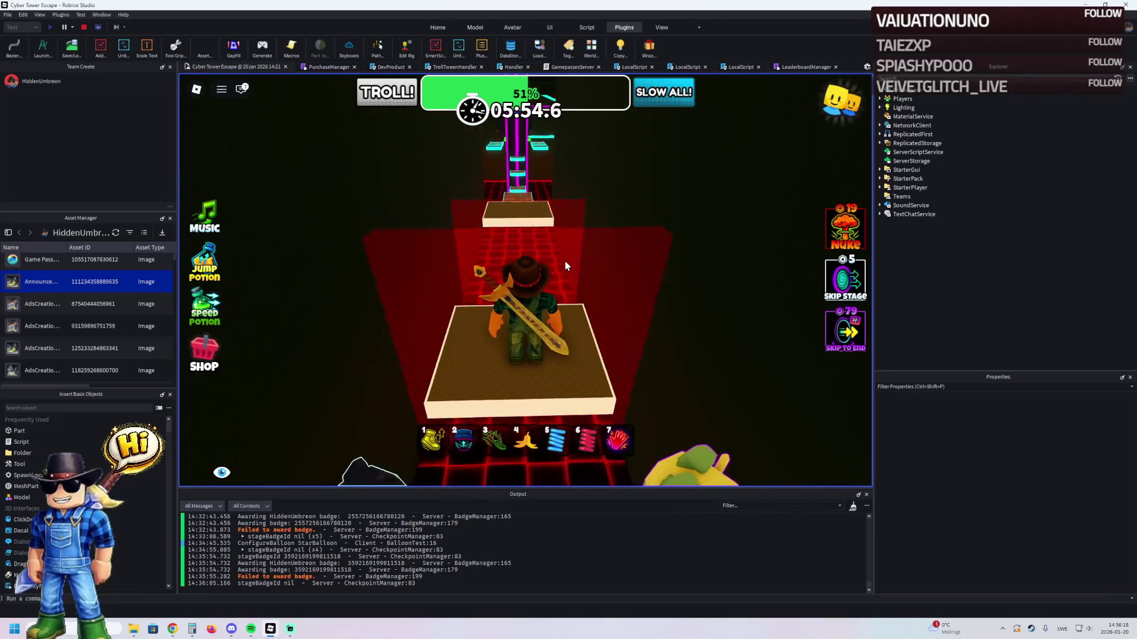
key("w")
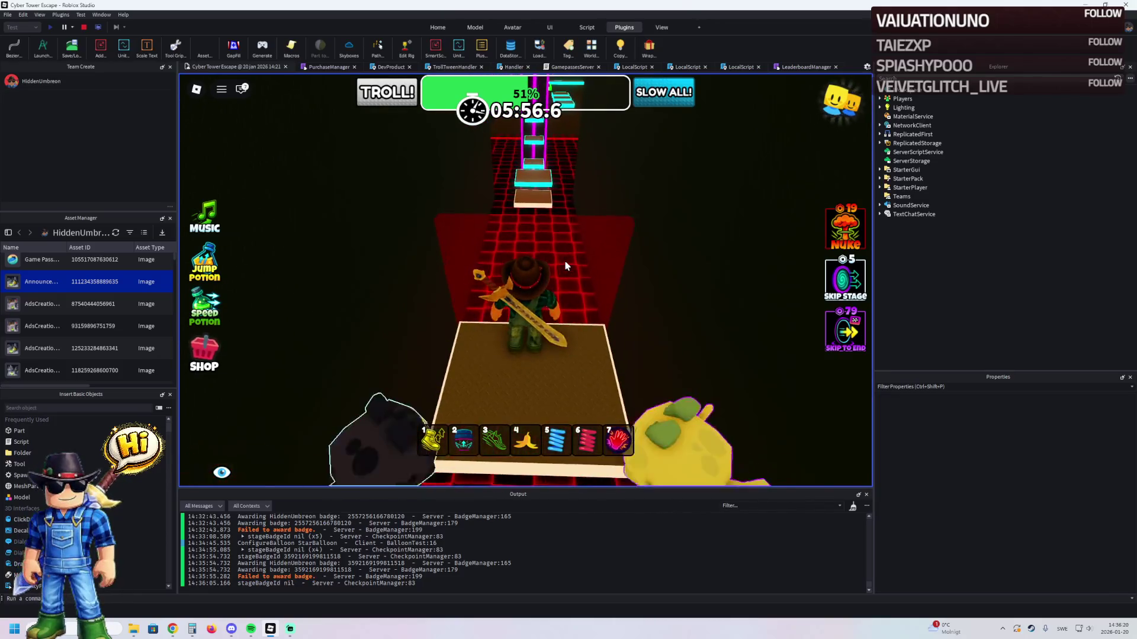
key("w")
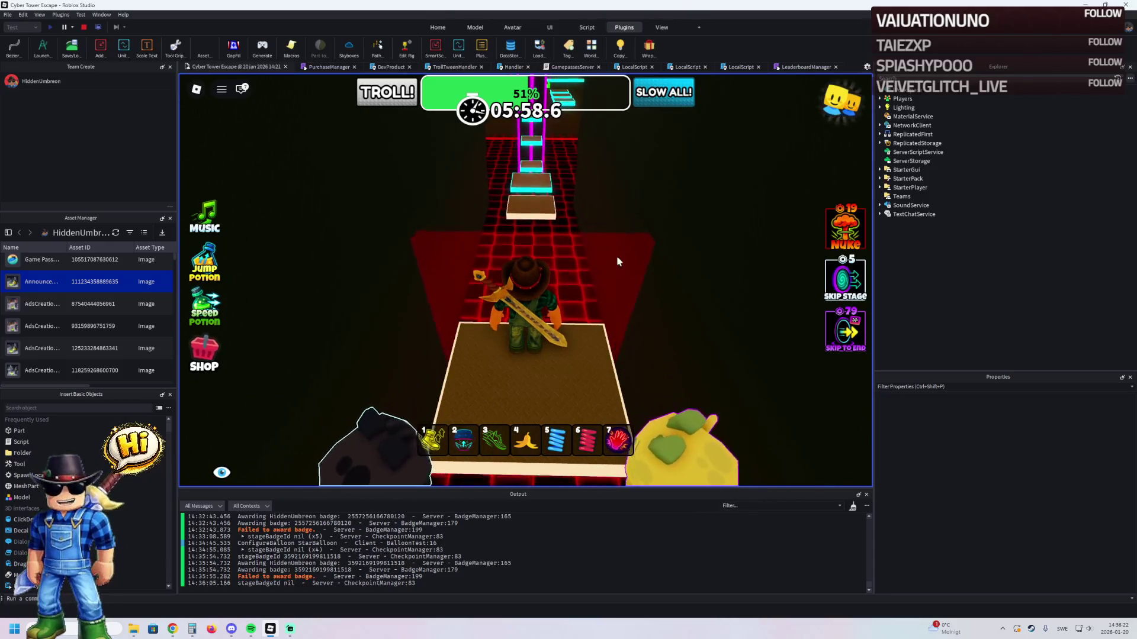
key("w")
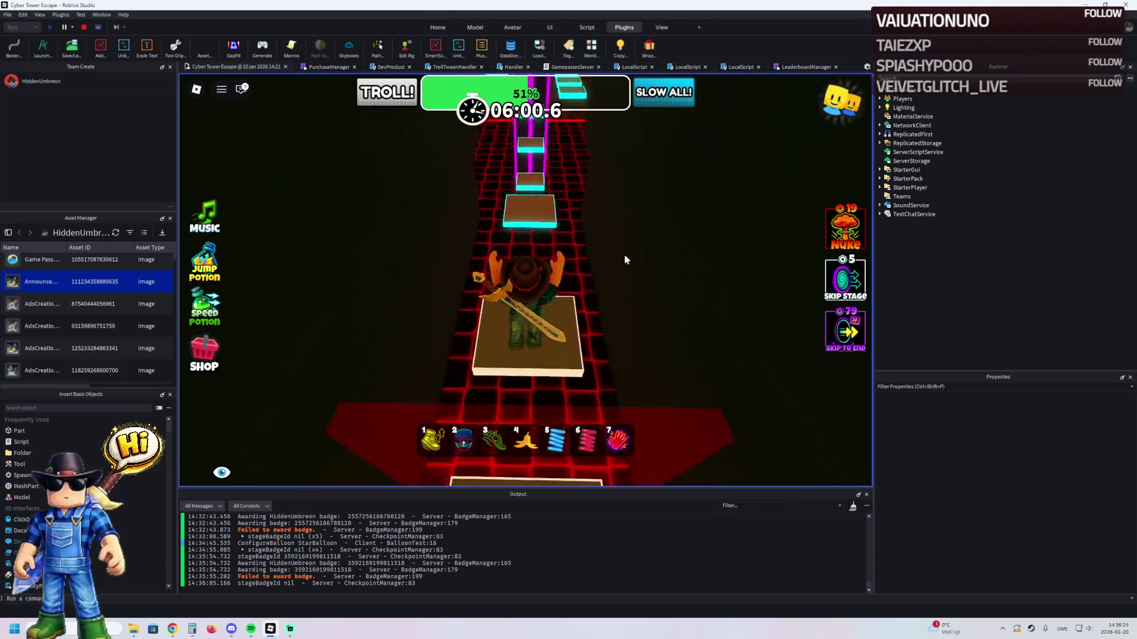
key("w")
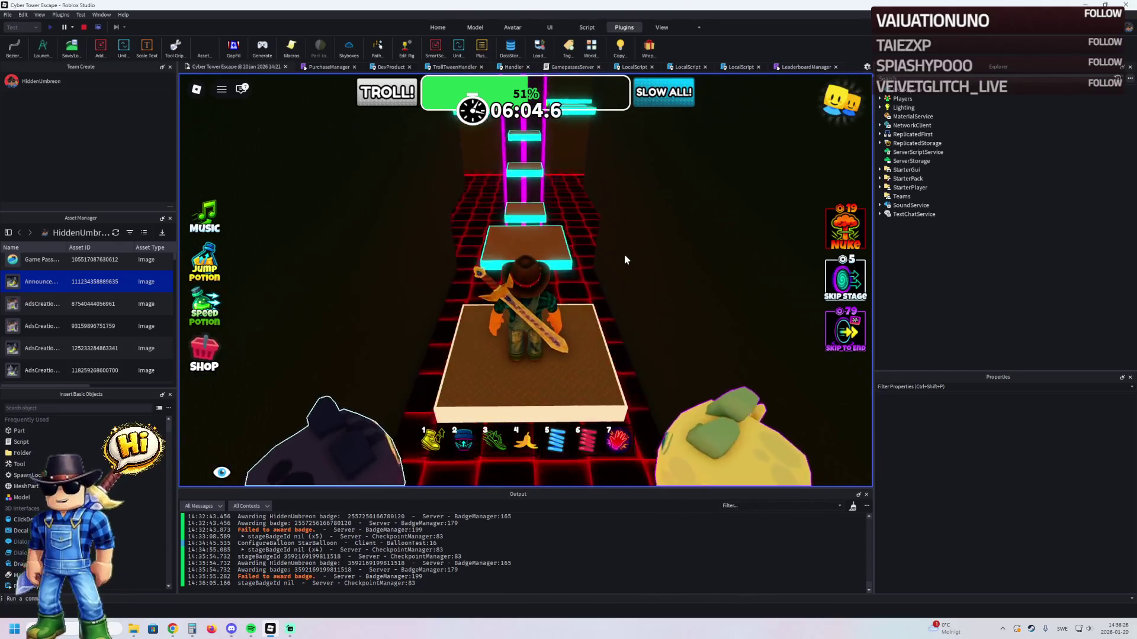
key("w")
- Hop the floating cyan platforms past a green checkpoint to the green-edged platform at 56%
key("w")
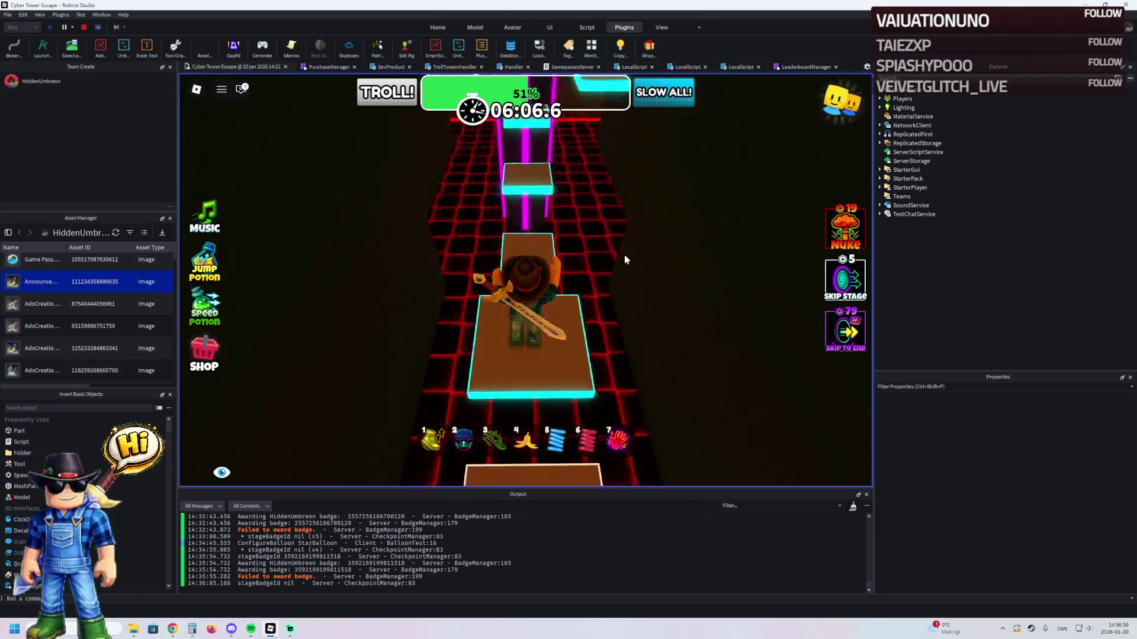
key("w")
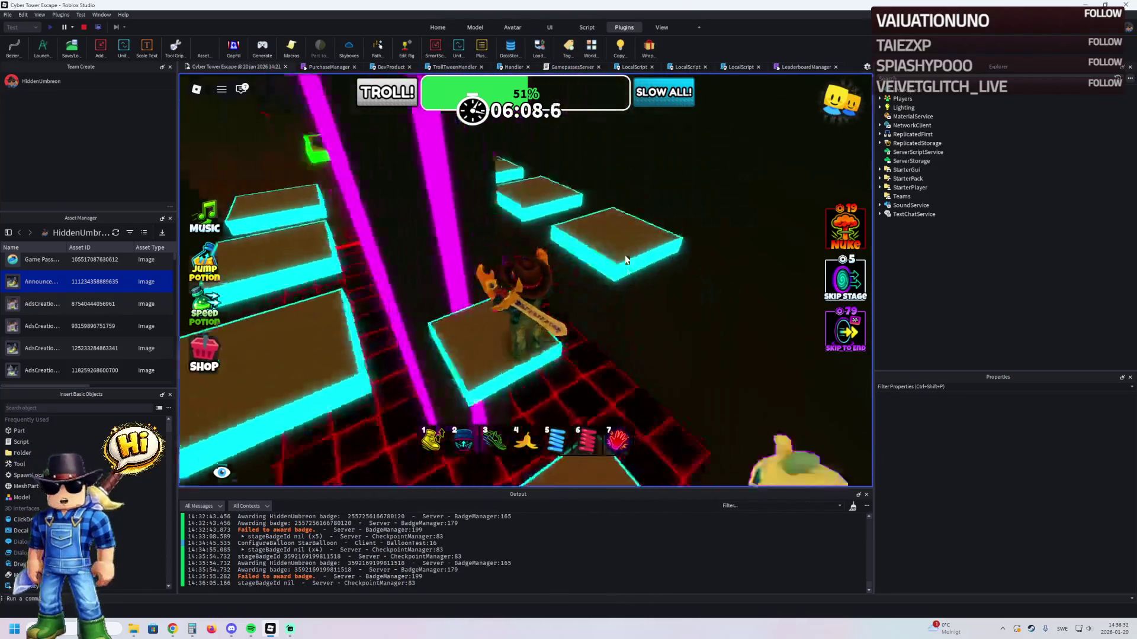
key("w")
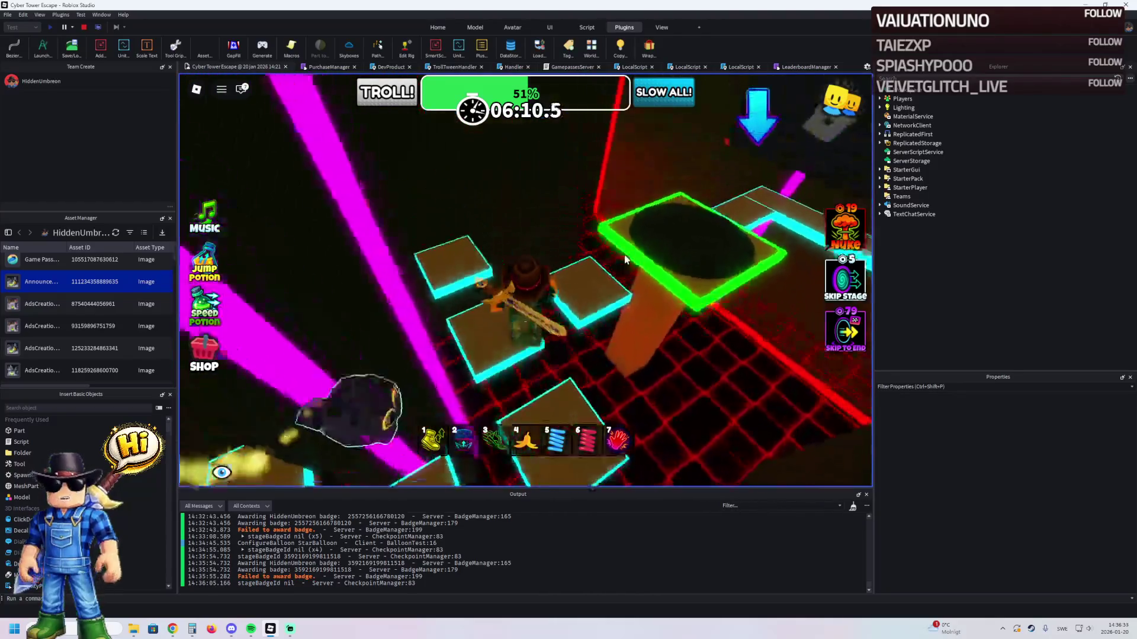
key("w")
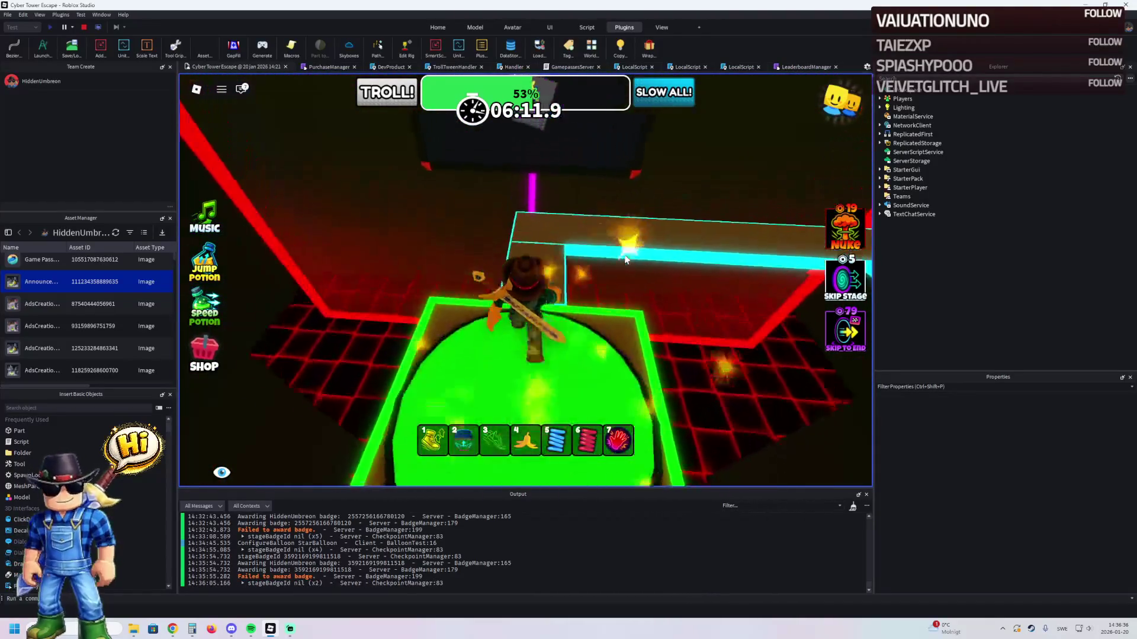
key("w")
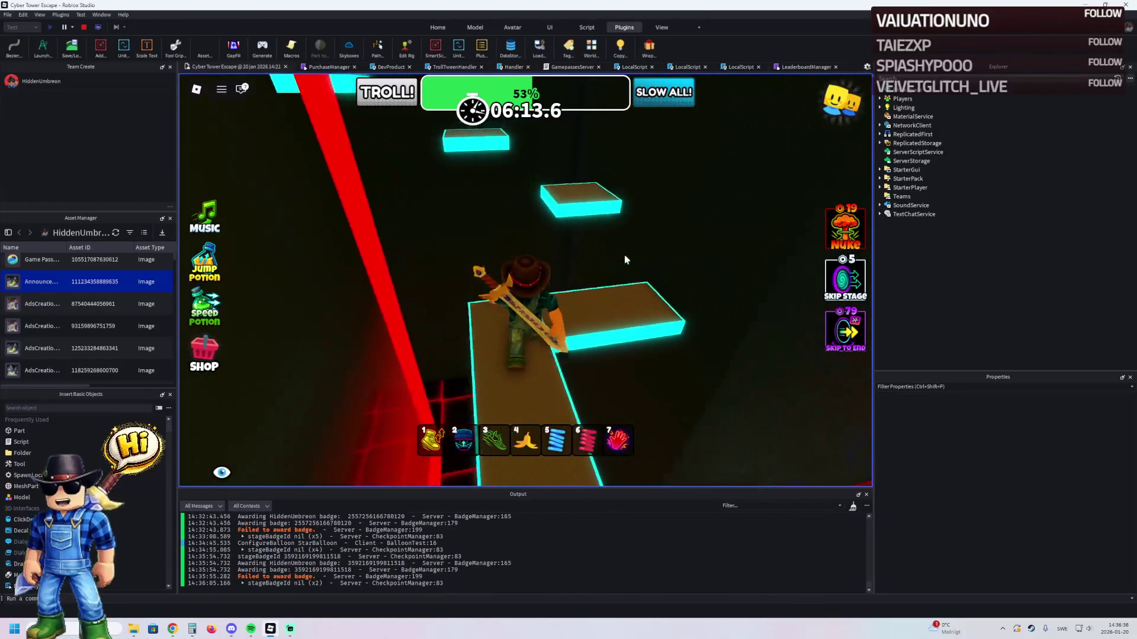
key("w")
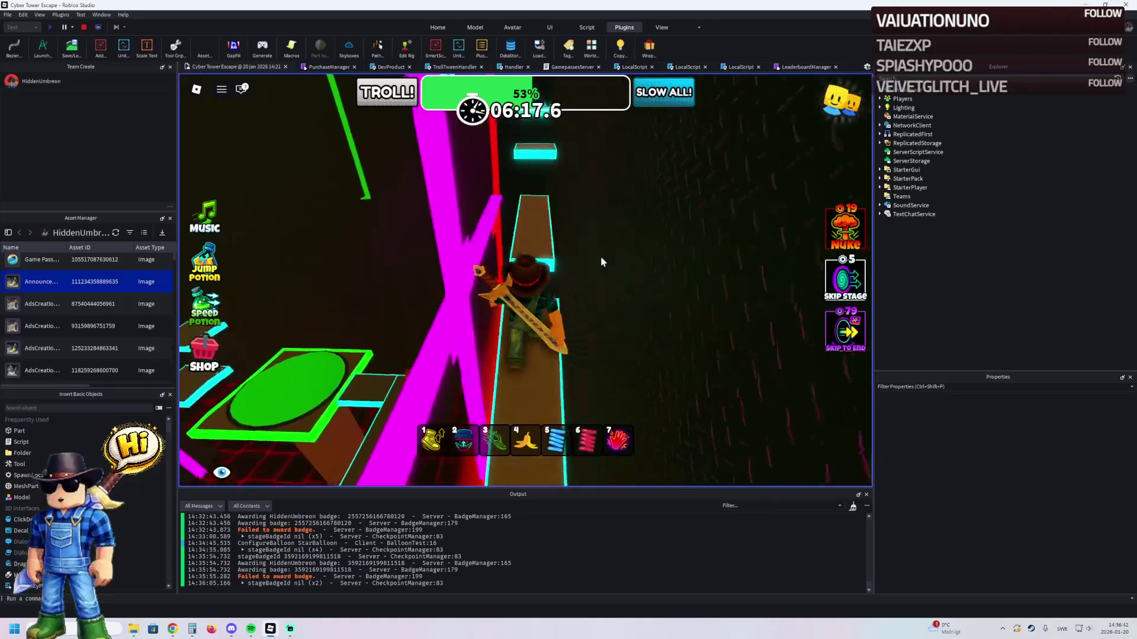
key("w")
key("w")
key("w")
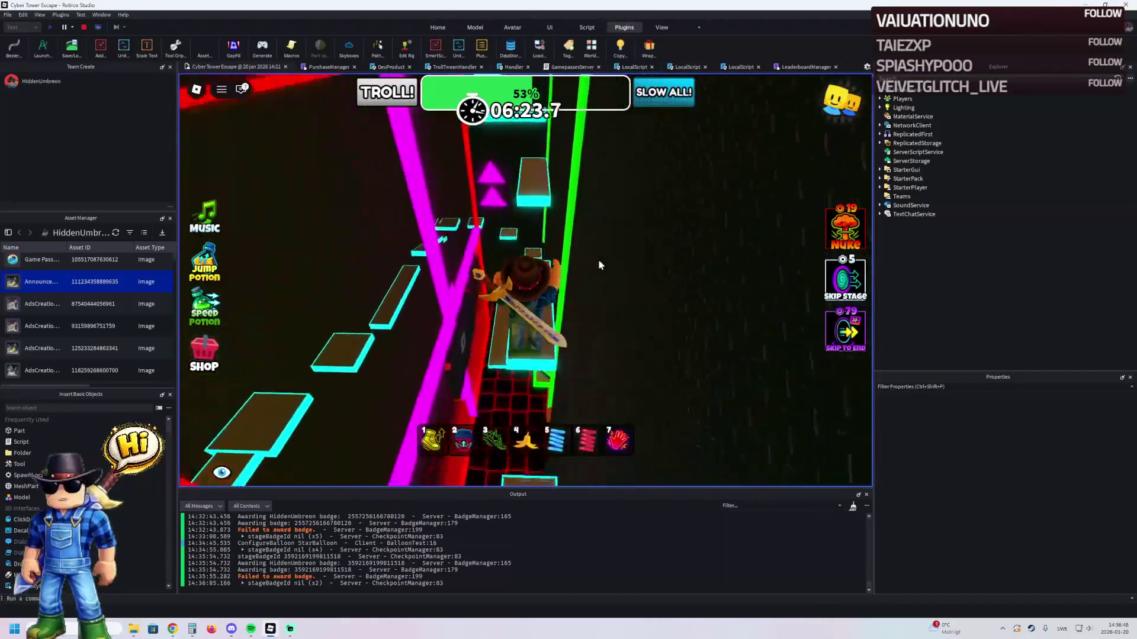
key("w")
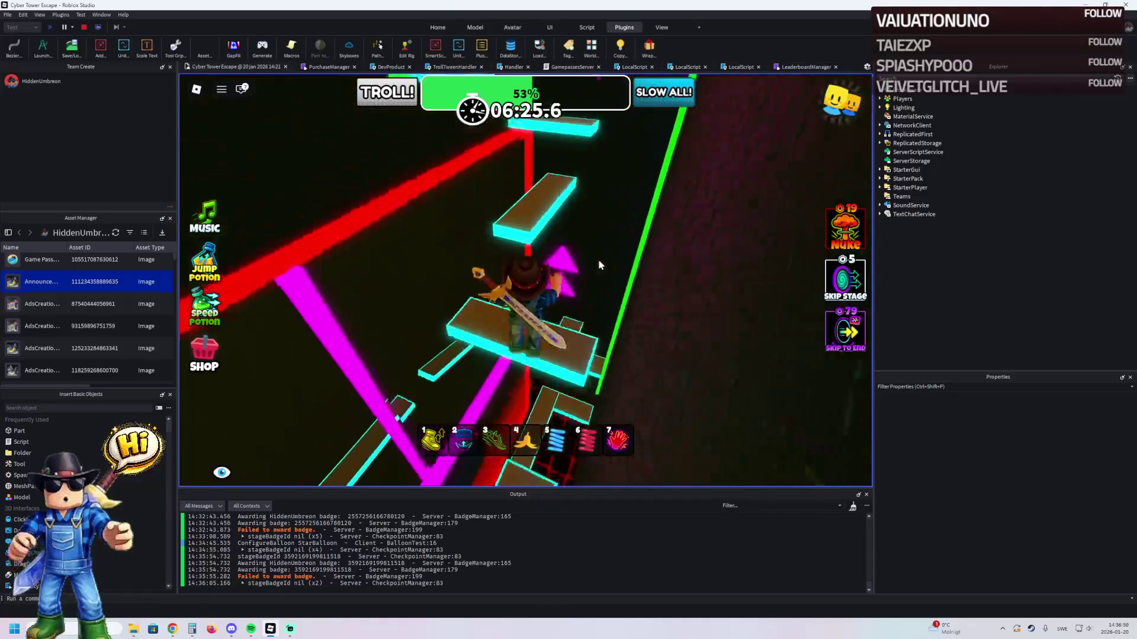
key("w")
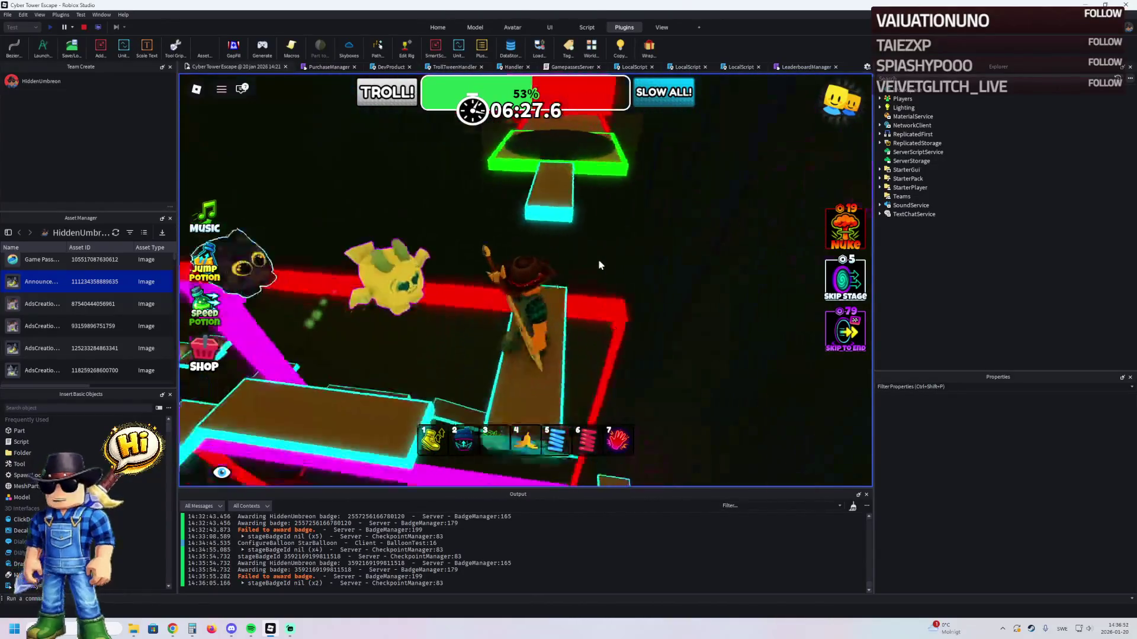
- Run down the red corridor onto the green checkpoint platform
key("w")
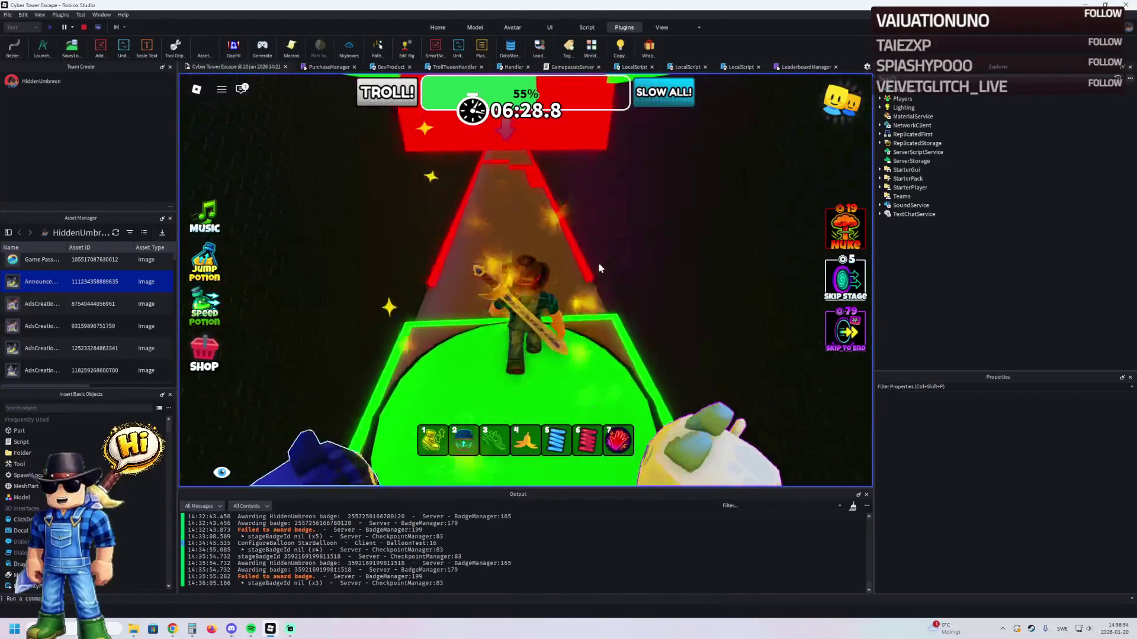
key("w")
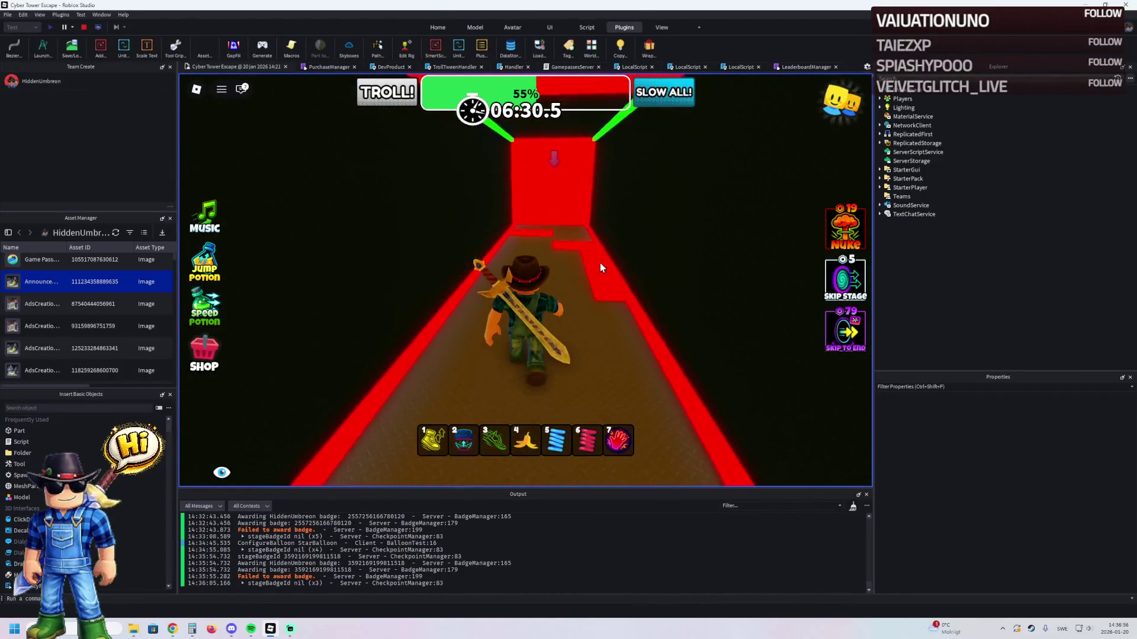
key("w")
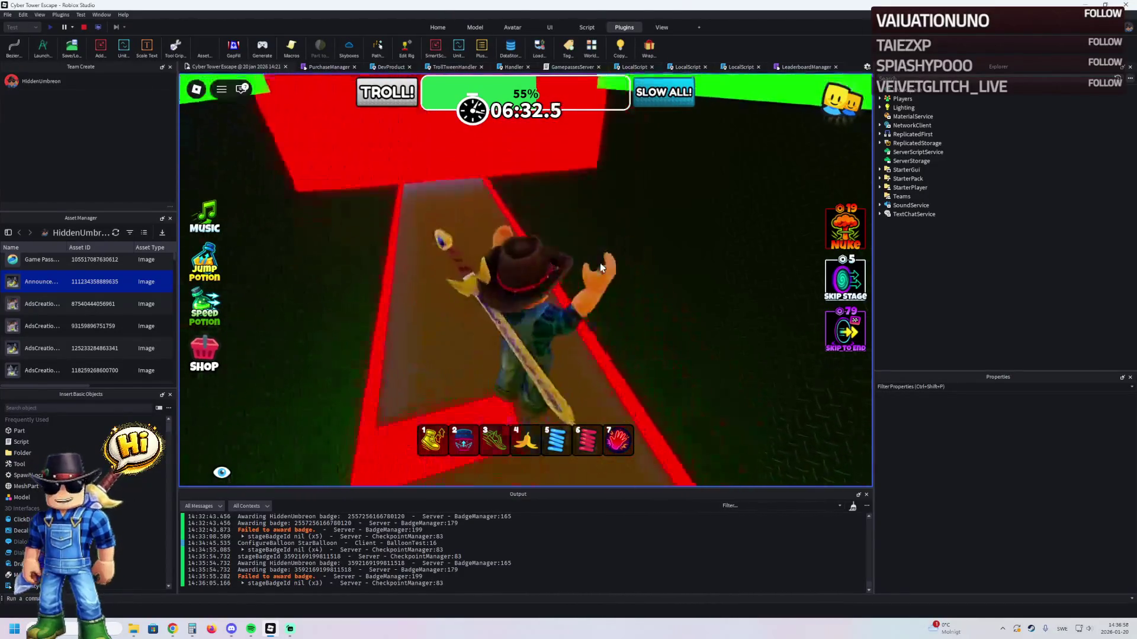
key("w")
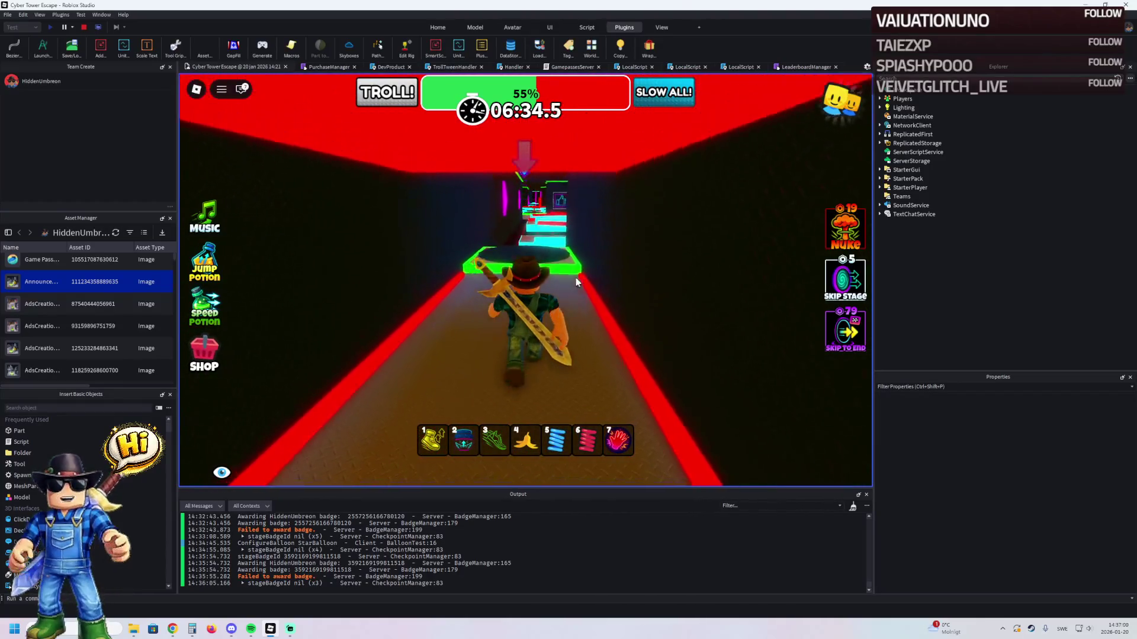
key("w")
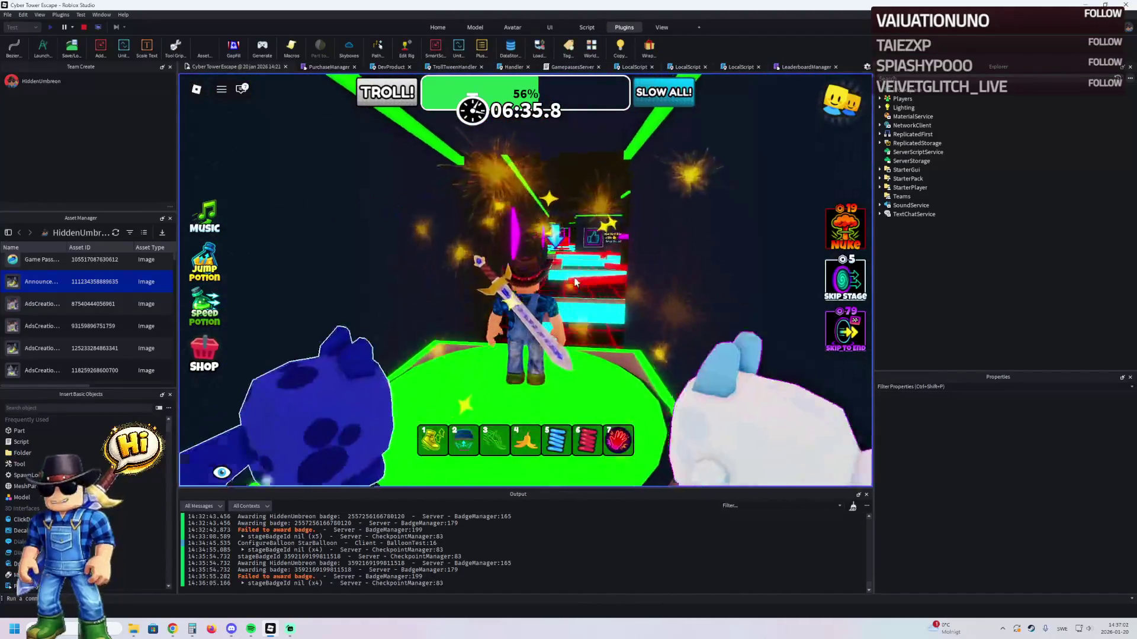
key("w")
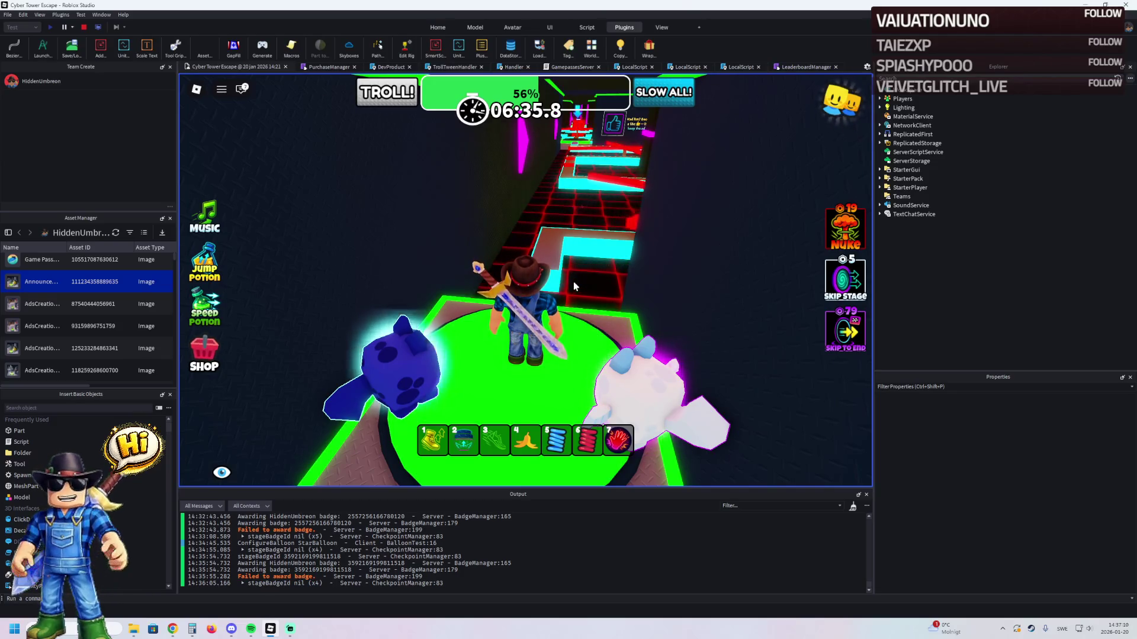
scroll(561, 266, "down", 2)
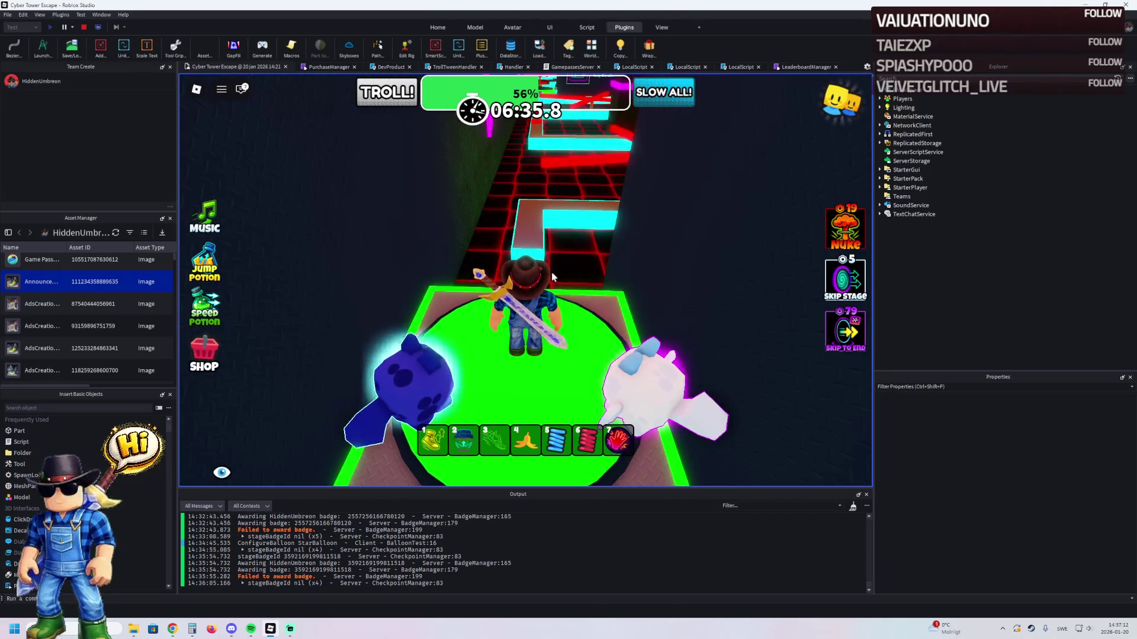
- Follow the neon path around the bend and past the red beams
key("w")
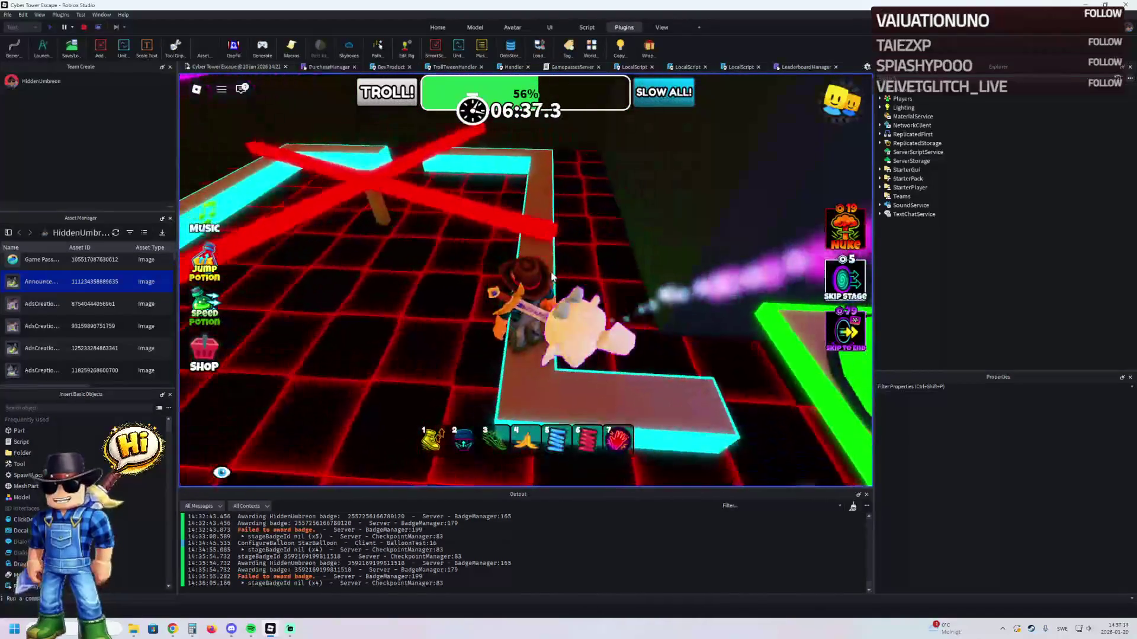
key("w")
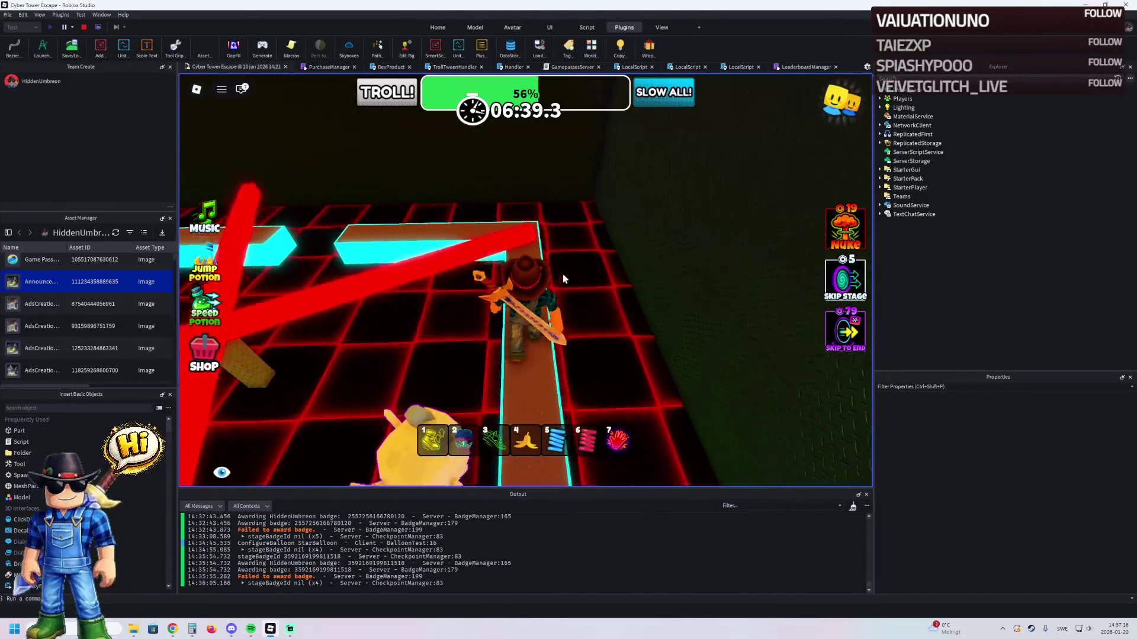
key("w")
key("w")
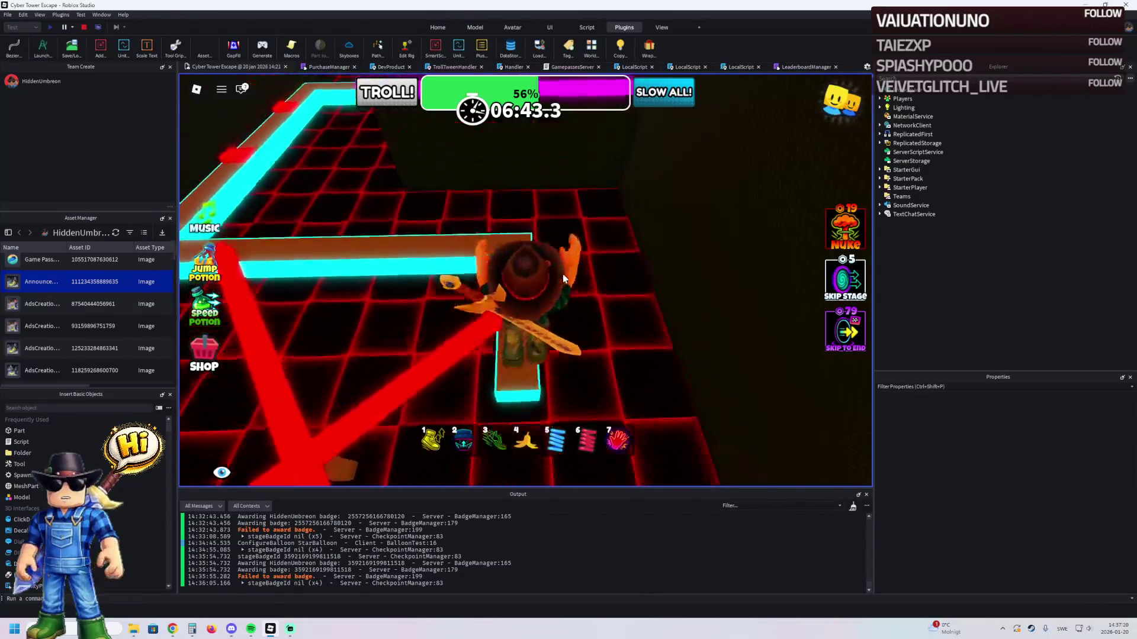
key("w")
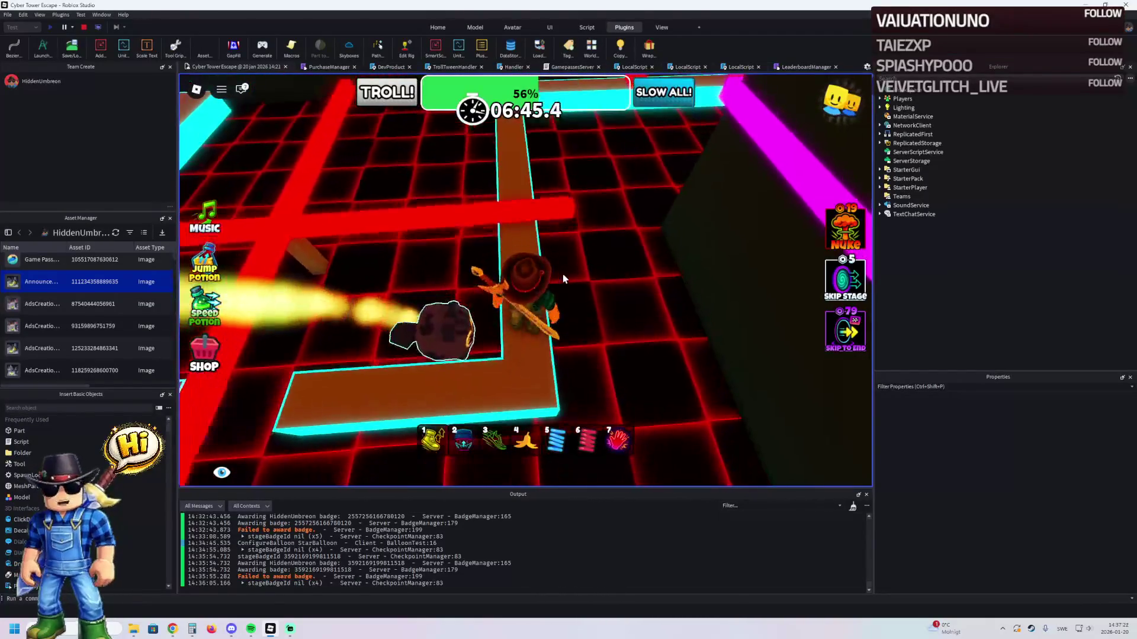
key("w")
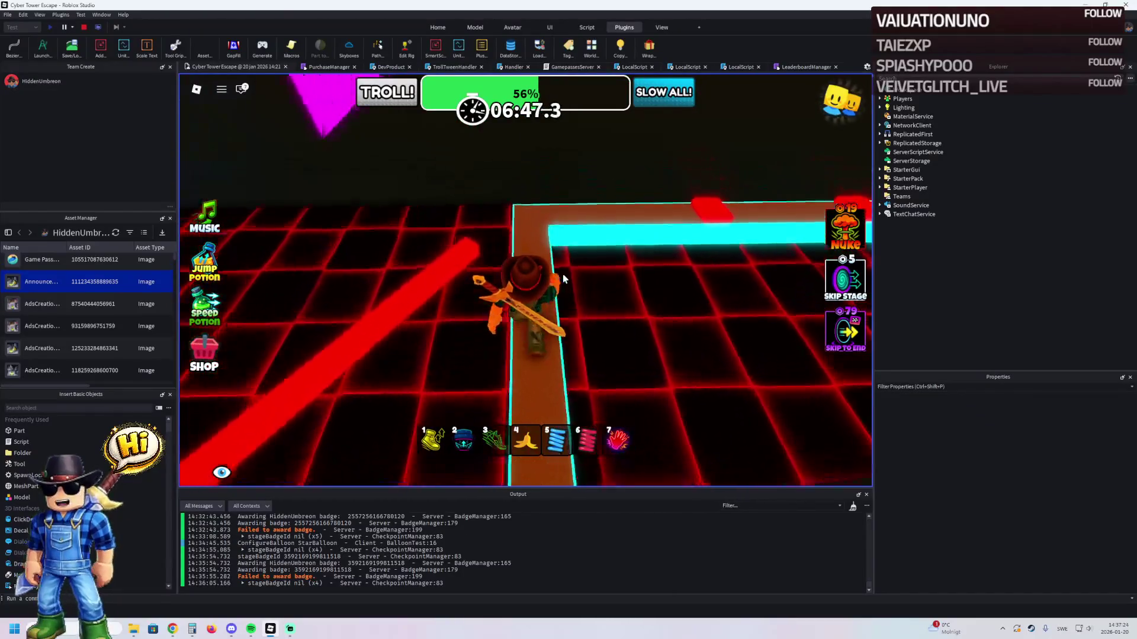
key("w")
key("w")
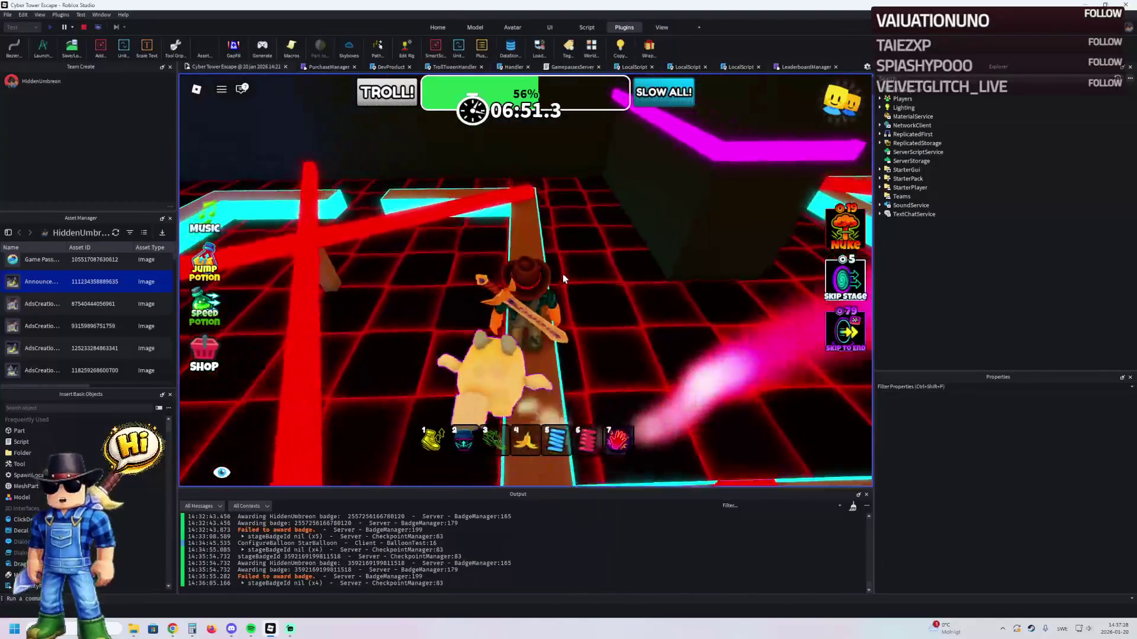
key("w")
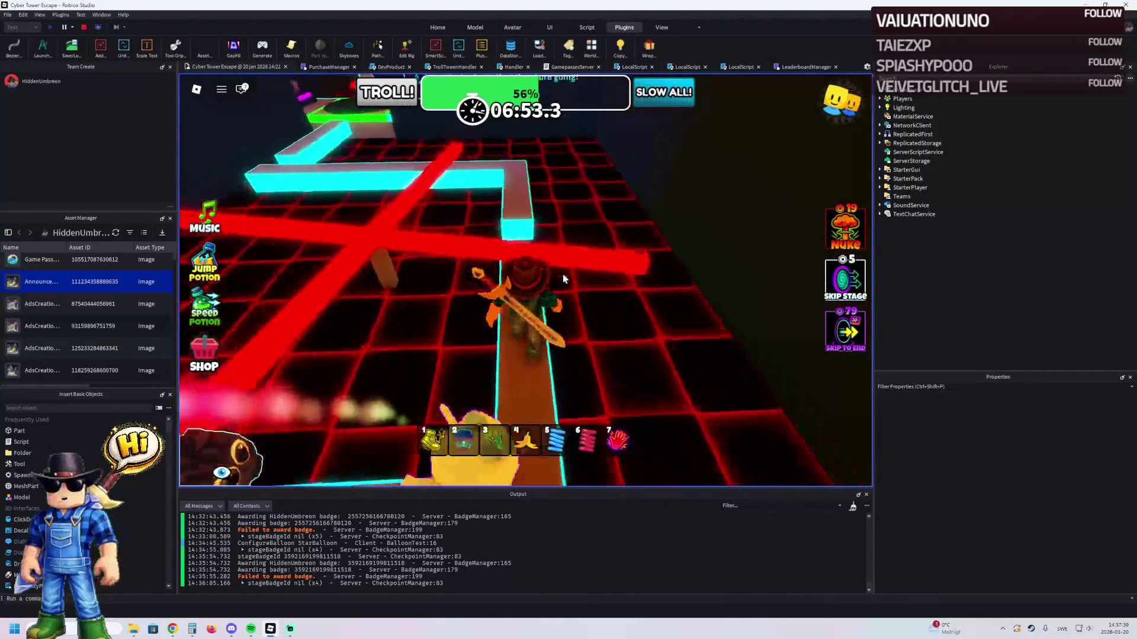
- Walk the zigzag path onto the 58% checkpoint and along the beam toward the red cross
key("w")
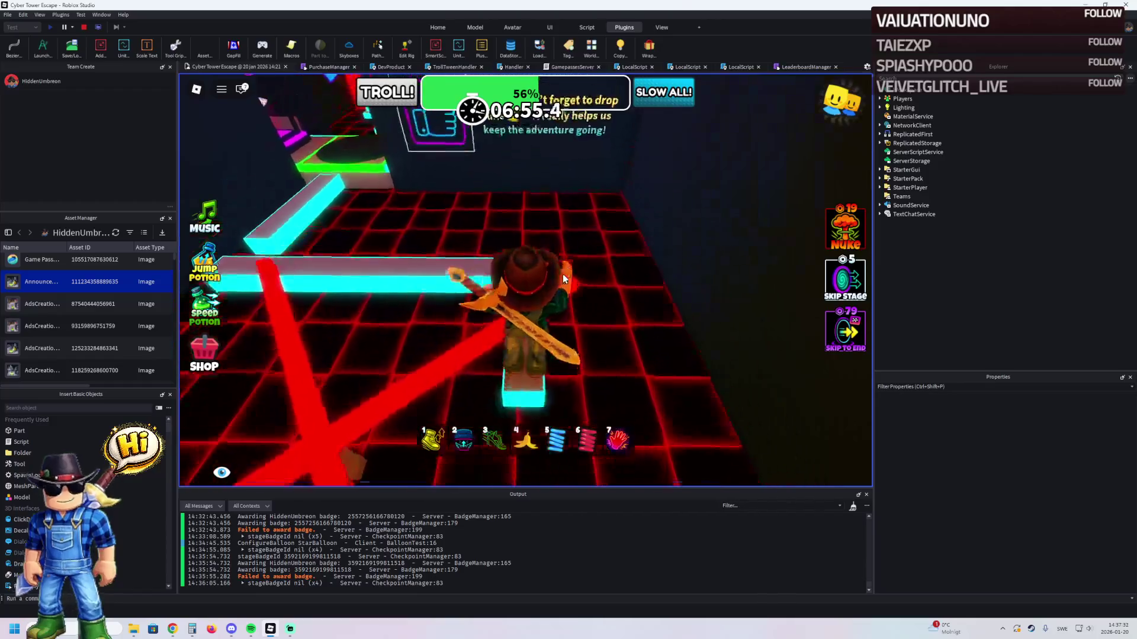
key("w")
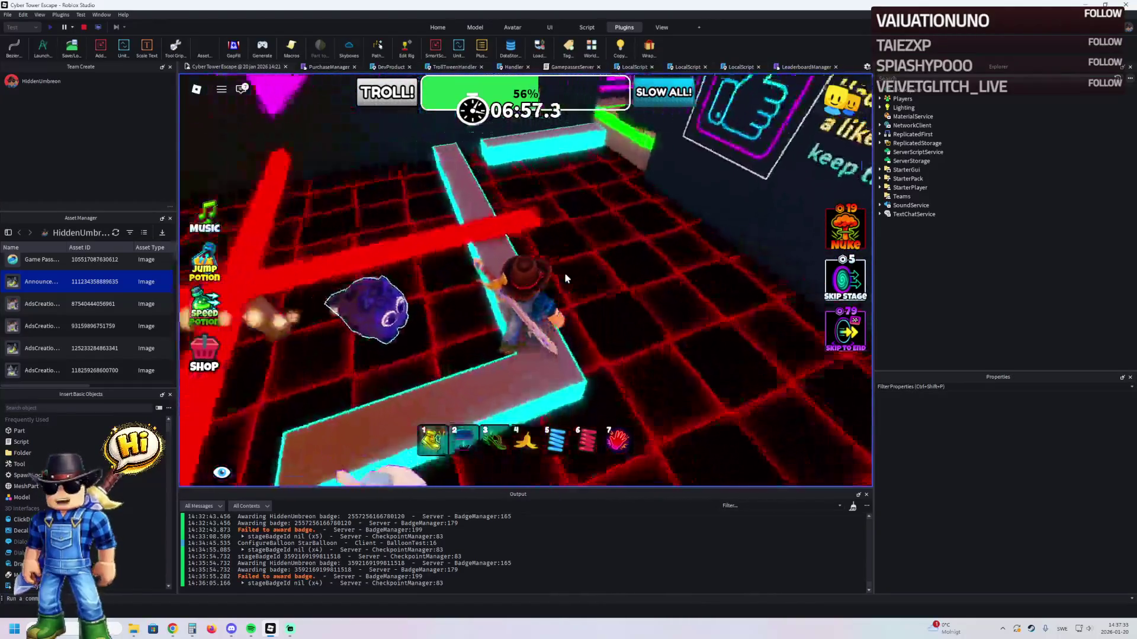
key("w")
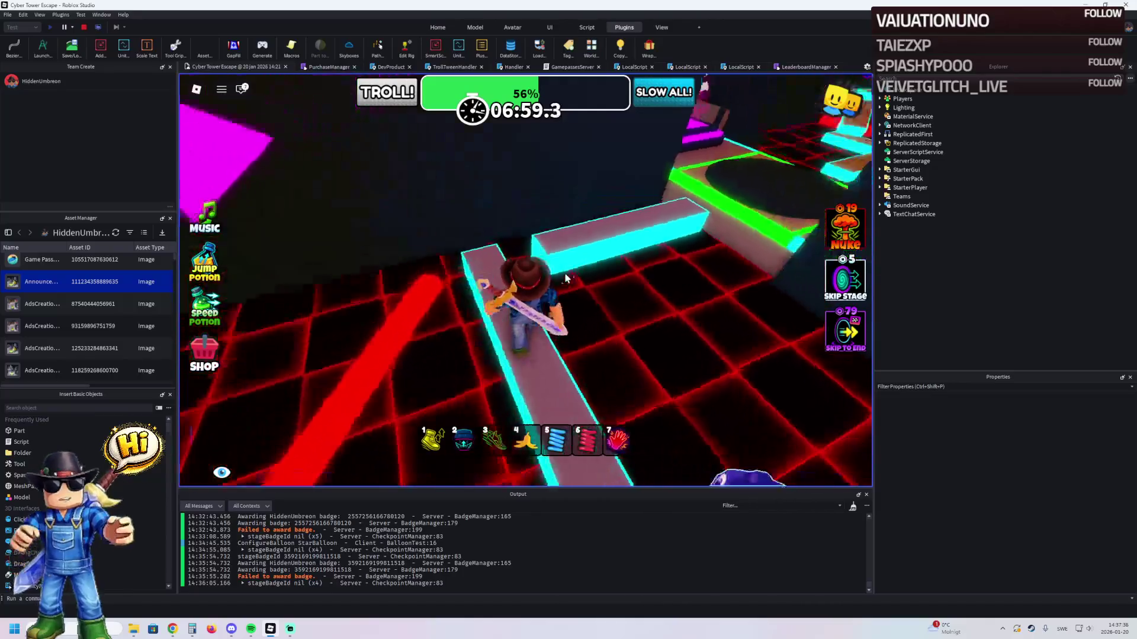
key("w")
key("w")
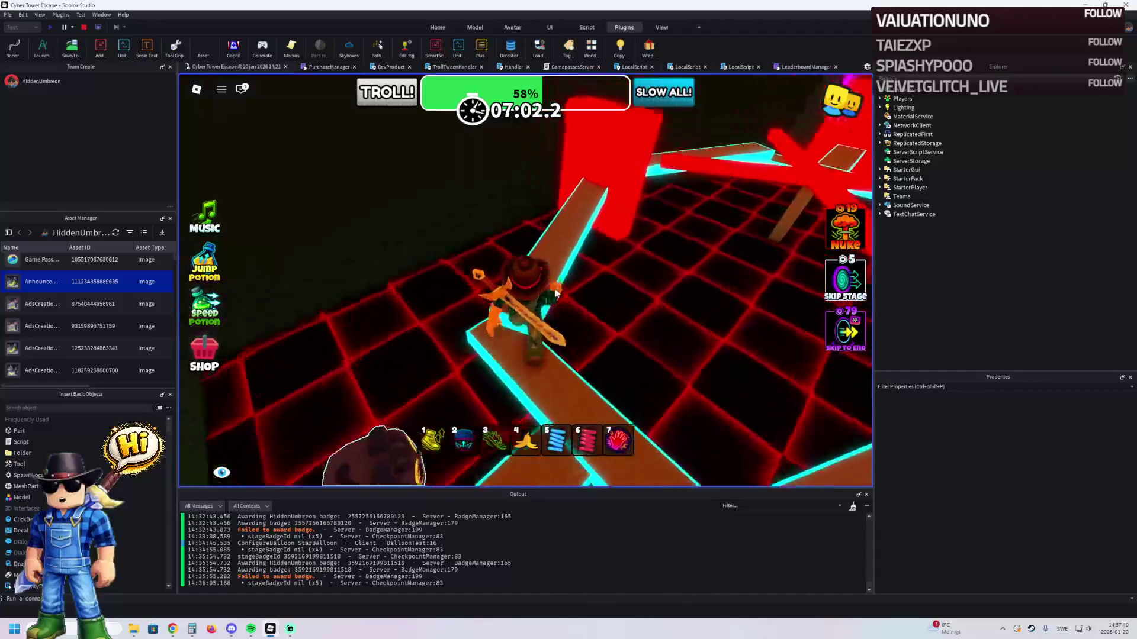
key("w")
key("w")
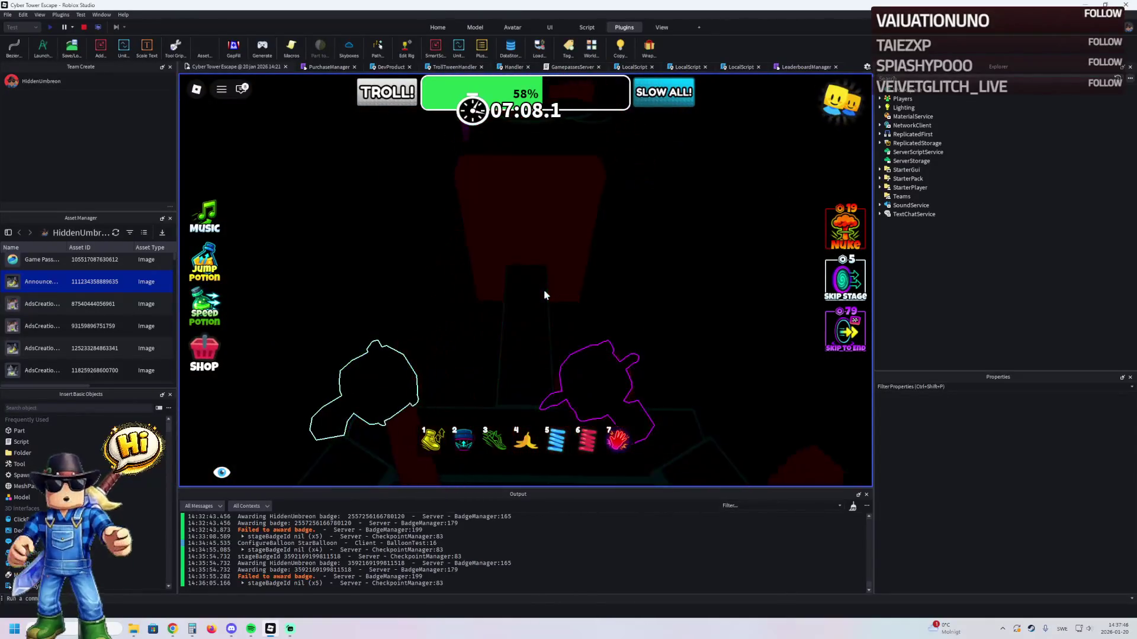
key("w")
key("w")
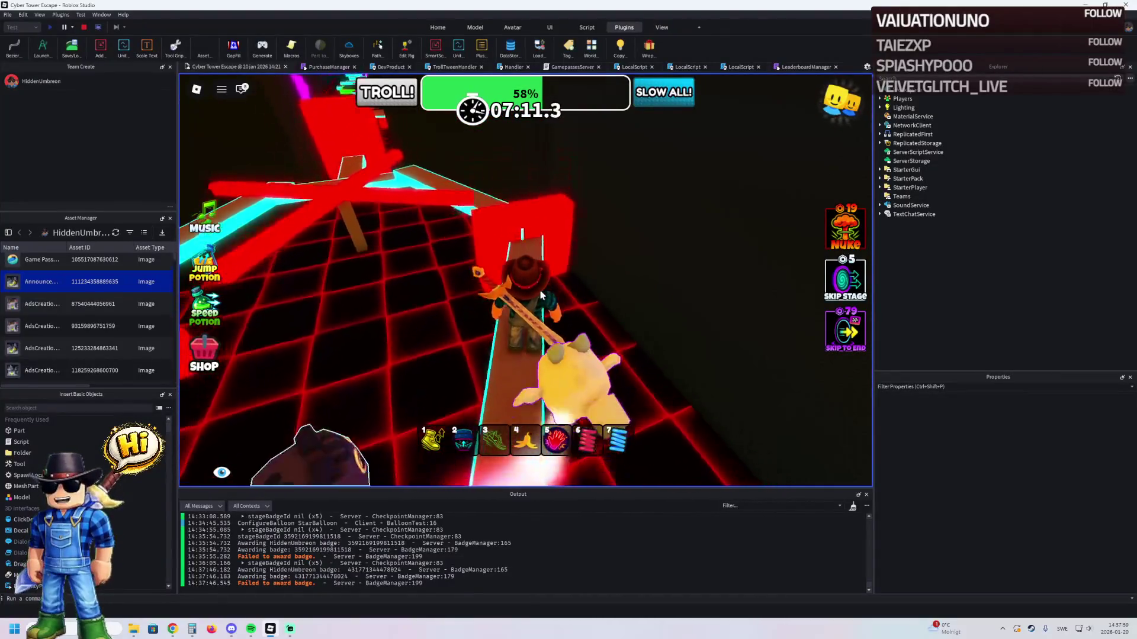
- Walk the brown beam to the junction and jump across the round and green platforms
key("w")
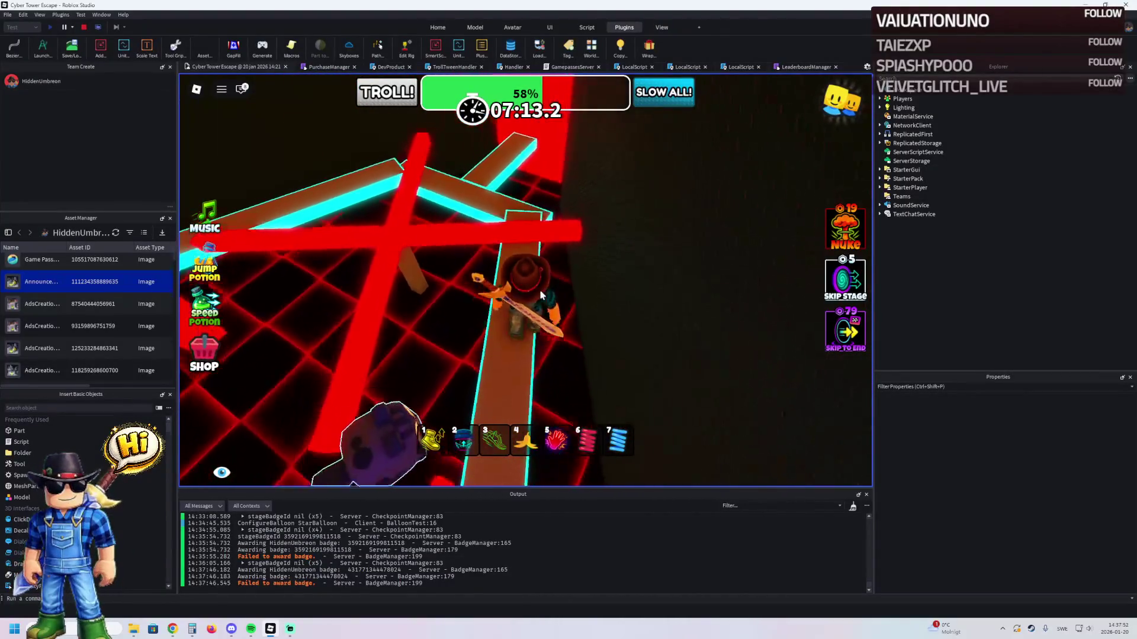
key("w")
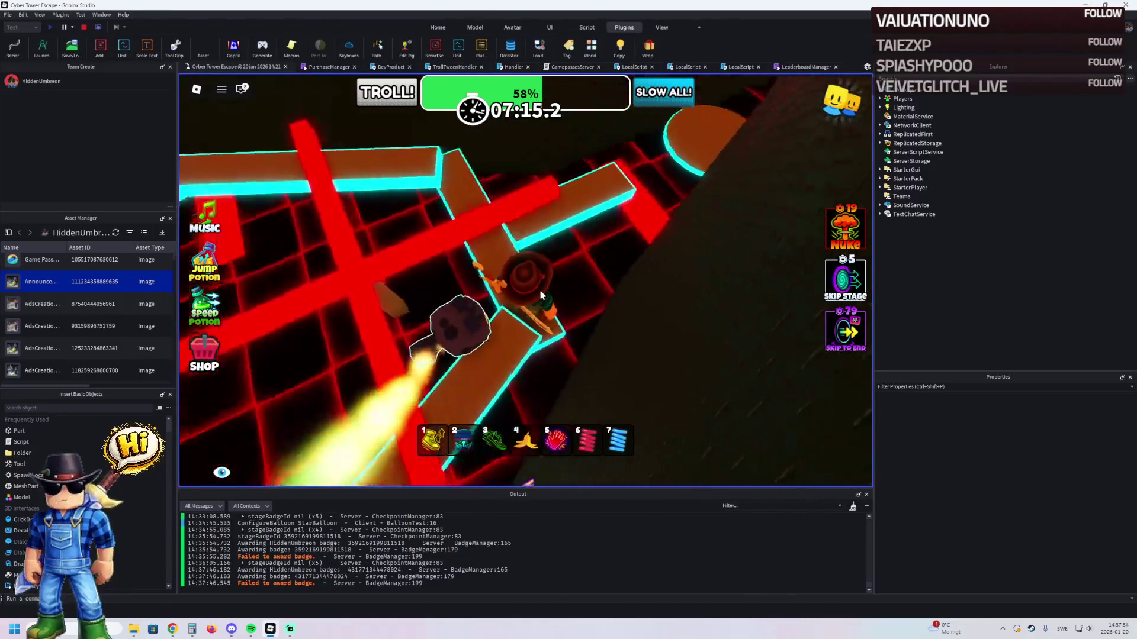
key("w")
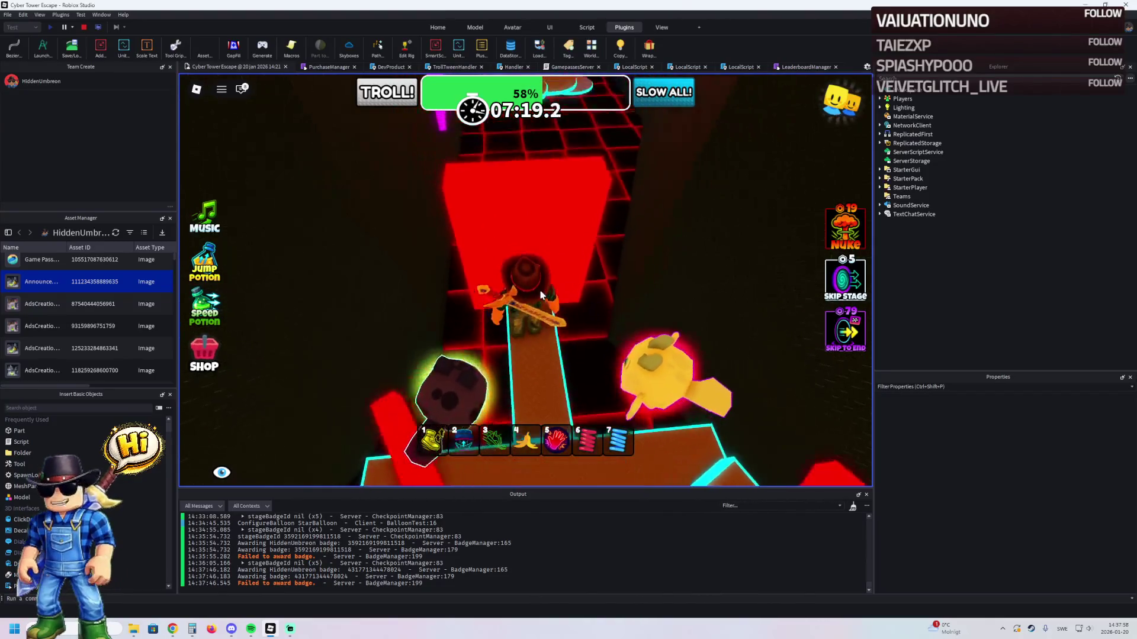
key("w")
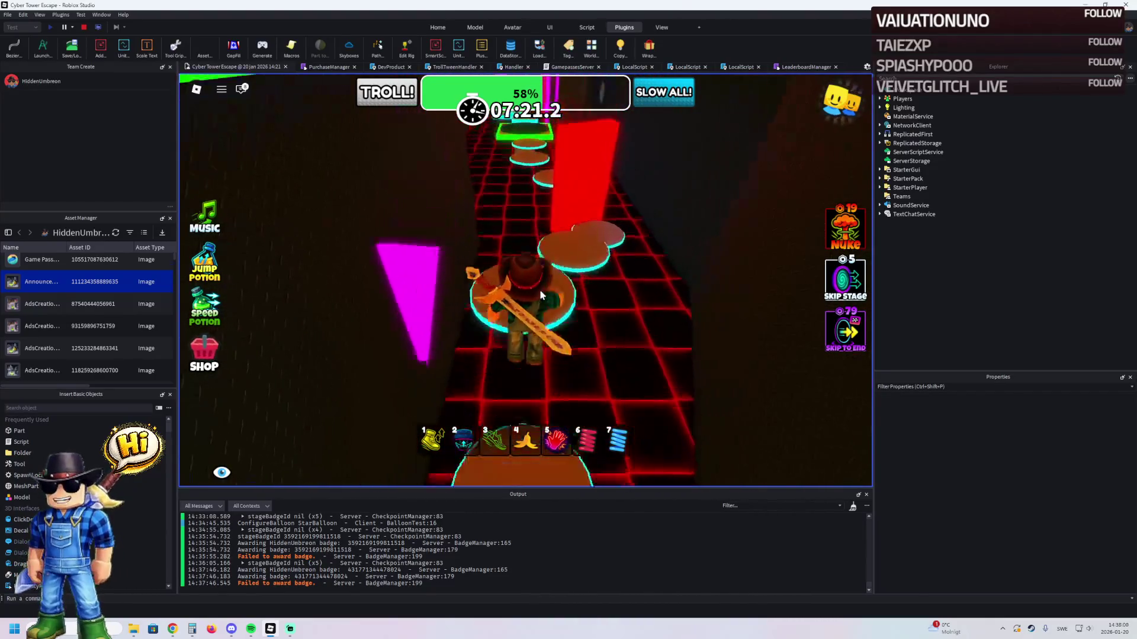
key("w")
key("space")
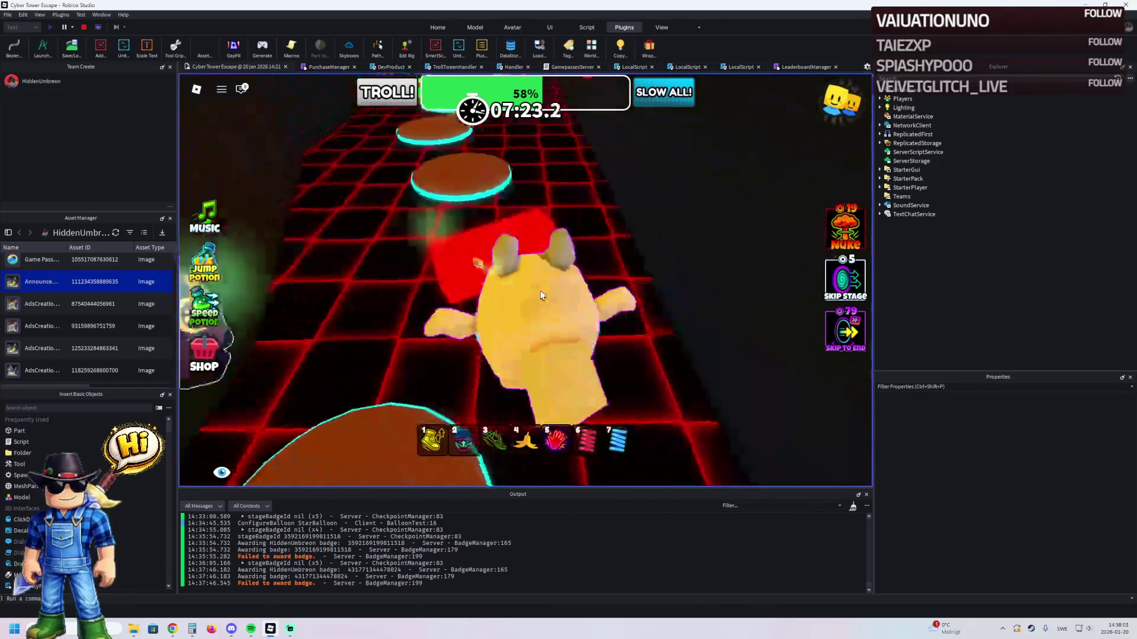
key("w")
key("space")
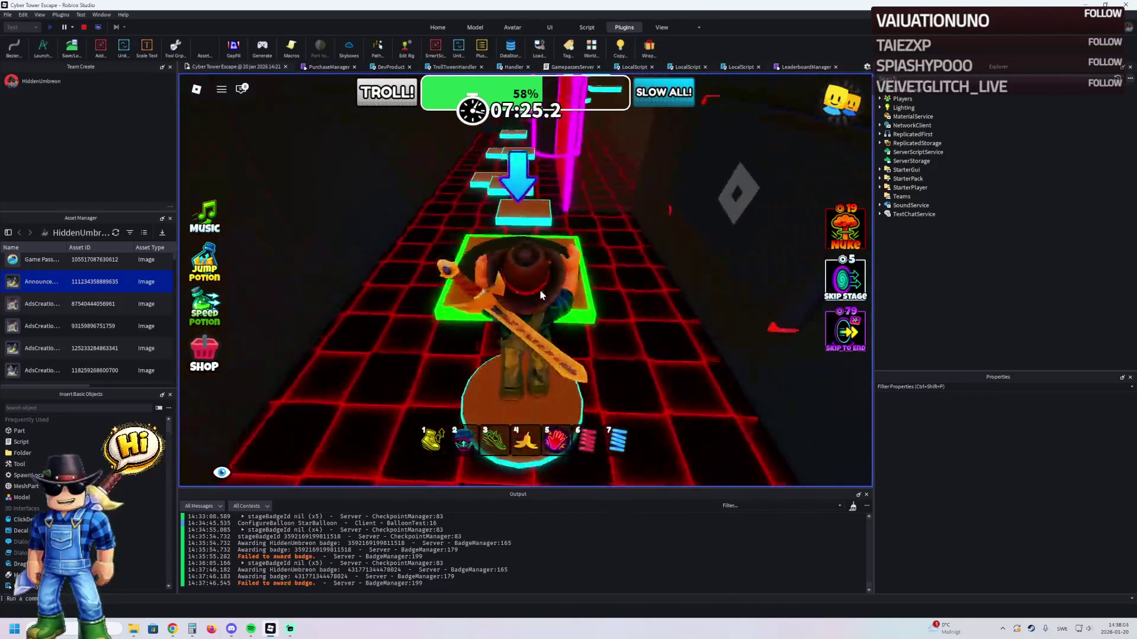
- Jump across the platforms near the magenta pillar and onto the cyan platforms
key("w")
key("space")
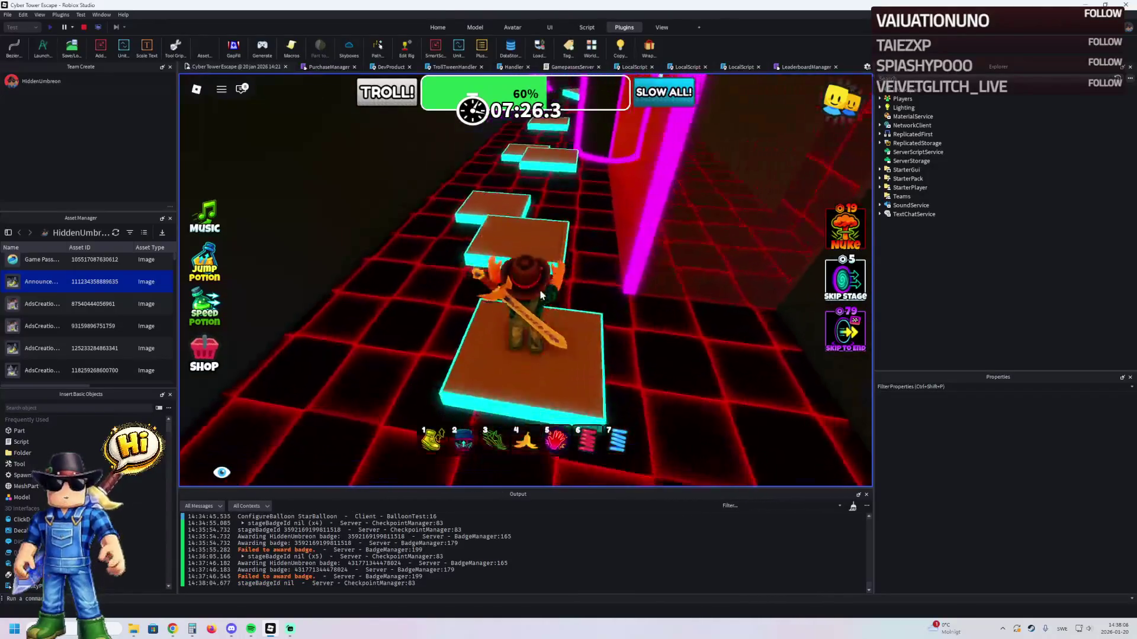
key("w")
key("space")
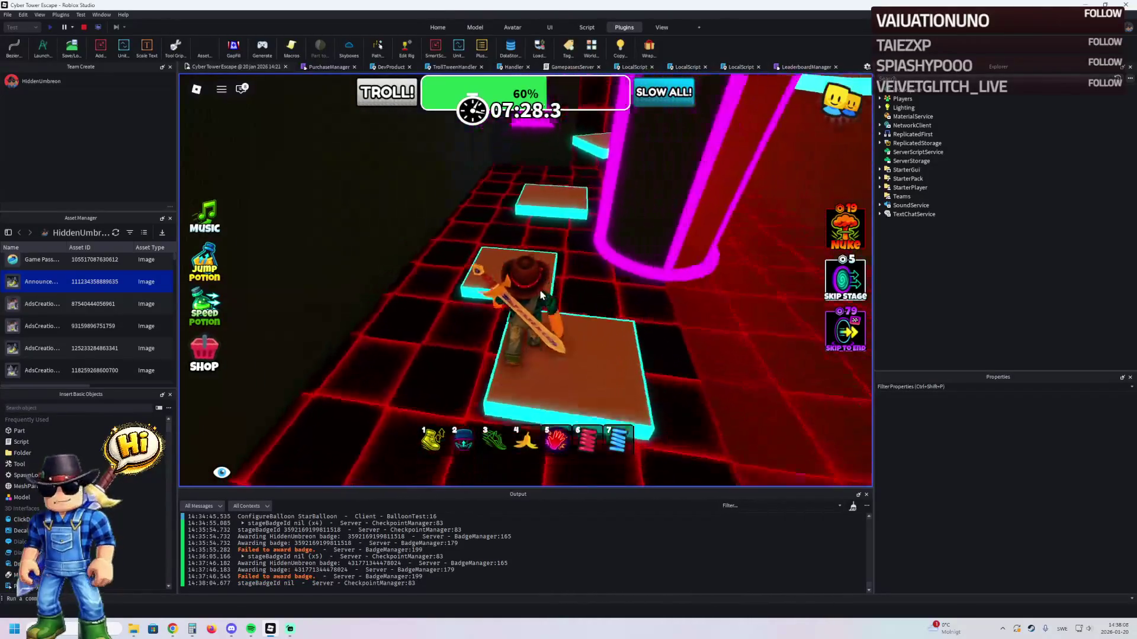
key("w")
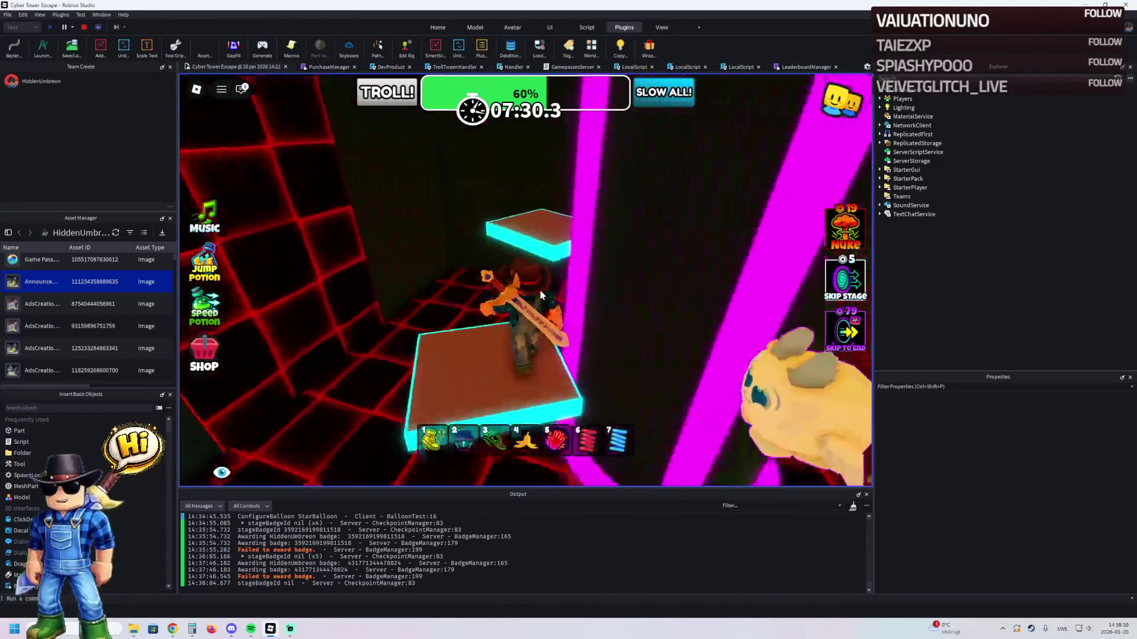
key("space")
key("w")
key("space")
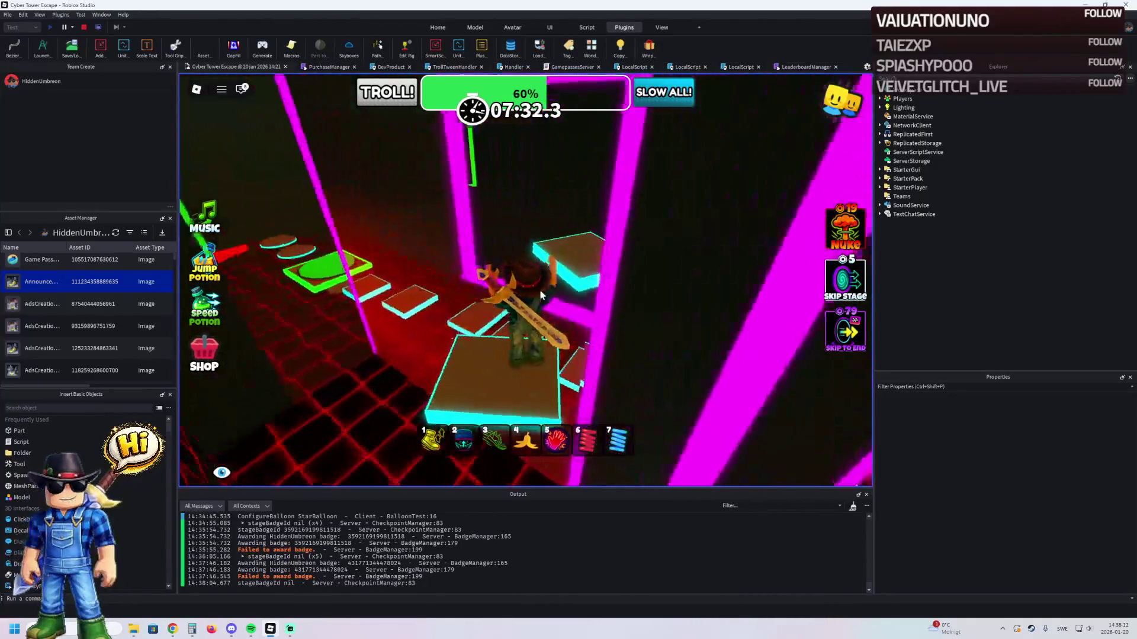
key("w")
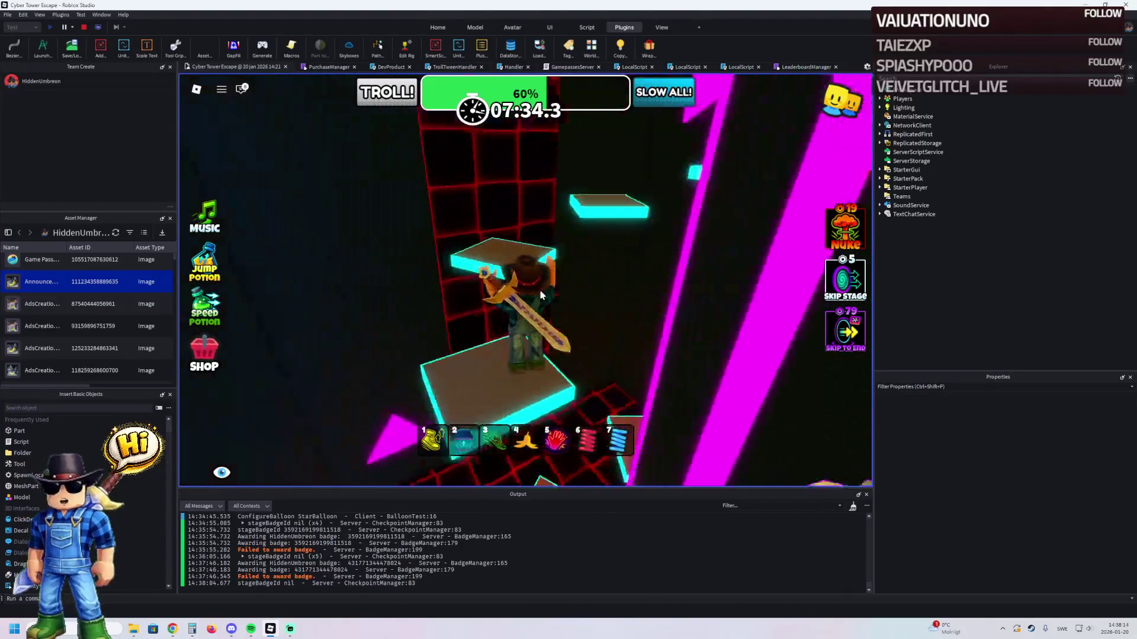
key("space")
- Clear the remaining platforms onto the grate and equip the yellow slot-7 item, reaching 66%
key("w")
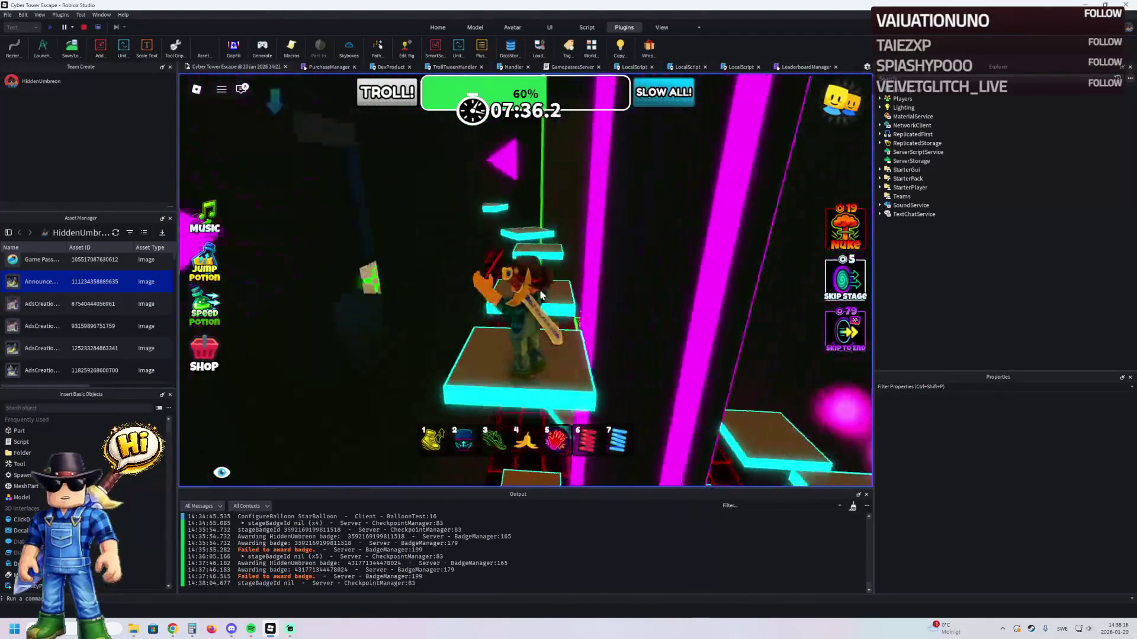
key("space")
key("w")
key("space")
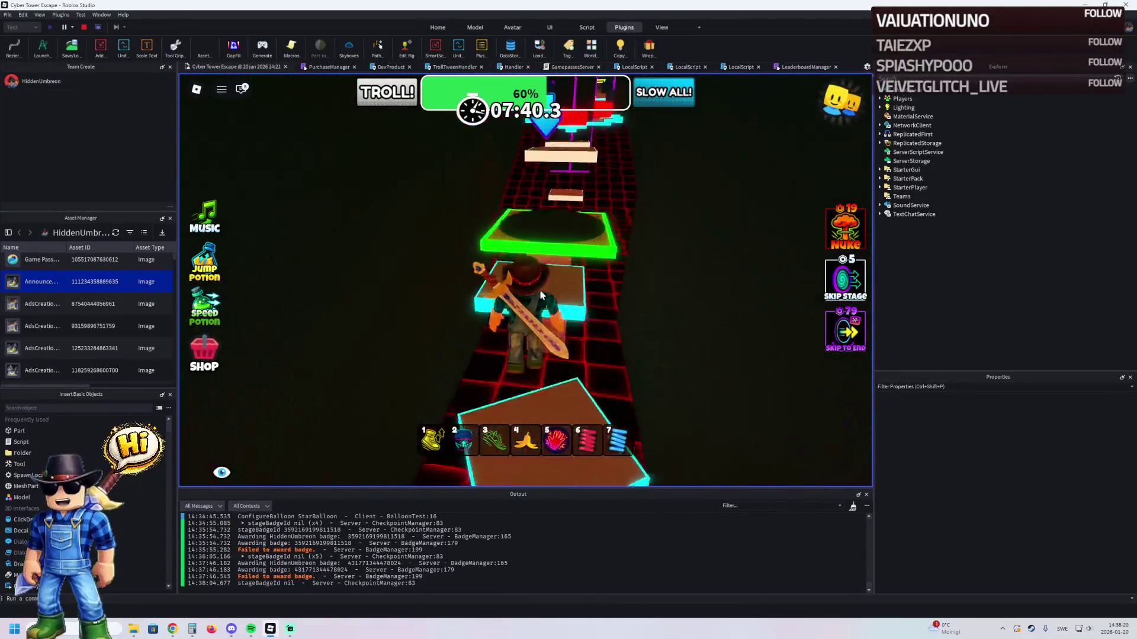
key("w")
key("space")
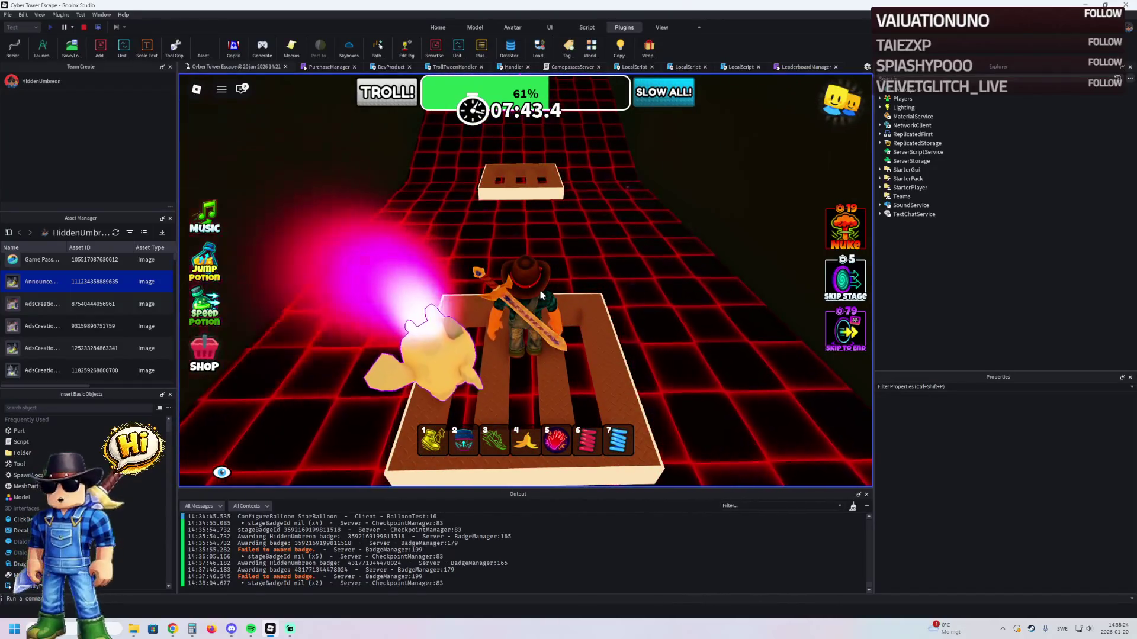
key("w")
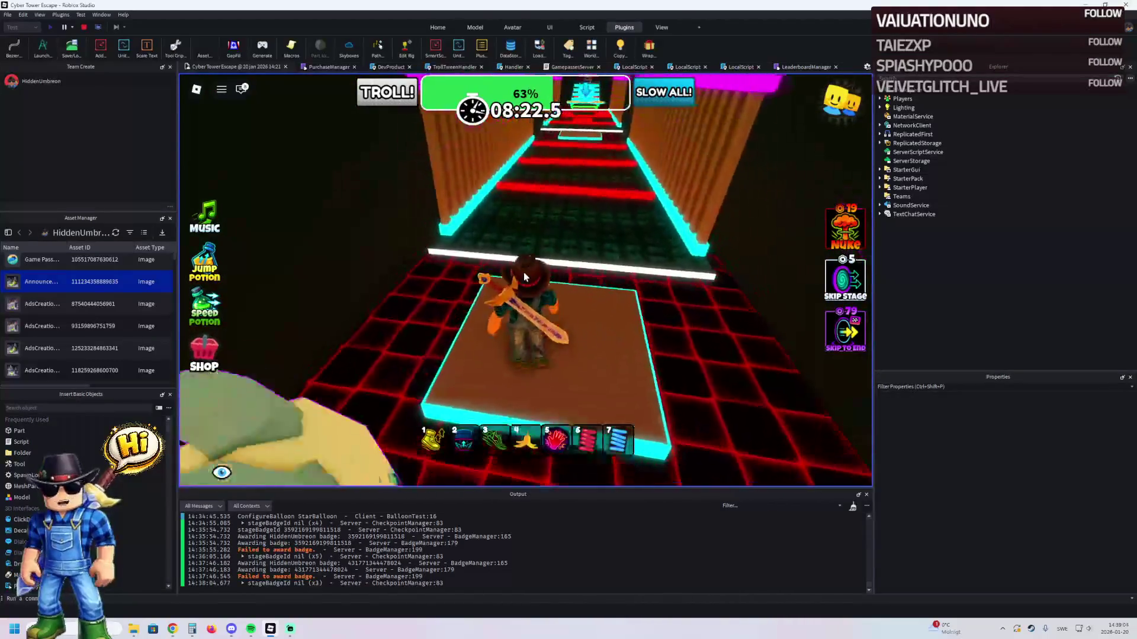
key("1")
key("7")
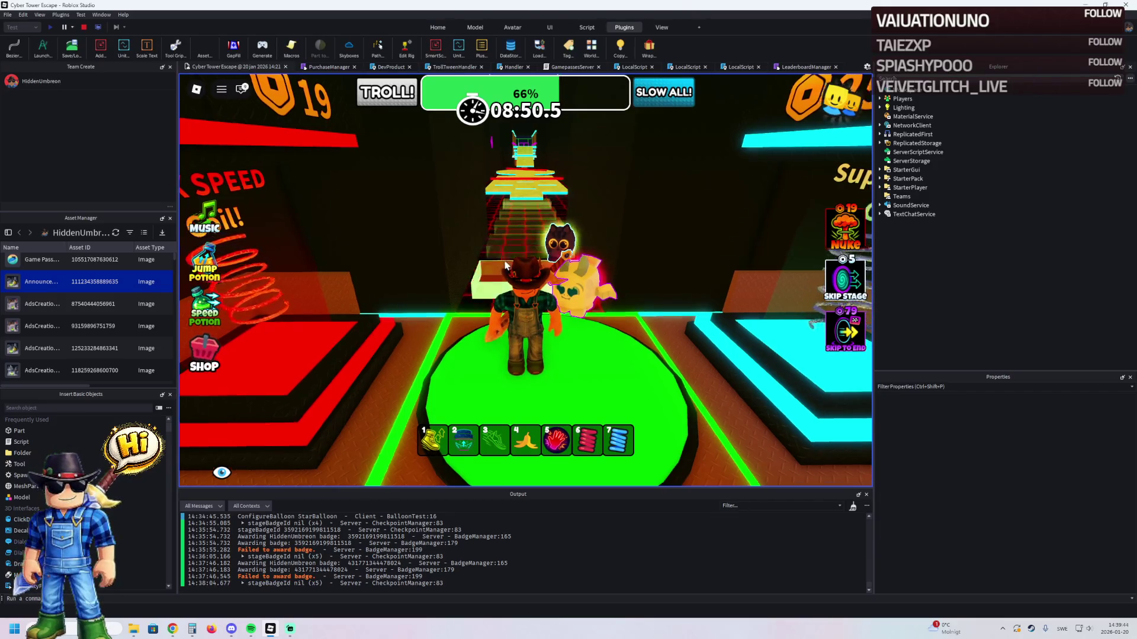
- Climb the ladder to the grated platform, then climb the cyan ladder
key("w")
key("w")
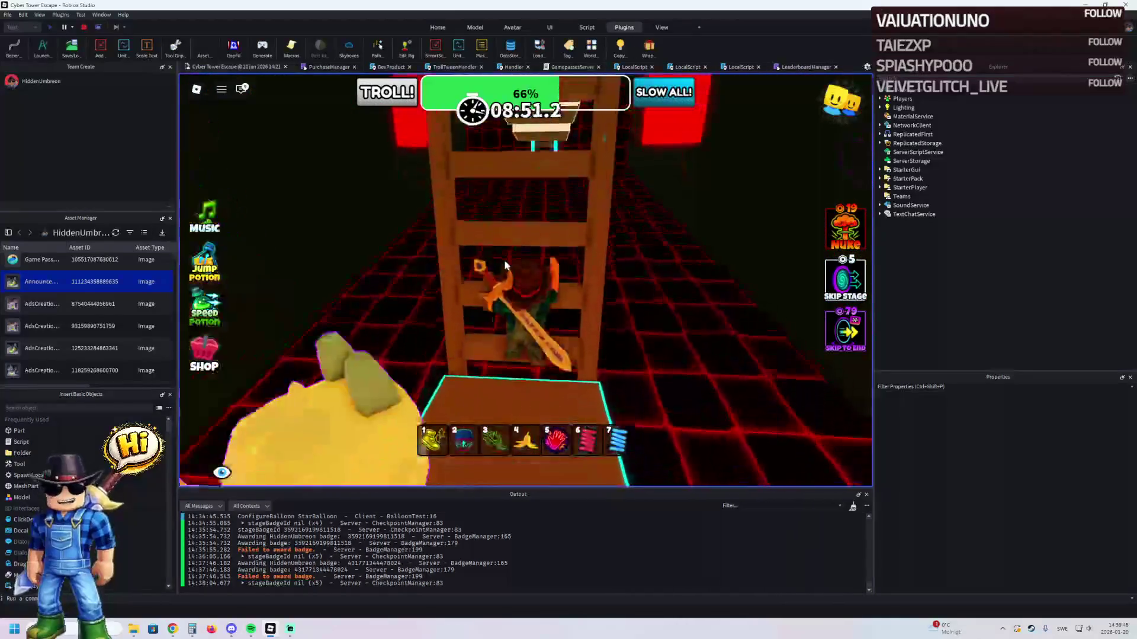
key("w")
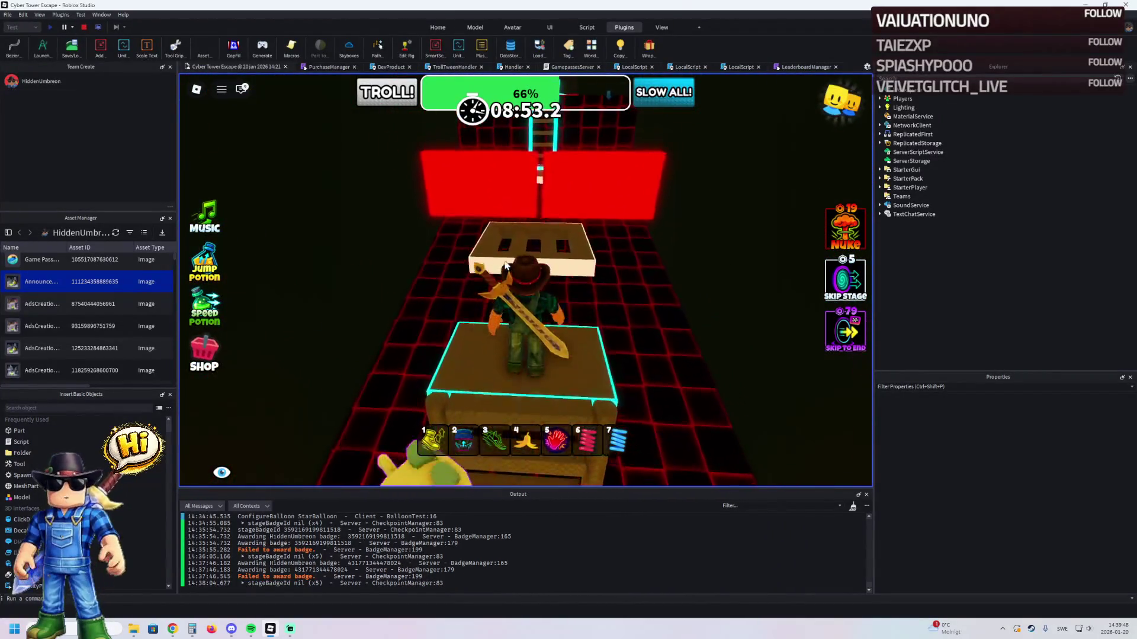
key("w")
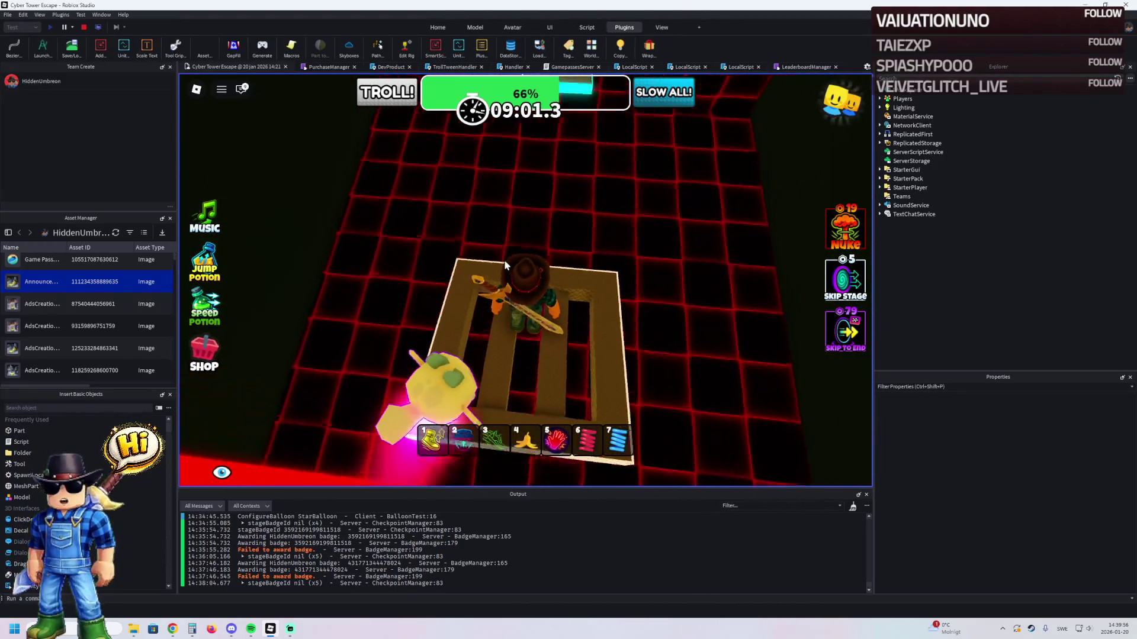
key("w")
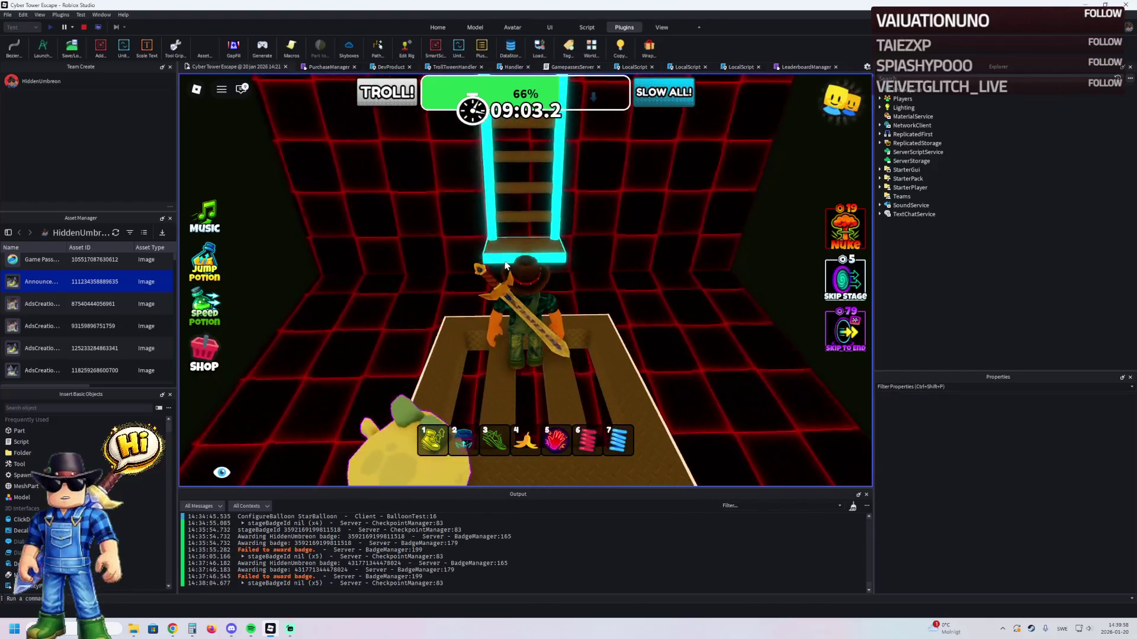
key("w")
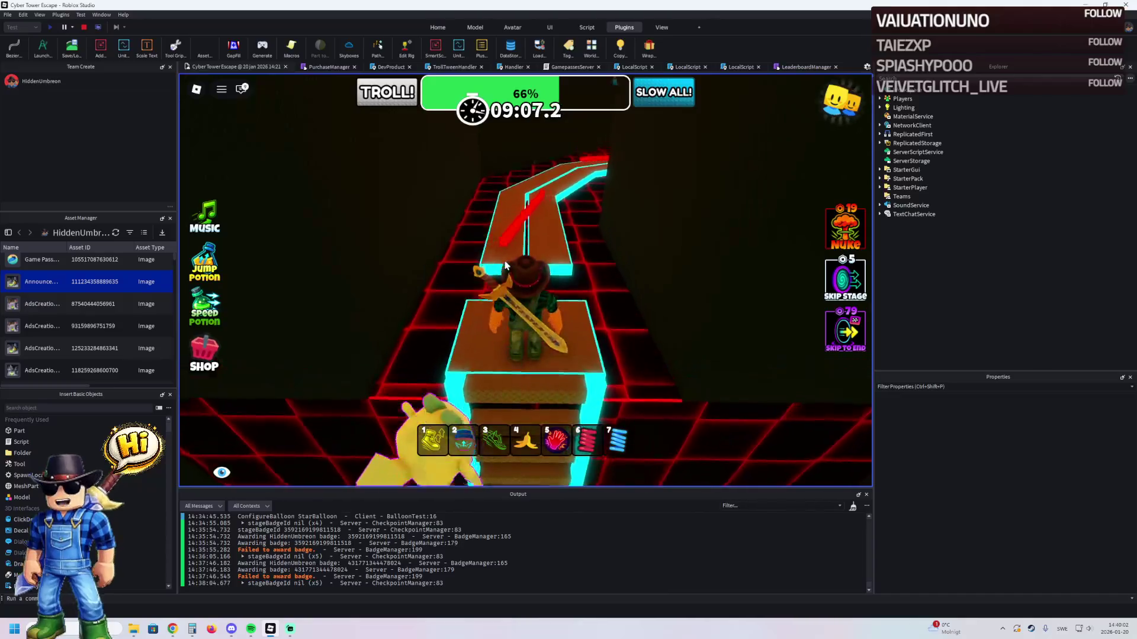
- Follow the neon path around the bend to the platform at its end
key("w")
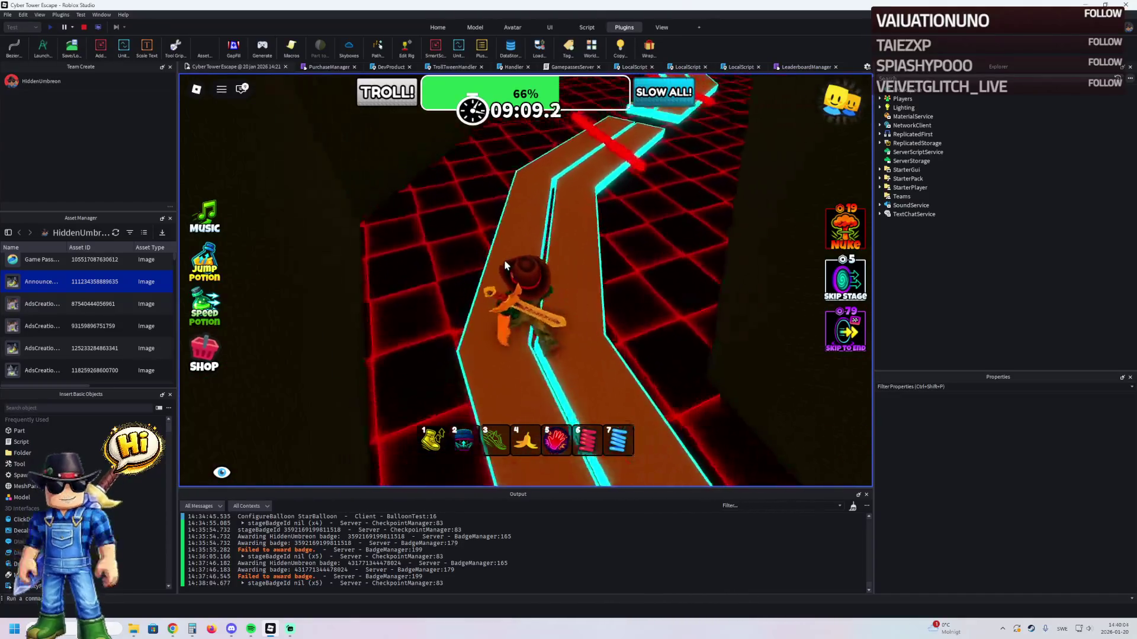
key("w")
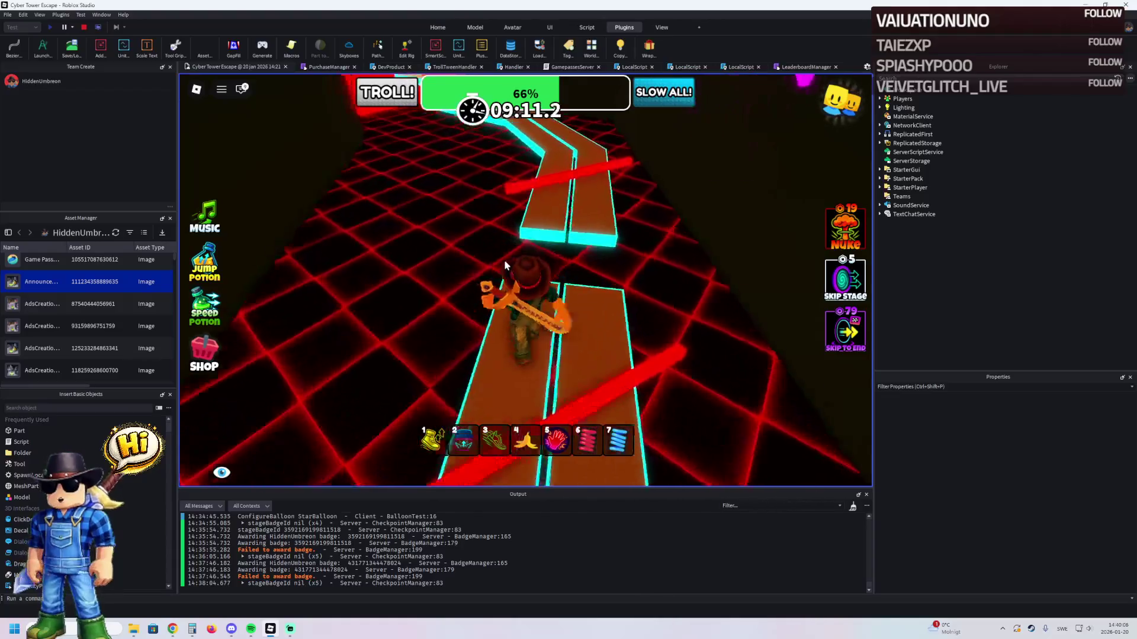
key("w")
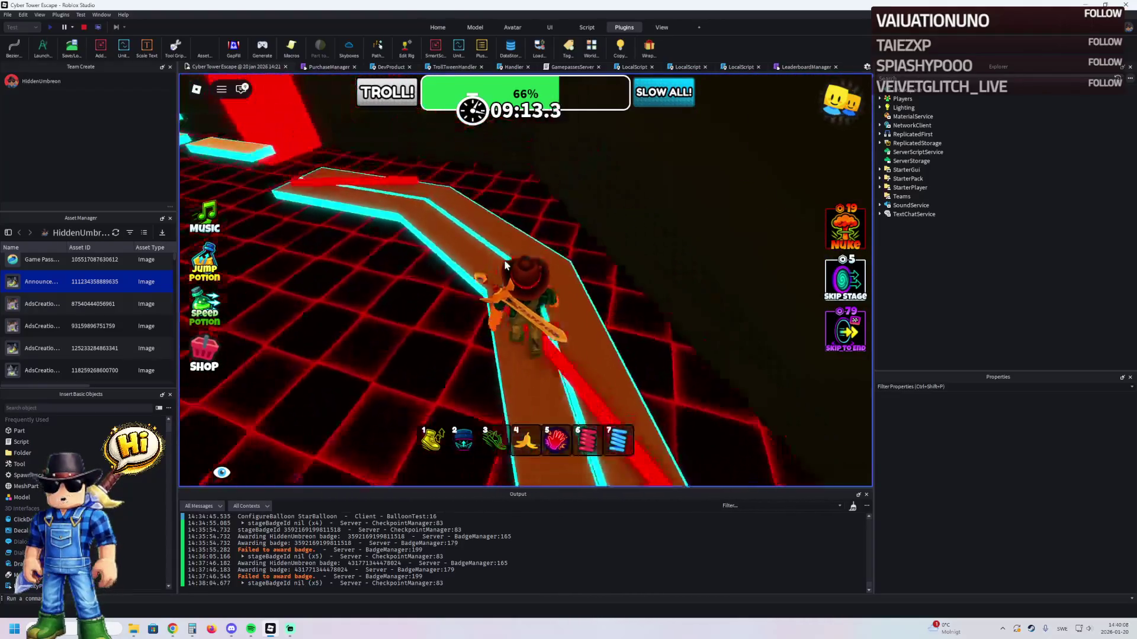
key("w")
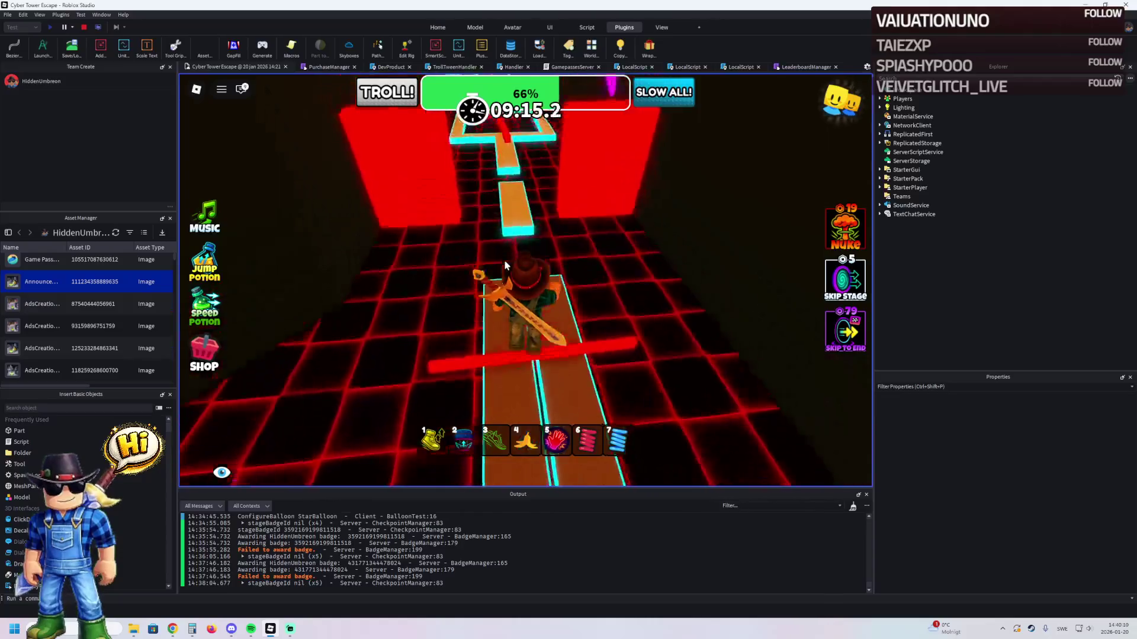
key("1")
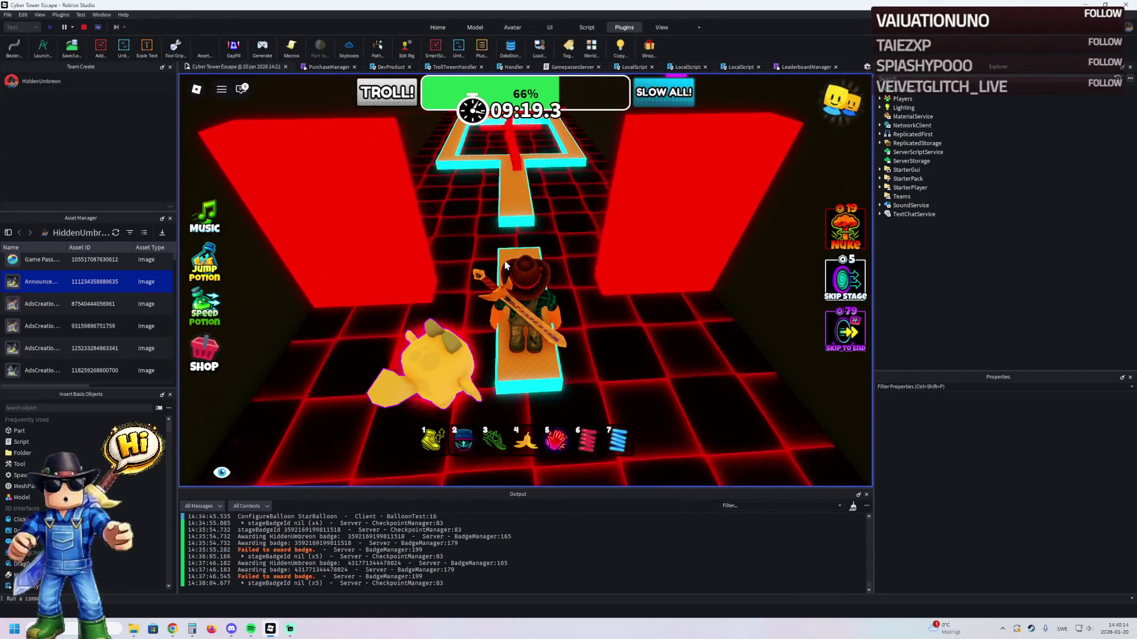
- Walk the next neon and orange paths past the red block, cycling hotbar items 7, 3 and 5
key("w")
key("7")
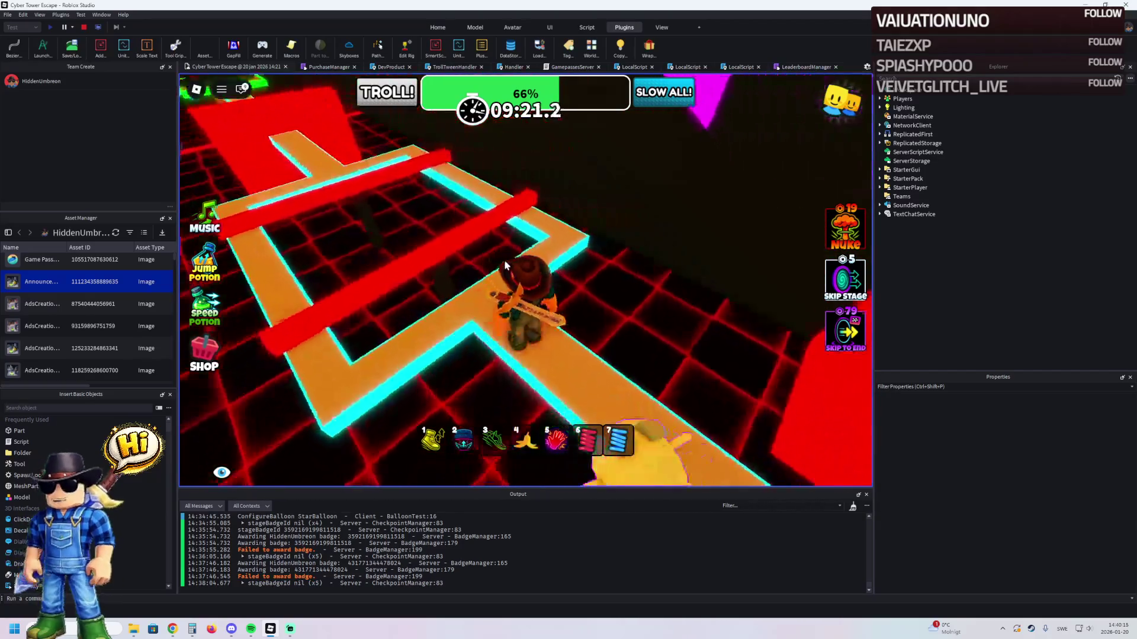
key("w")
key("3")
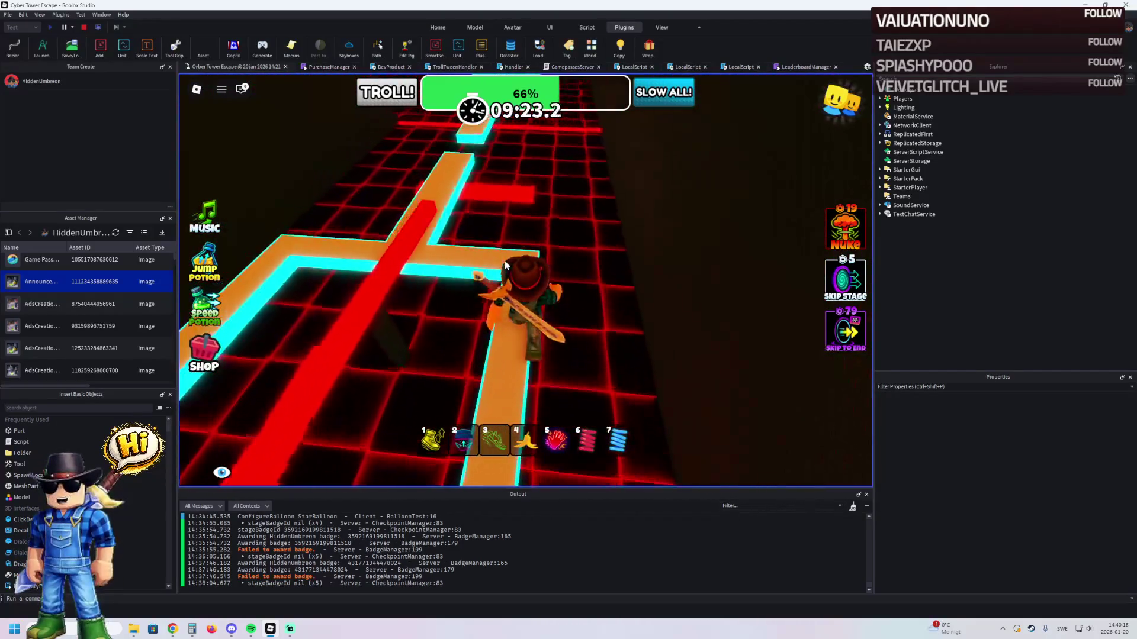
key("w")
key("5")
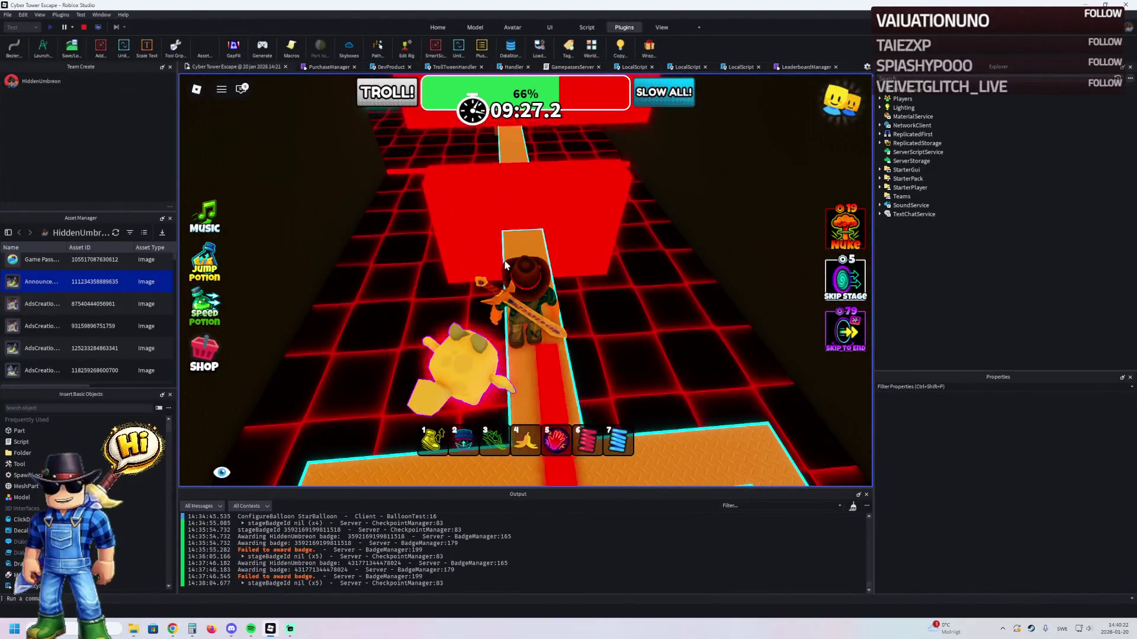
key("w")
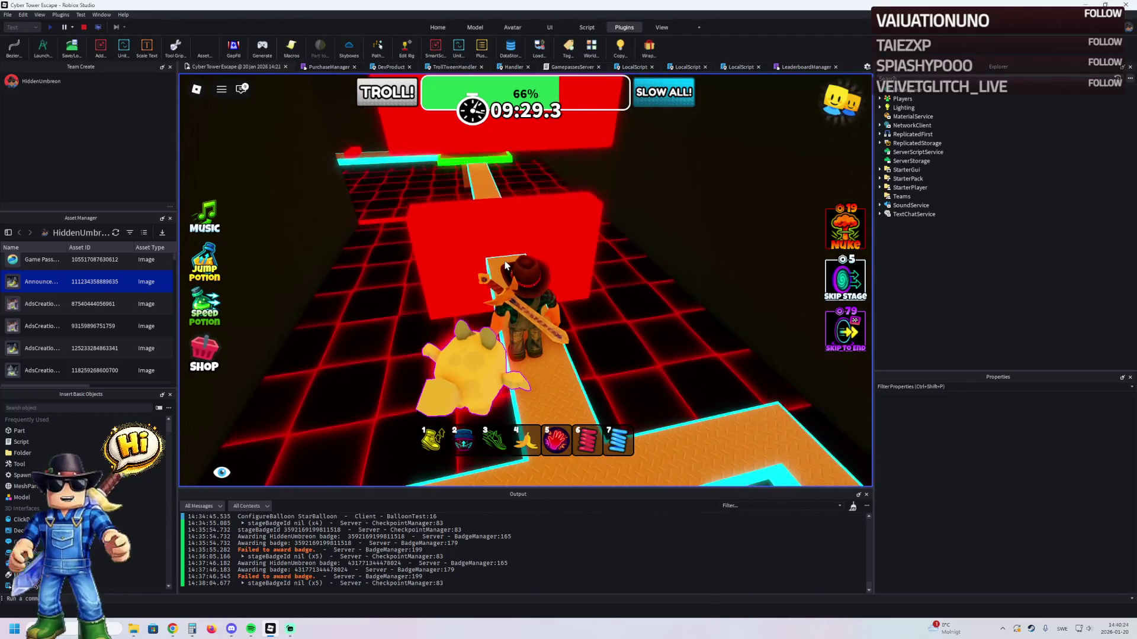
key("w")
key("w")
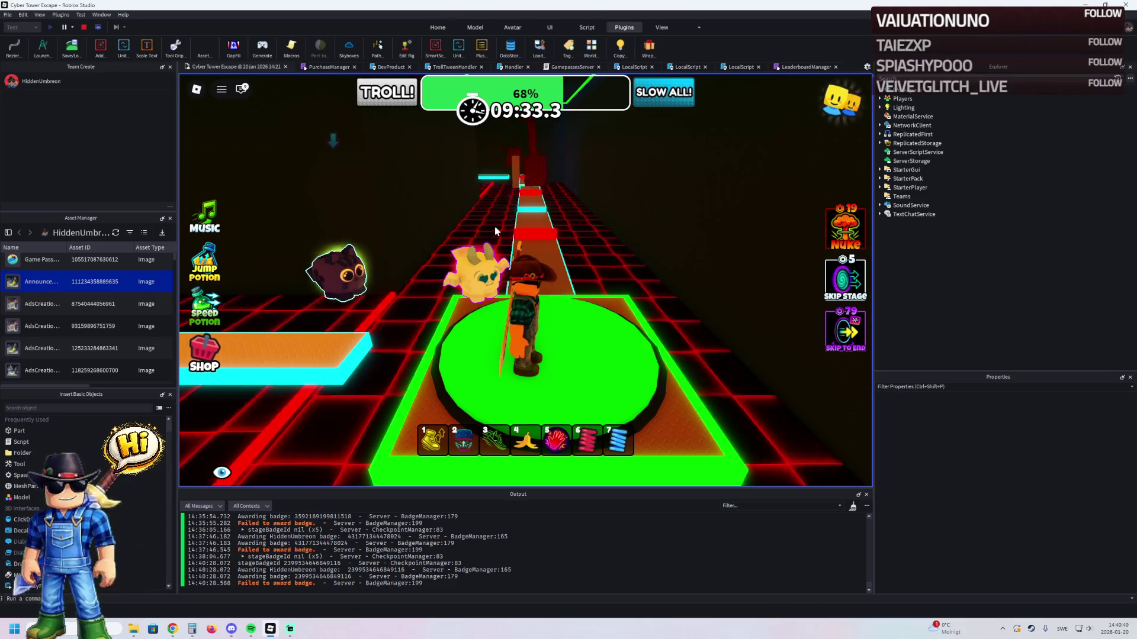
- Follow the path past the red block and jump onto the green platform
key("w")
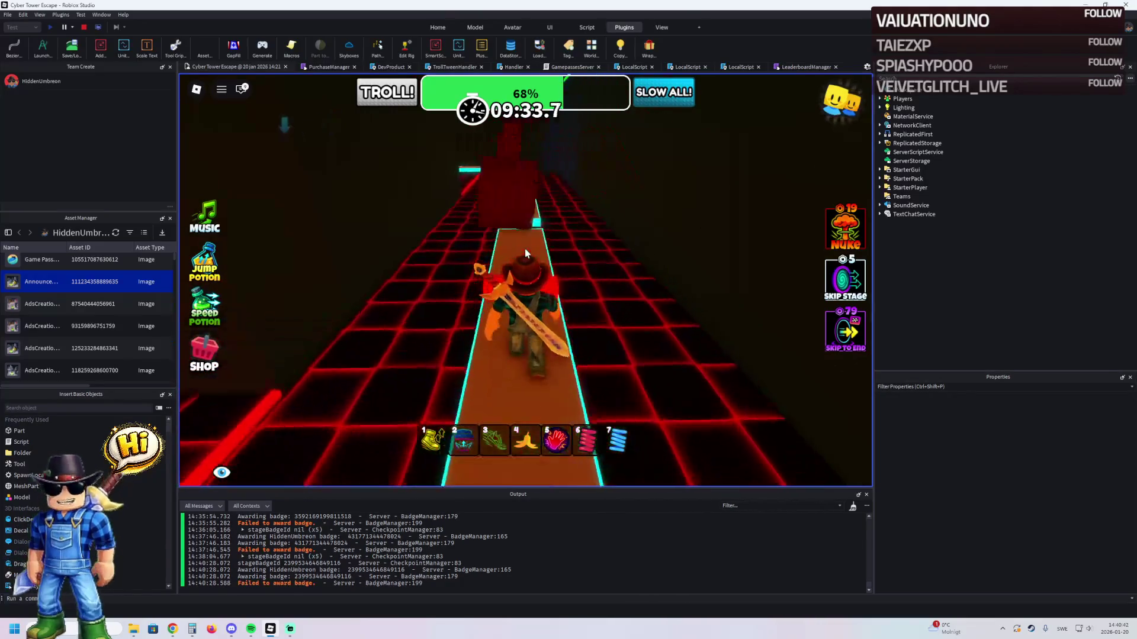
key("w")
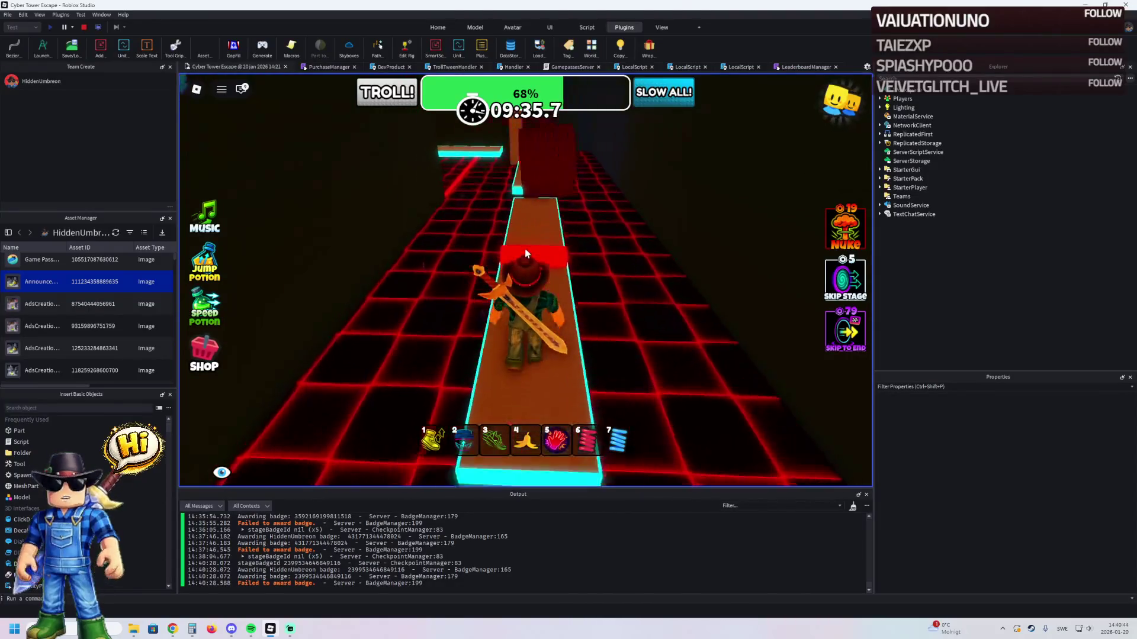
key("w")
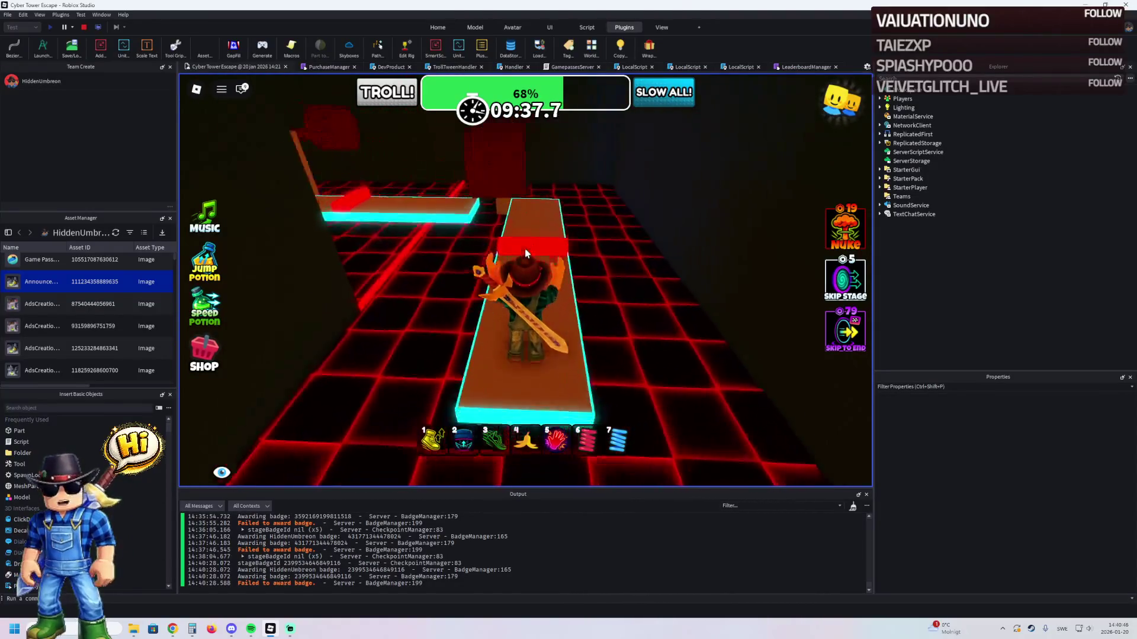
key("w")
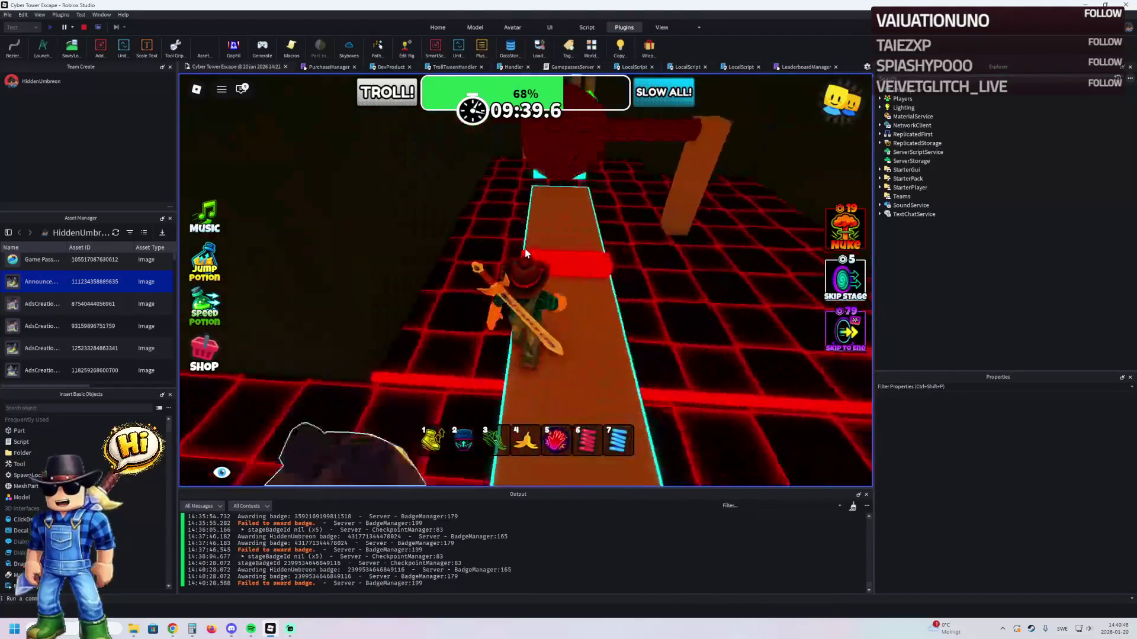
key("w")
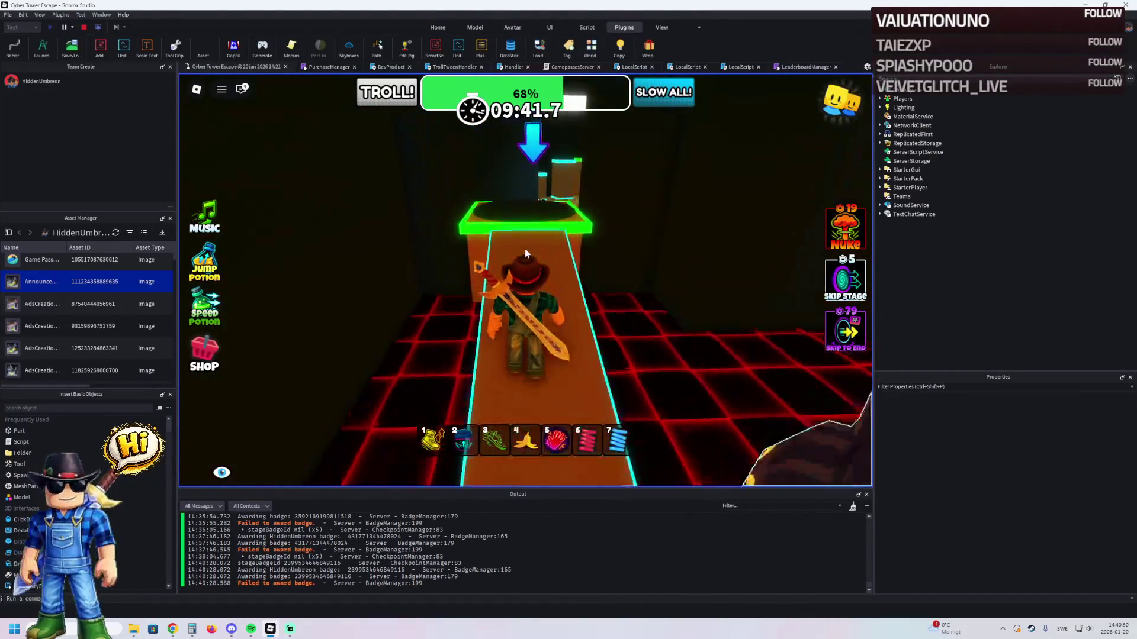
key("w")
key("space")
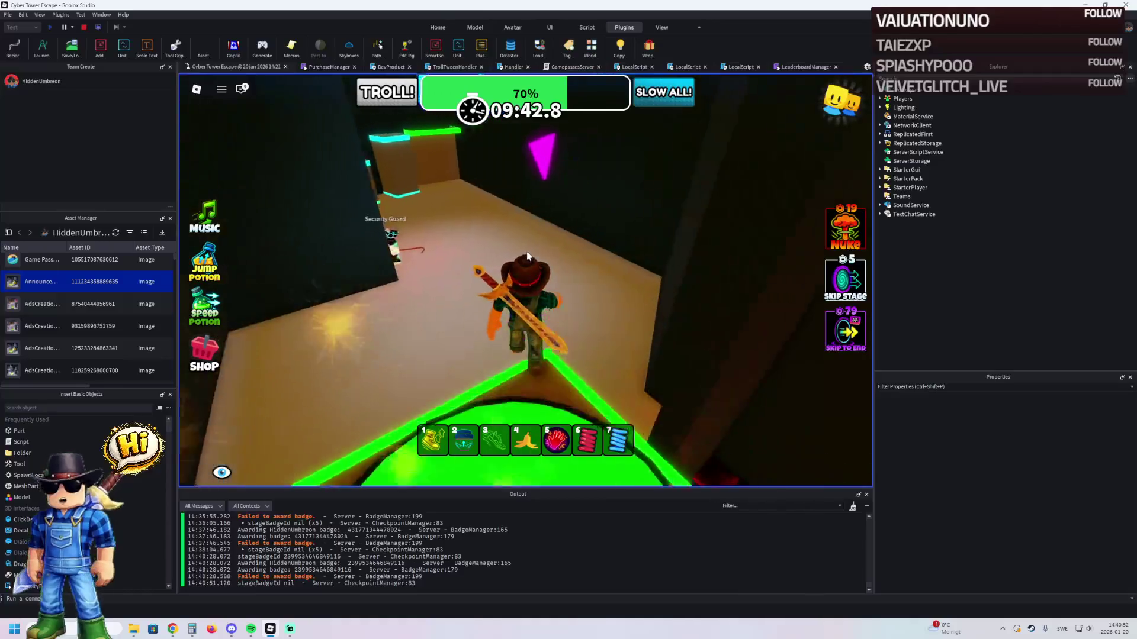
- Cross the Security Guard room to the cyan-edged box and jump onto the green platform
key("w")
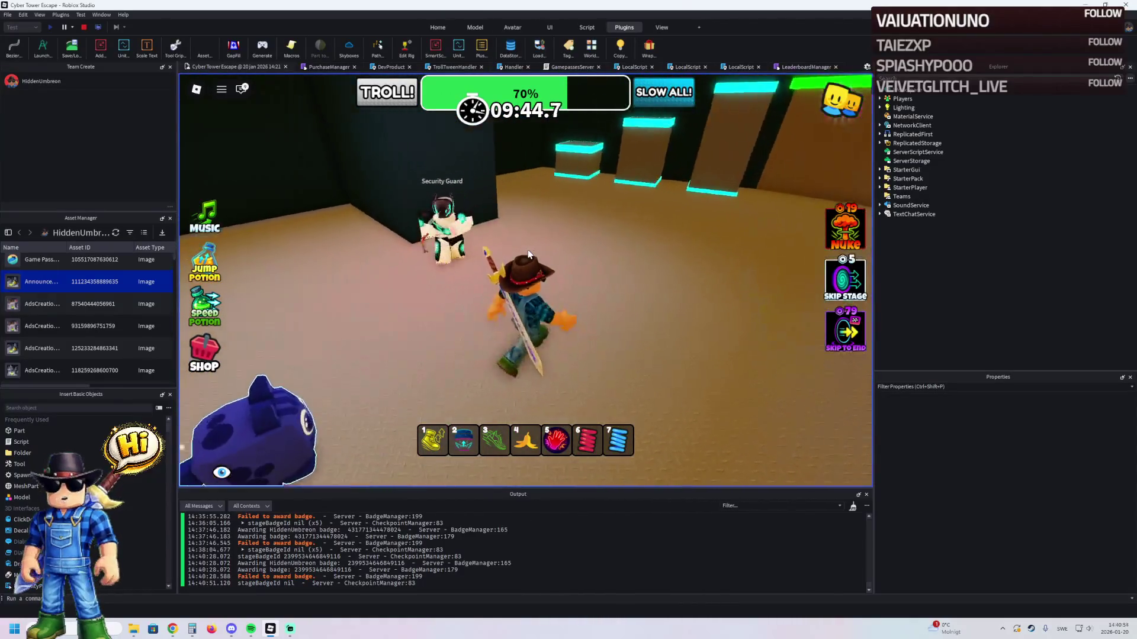
key("w")
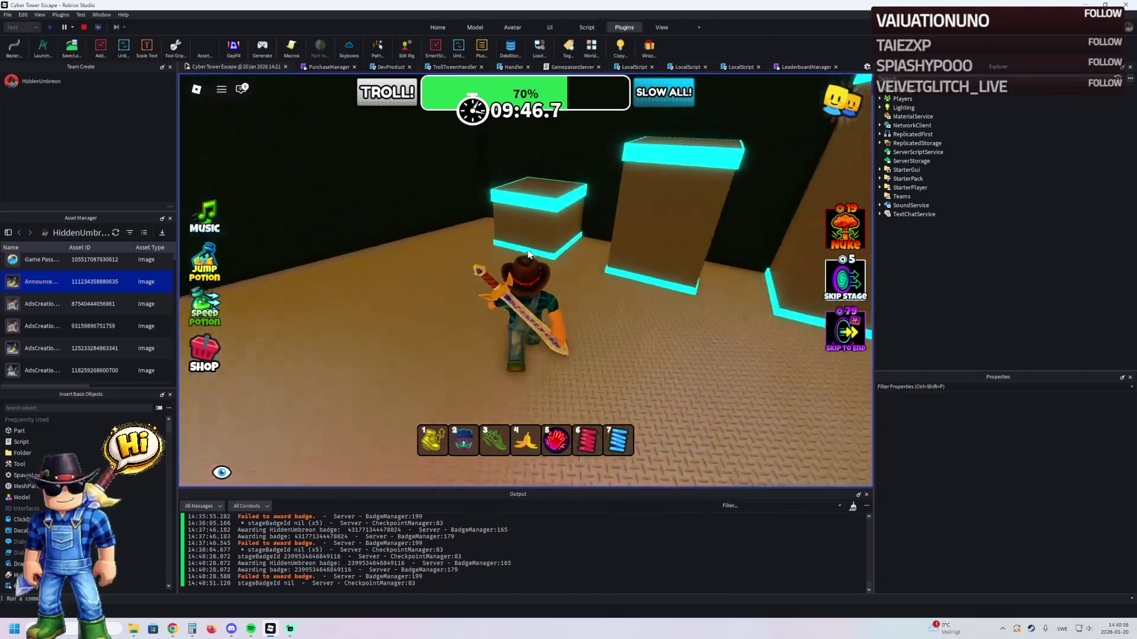
key("w")
key("space")
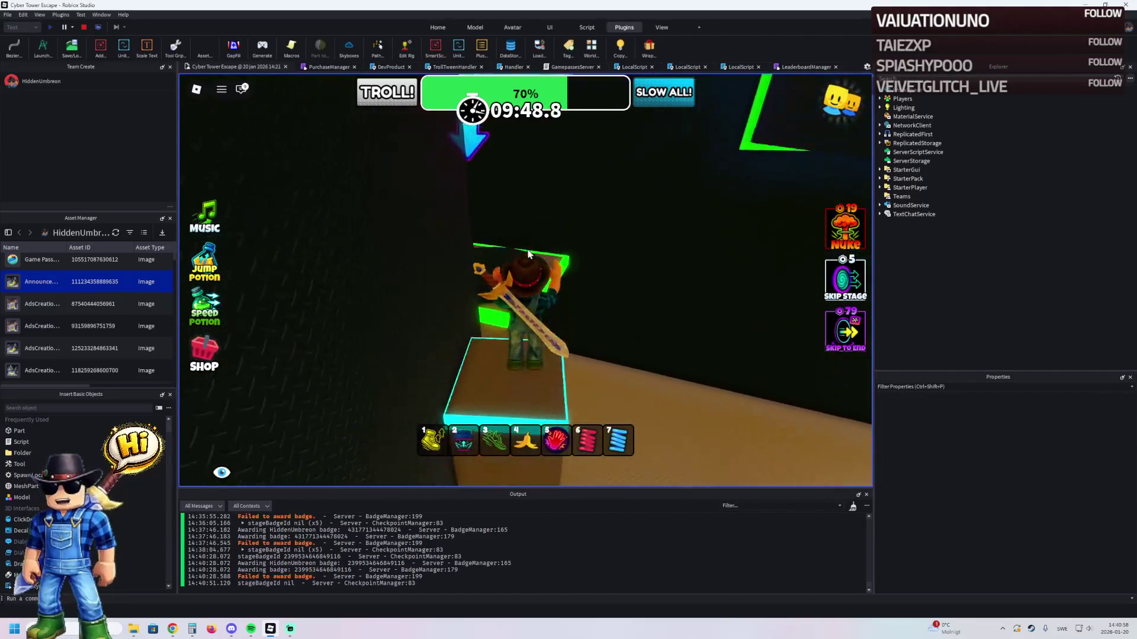
key("w")
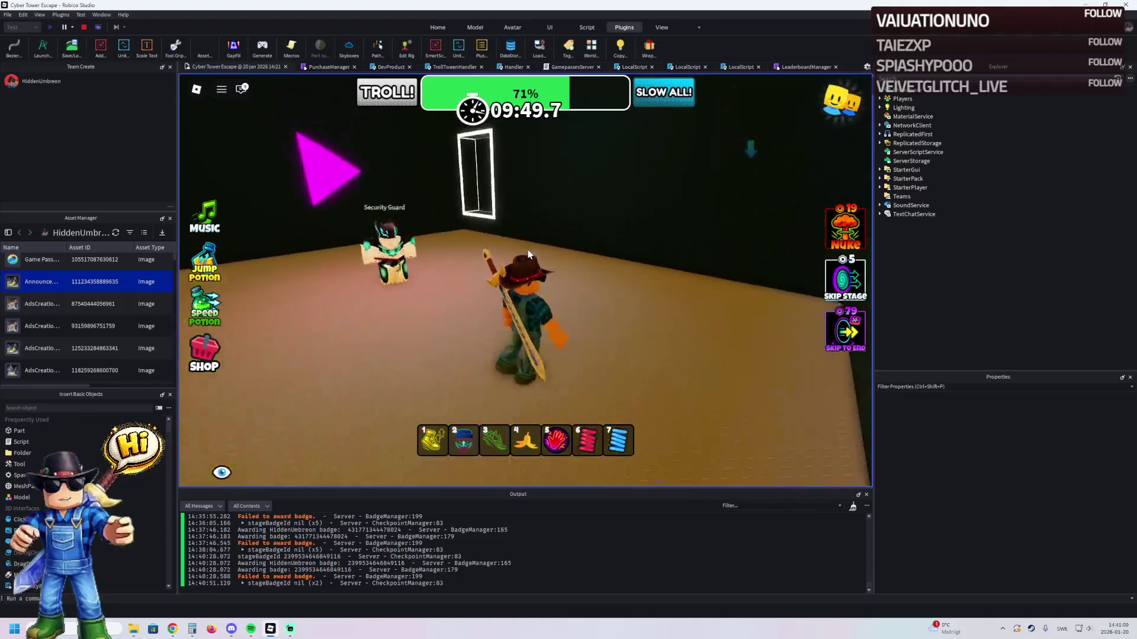
- Pass through the white-framed doorway and climb the cyan and green platforms to 73%
key("w")
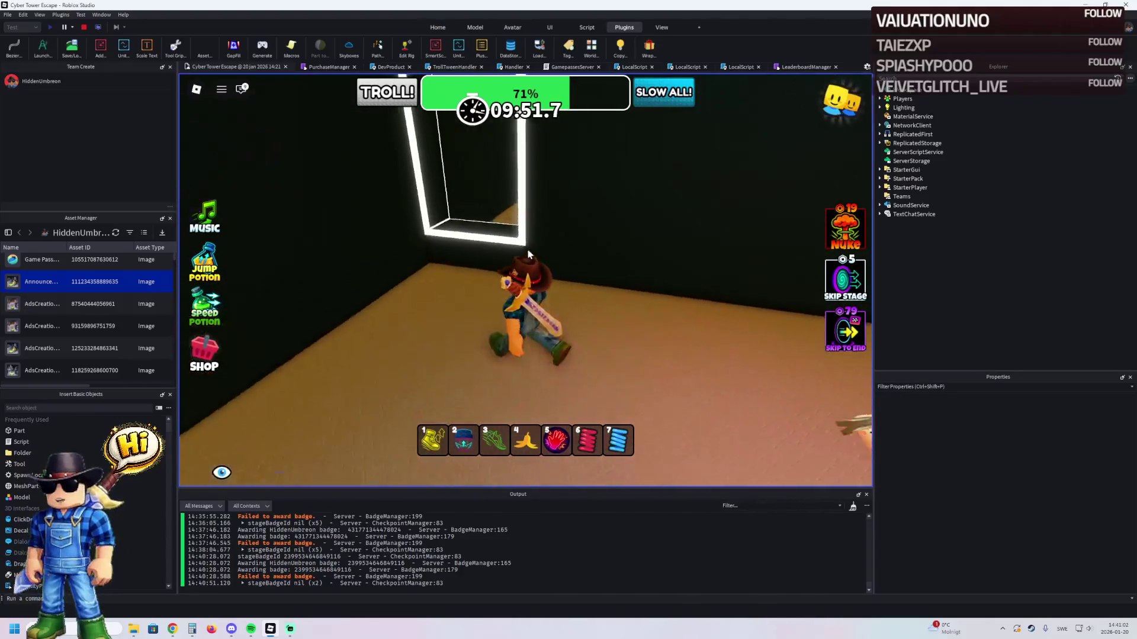
key("w")
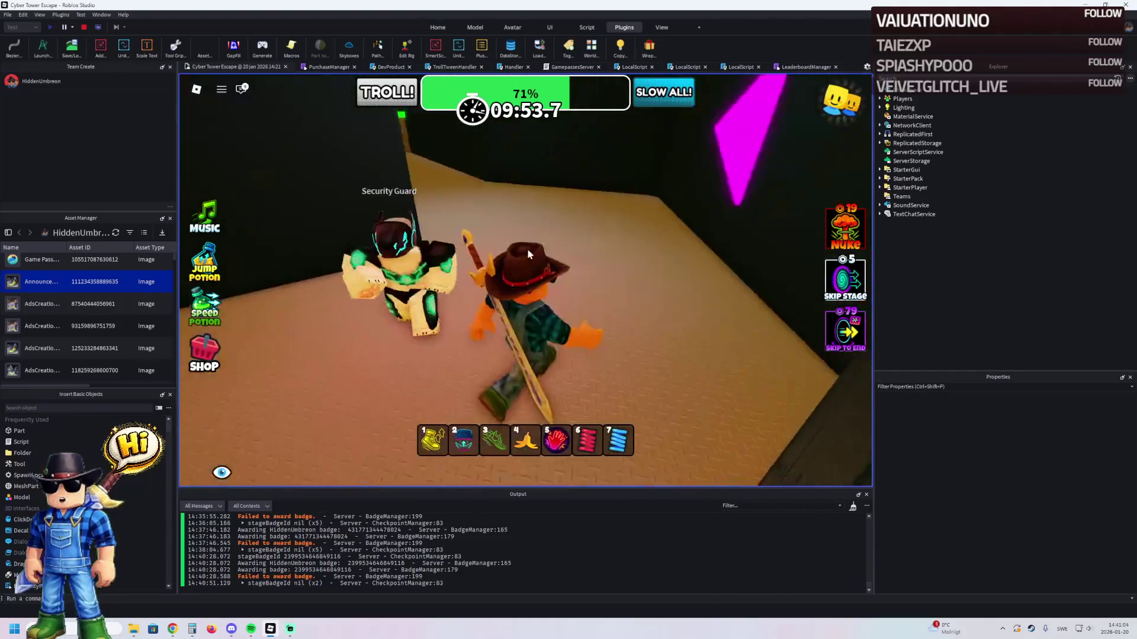
key("w")
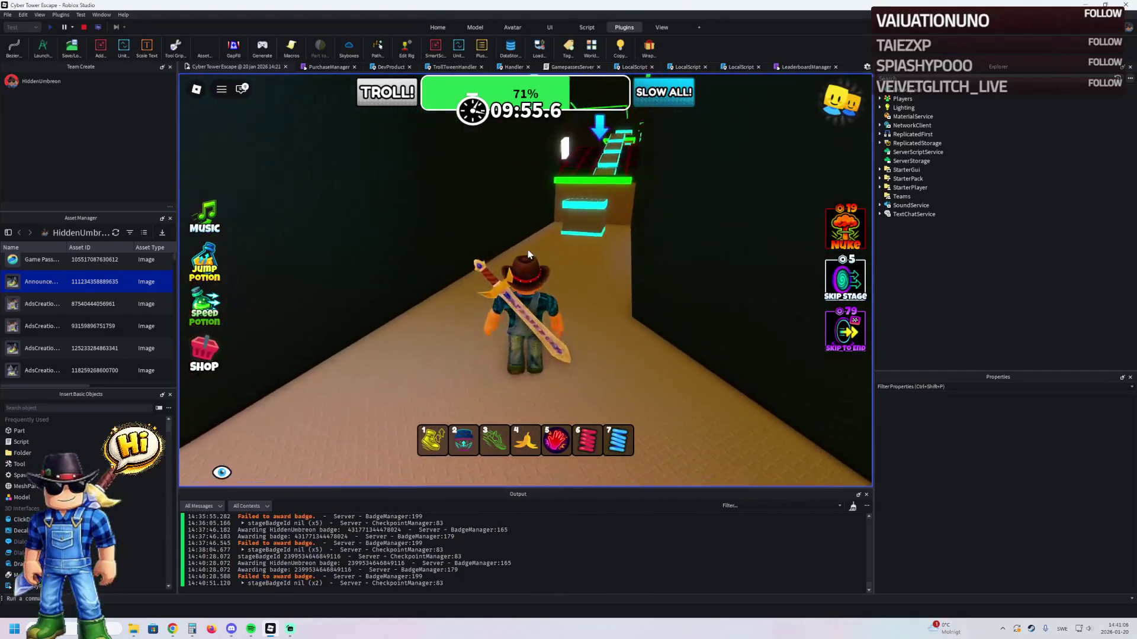
key("w")
key("space")
key("space")
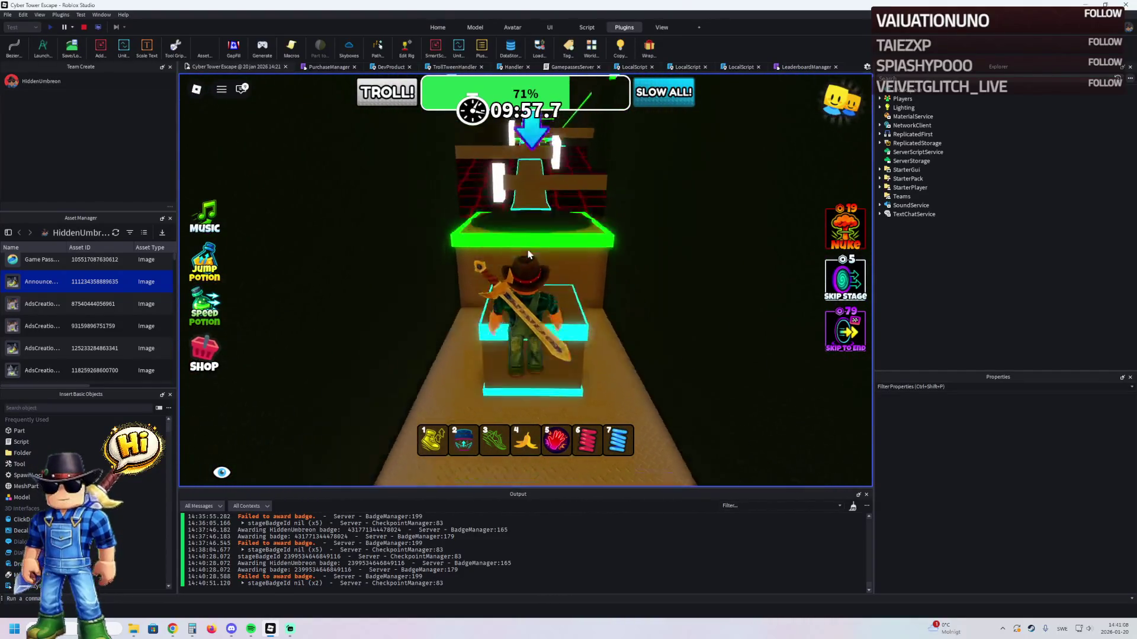
- Cross the cyan platforms and green pad toward the green checkpoint
key("w")
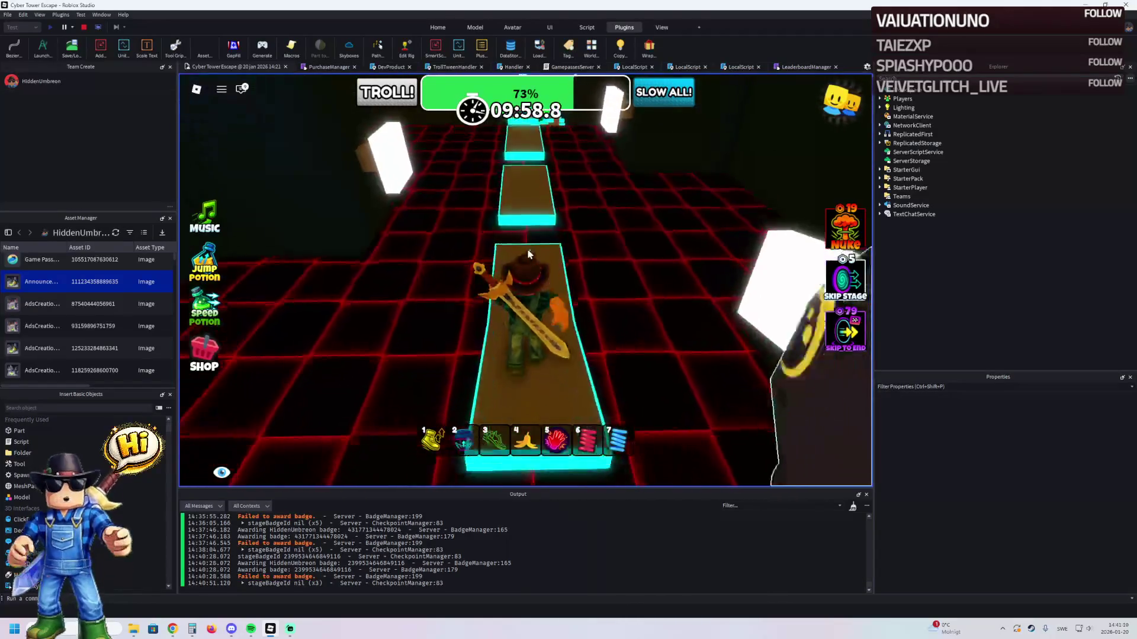
key("w")
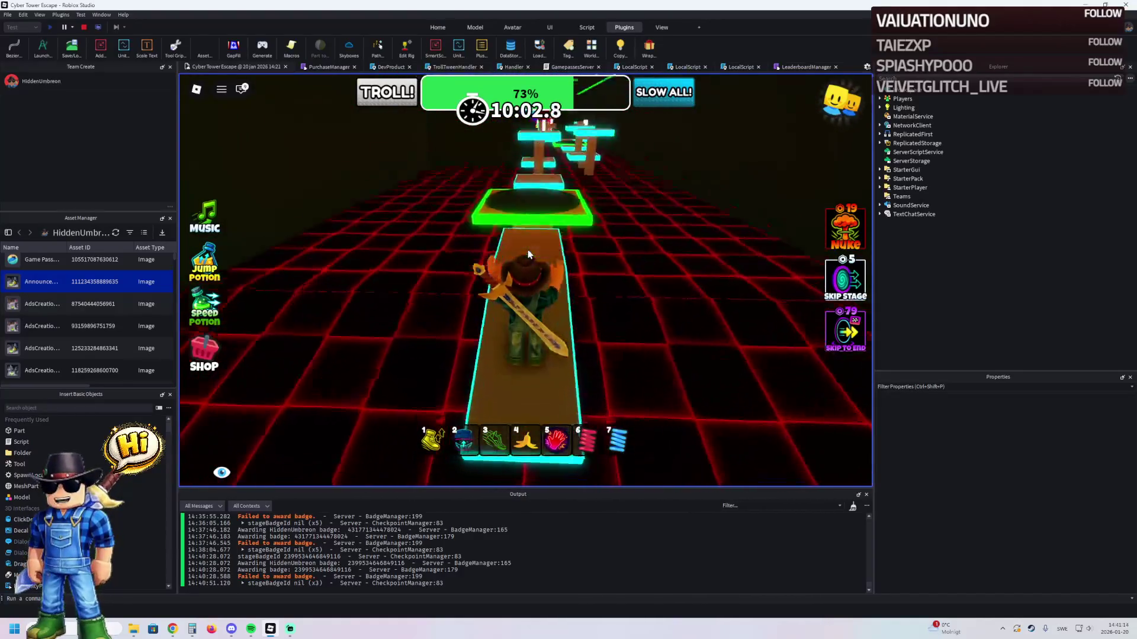
key("w")
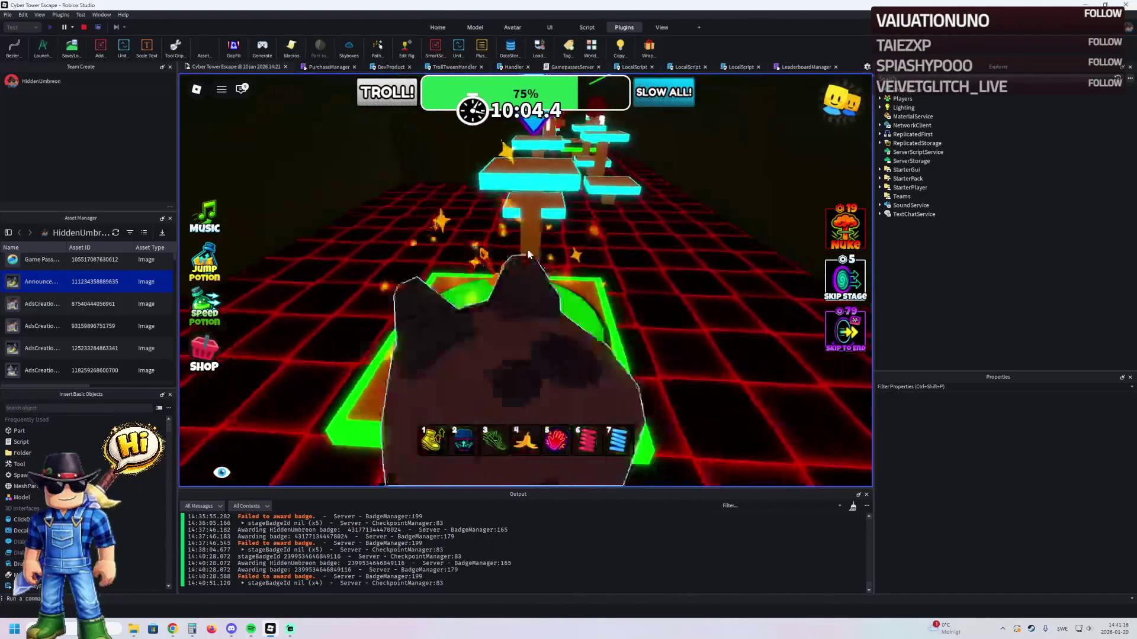
key("w")
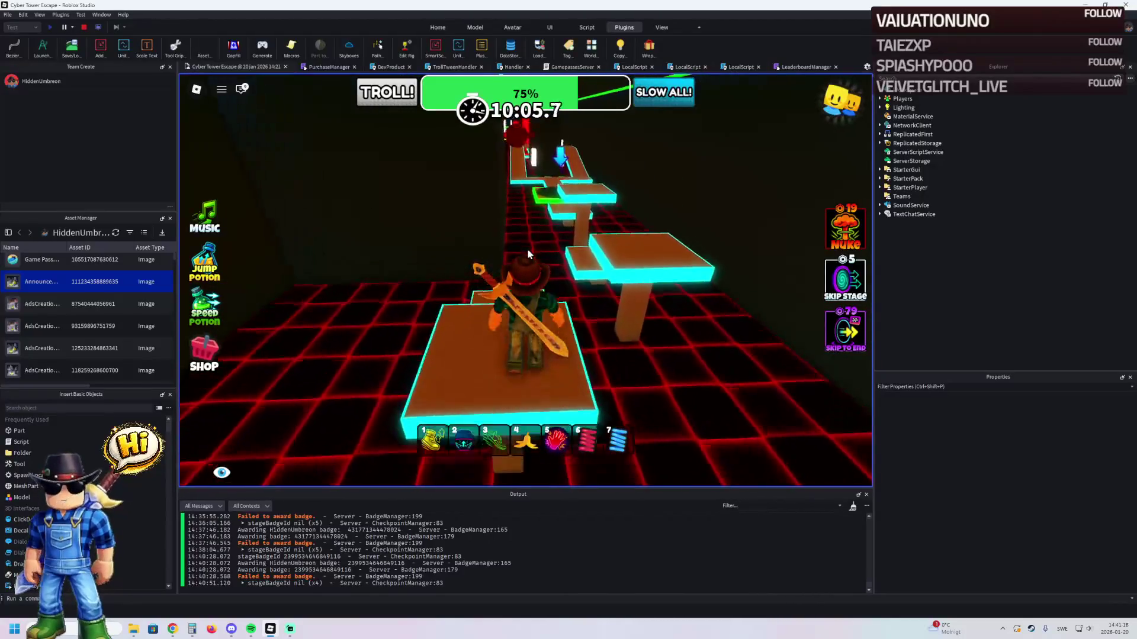
key("w")
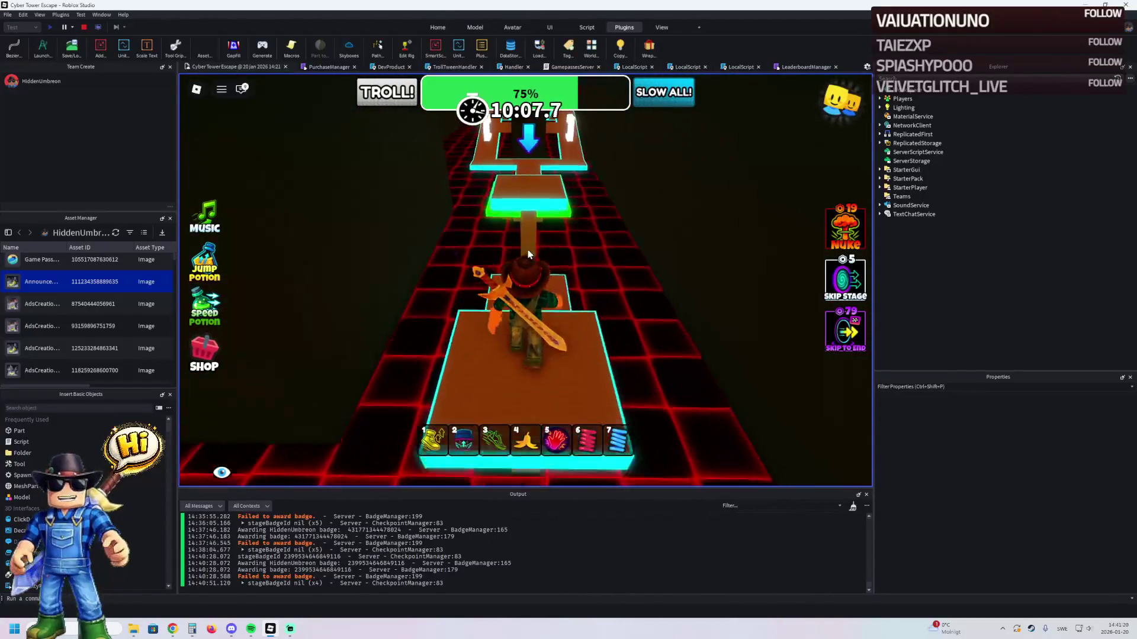
key("w")
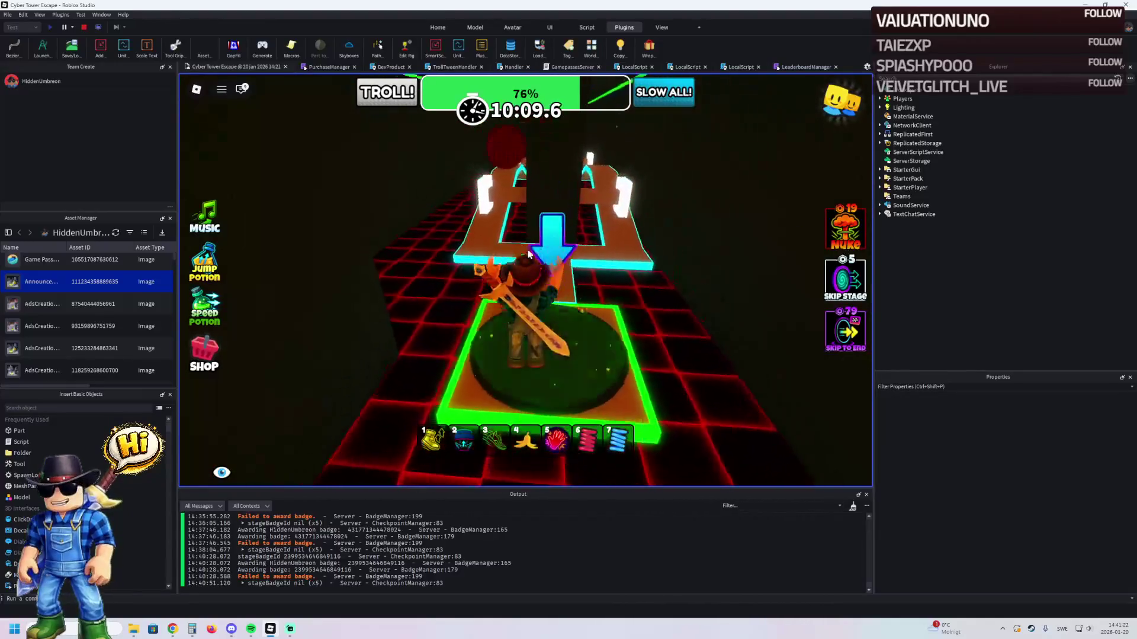
- Follow the cyan-edged path past the white block to the green checkpoint pad
key("w")
key("w")
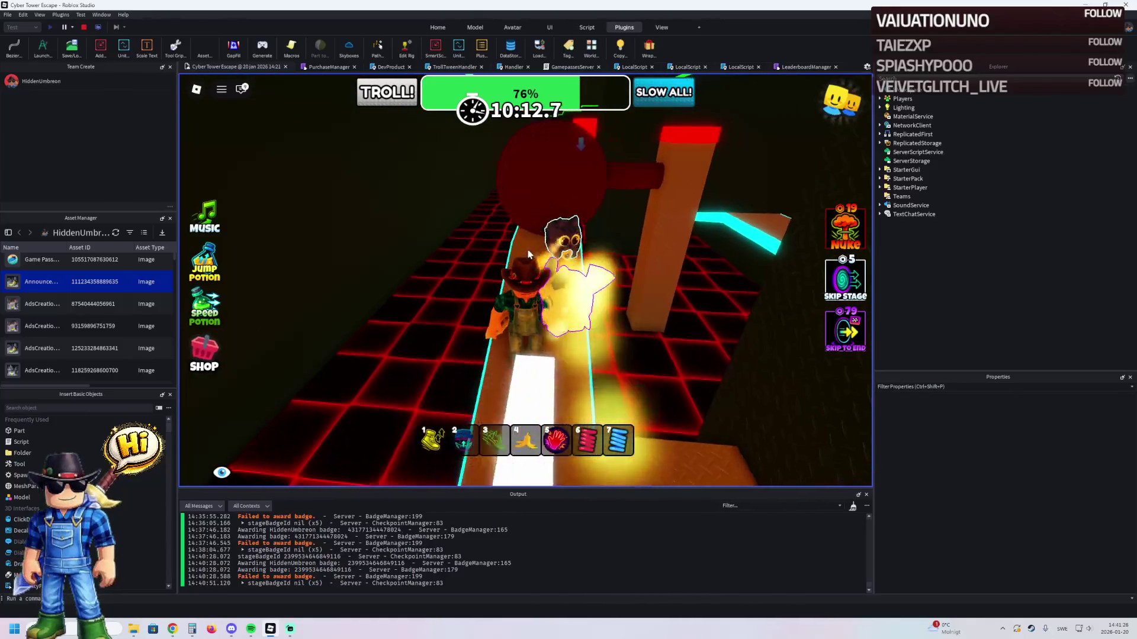
key("w")
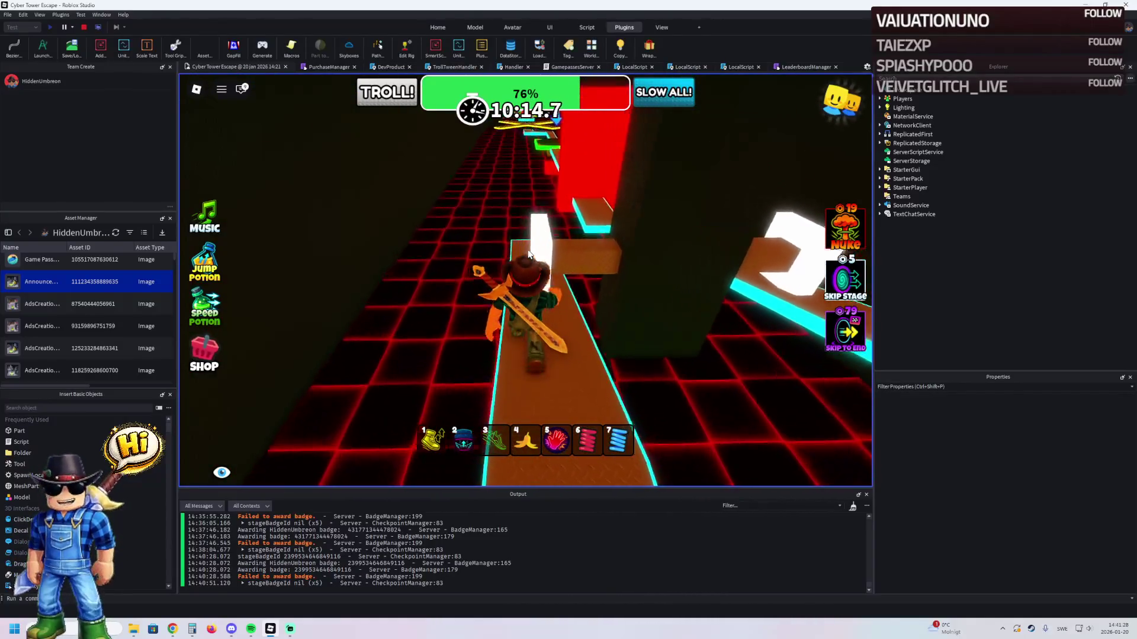
key("w")
key("w")
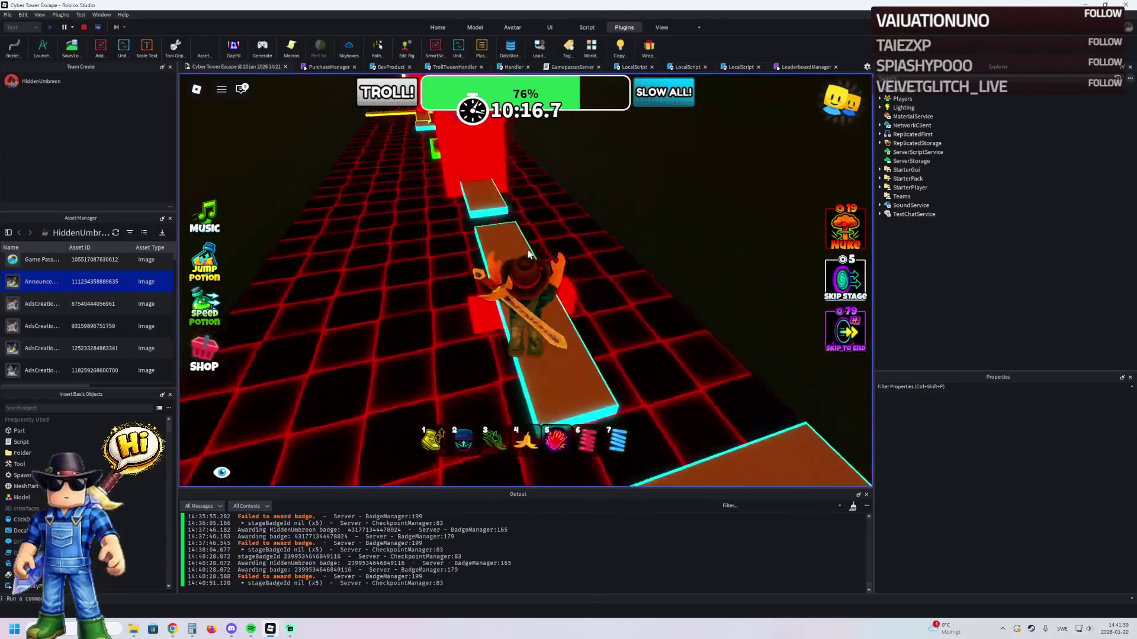
key("w")
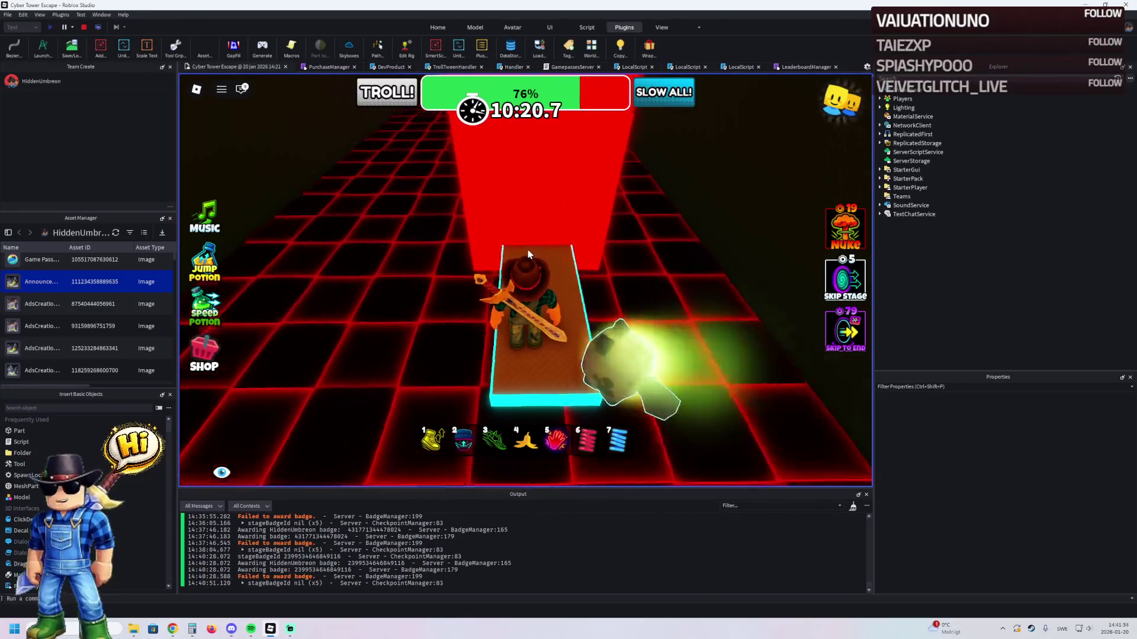
key("w")
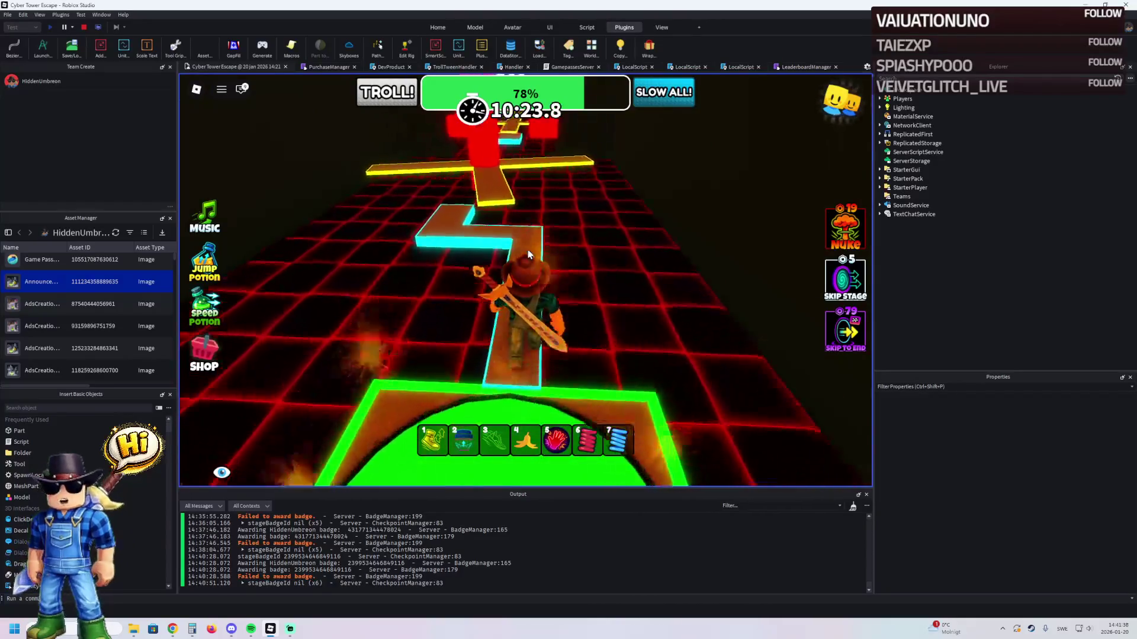
- Cross the yellow cross platform and red bar, then head up the zigzag cyan path at 78%
key("w")
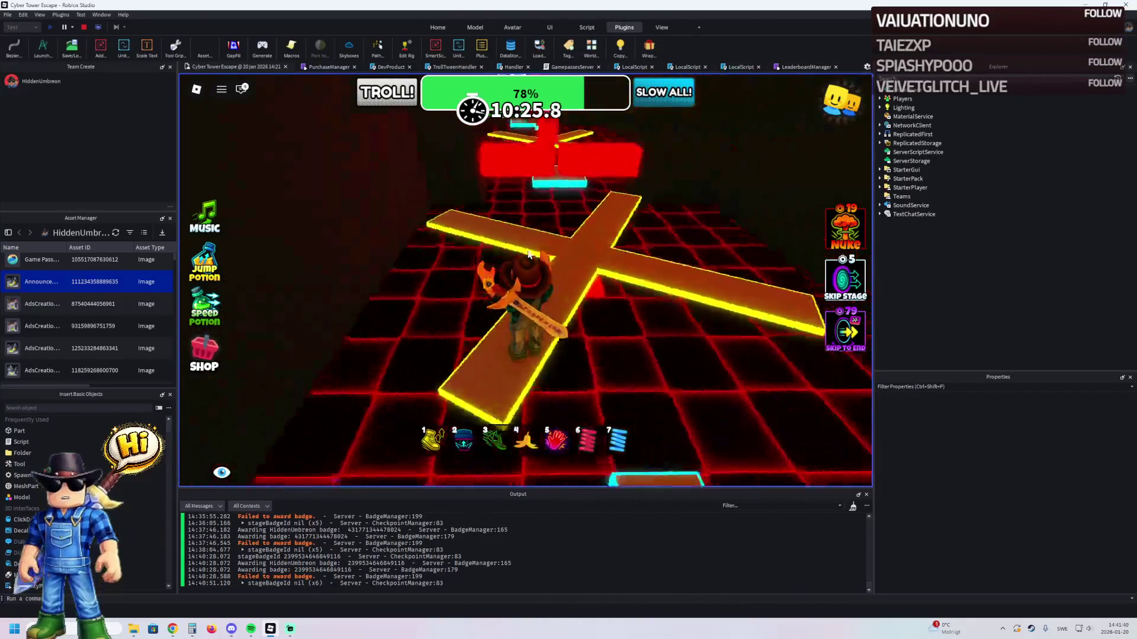
key("w")
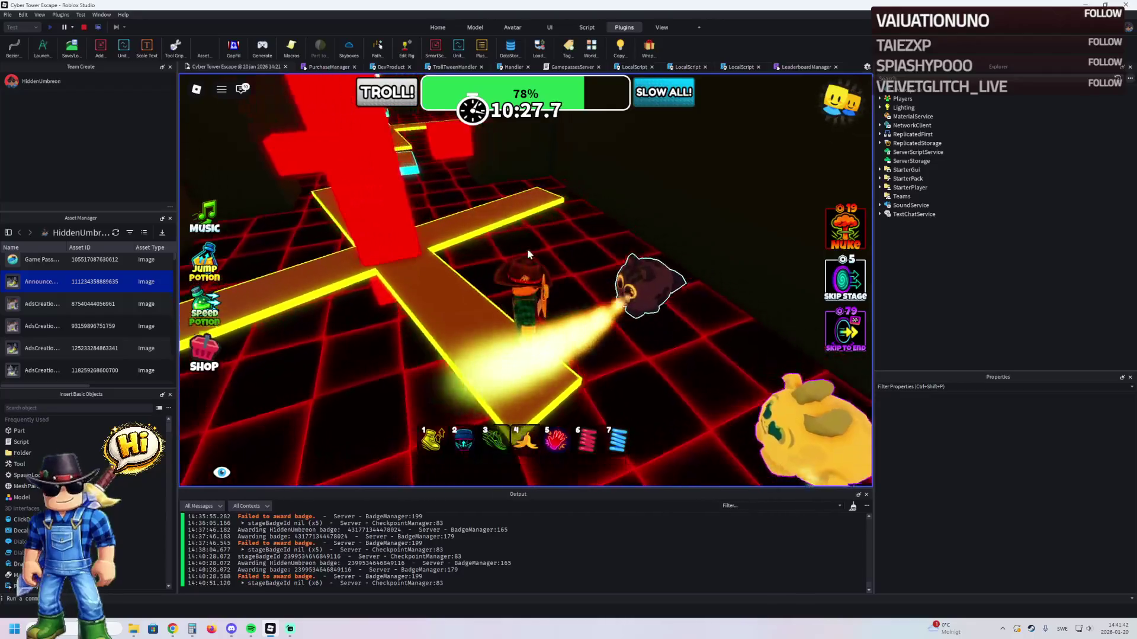
key("w")
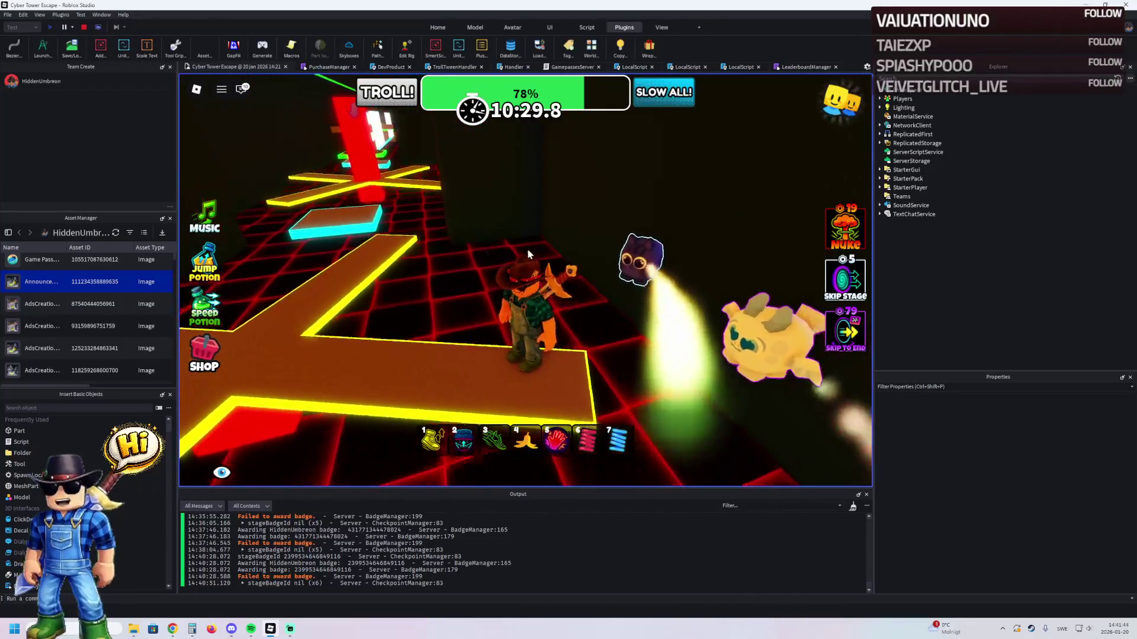
key("a")
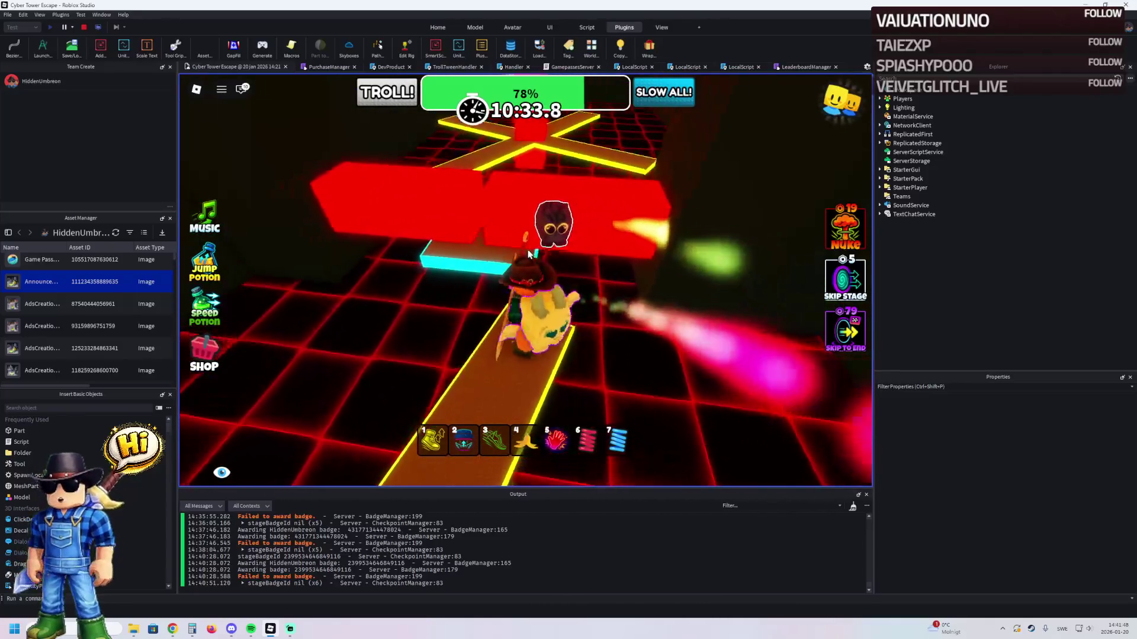
key("w")
key("w")
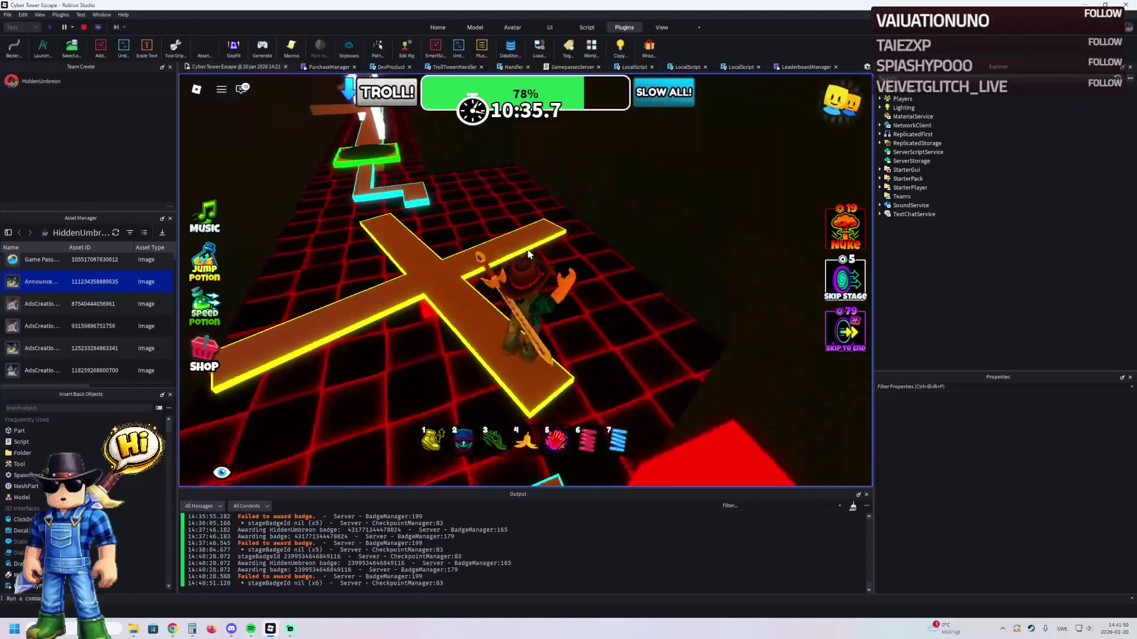
key("d")
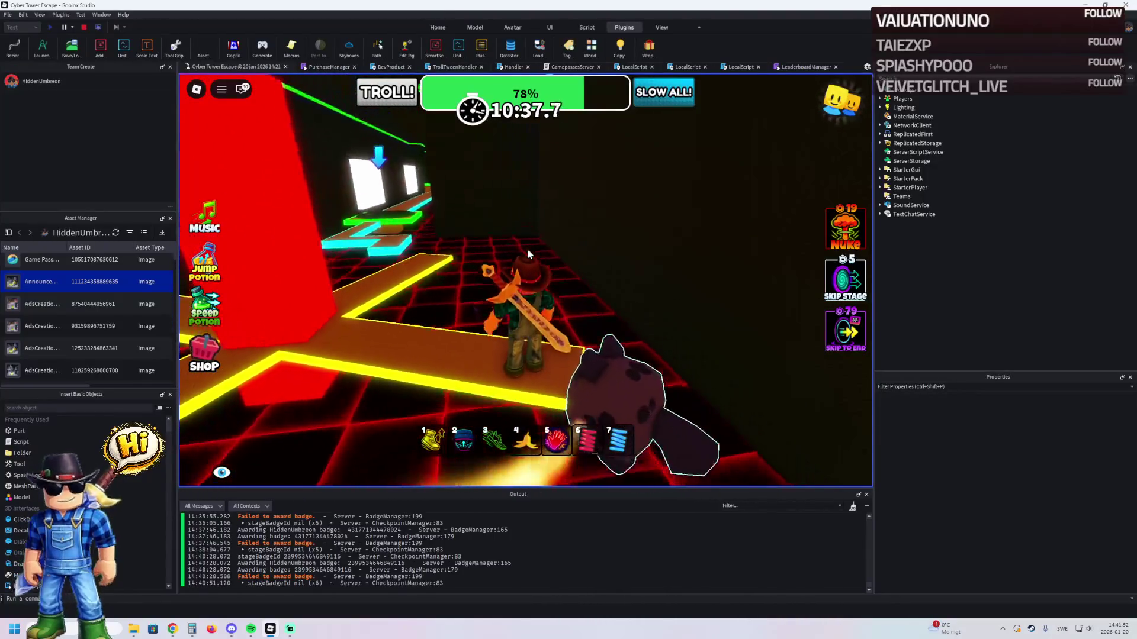
key("w")
key("1")
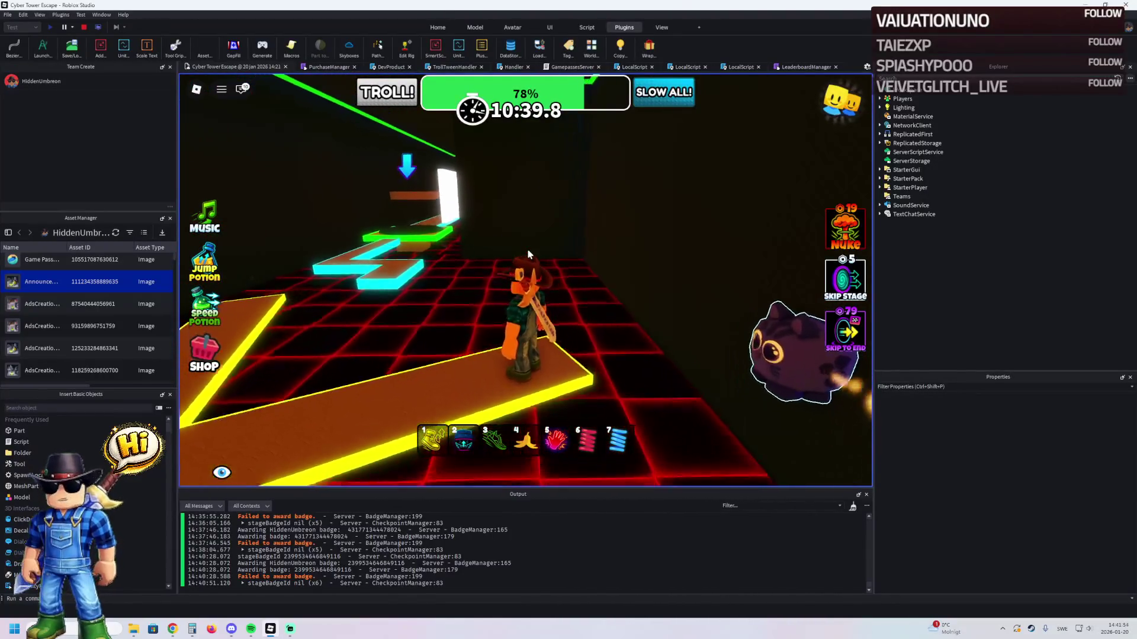
key("a")
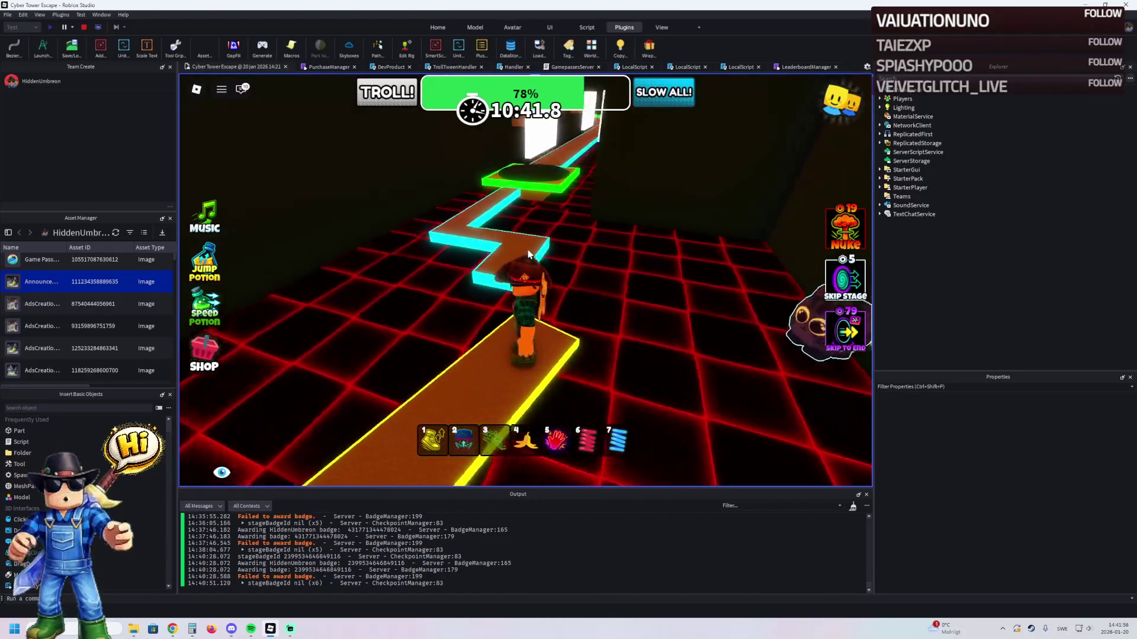
key("w")
key("w")
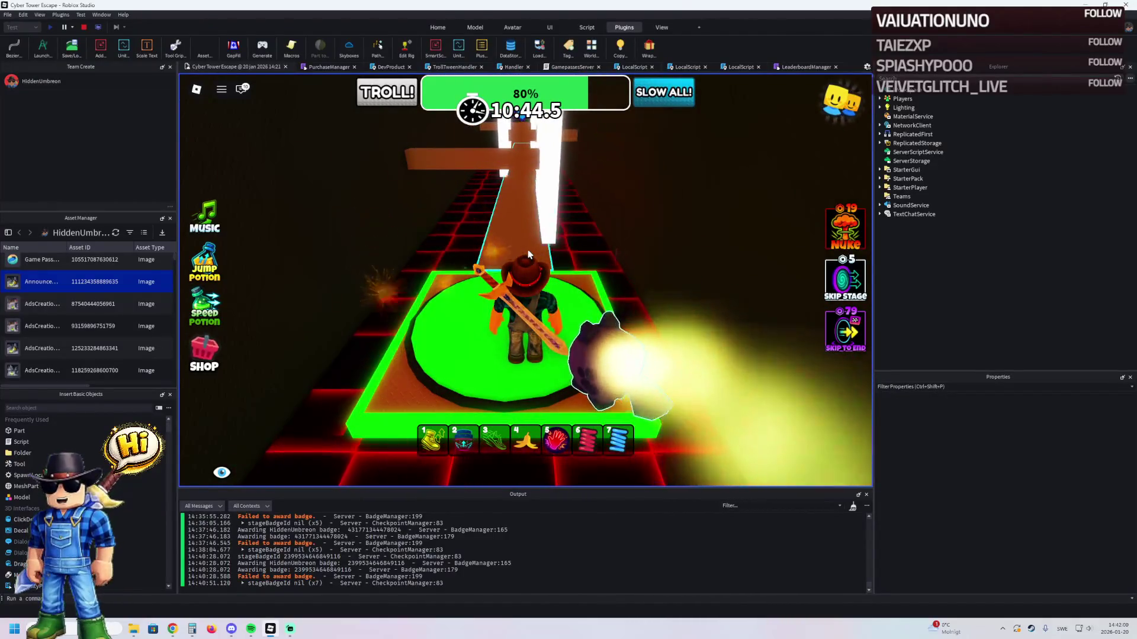
- Walk the narrow brown path around the corner, equipping and then putting away the purple glove
key("w")
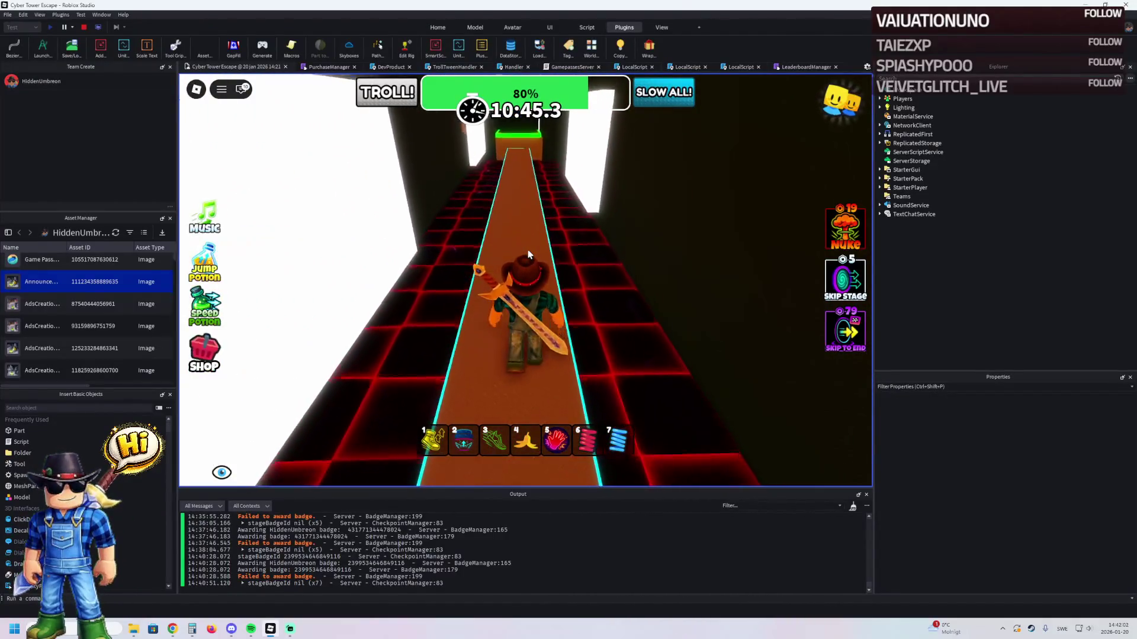
key("w")
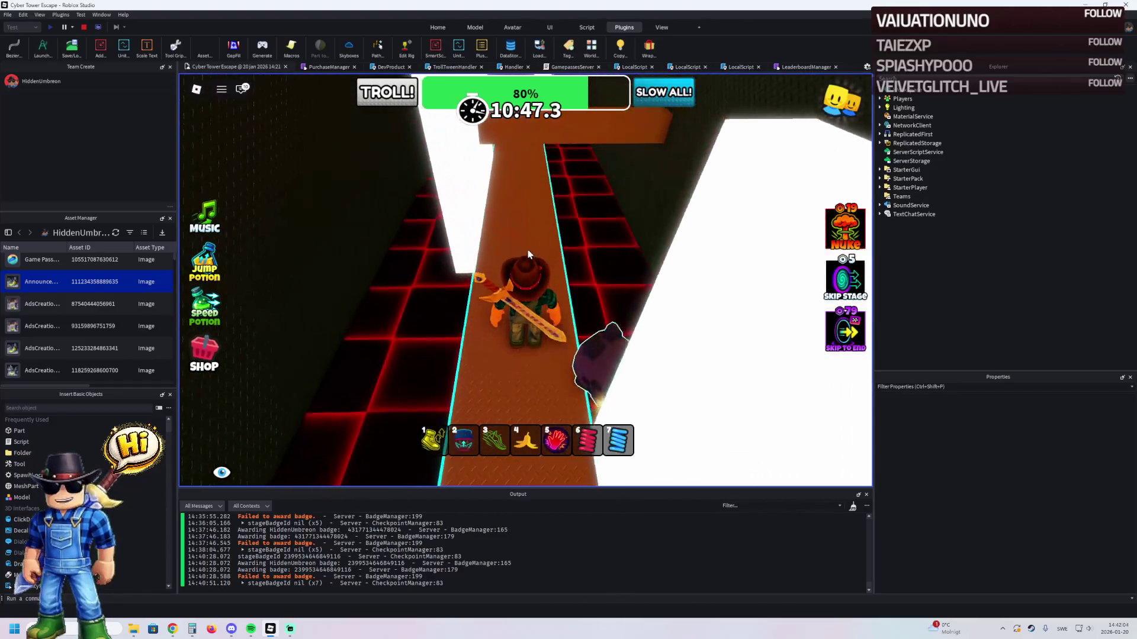
key("w")
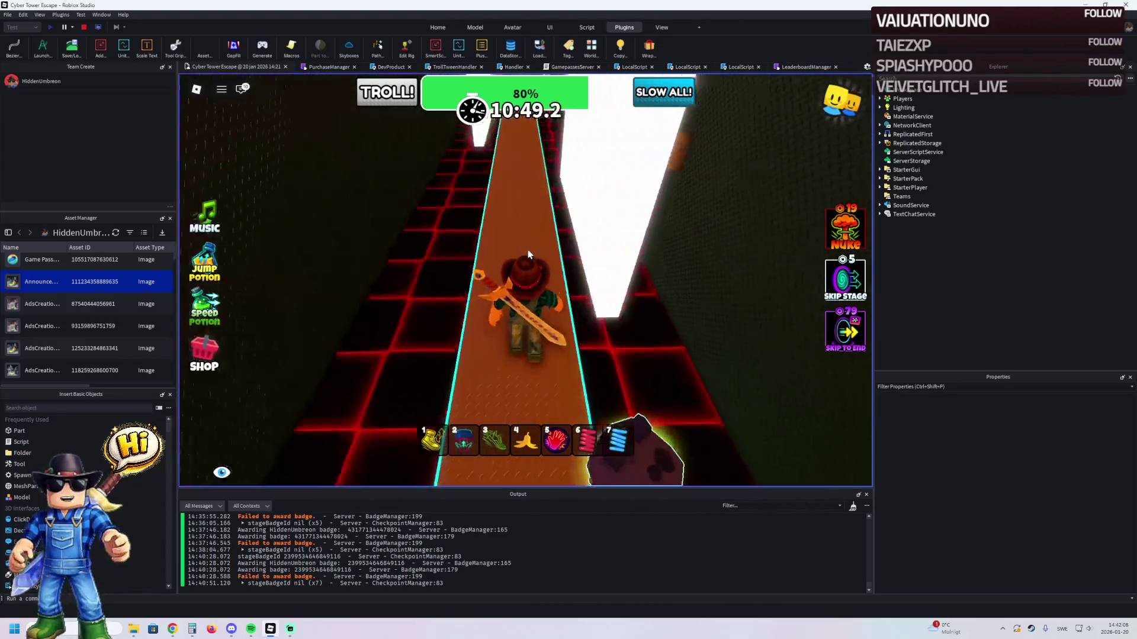
key("1")
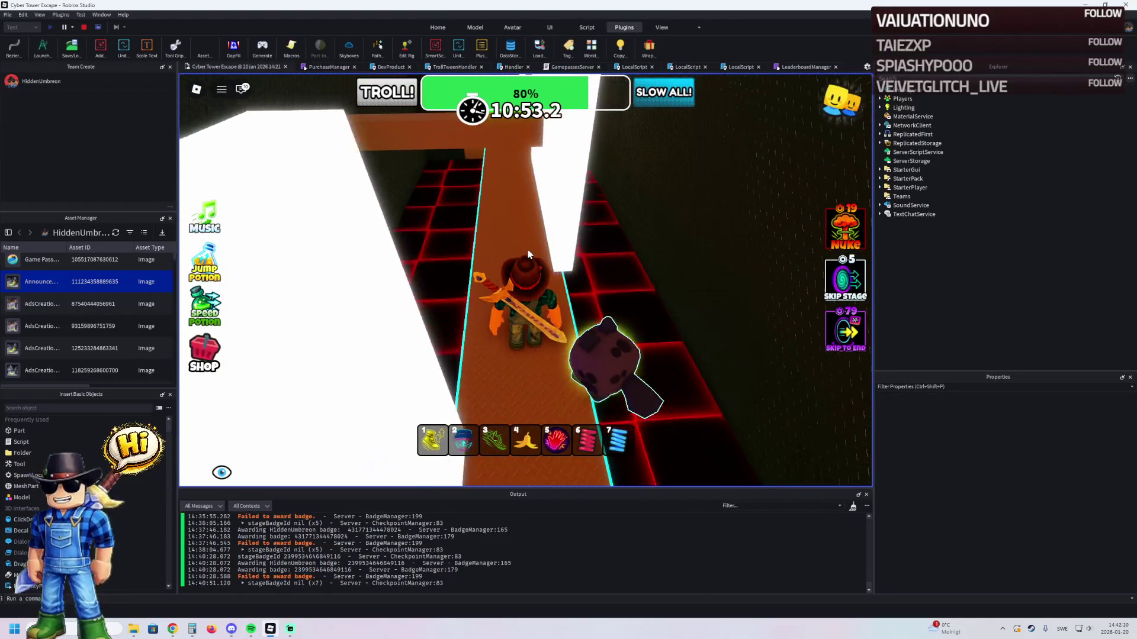
key("w")
key("1")
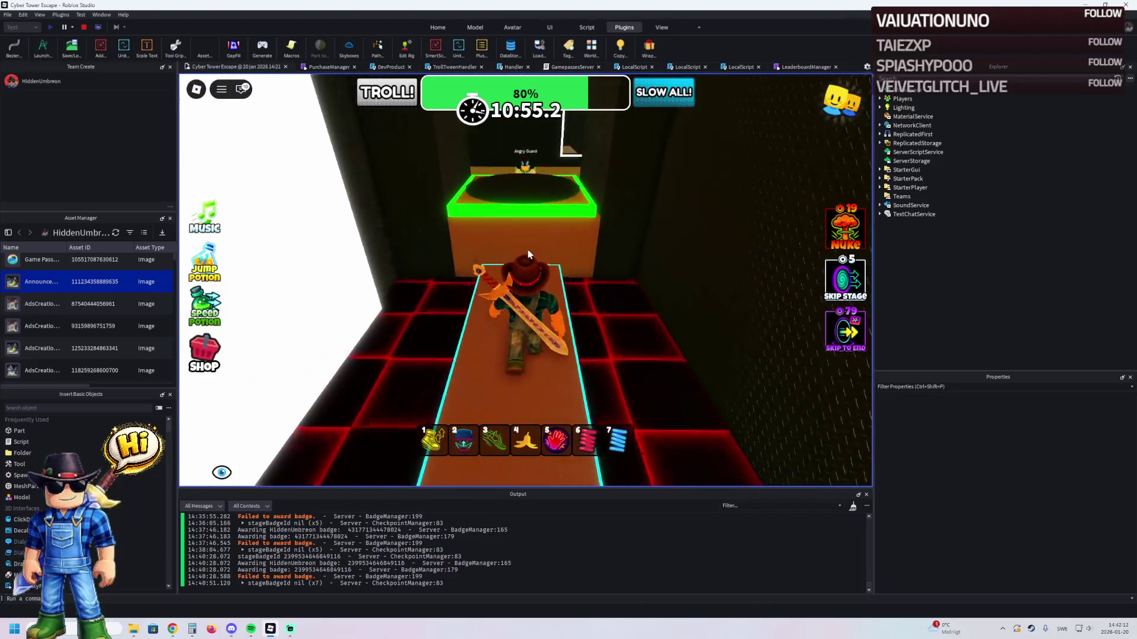
- Jump onto the green platform and go through the glowing frame into the Angry Guard room
key("w")
key("space")
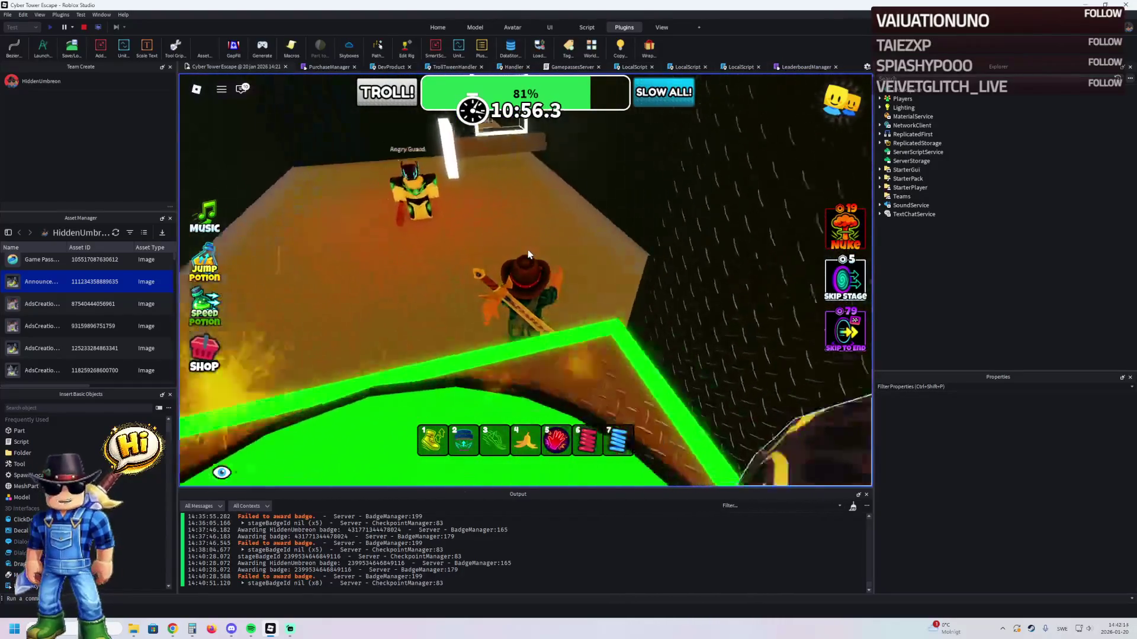
key("w")
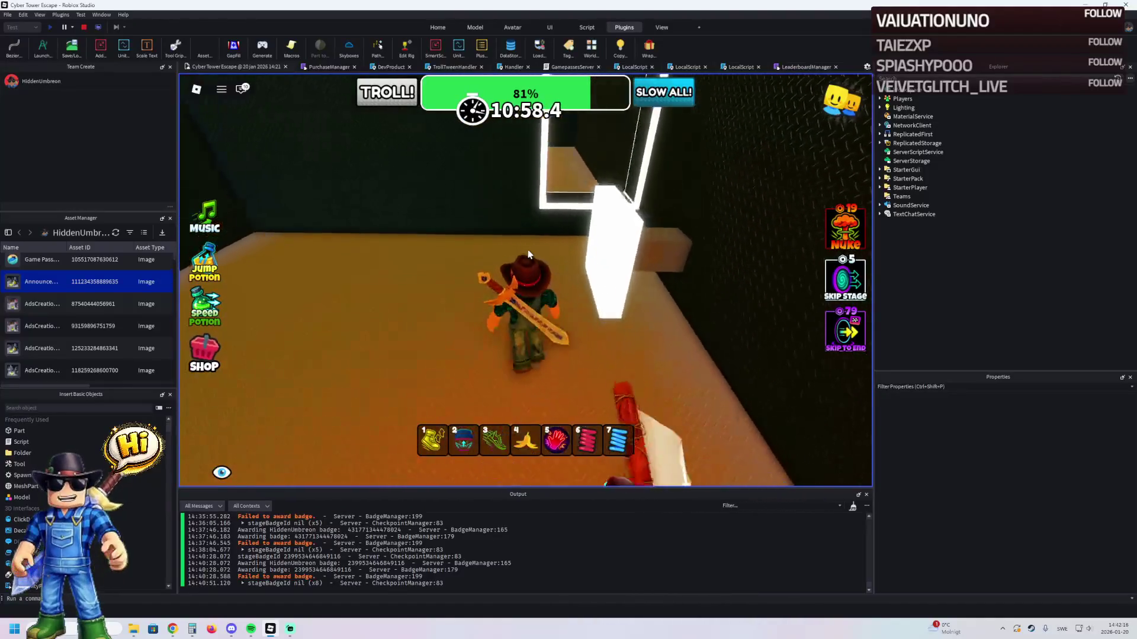
key("w")
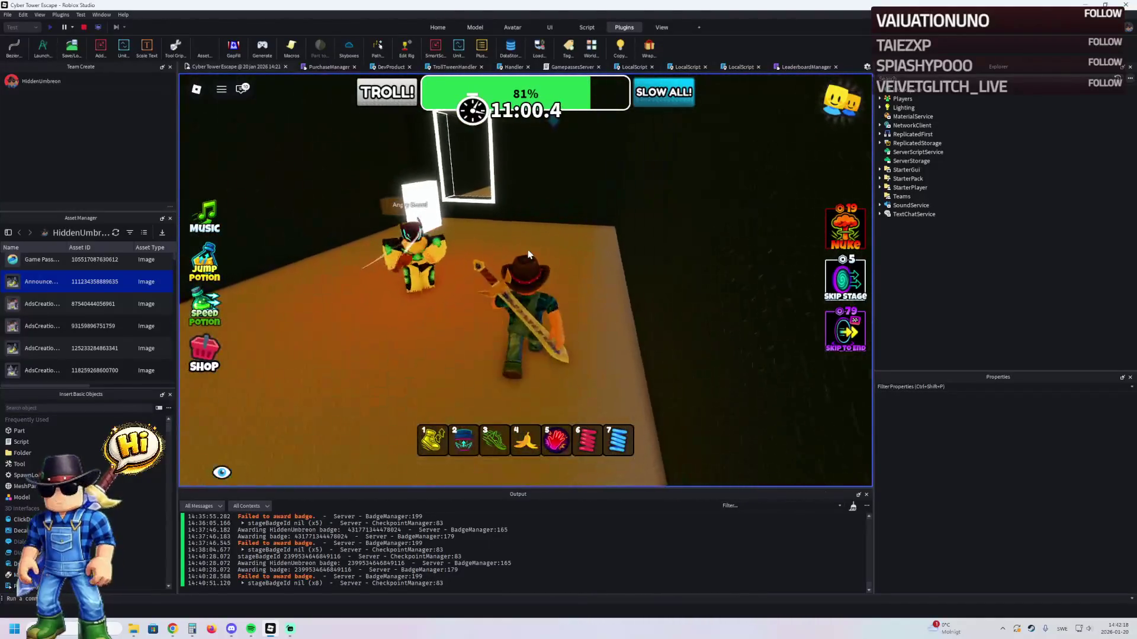
- Walk the avatar past the Angry Guard and the cube, then up the cyan stairs
key("w")
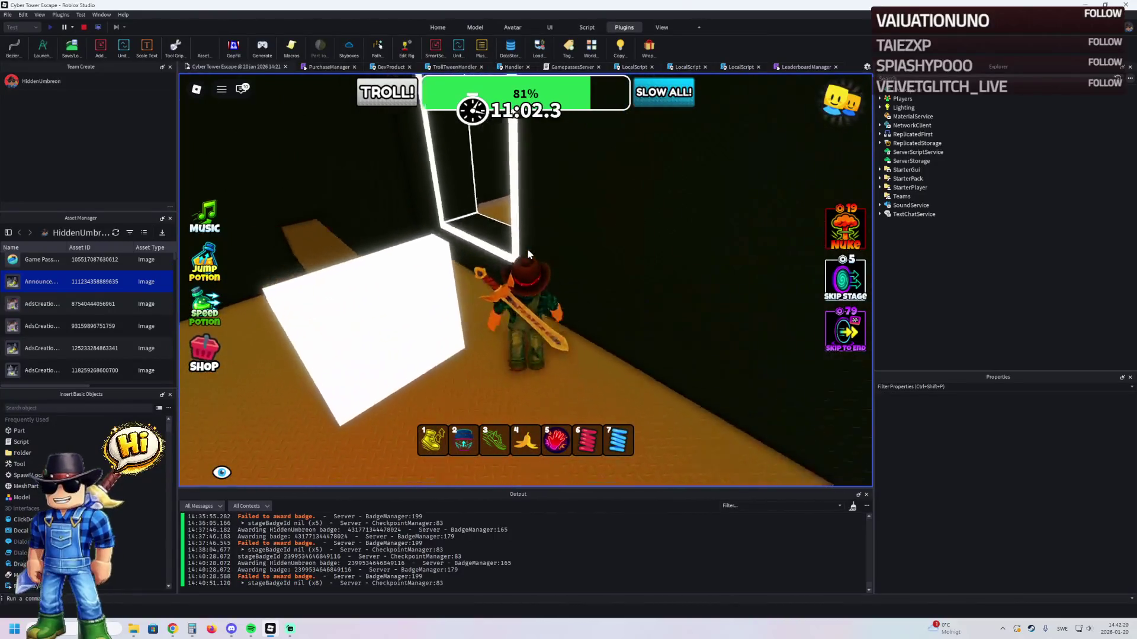
key("w")
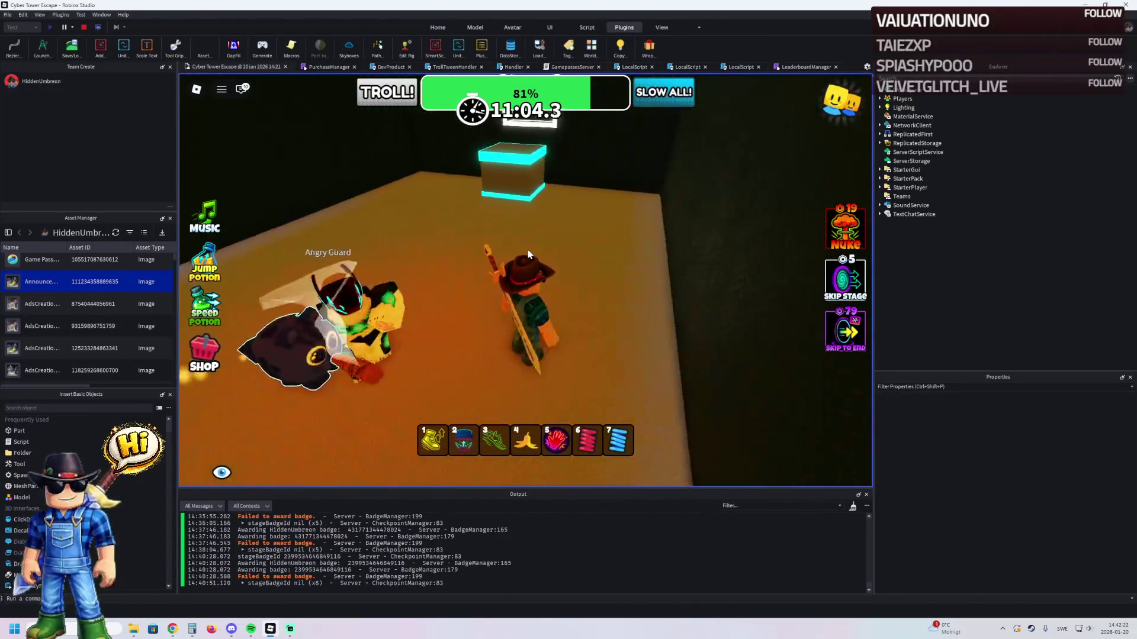
key("w")
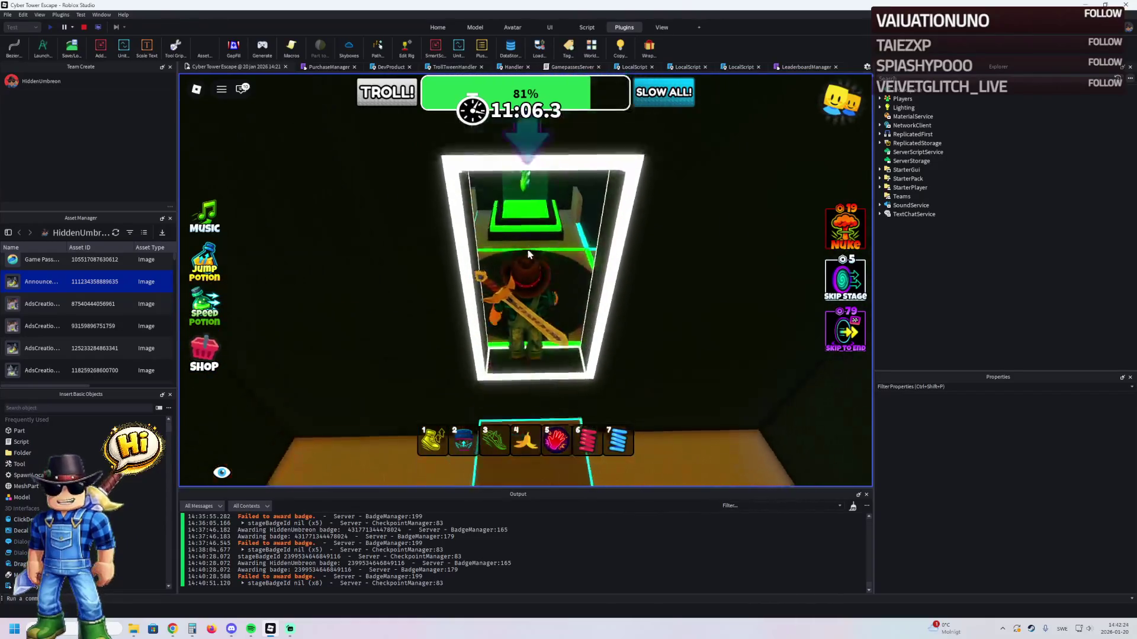
key("w")
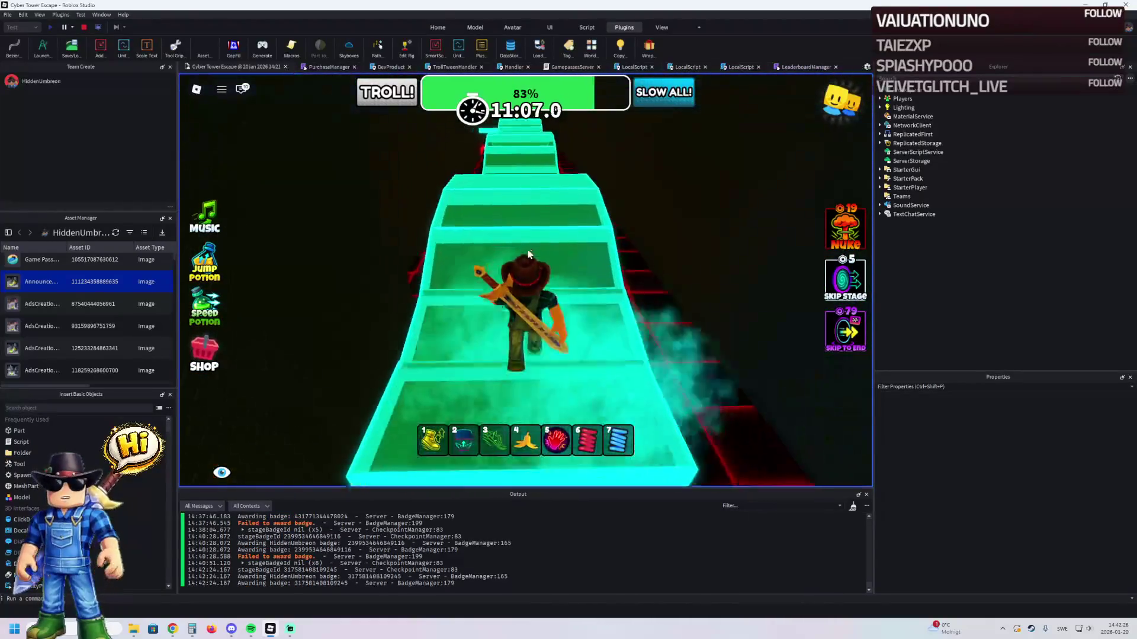
key("w")
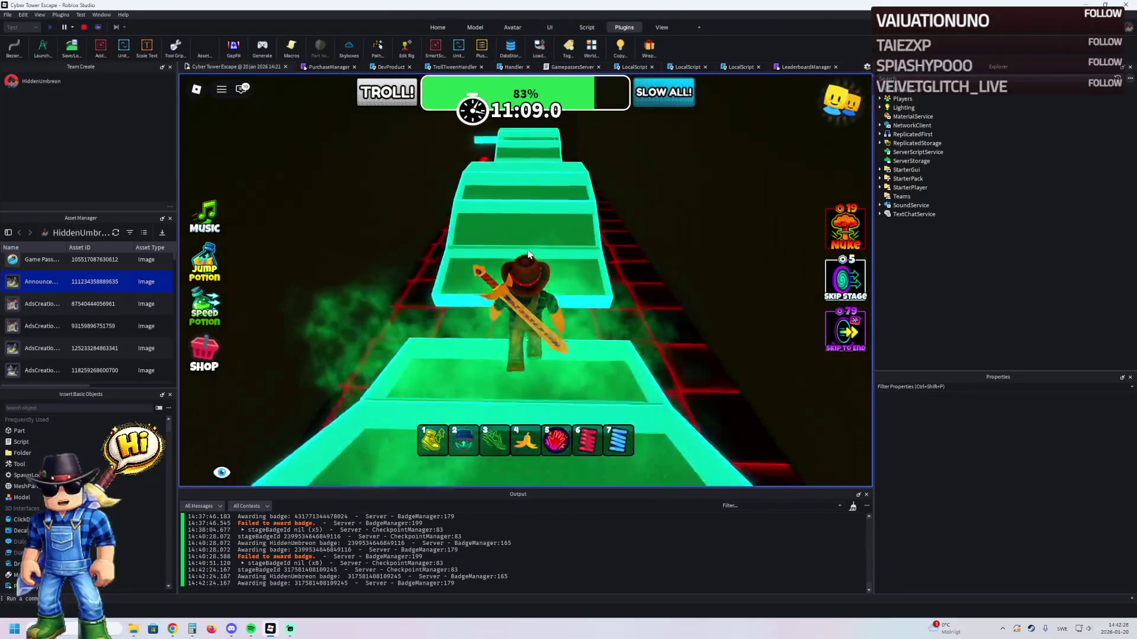
key("w")
key("w")
key("w")
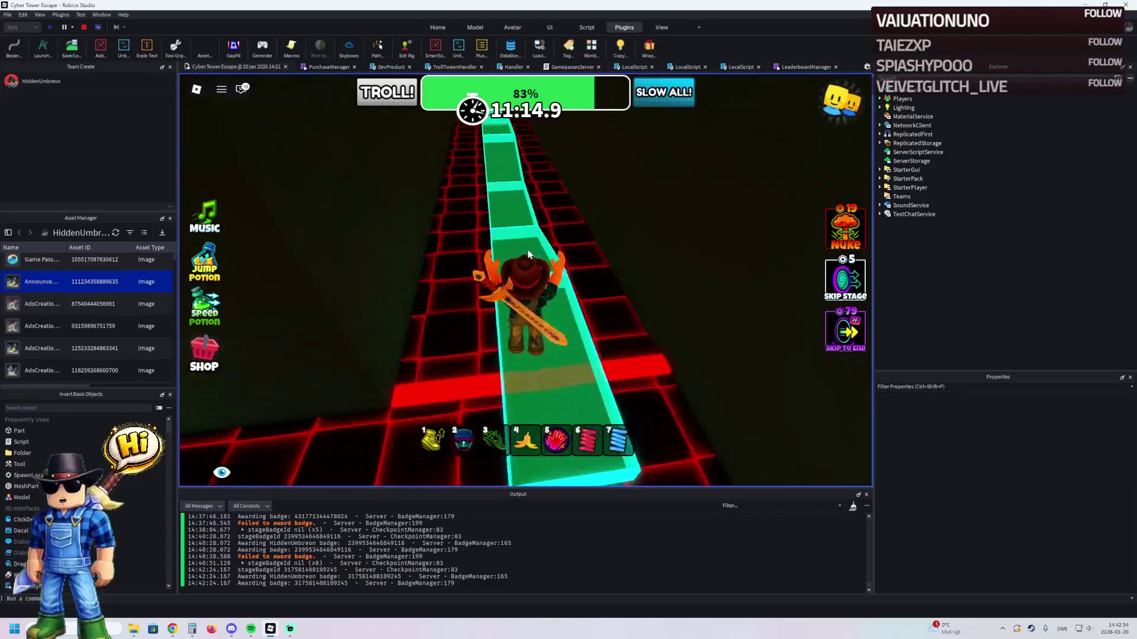
- Run along the green path to the distant green checkpoint platform
key("w")
key("w")
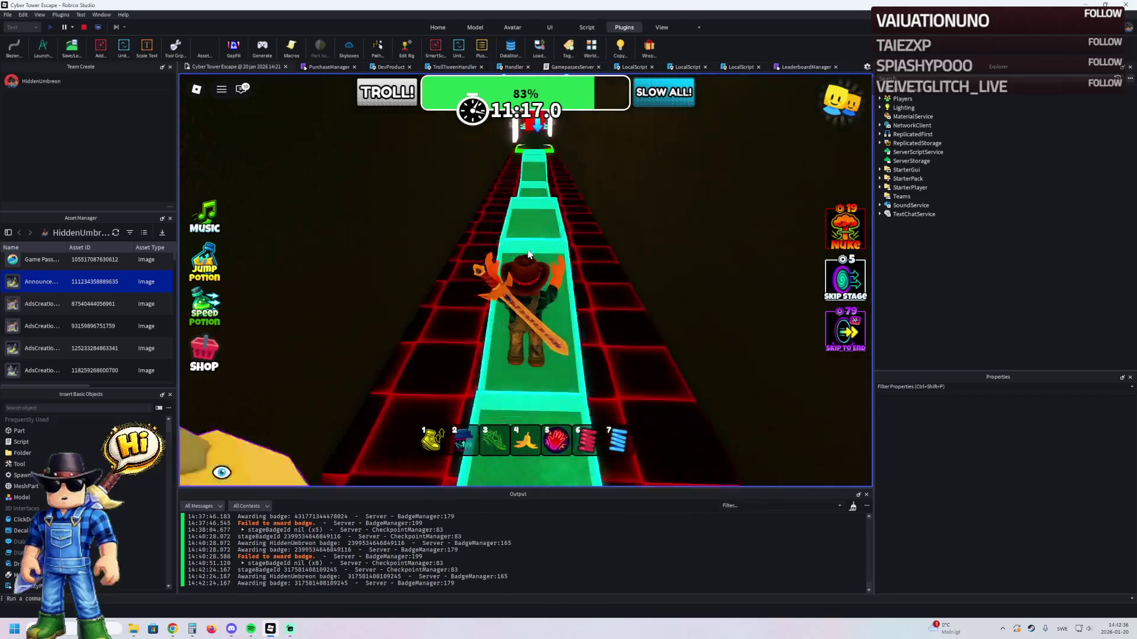
key("w")
key("w")
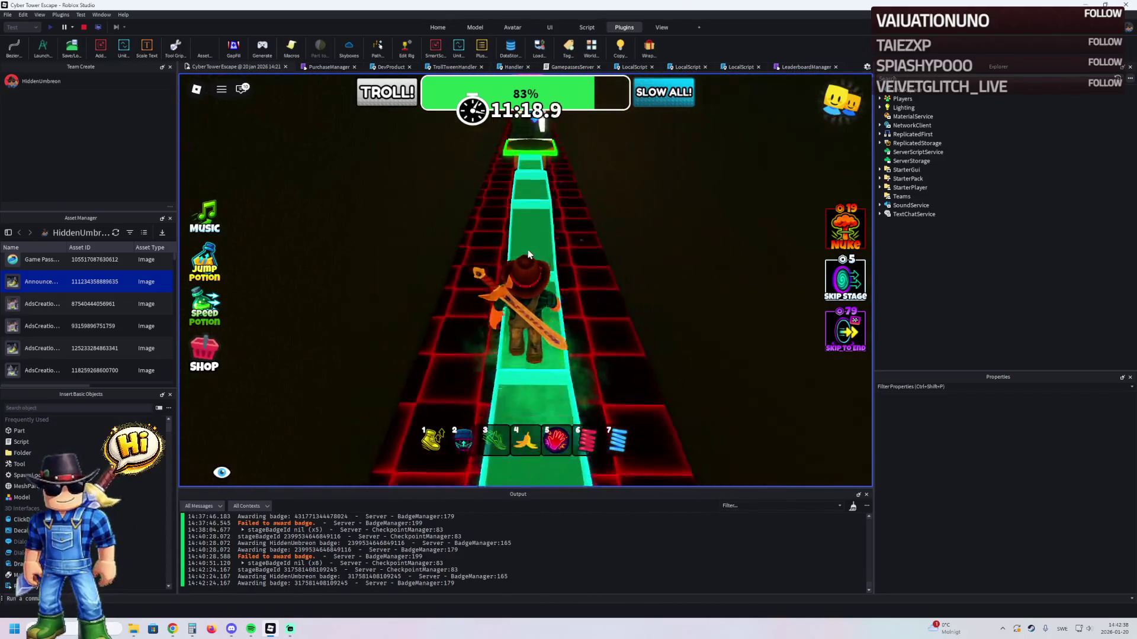
key("w")
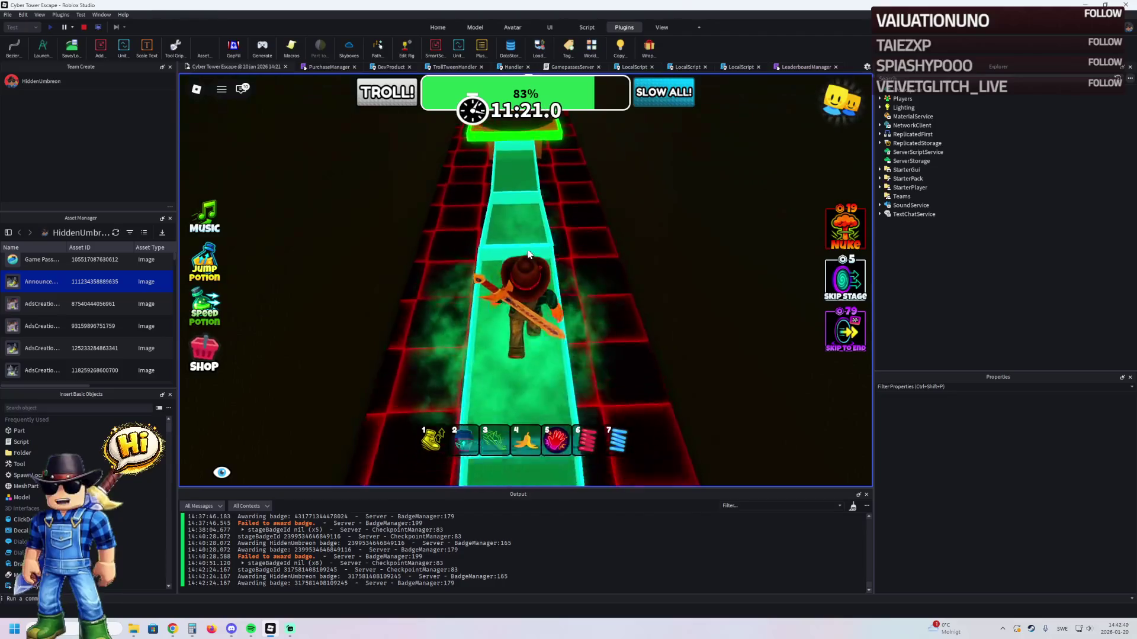
key("w")
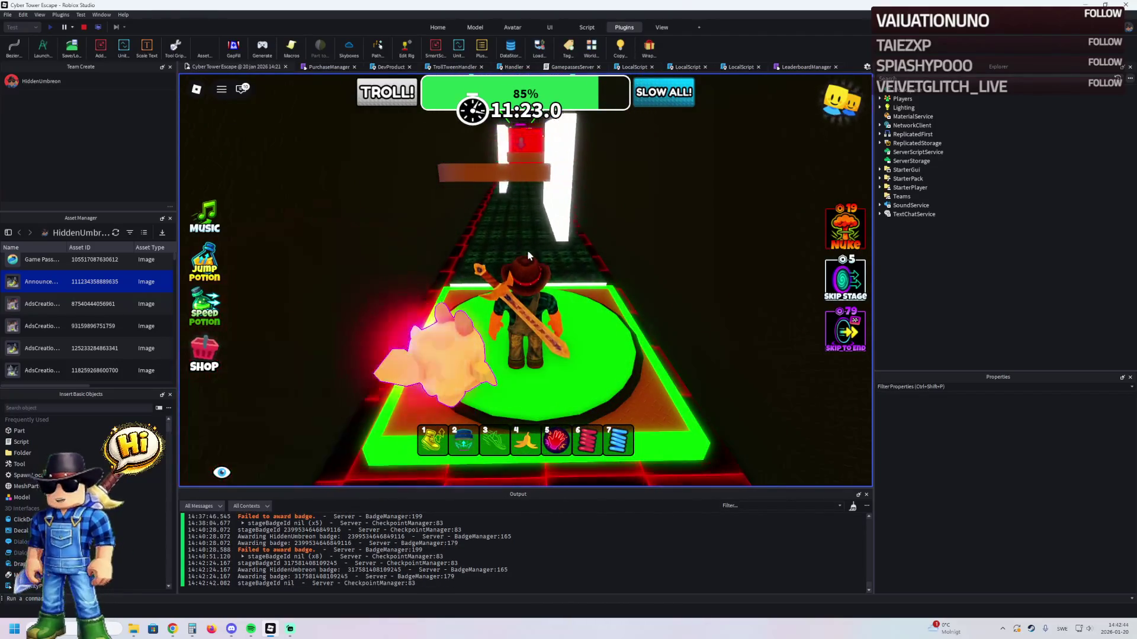
- Run off the checkpoint along the dark path toward the orange block
key("w")
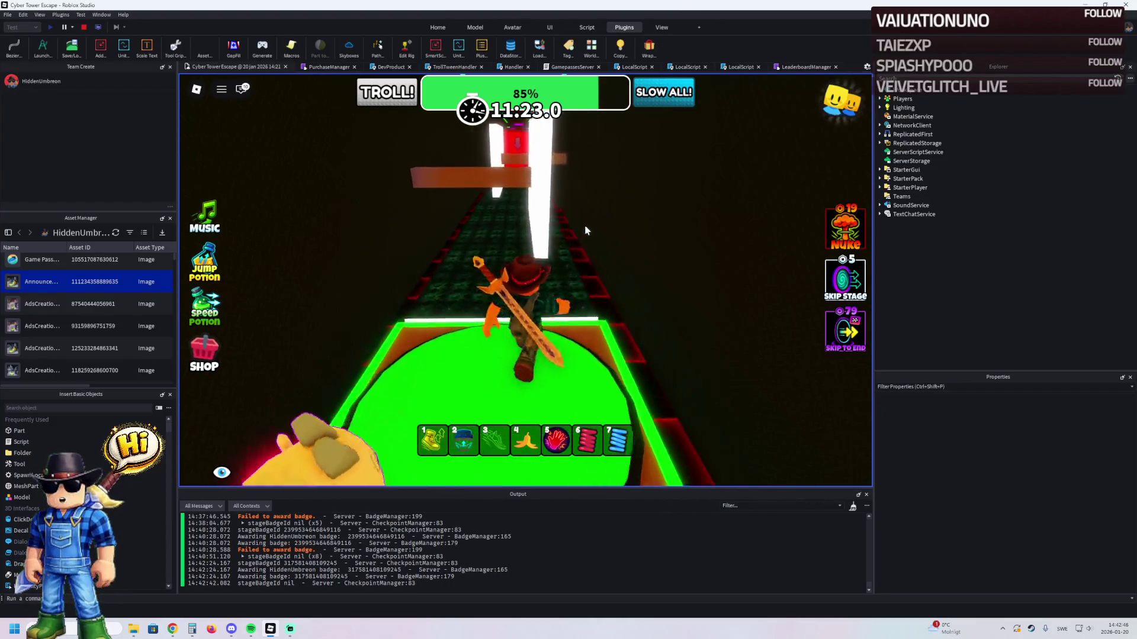
key("w")
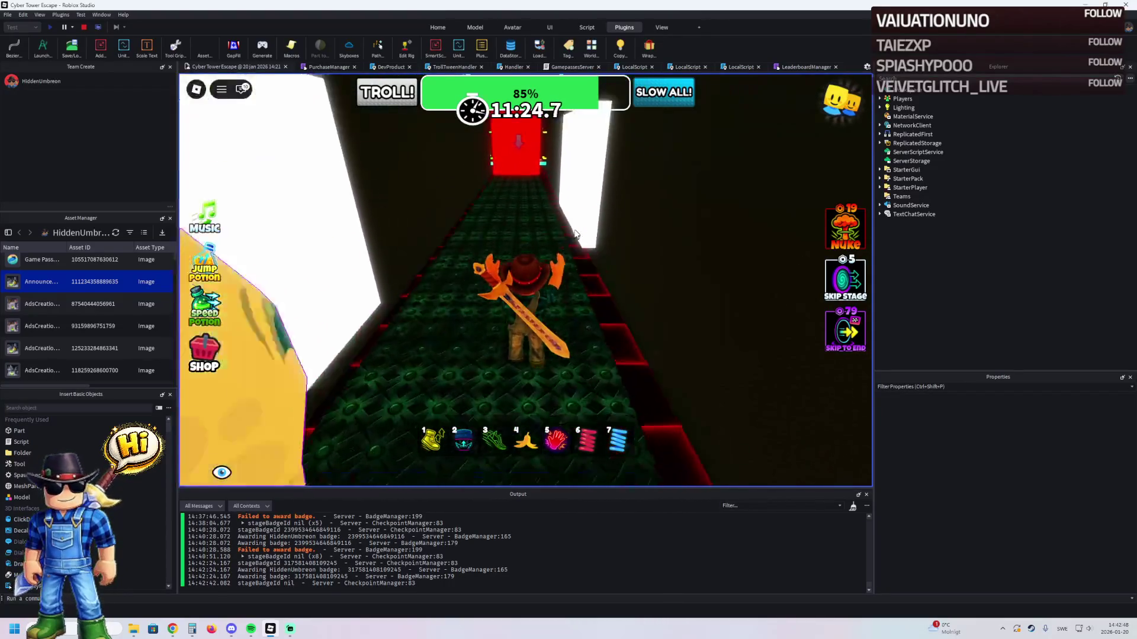
key("w")
key("3")
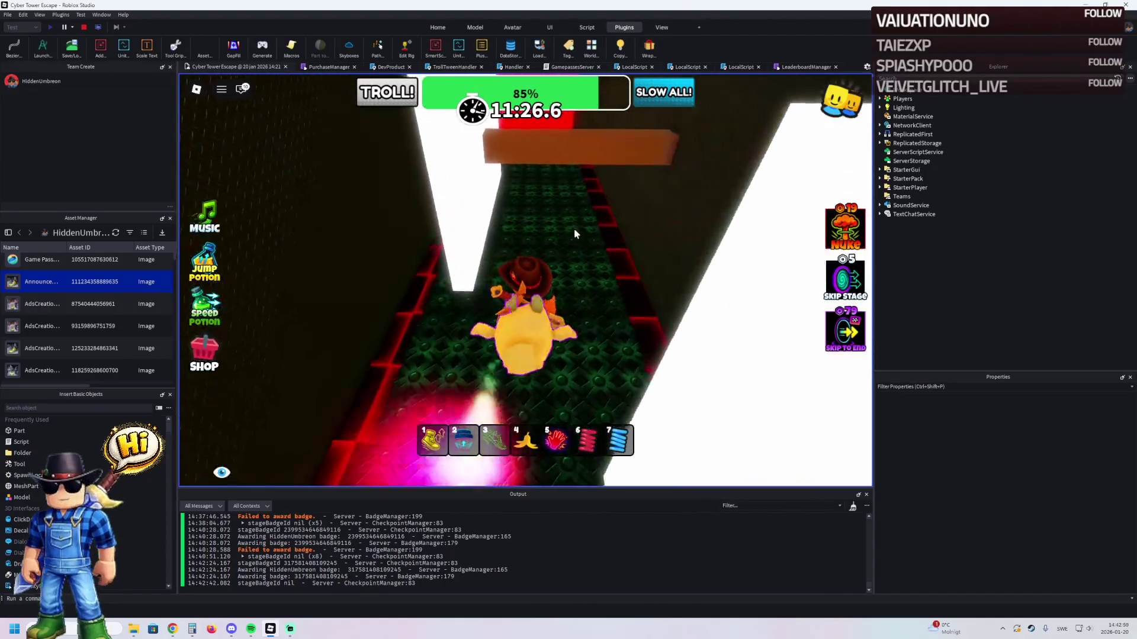
- Walk through the dark corridor past the red wall onto the green checkpoint, reaching 86%
key("w")
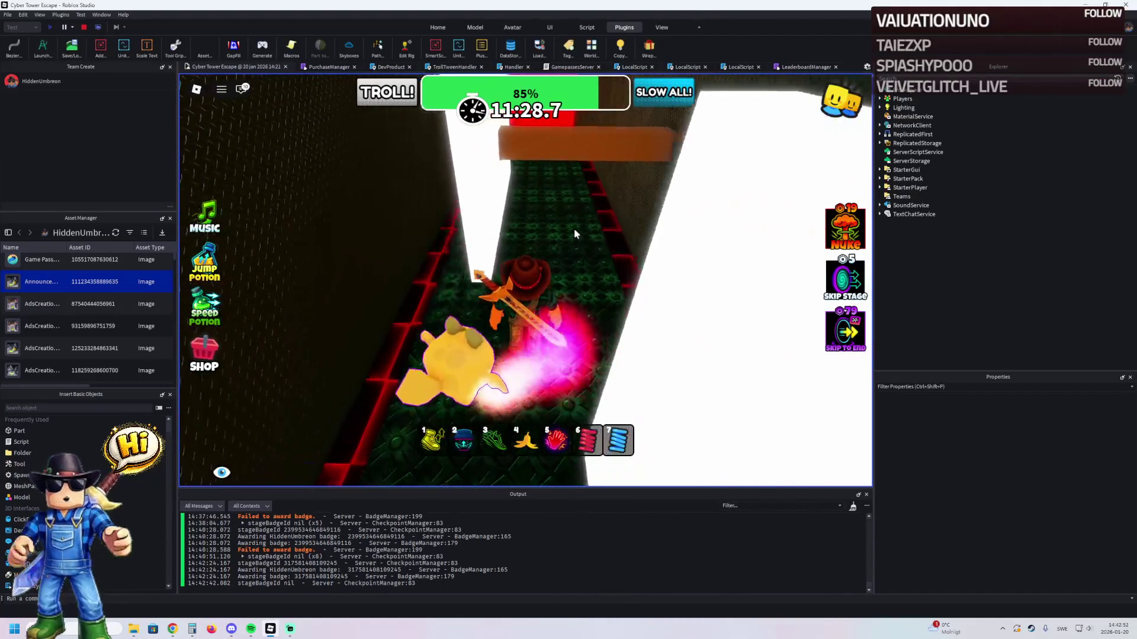
key("w")
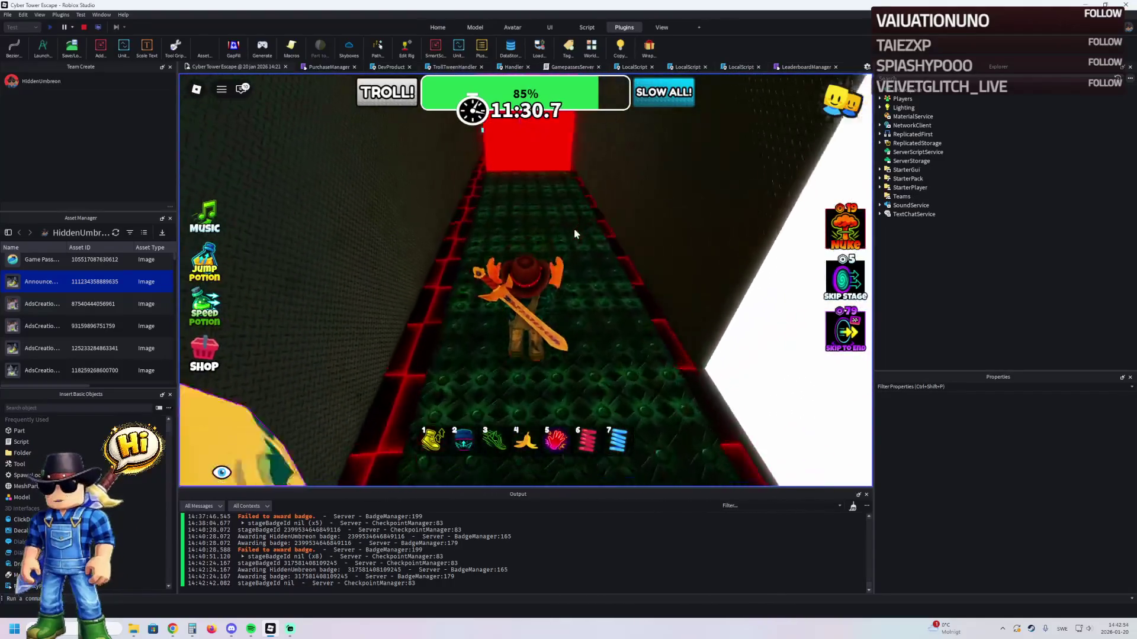
key("w")
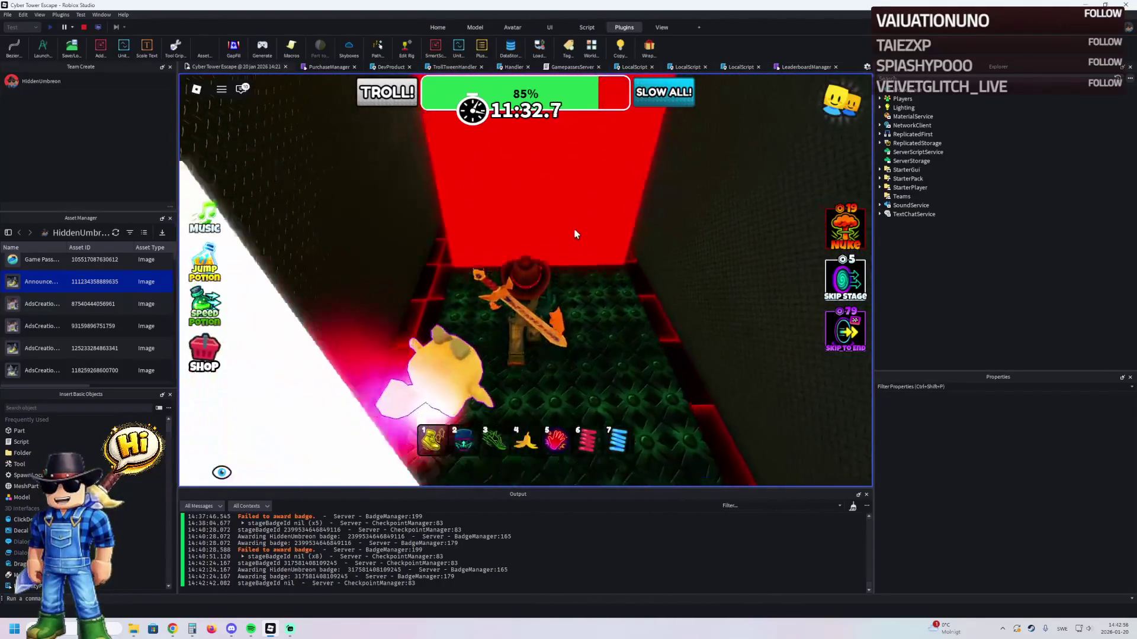
key("w")
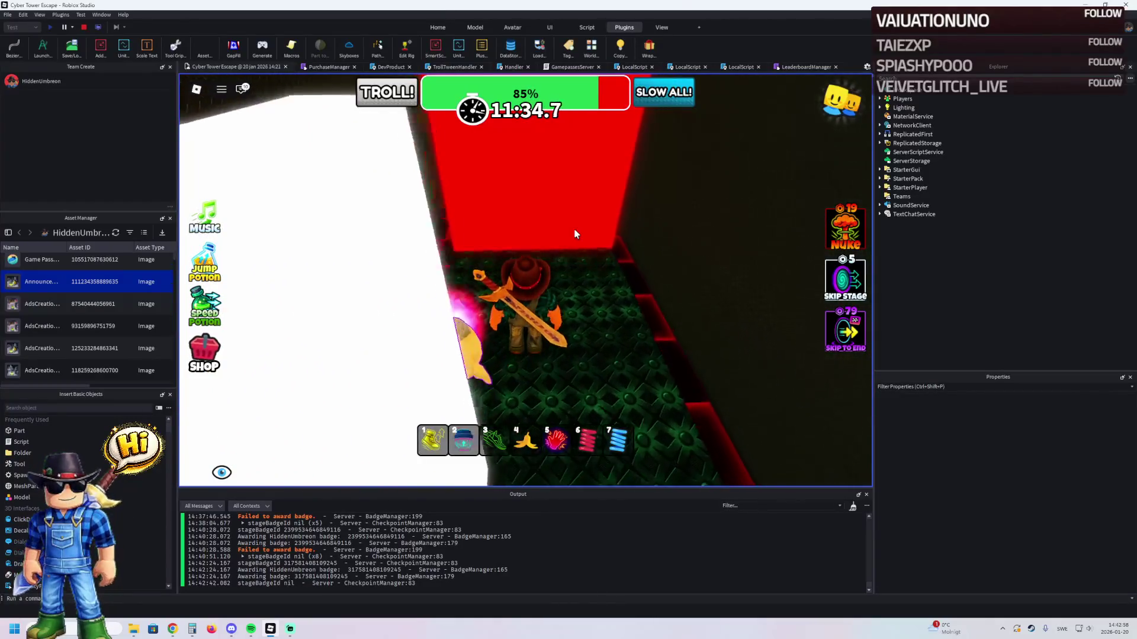
key("w")
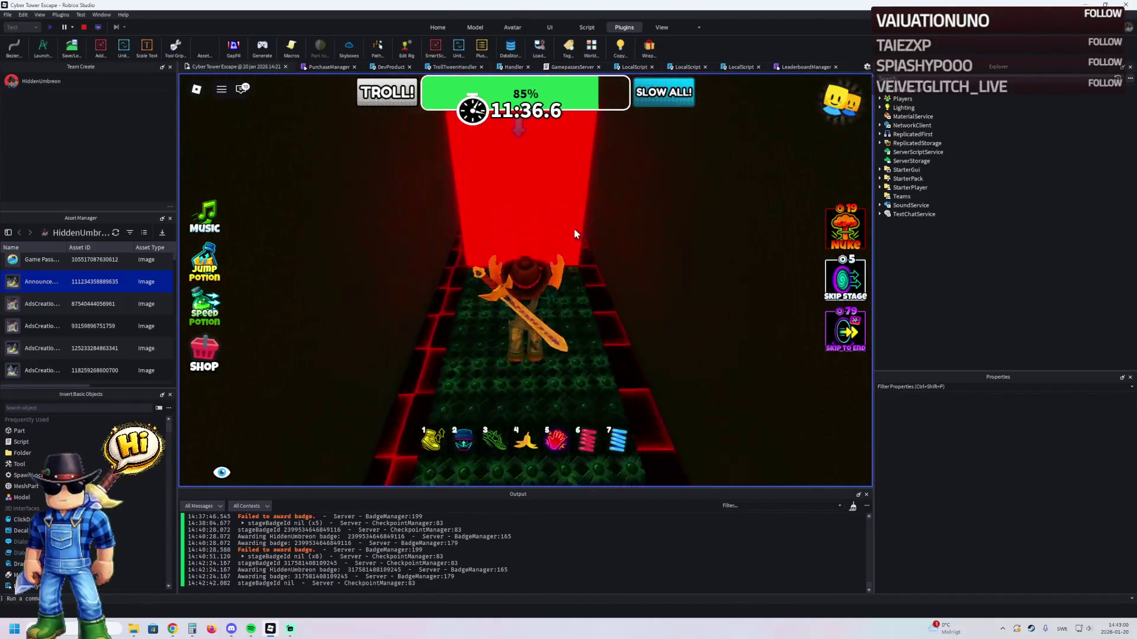
key("w")
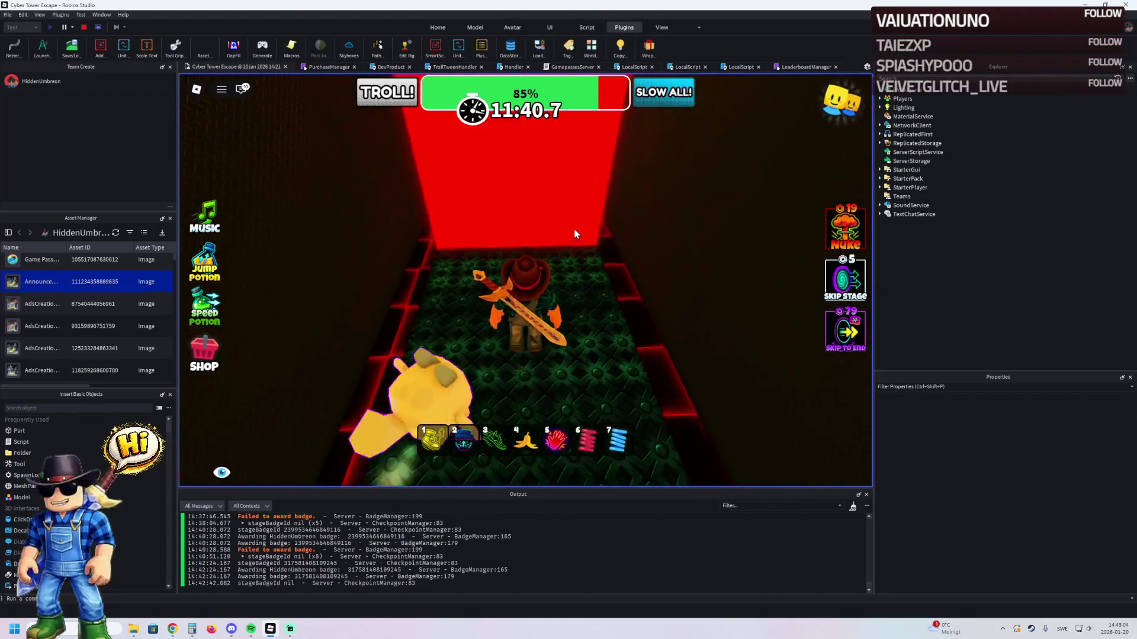
key("w")
key("w")
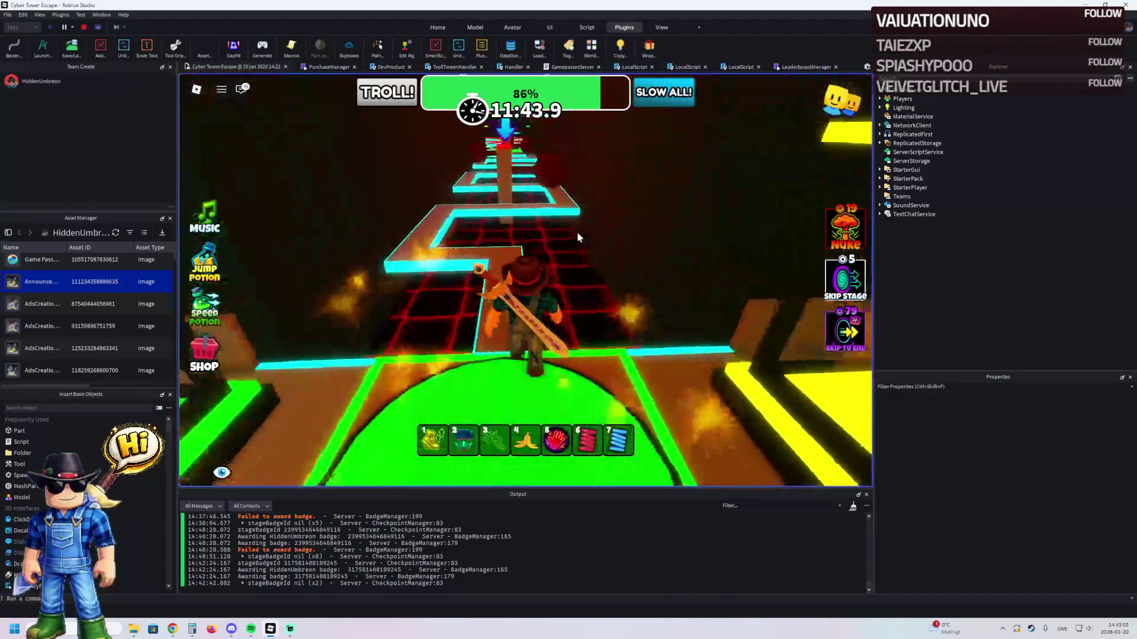
- Follow the glowing zigzag path around its corners to the next section
key("w")
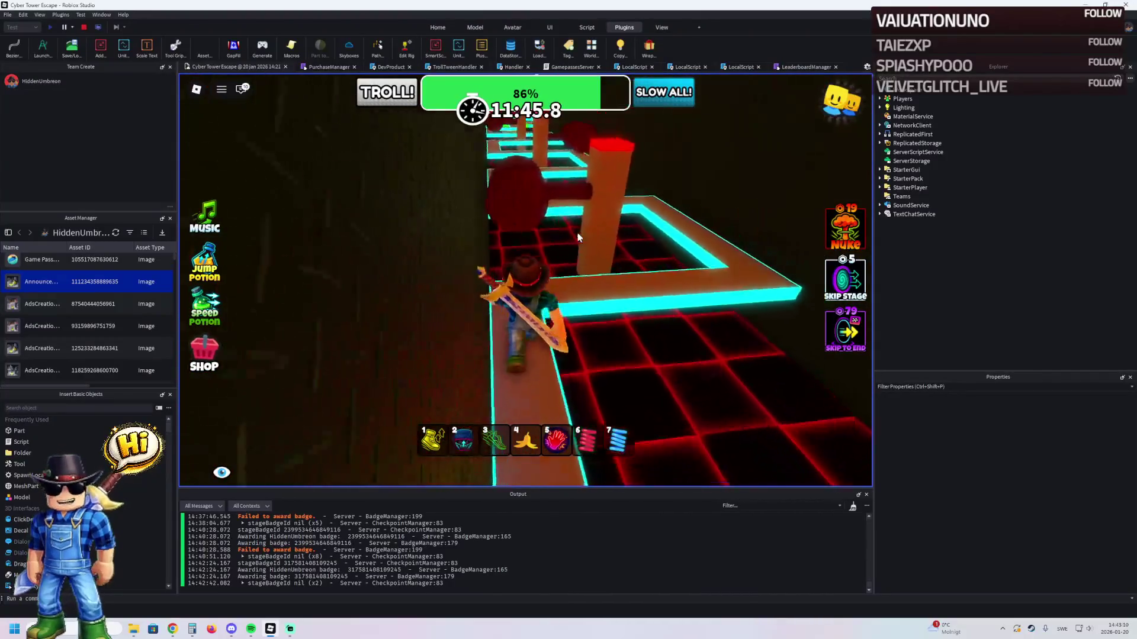
key("w")
key("w")
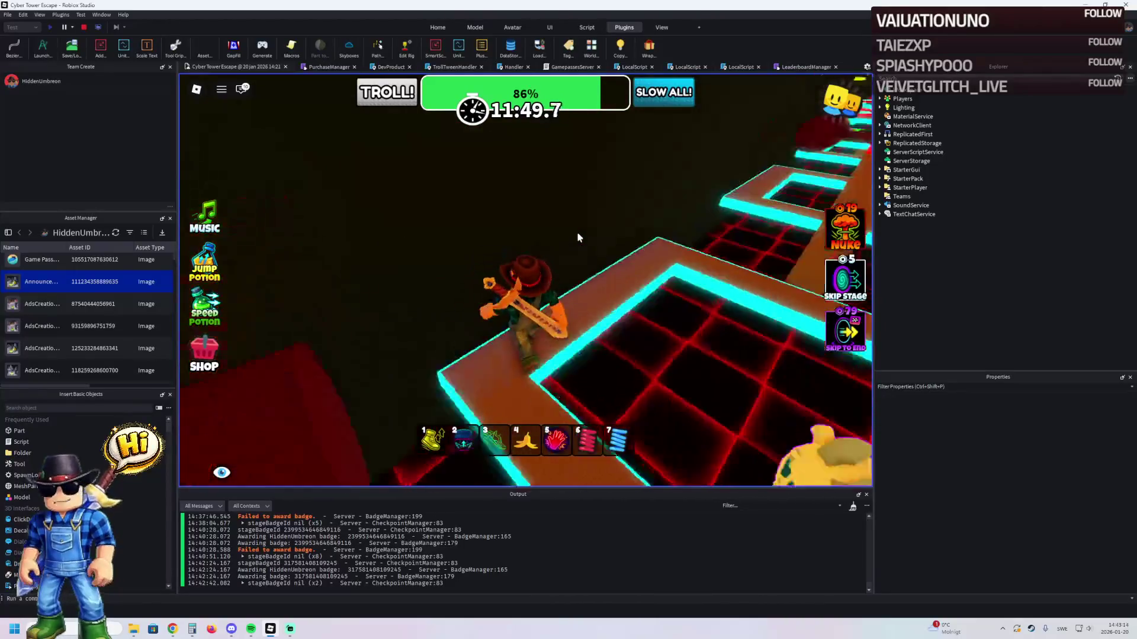
key("w")
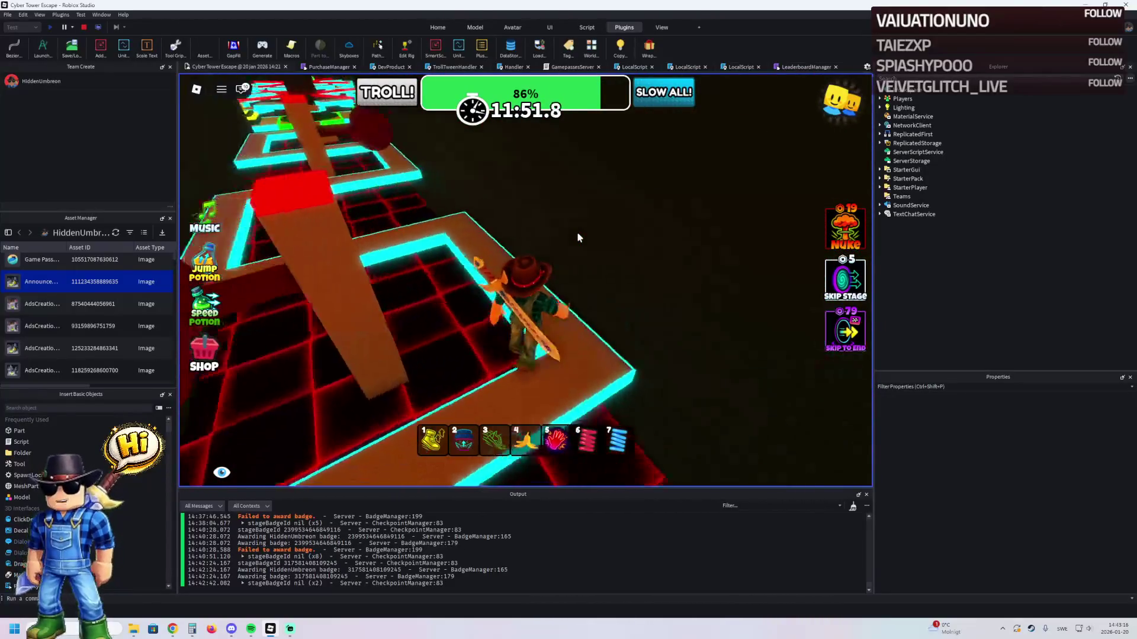
key("w")
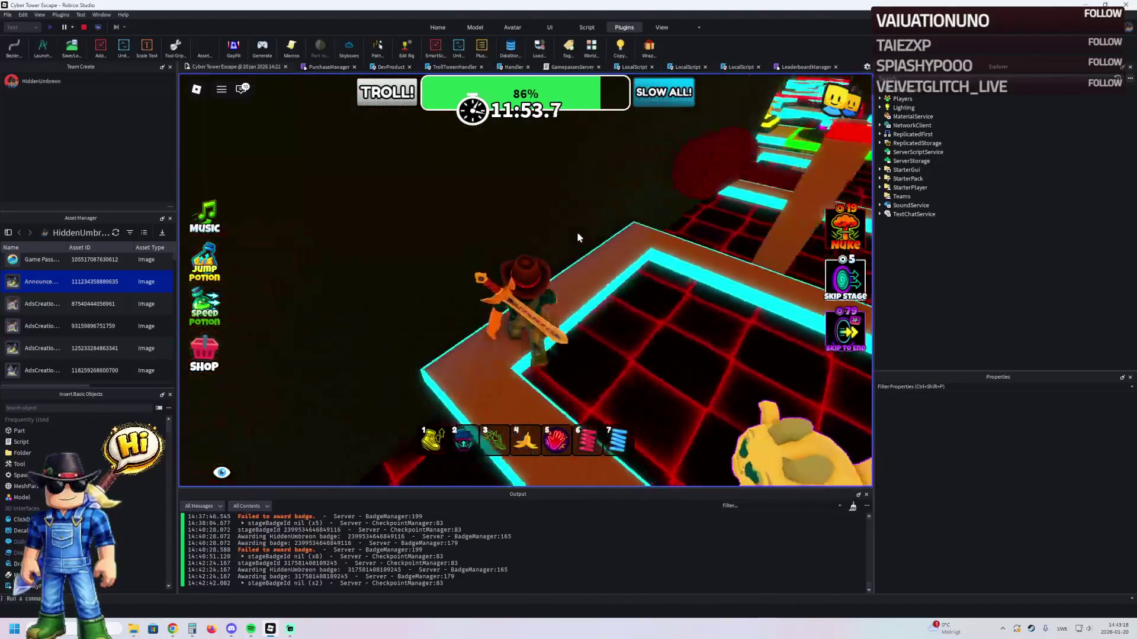
key("w")
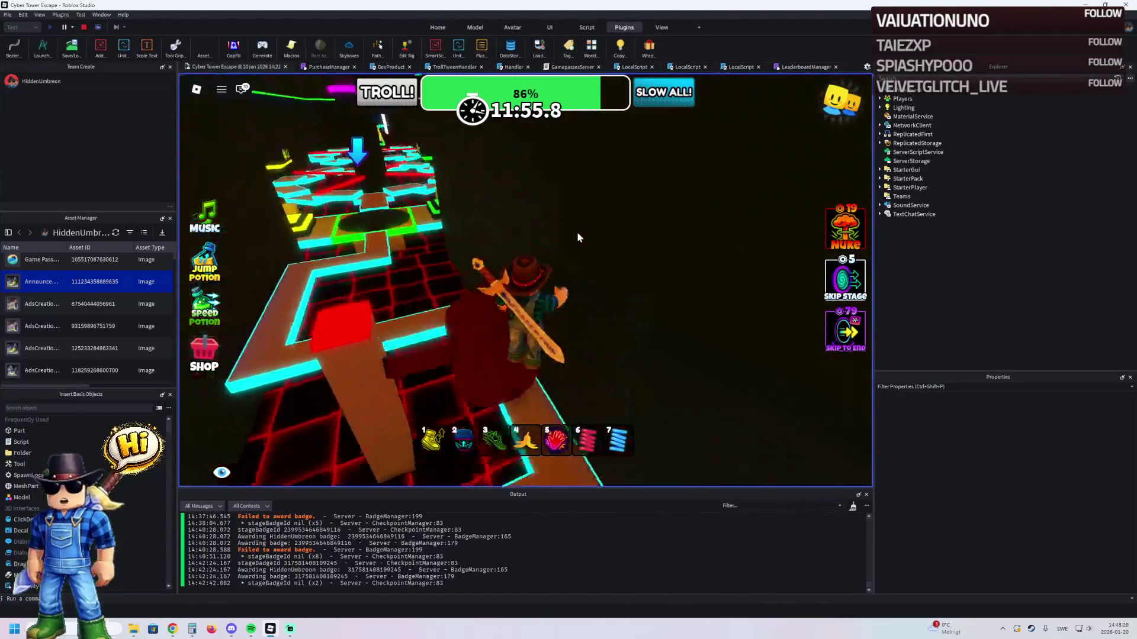
key("w")
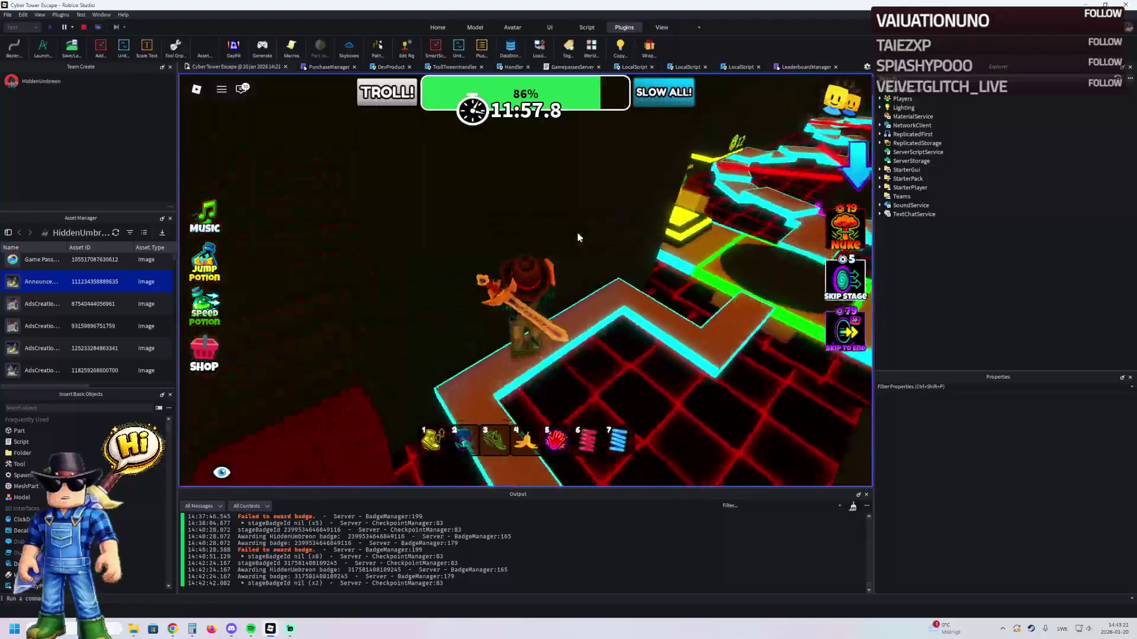
- Cross the potion-display area and red-grid platform along the winding path onto the green checkpoint
key("w")
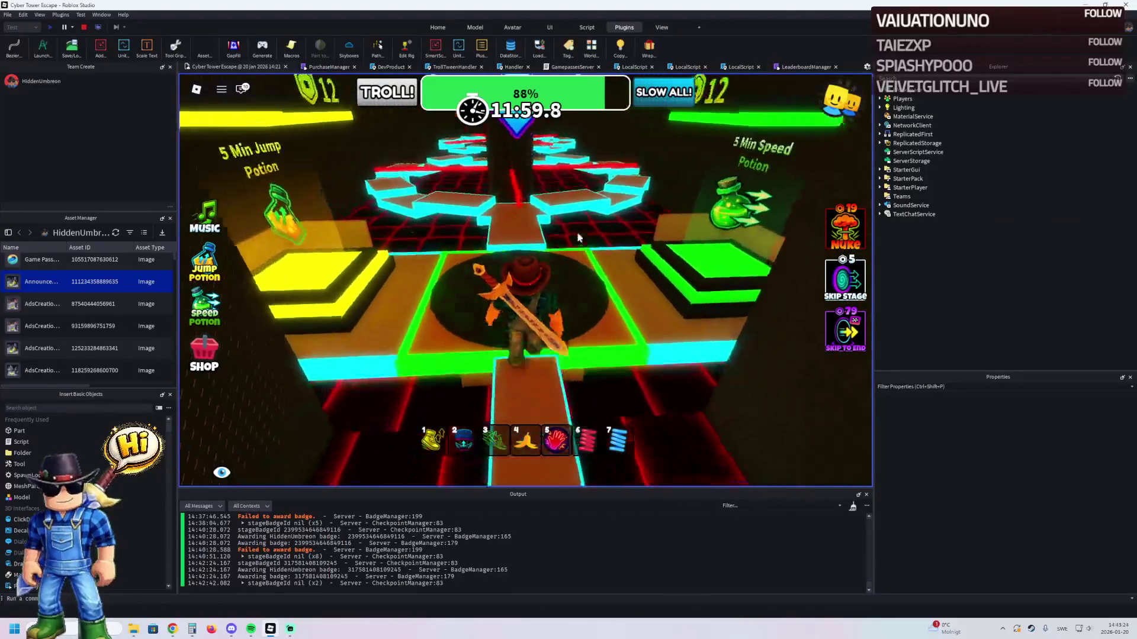
key("w")
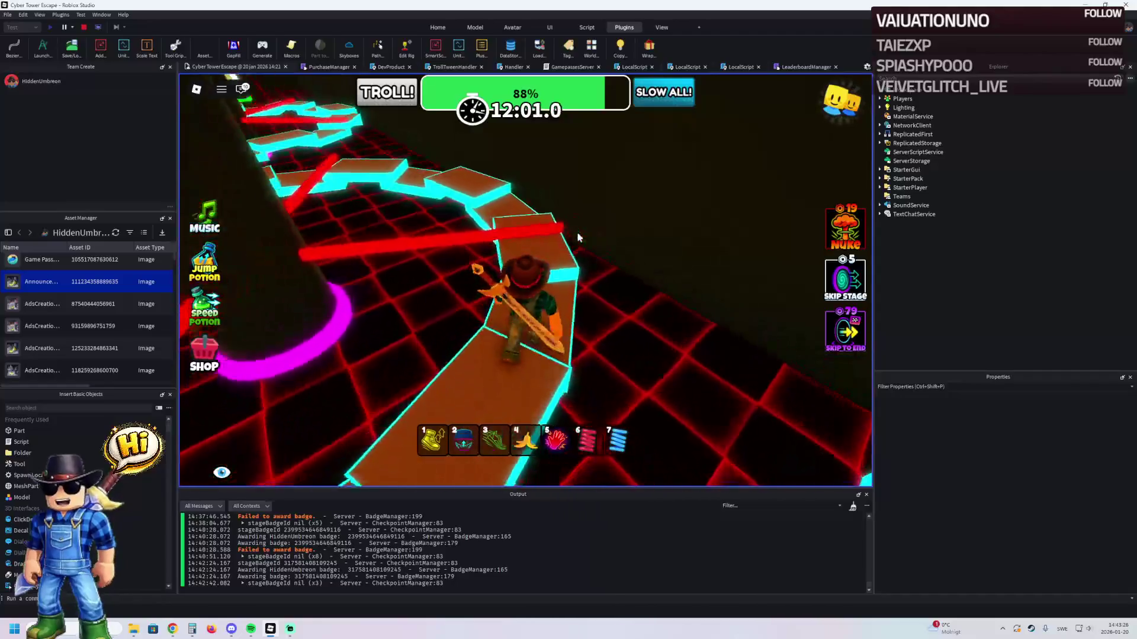
key("w")
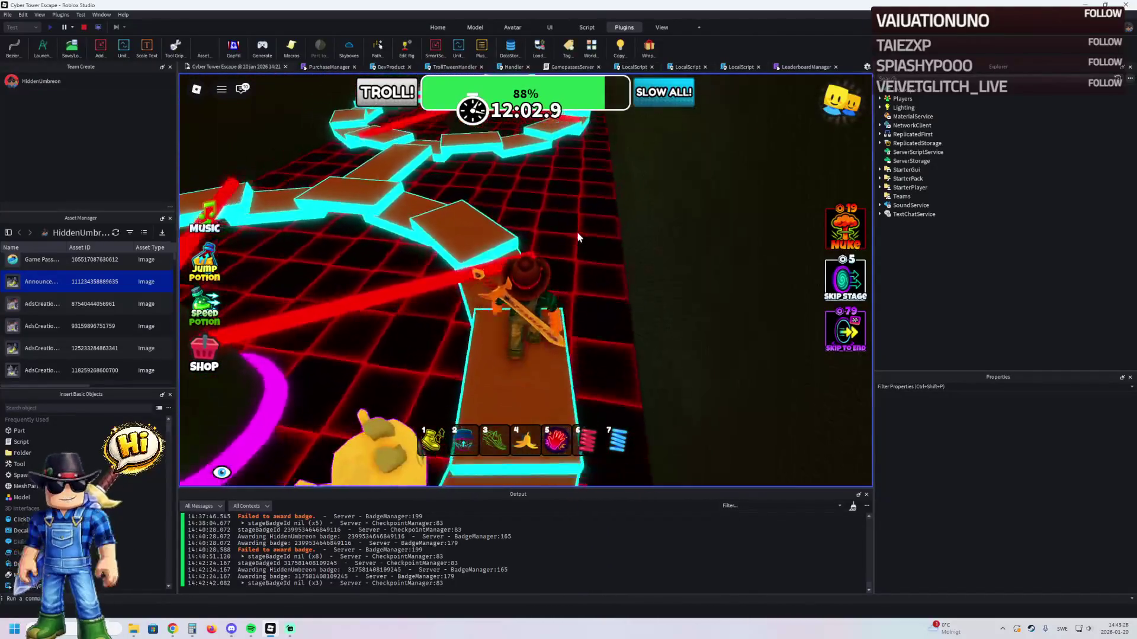
key("w")
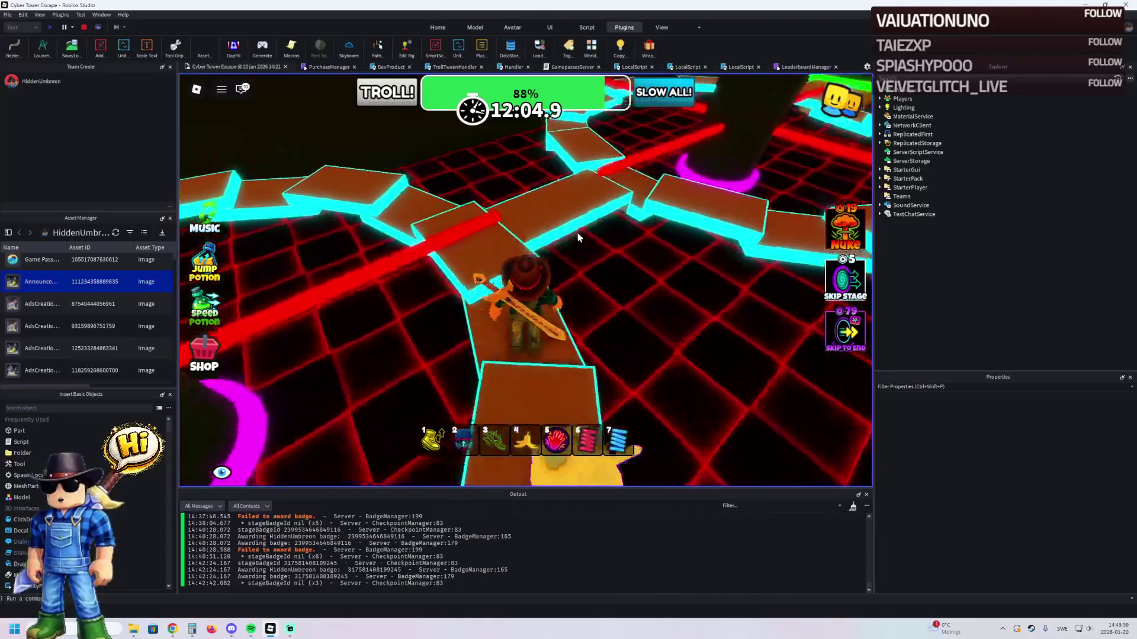
key("w")
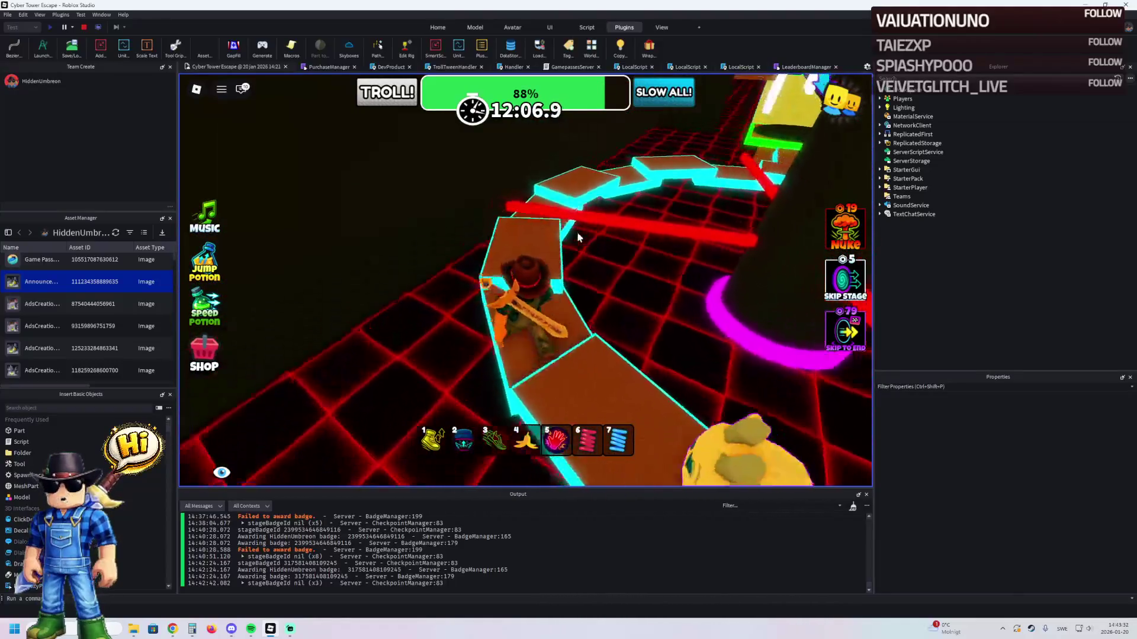
key("w")
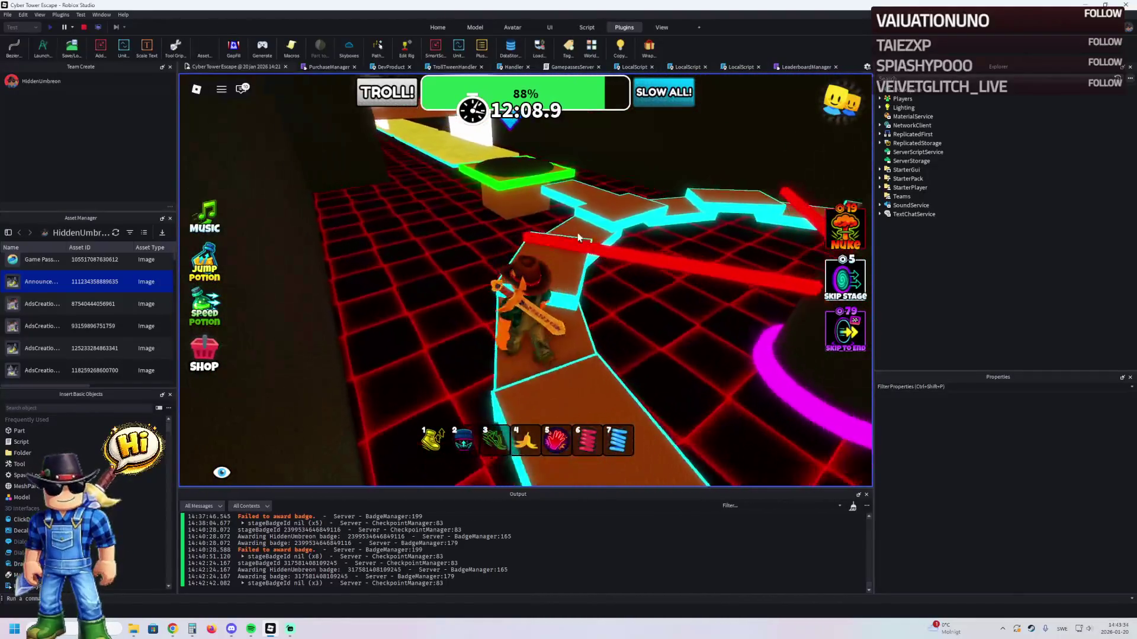
key("w")
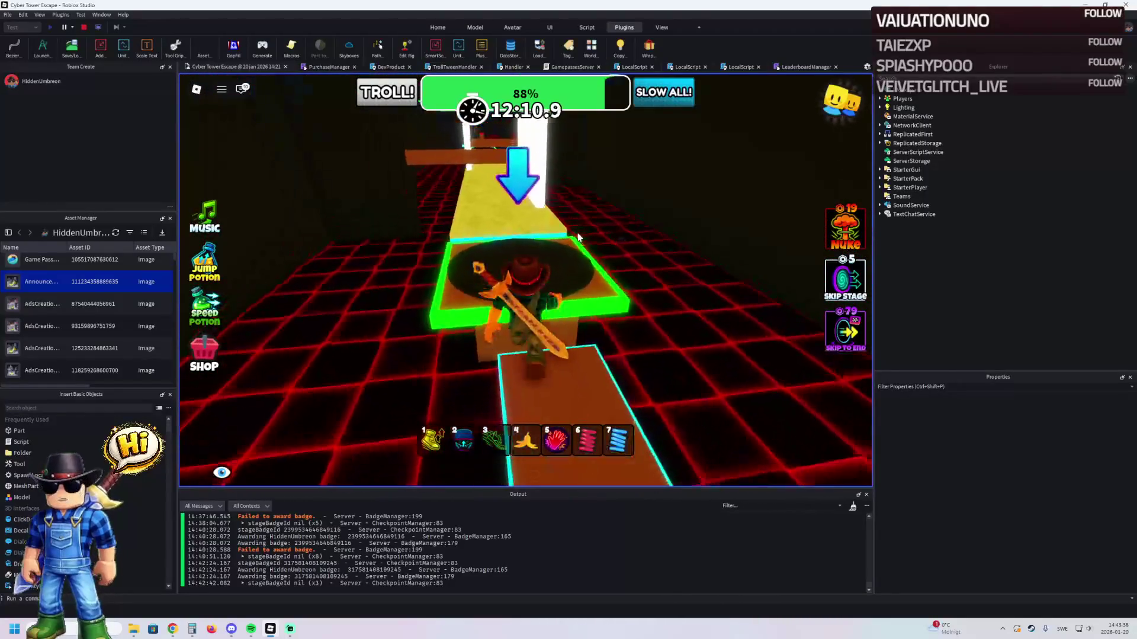
- Run along the yellow path onto the green checkpoint, raising progress to 91%
key("w")
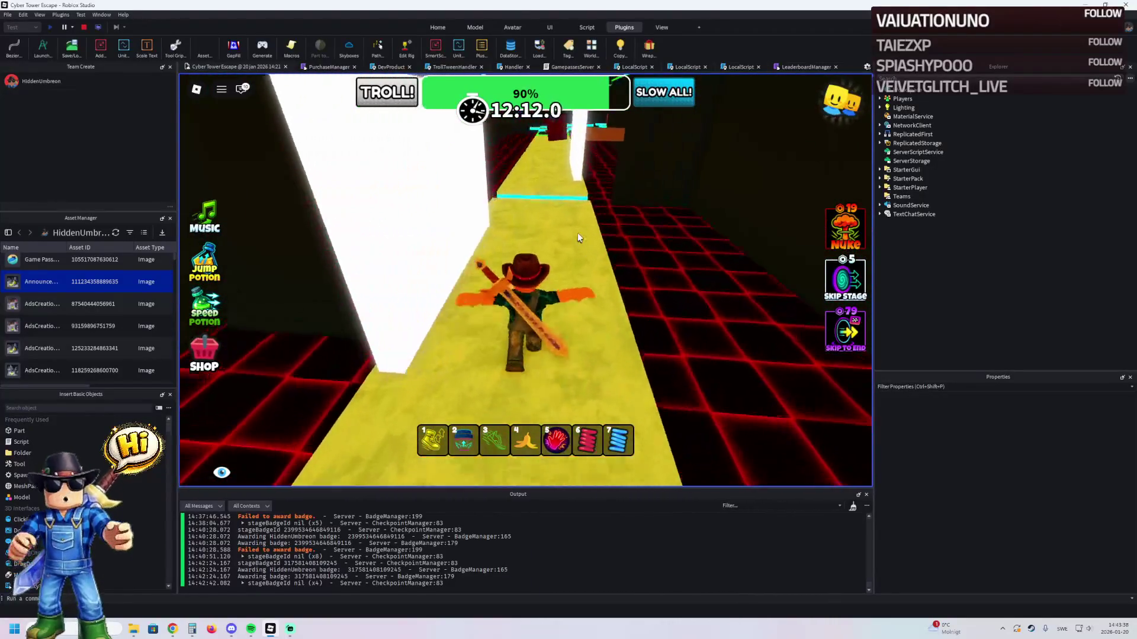
key("w")
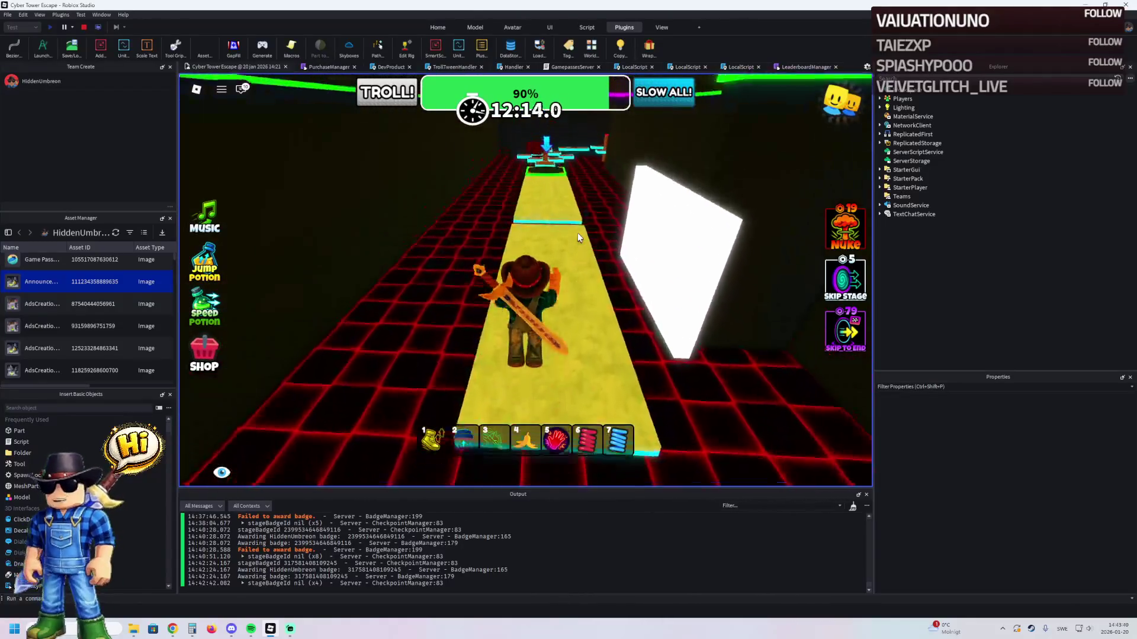
key("w")
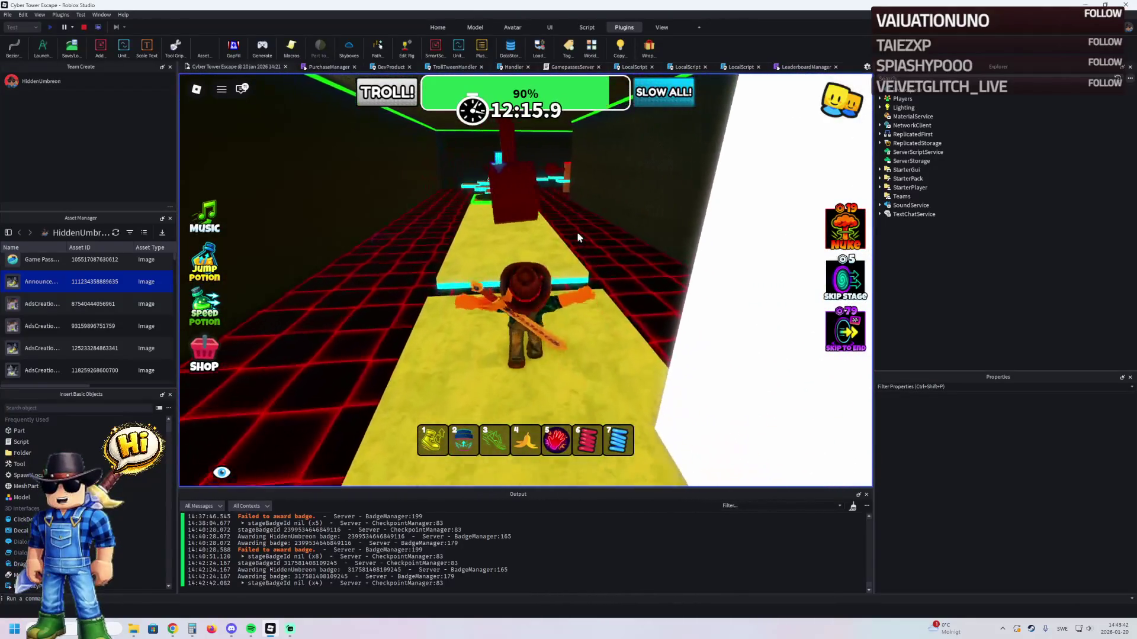
key("w")
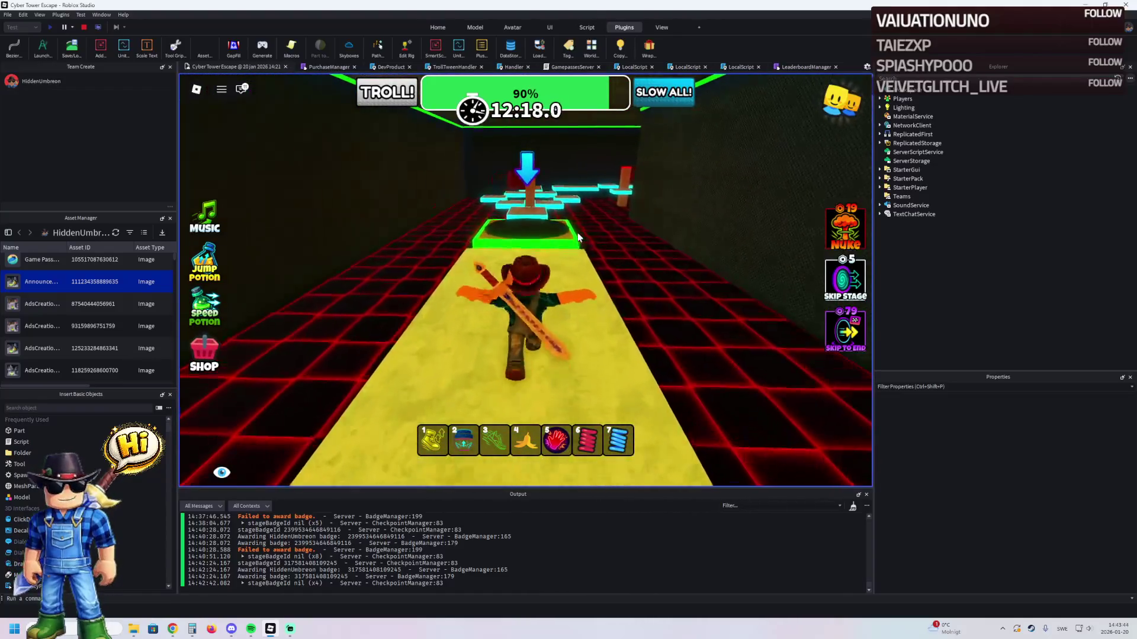
key("w")
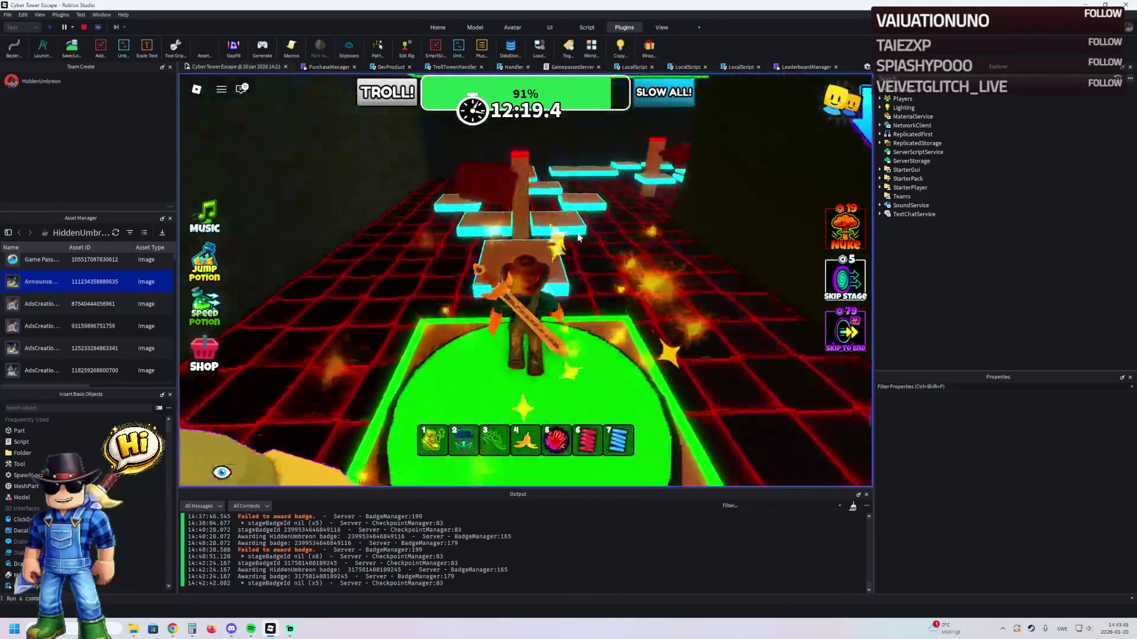
- Cross the floating glowing platforms to the next green pad, then head onto the right-hand cyan path
key("w")
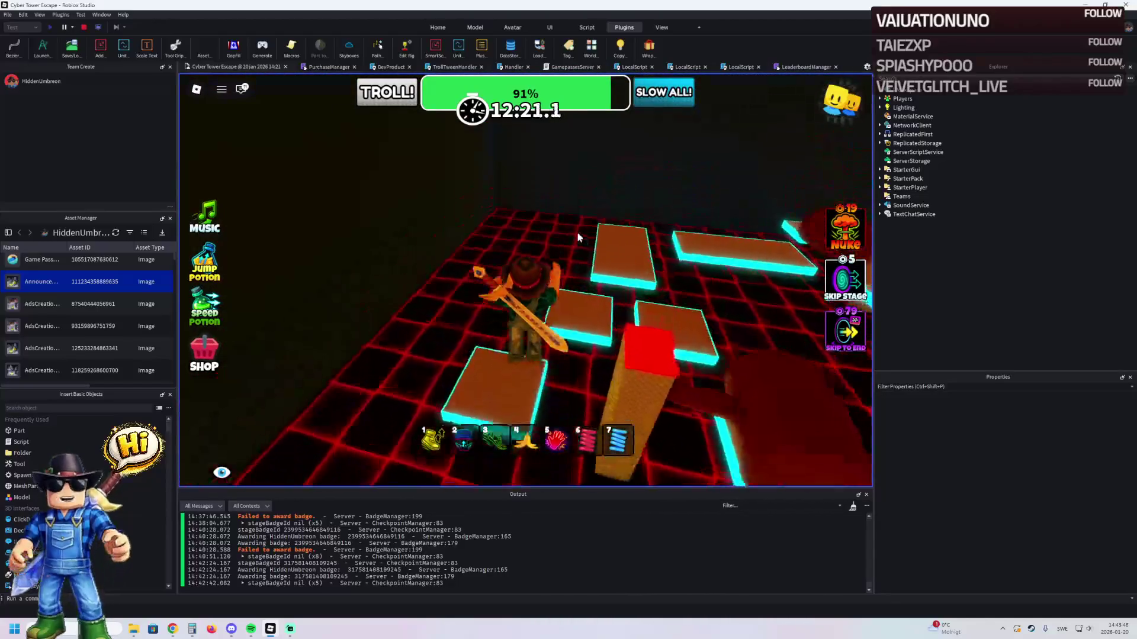
key("w")
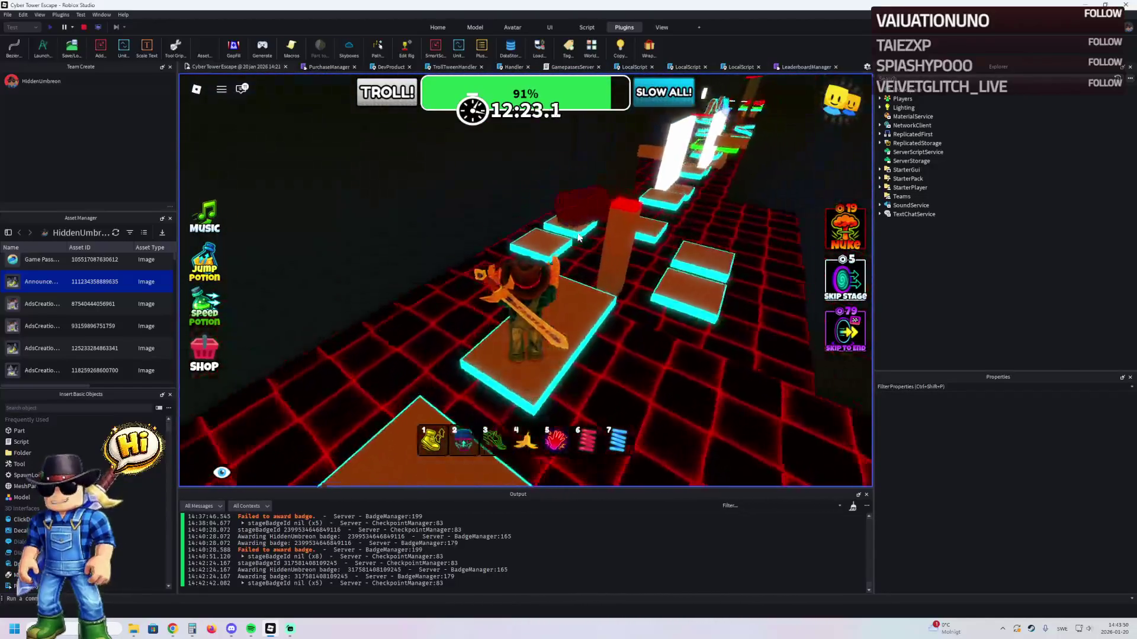
key("w")
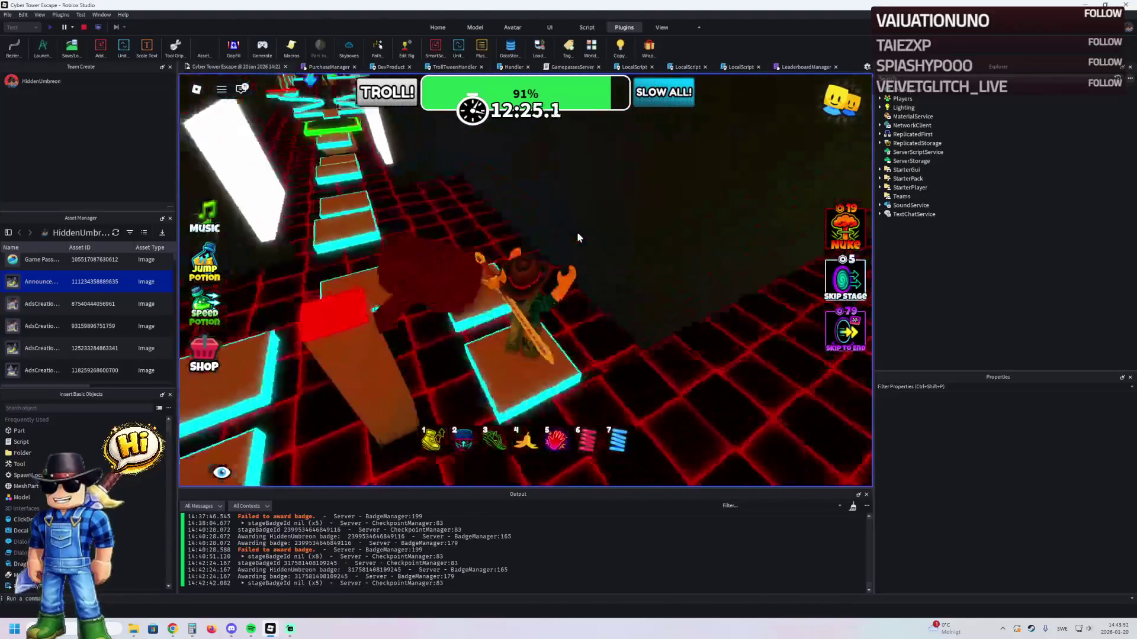
key("w")
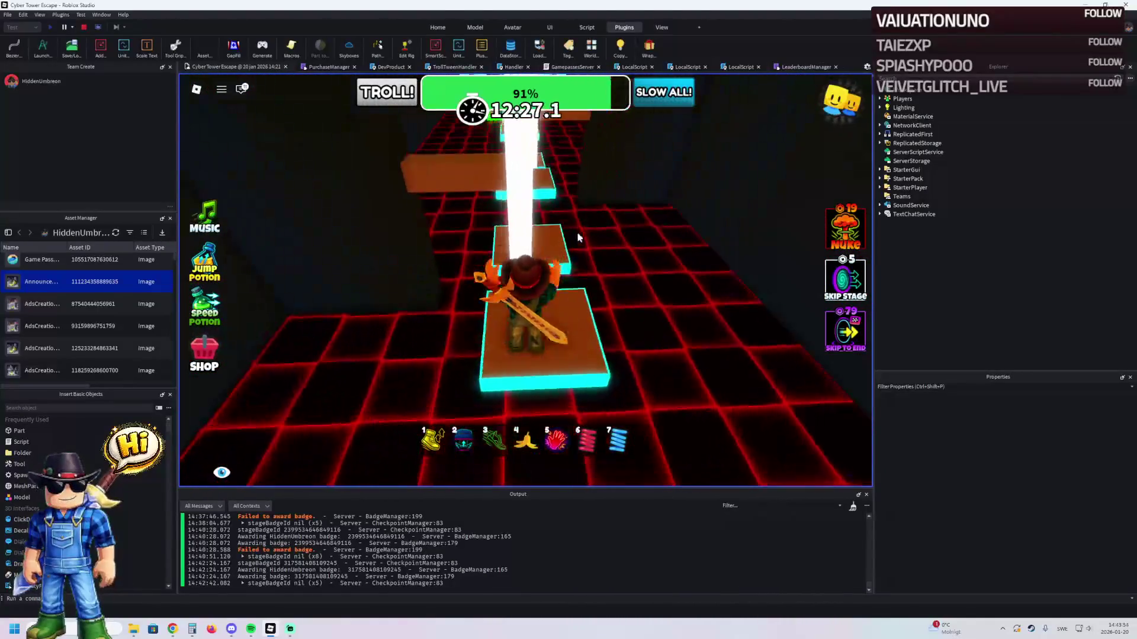
key("w")
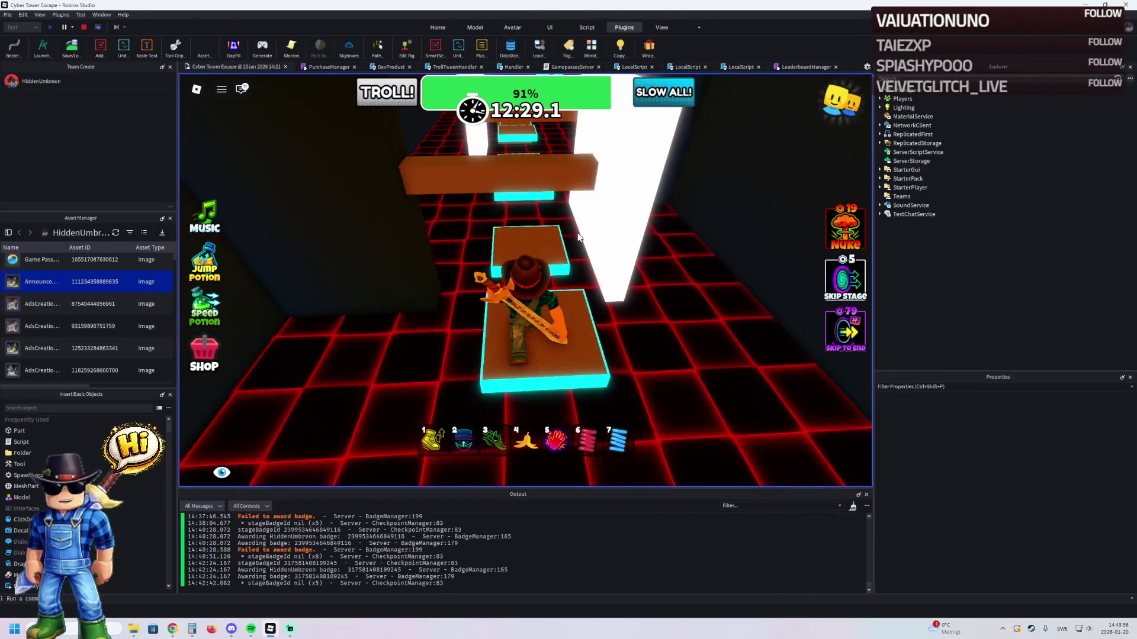
key("w")
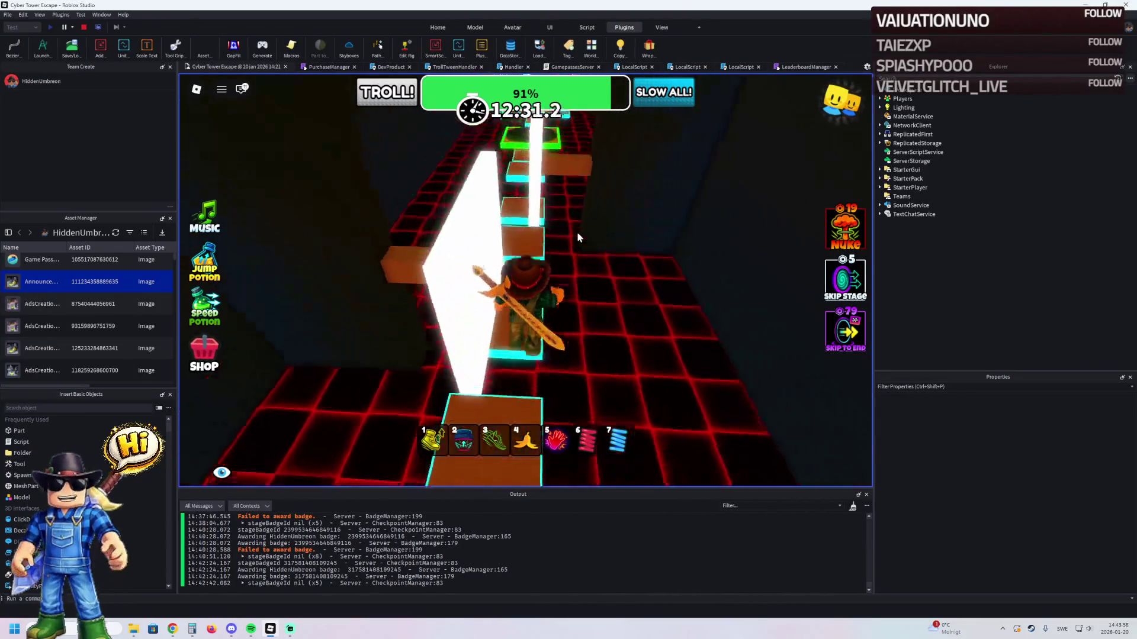
key("w")
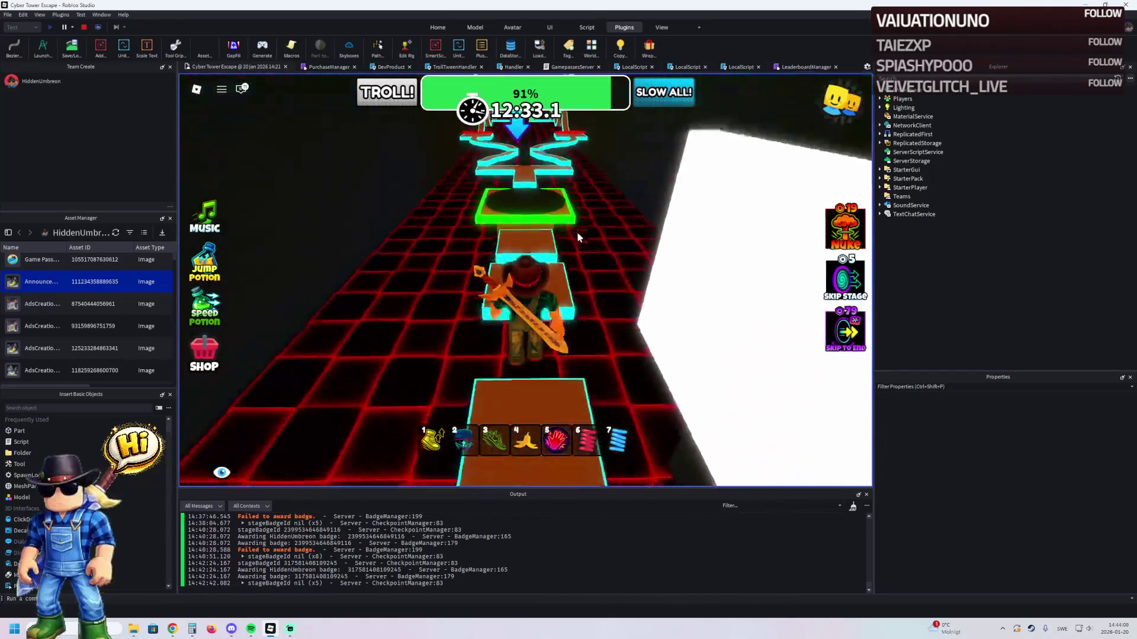
key("w")
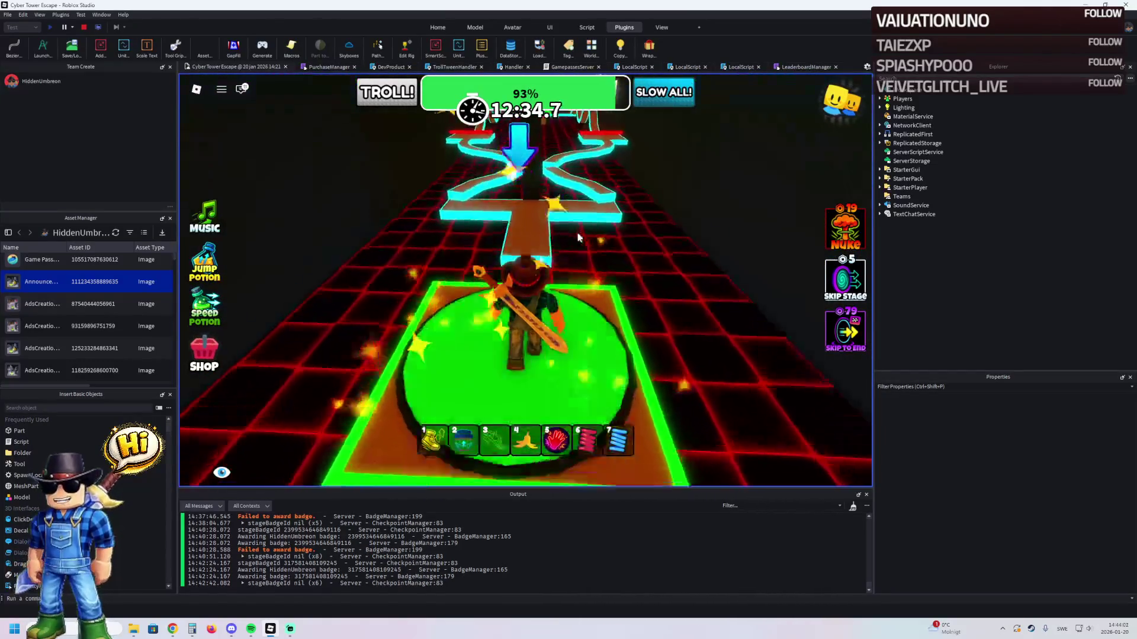
key("w")
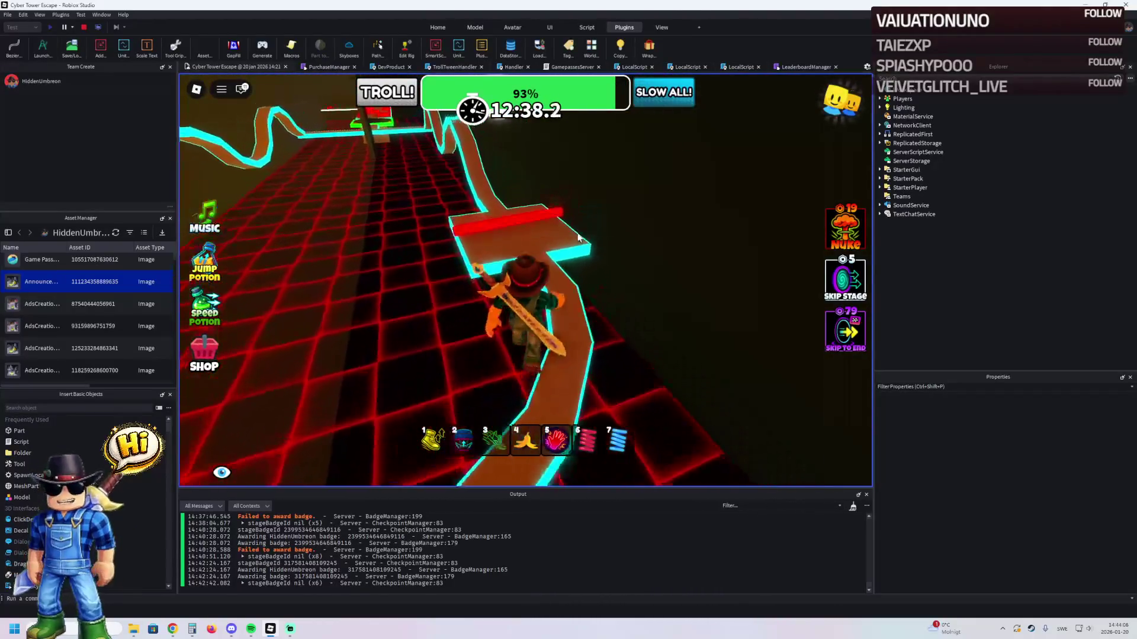
- Follow the cyan path over the red-striped platform and narrow path to the next checkpoint
key("w")
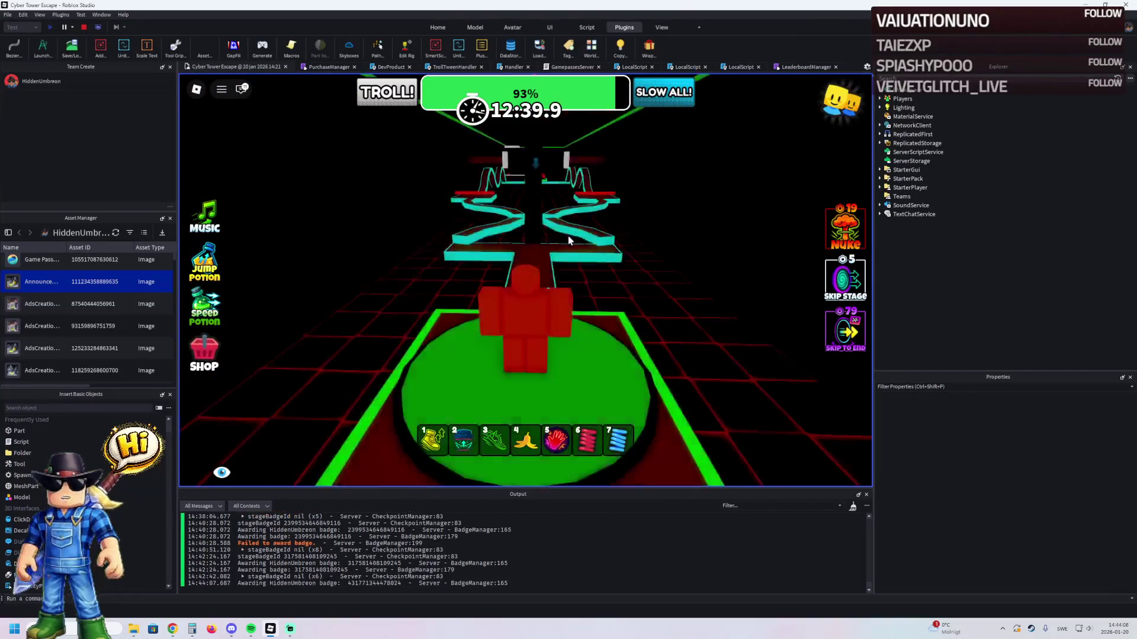
key("w")
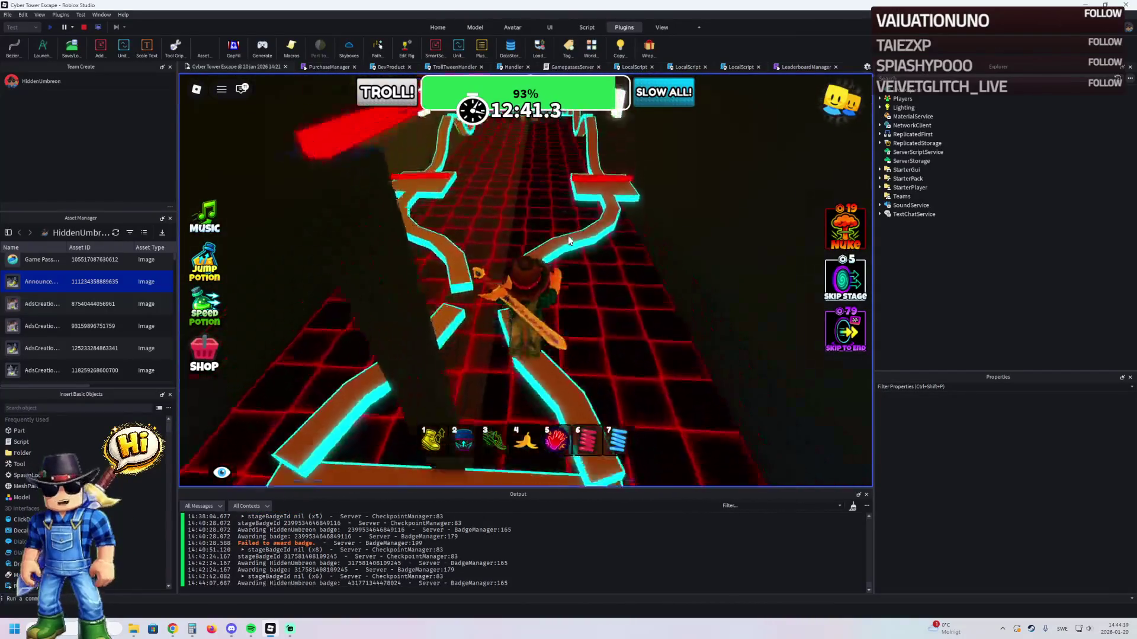
key("w")
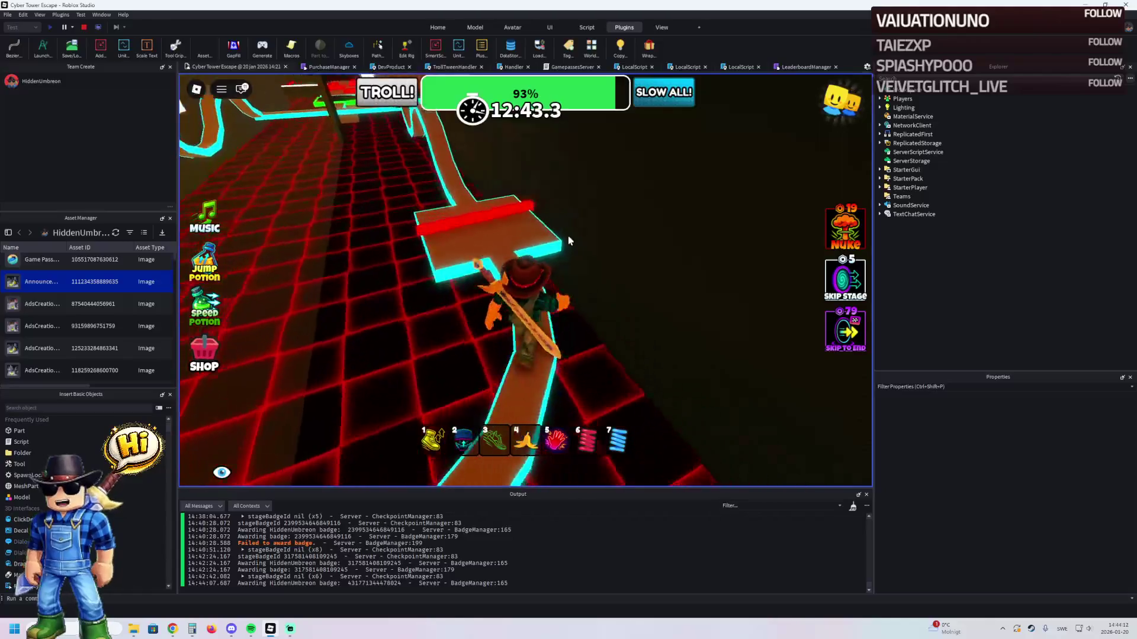
key("w")
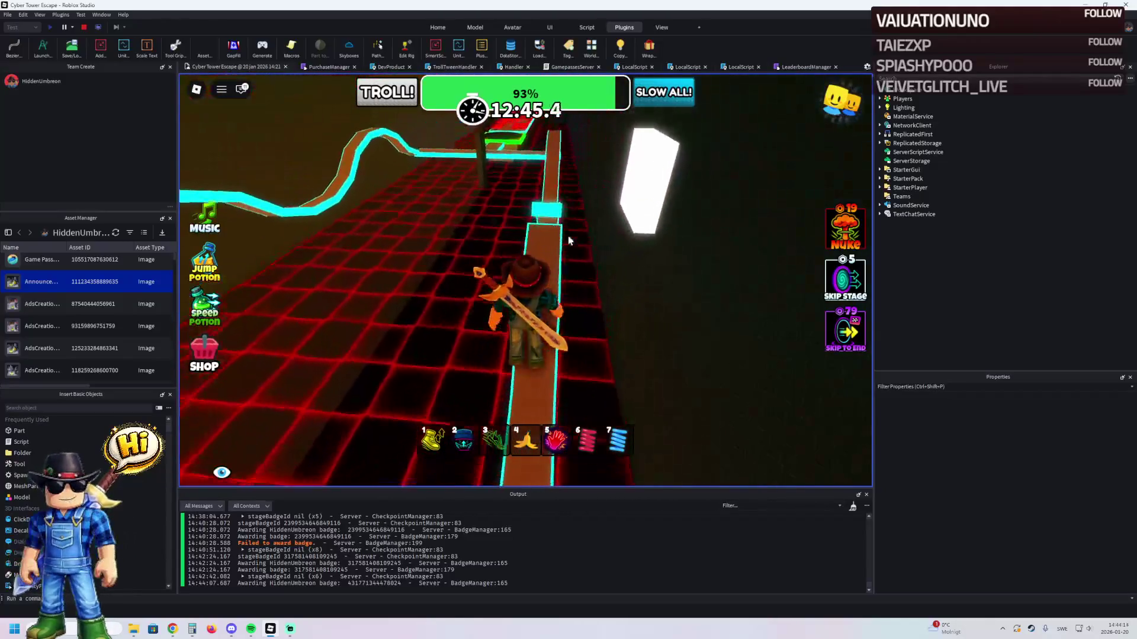
key("w")
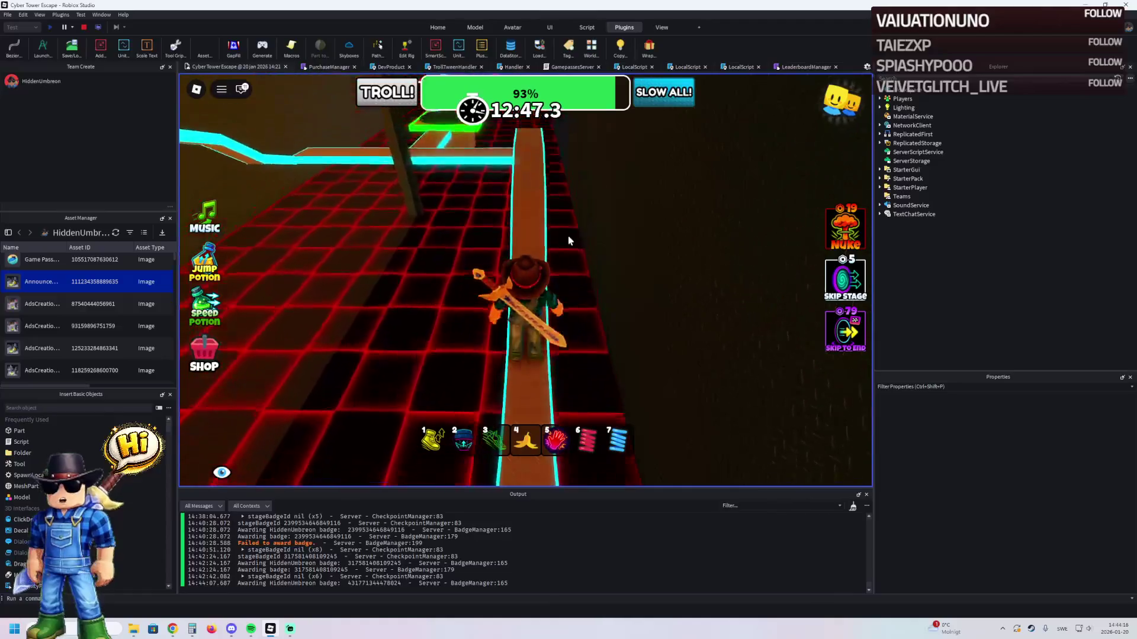
key("w")
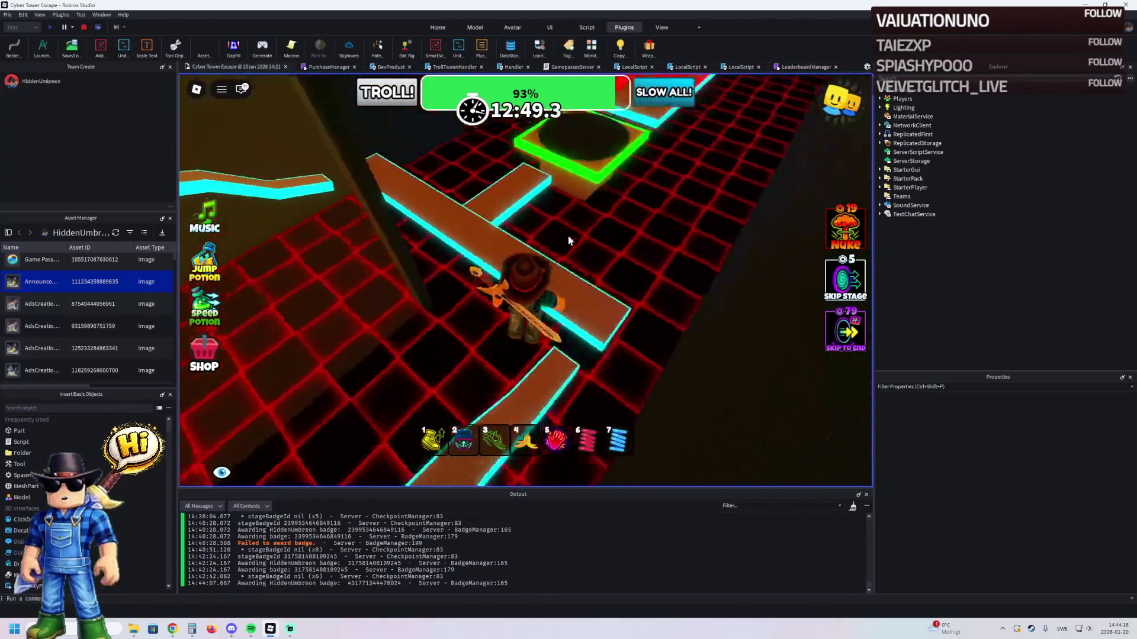
key("w")
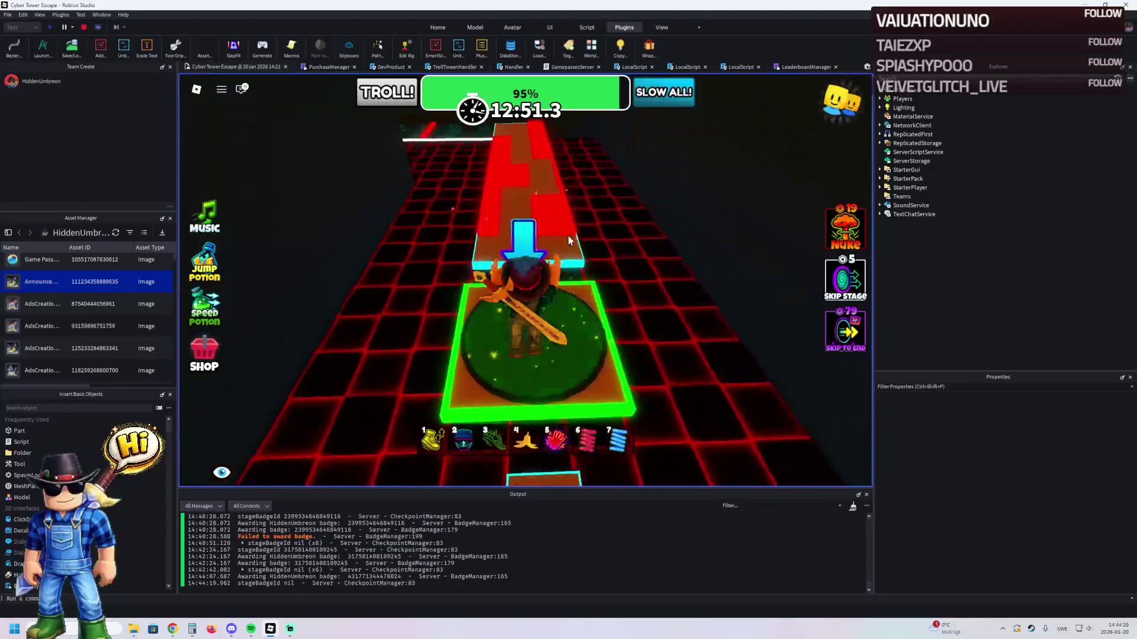
- Run along the red and dark green paths, then jump onto the next cyan platform
key("w")
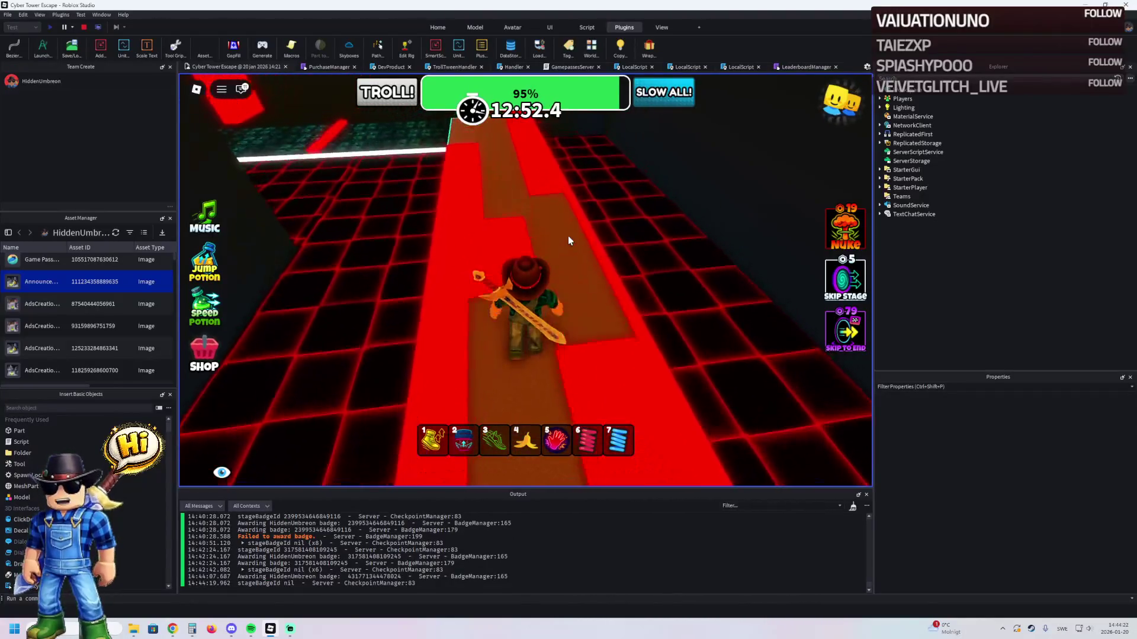
key("w")
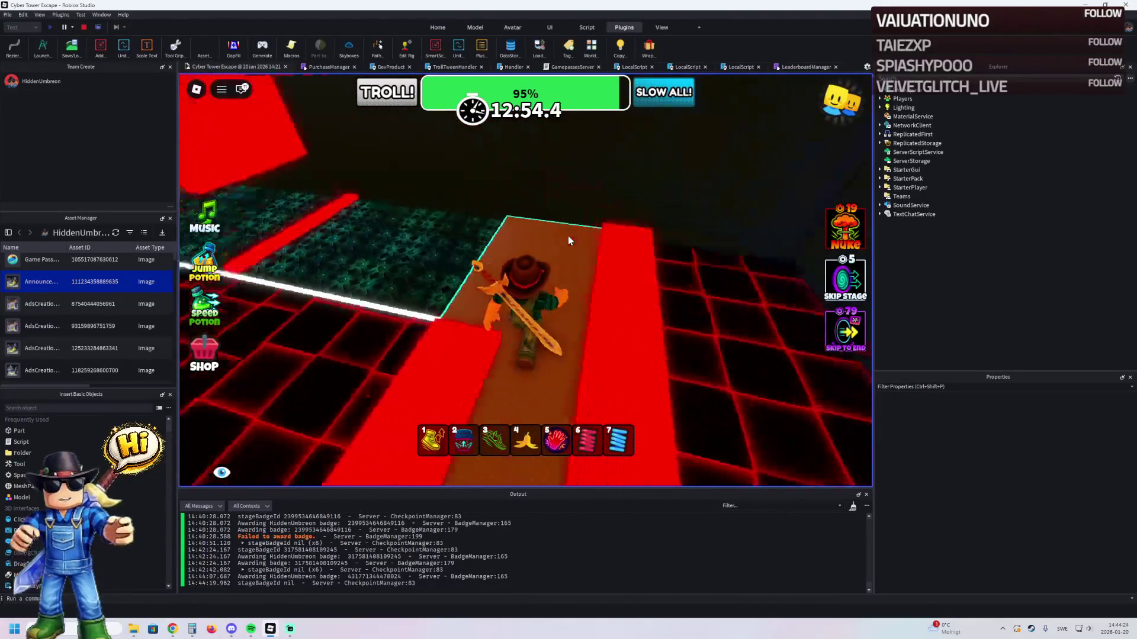
key("w")
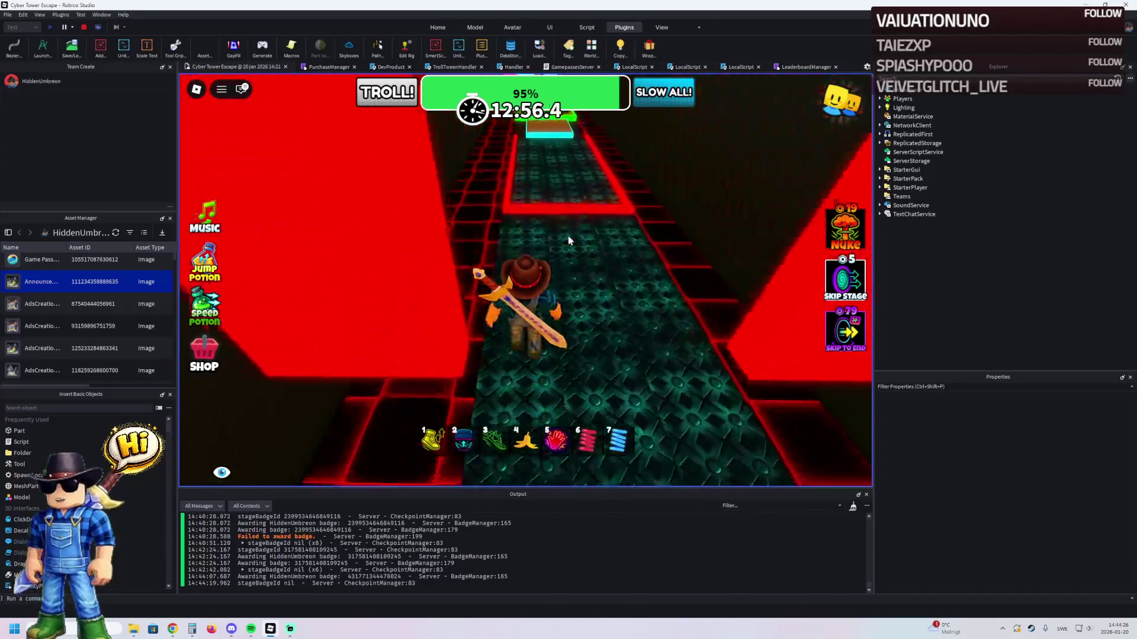
key("w")
key("w")
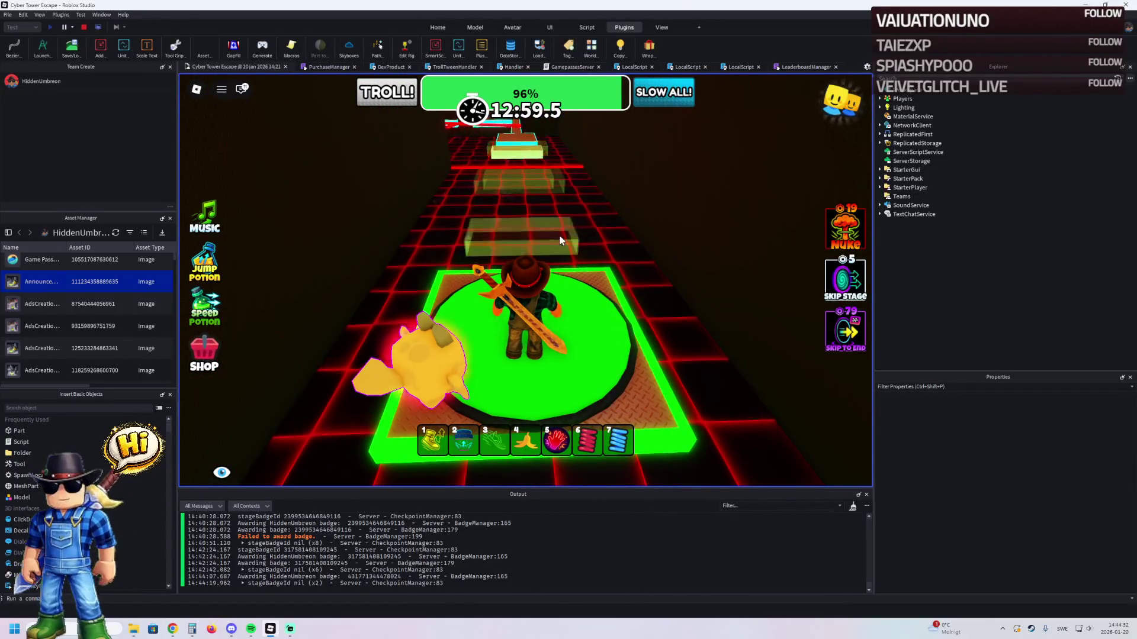
key("w")
key("space")
key("w")
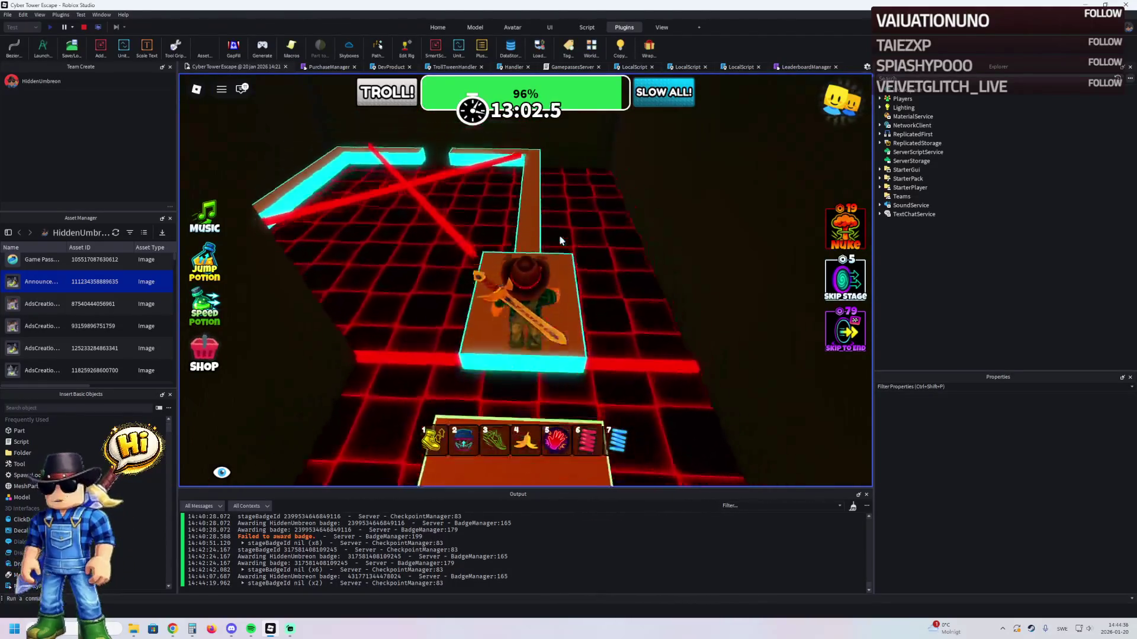
- Follow the narrow path around its corner and jump onto the stepped platforms, reaching 96%
key("w")
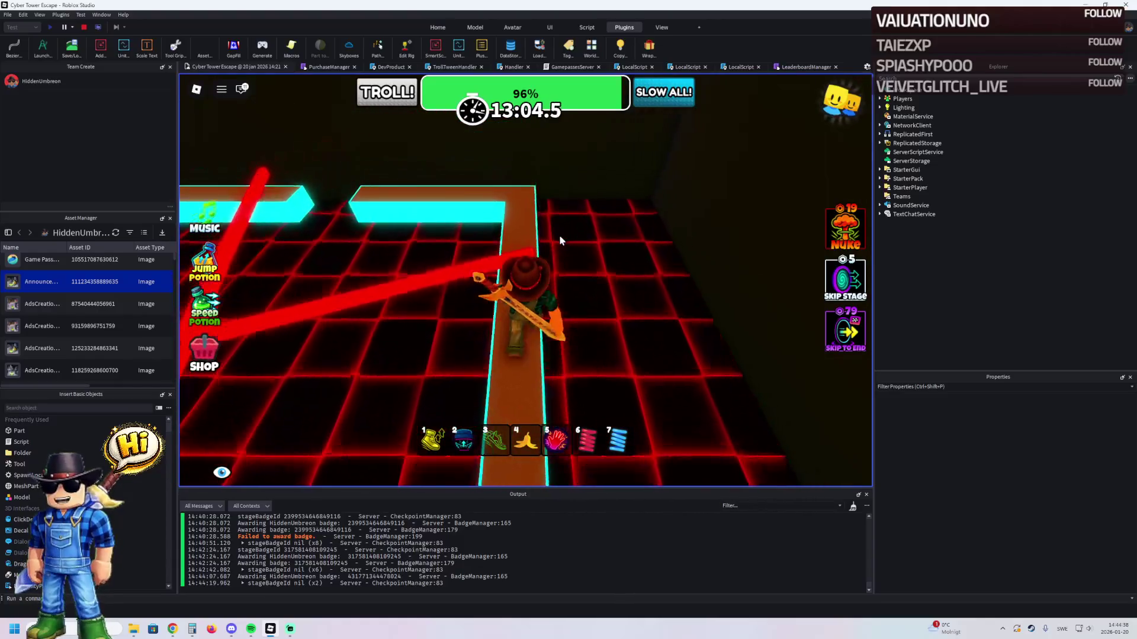
key("w")
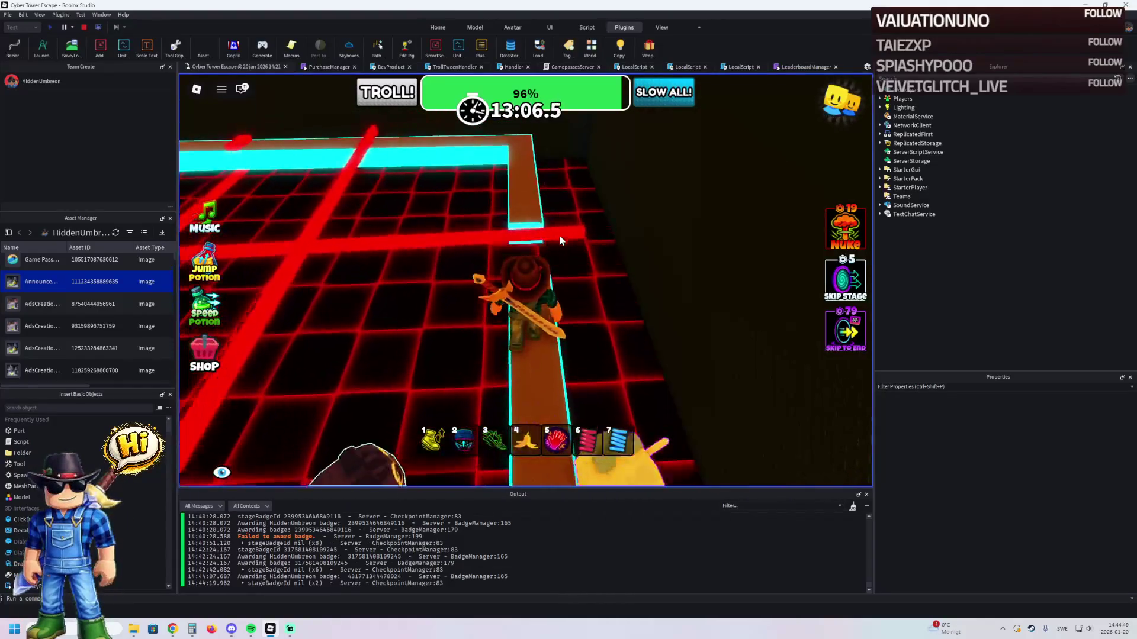
key("w")
key("w")
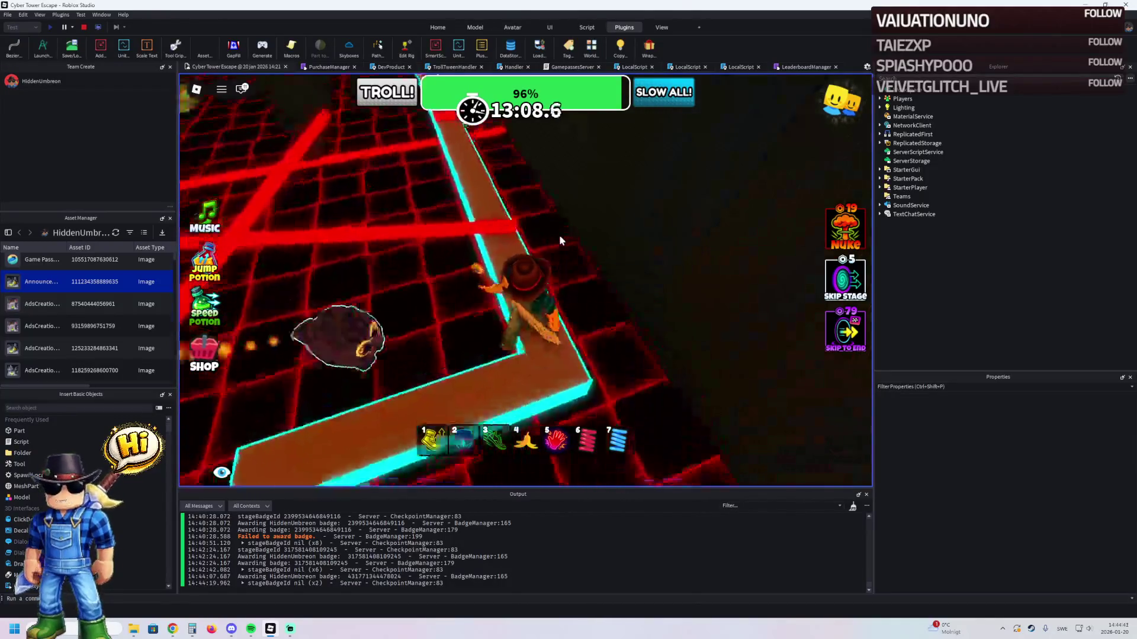
key("w")
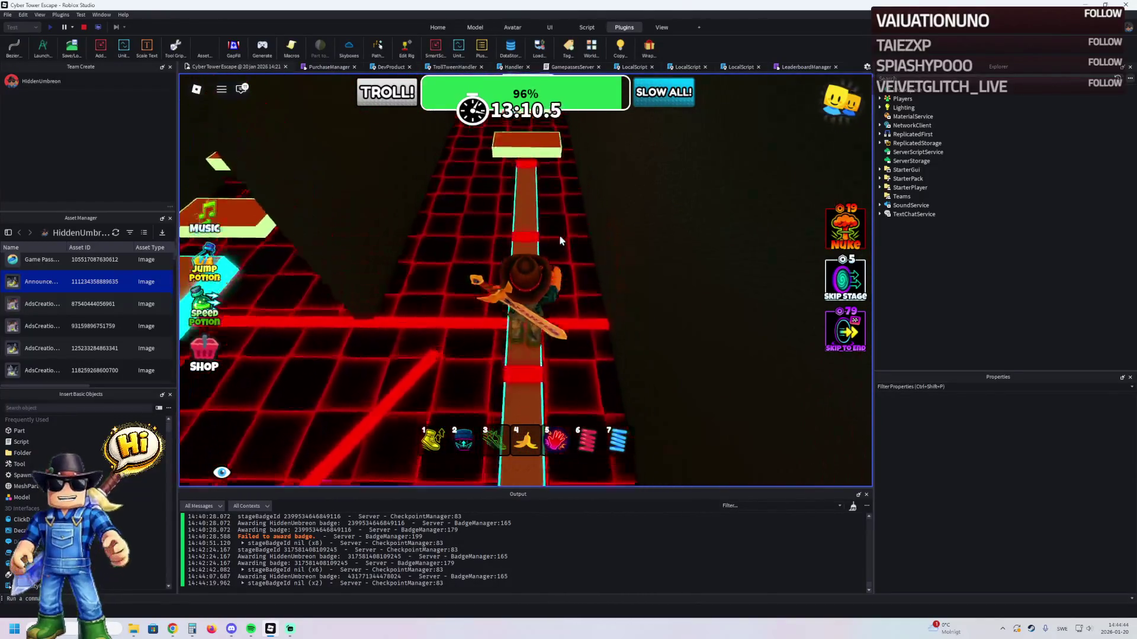
key("w")
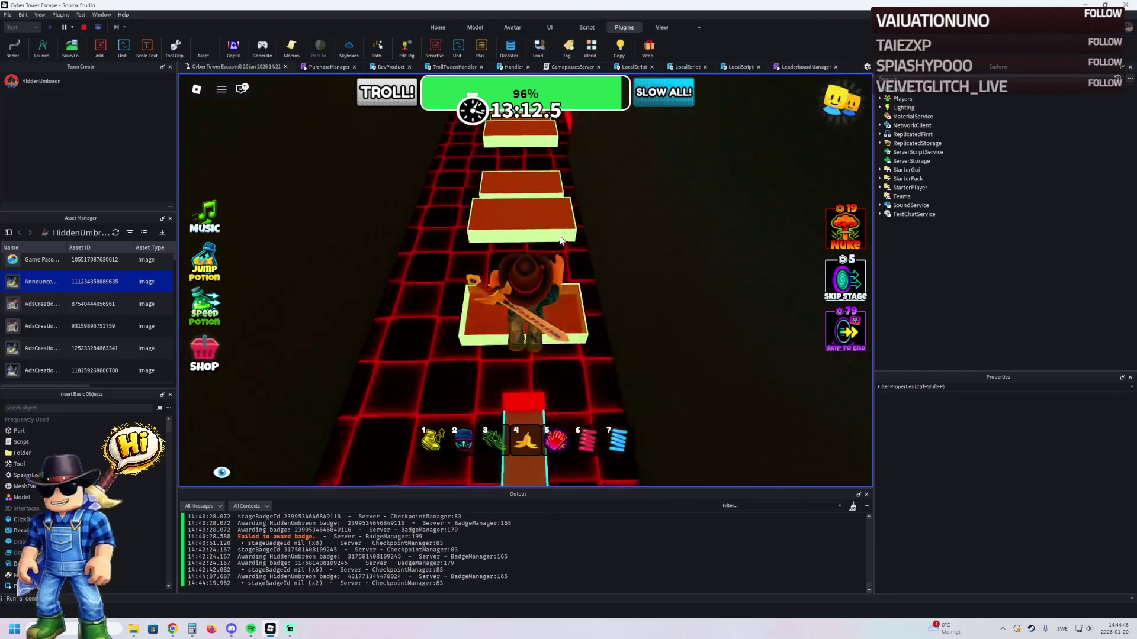
key("space")
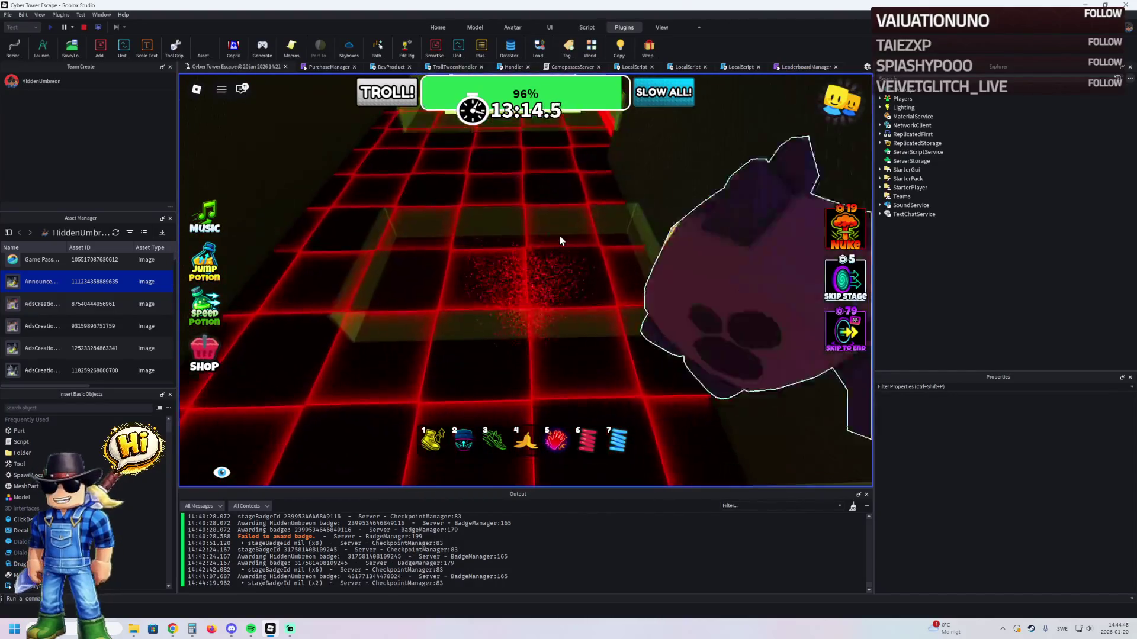
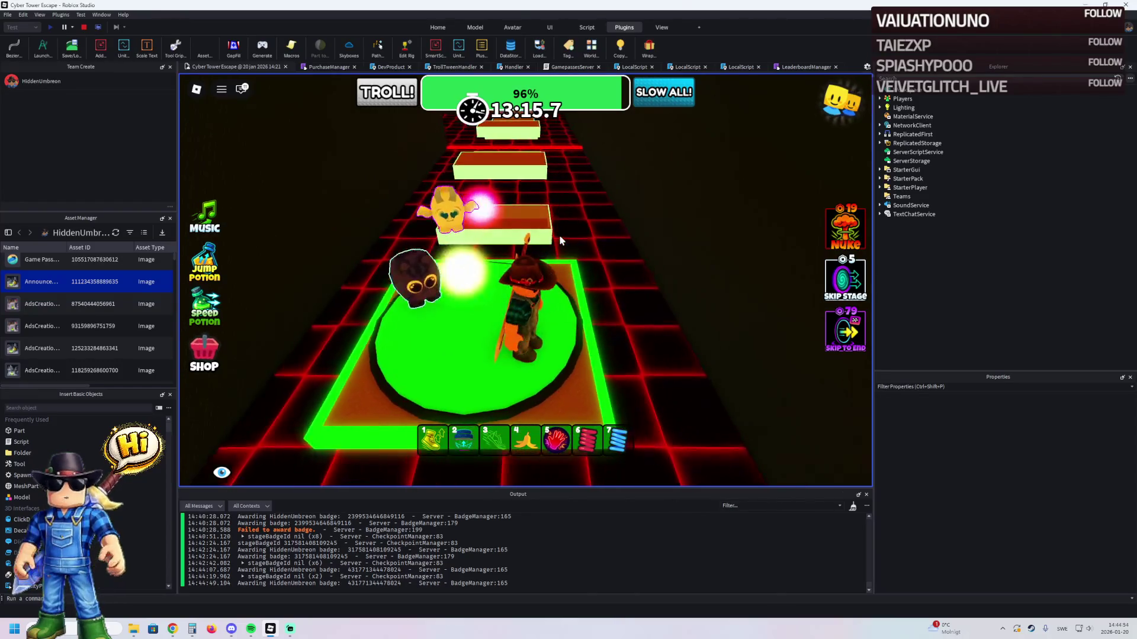
- Run and jump the avatar across the red platforms and beams to the raised green platform
key("w")
key("w")
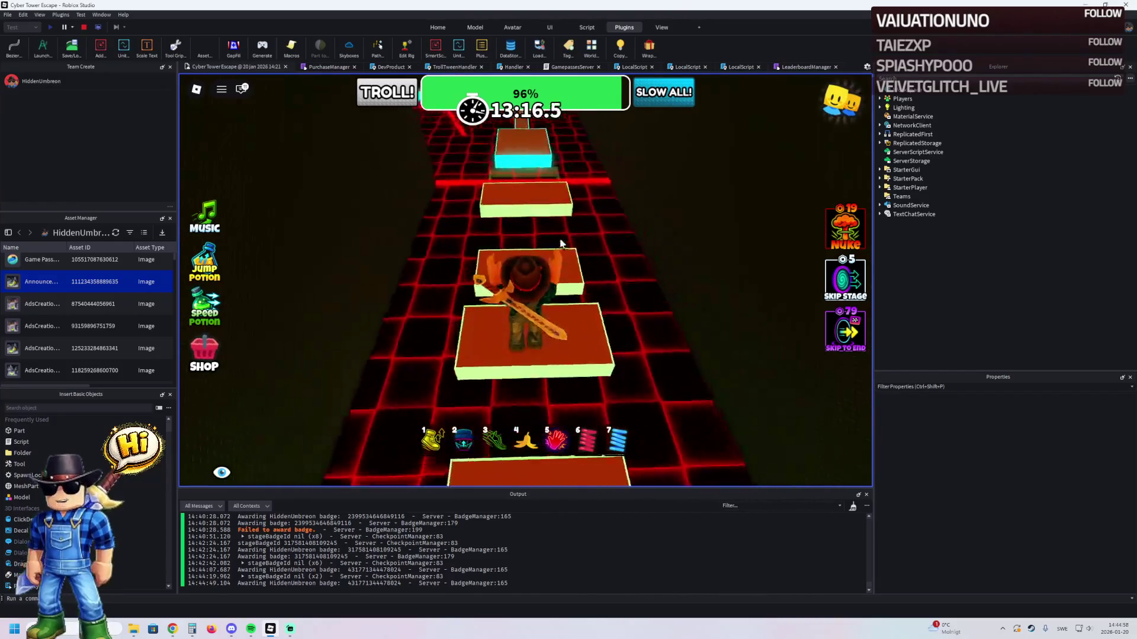
key("w")
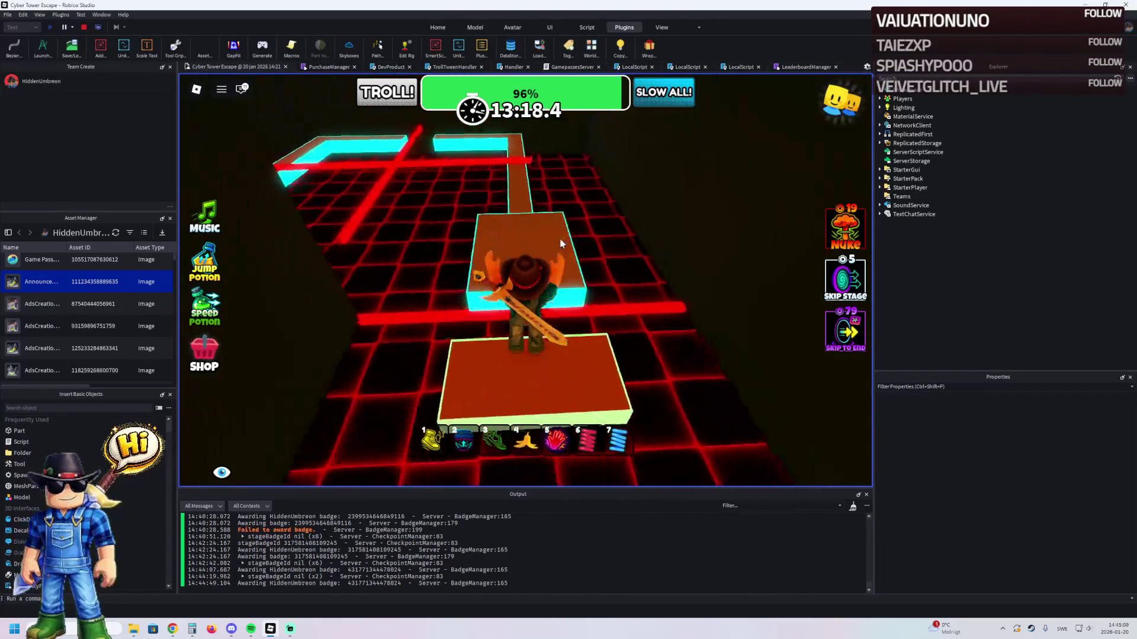
key("w")
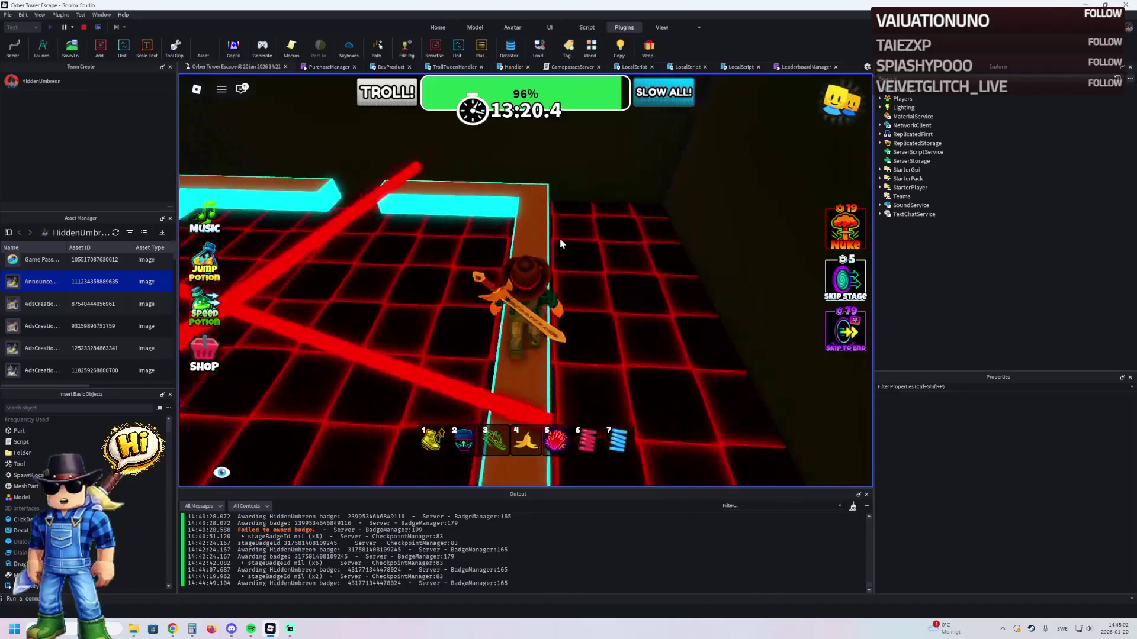
key("w")
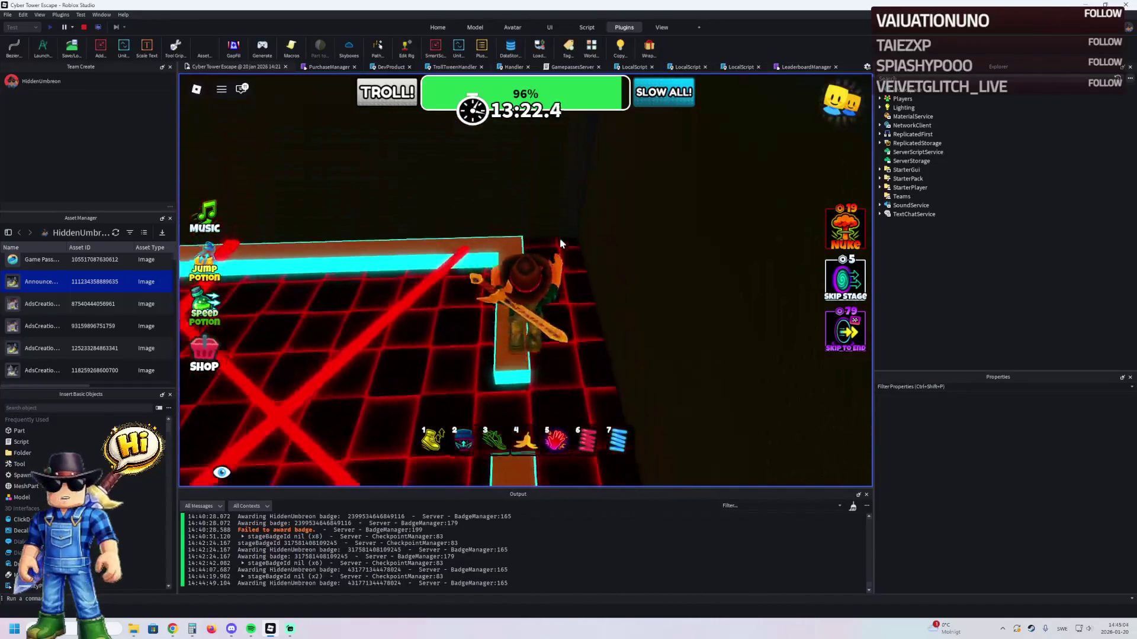
key("w")
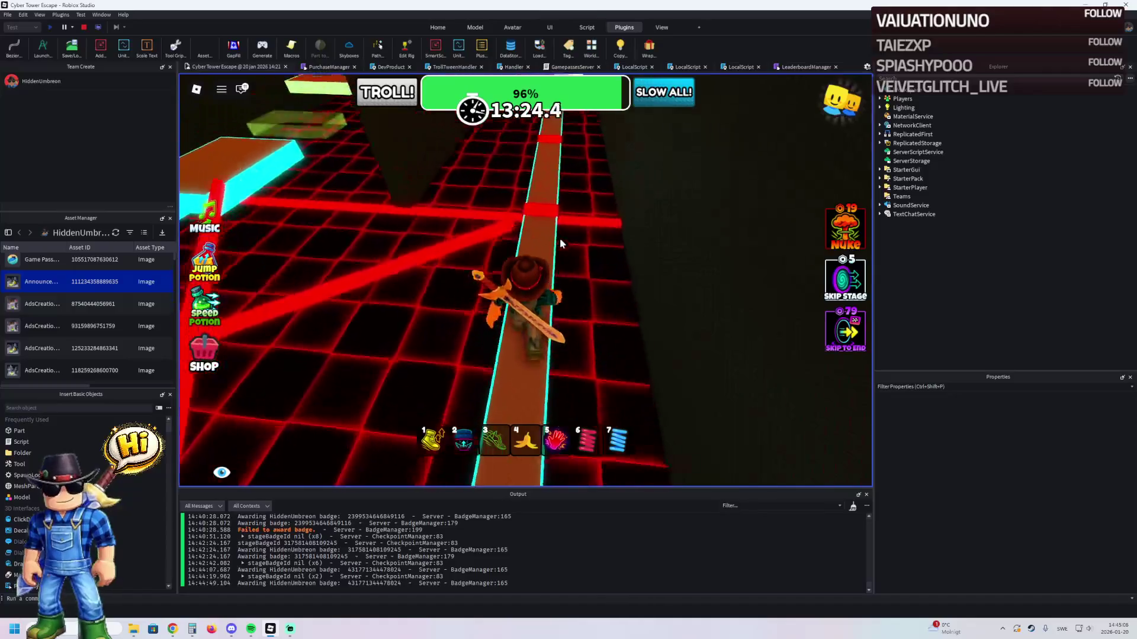
key("w")
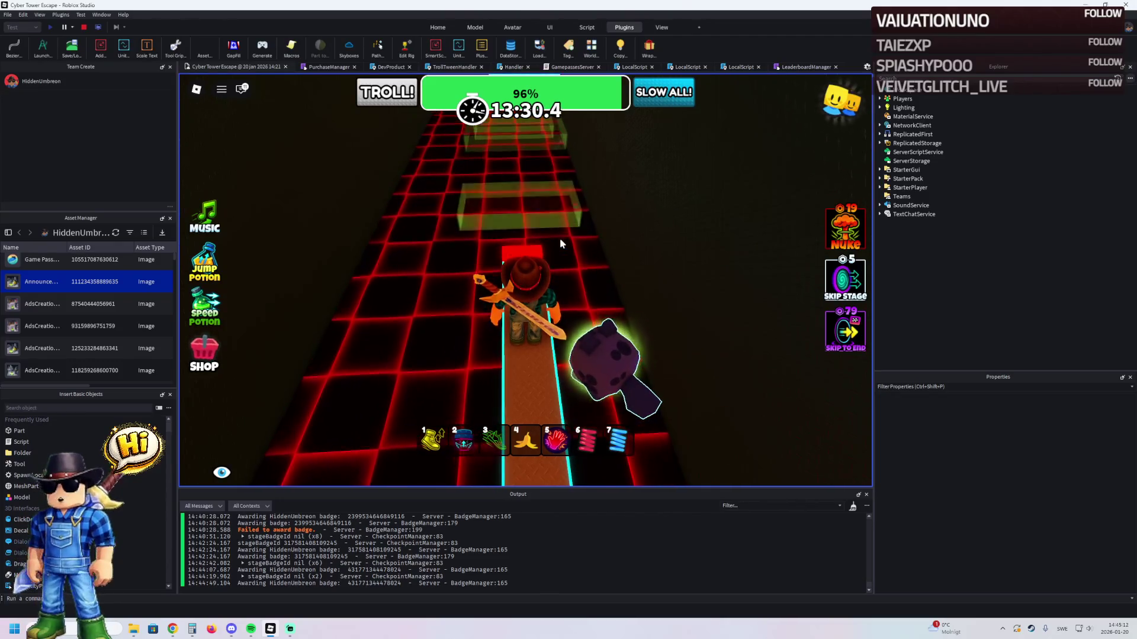
key("w")
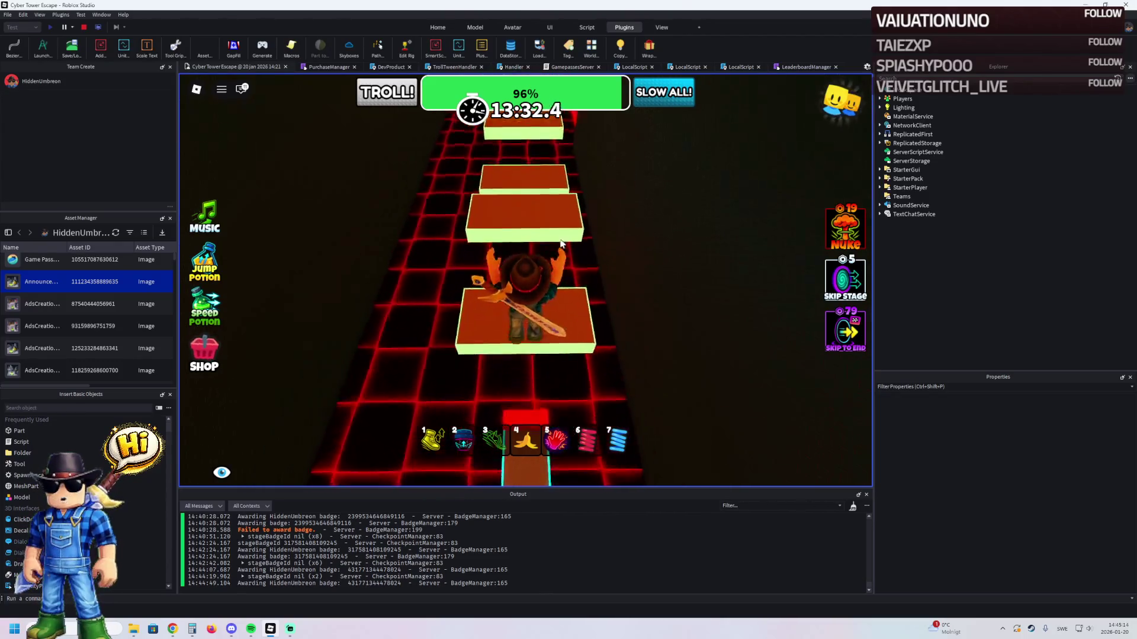
key("space")
key("w")
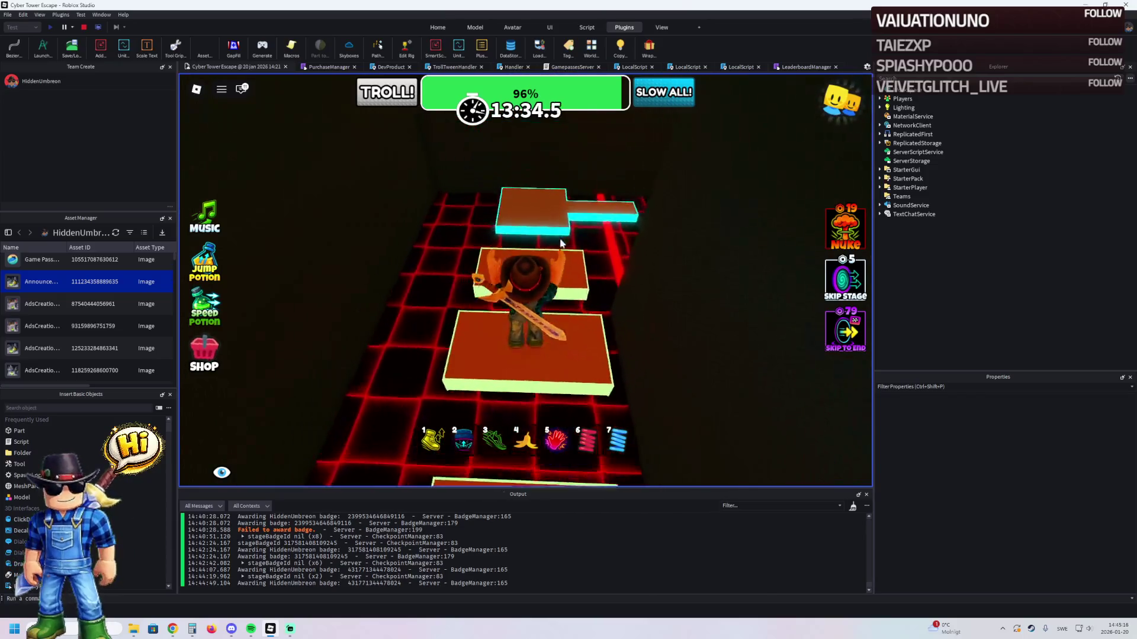
key("w")
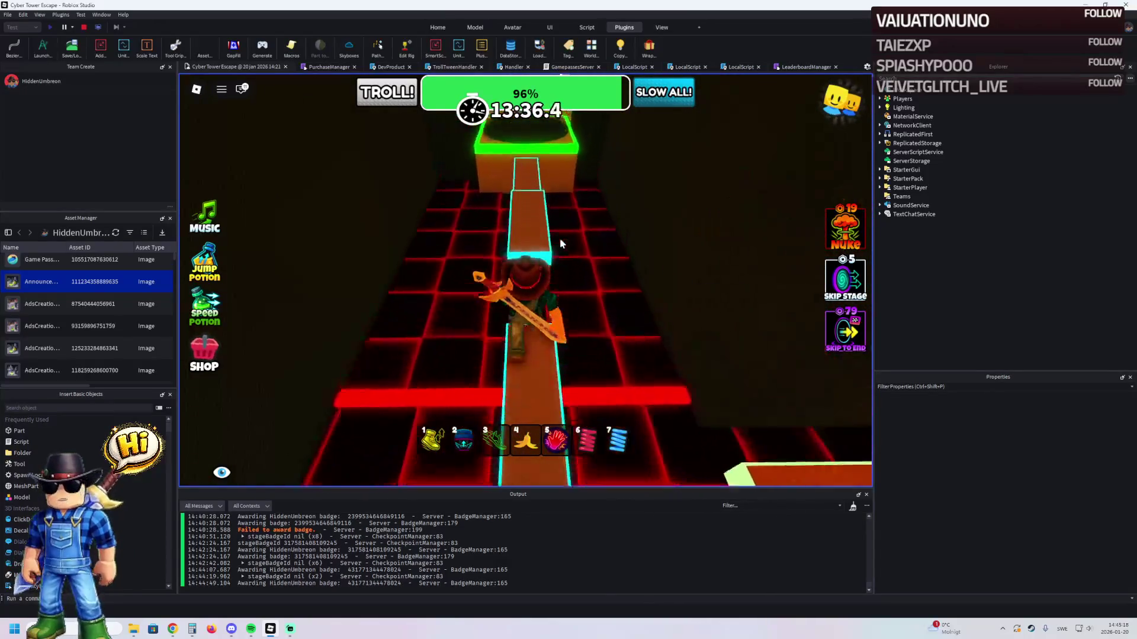
key("space")
key("4")
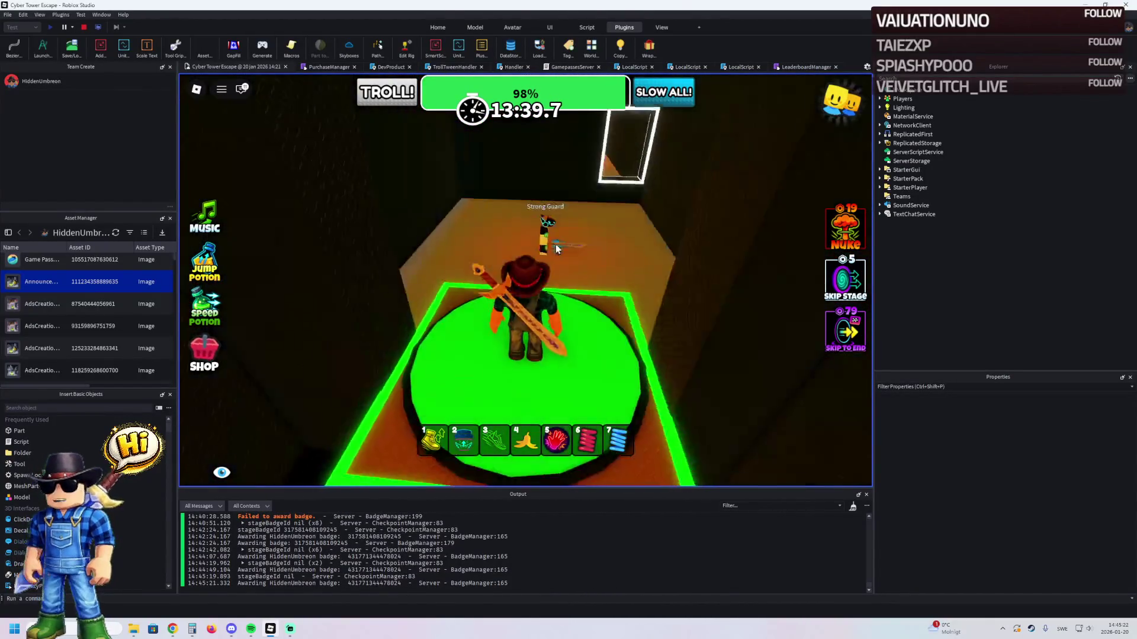
- Go past the Strong Guard, through the orange room and along the winding path to the yellow end platform
key("w")
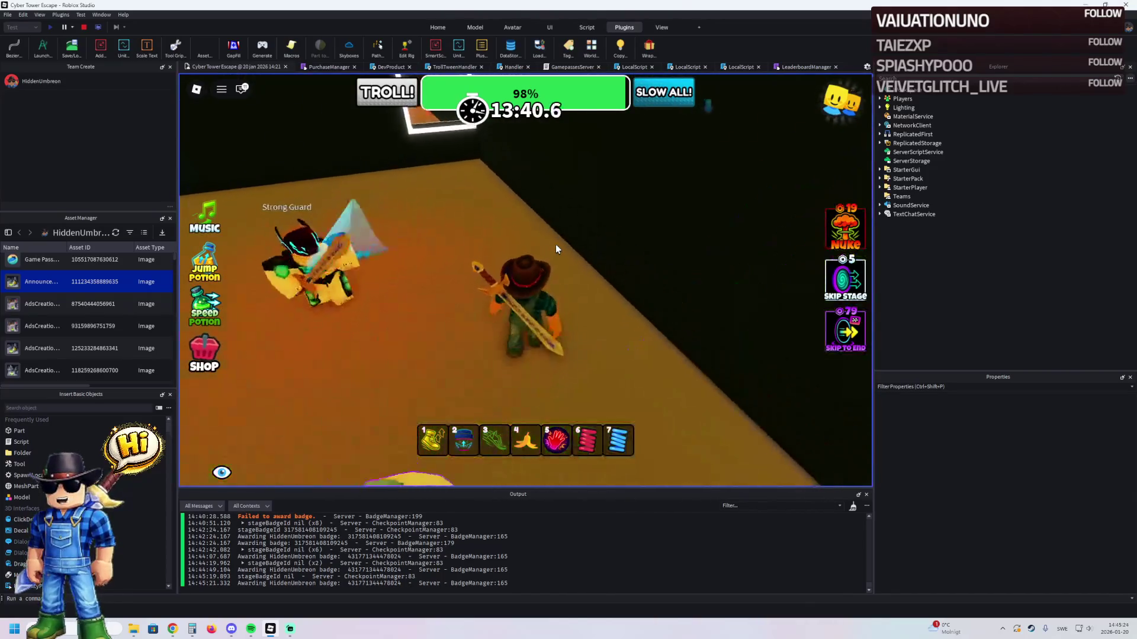
key("w")
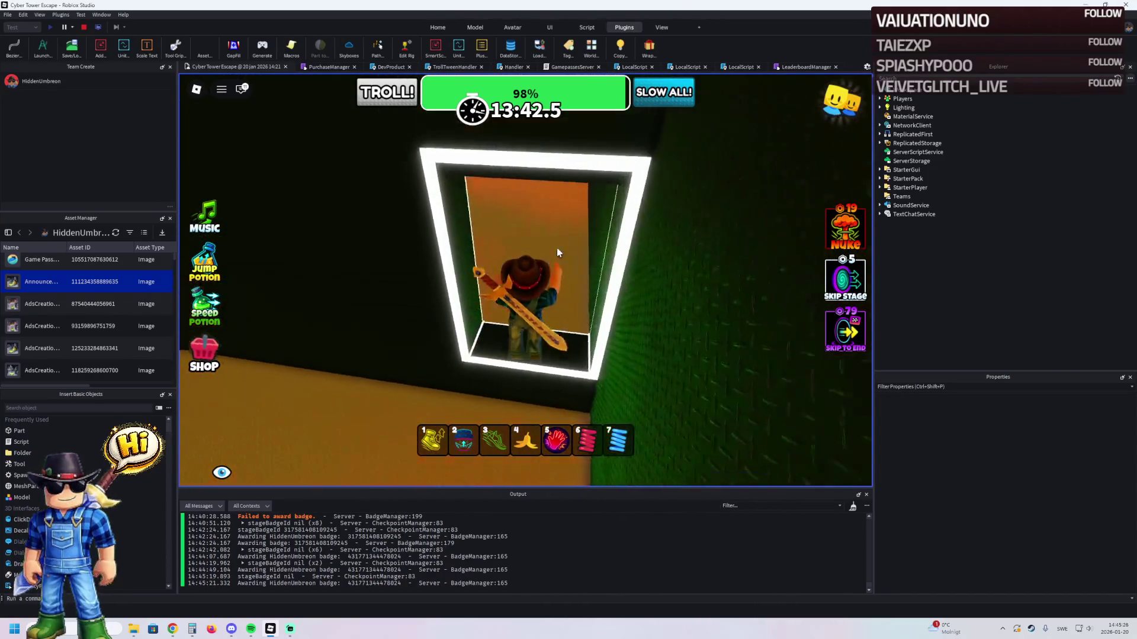
key("w")
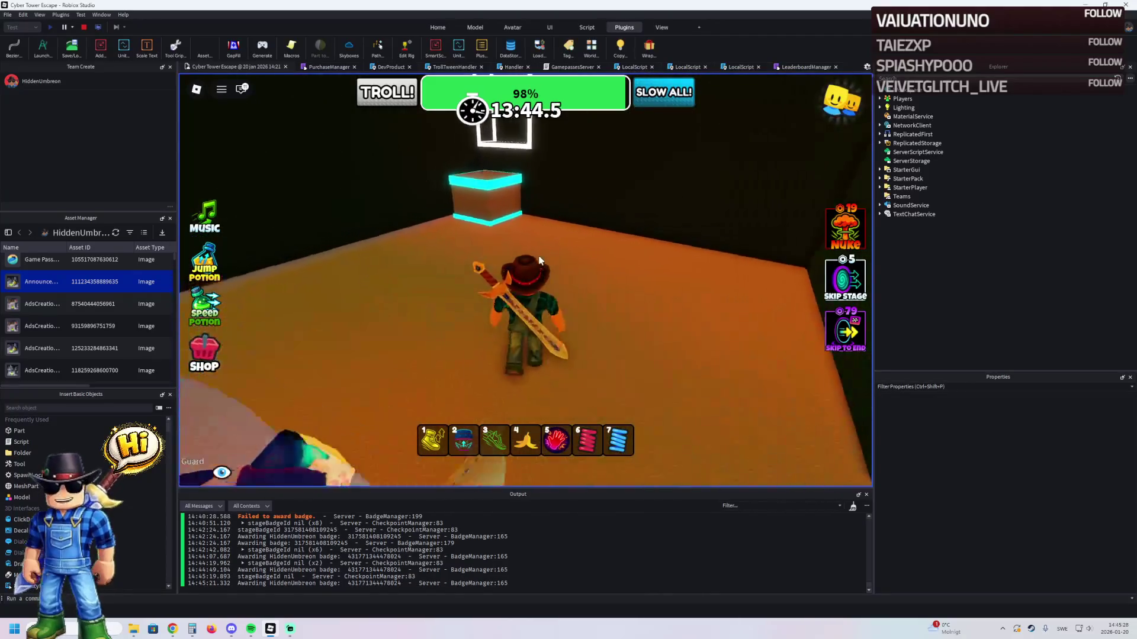
key("w")
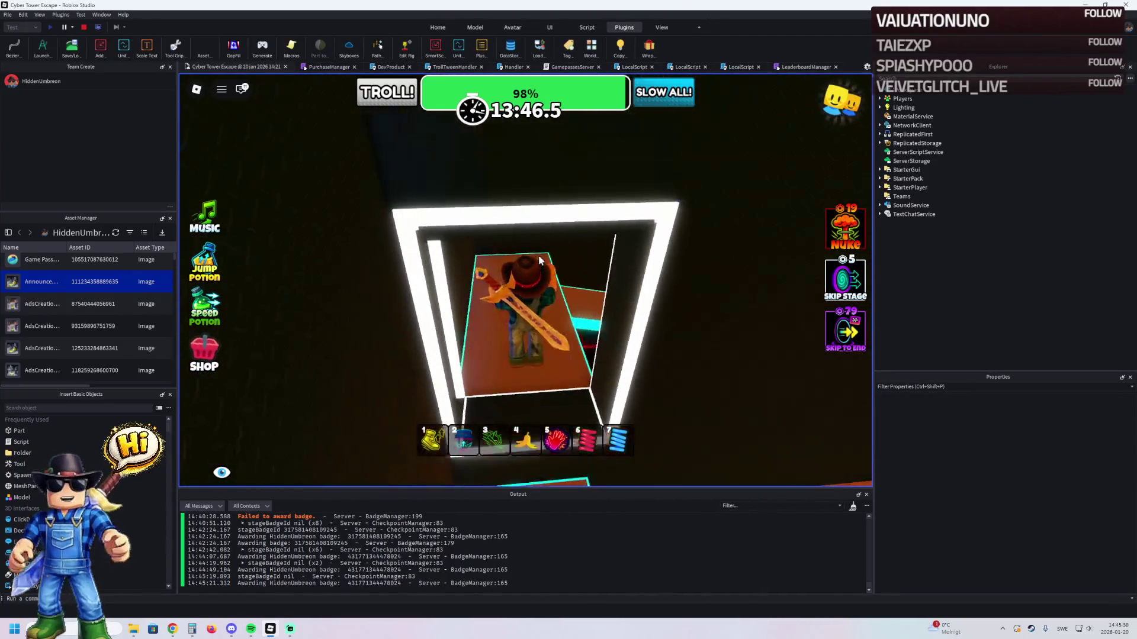
key("w")
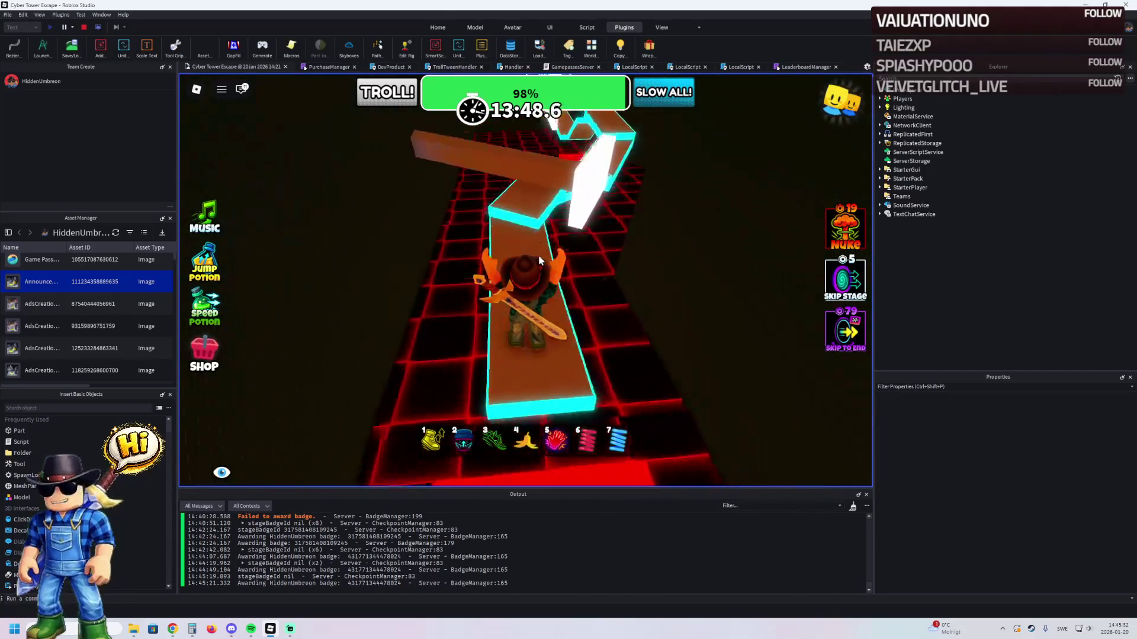
key("w")
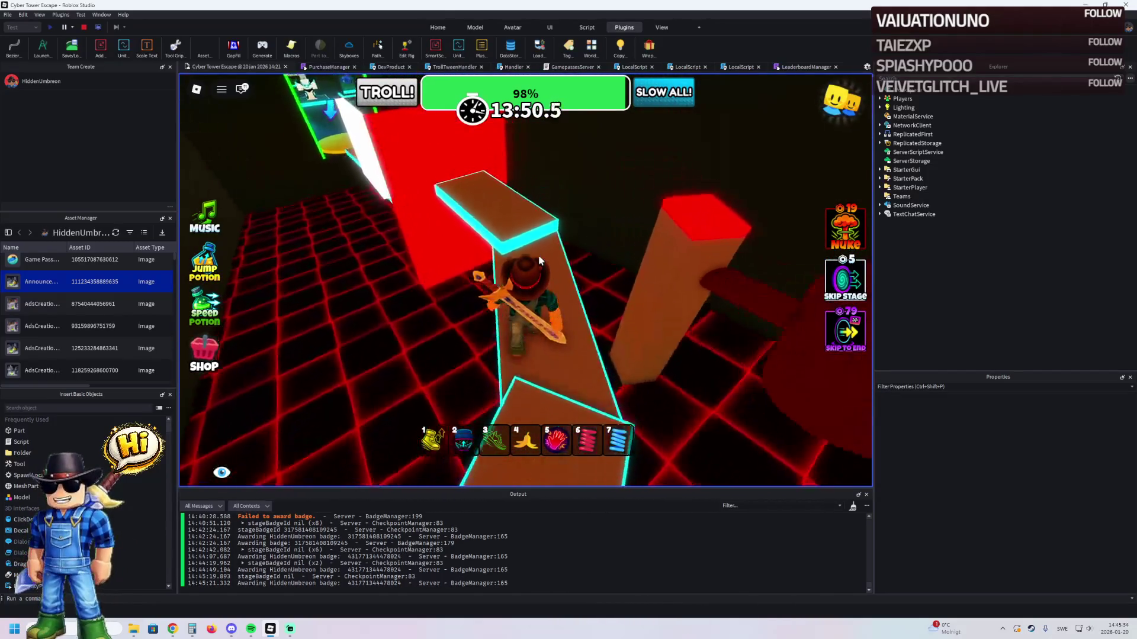
key("w")
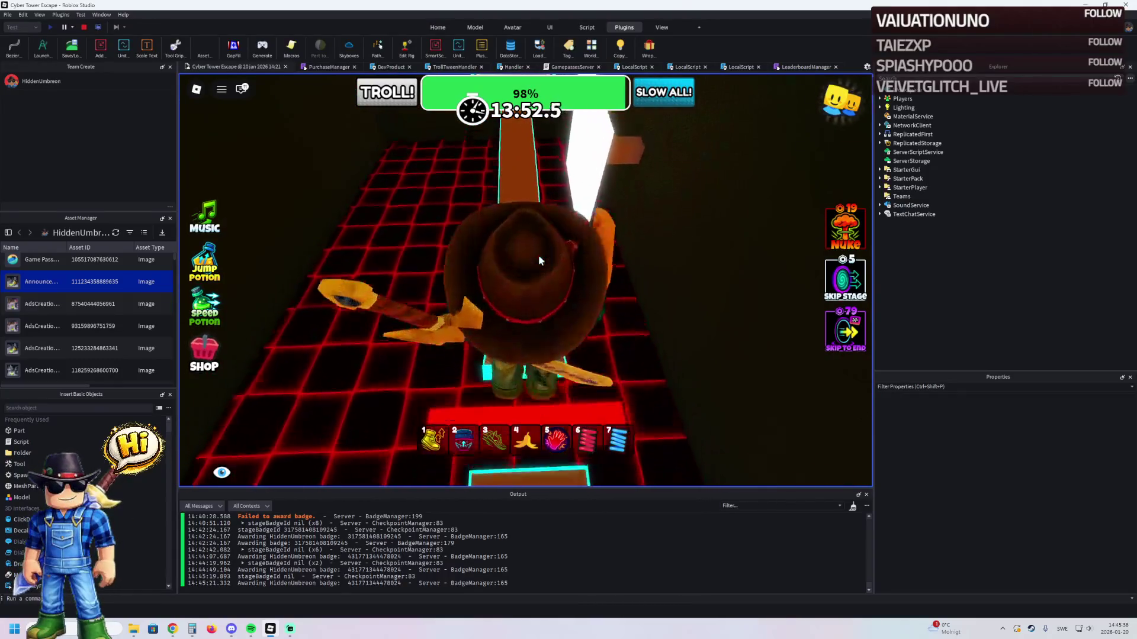
key("w")
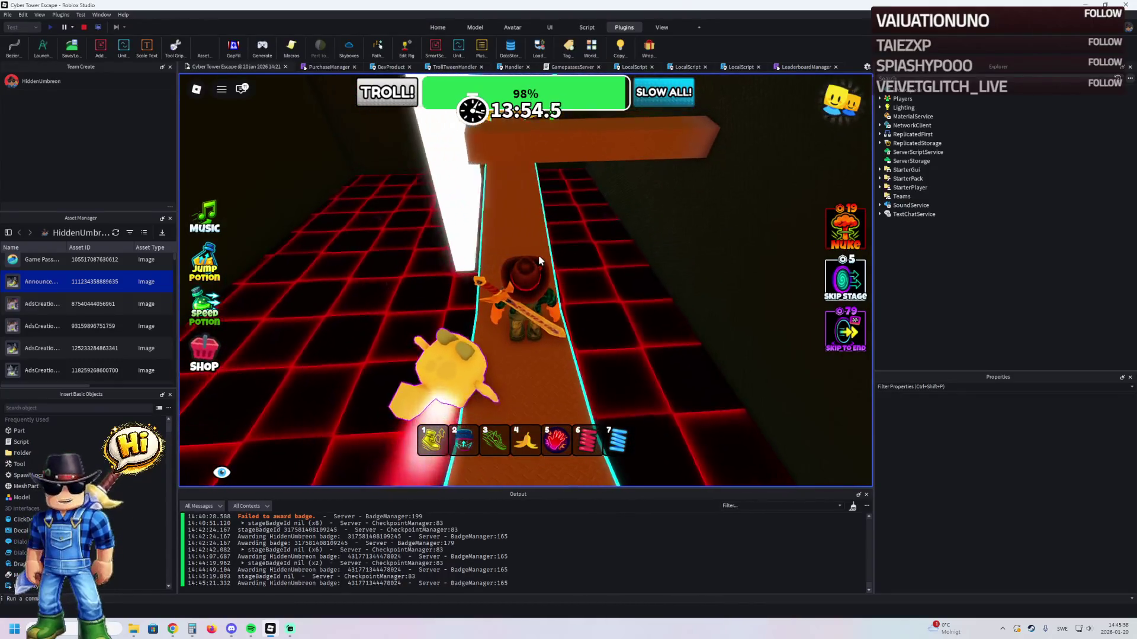
key("w")
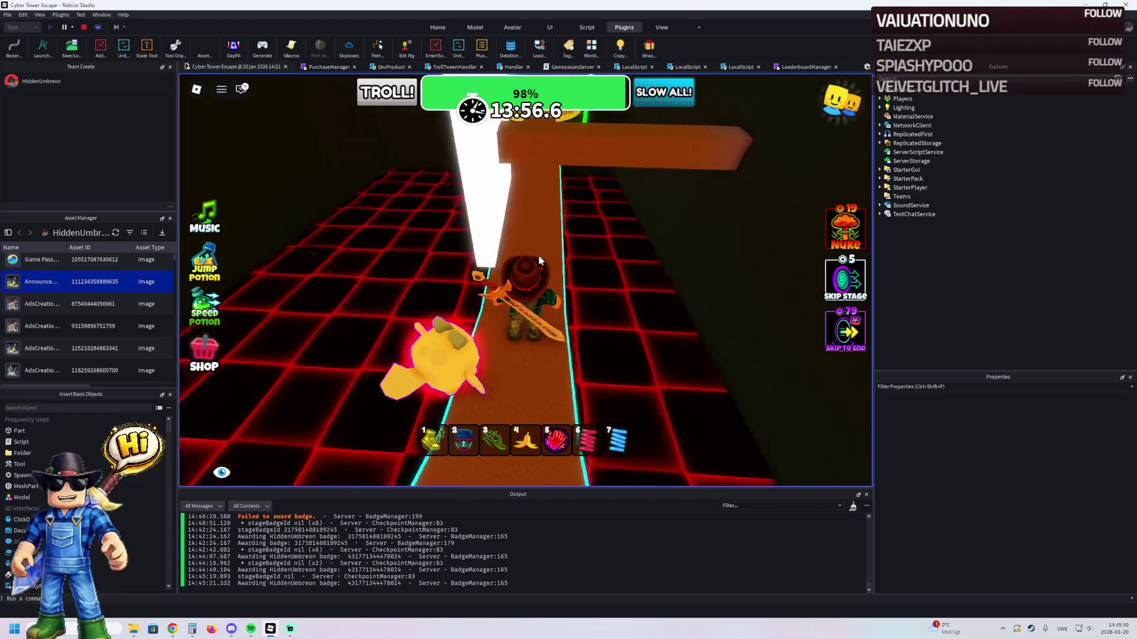
key("w")
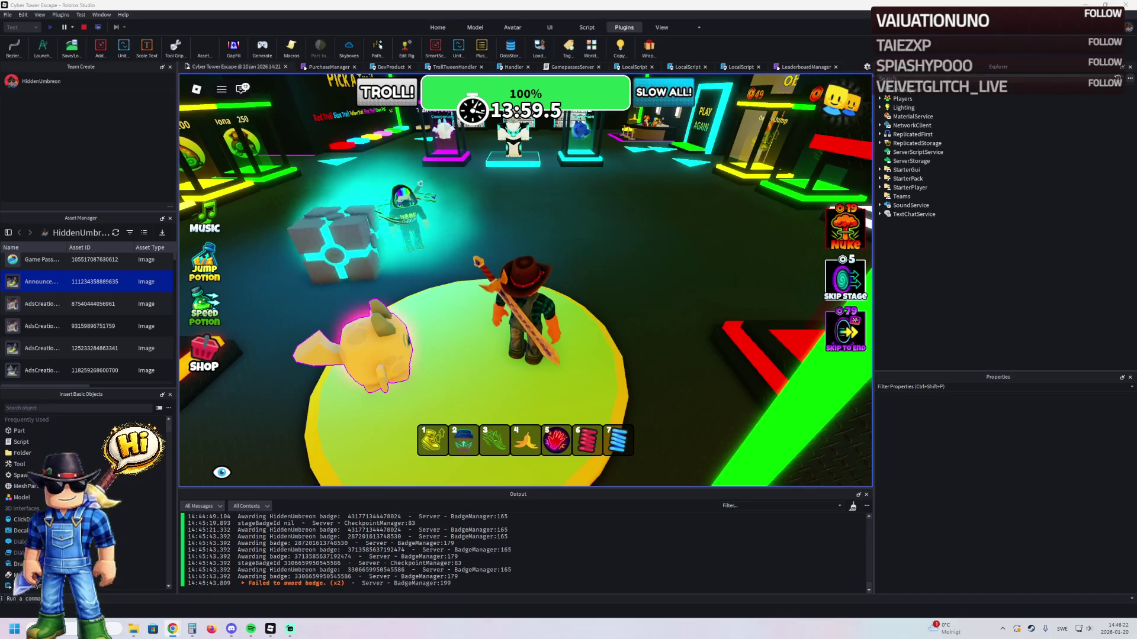
- Stop the playtest with Shift+F5 and switch to the browser's Ads Manager payment settings
key("shift+F5")
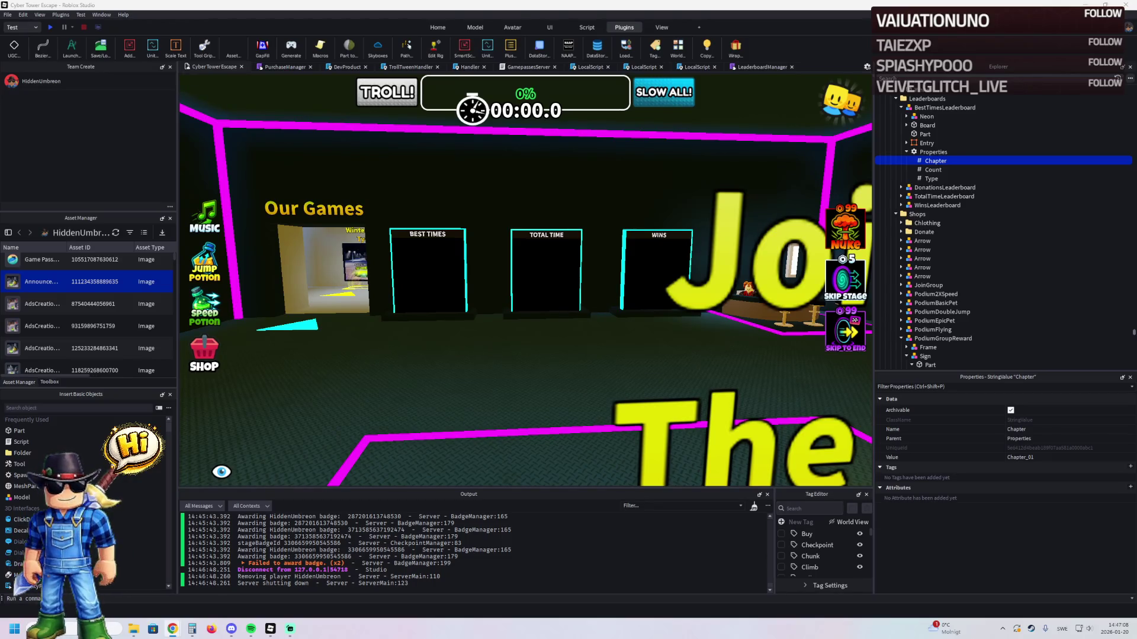
key("alt+Tab")
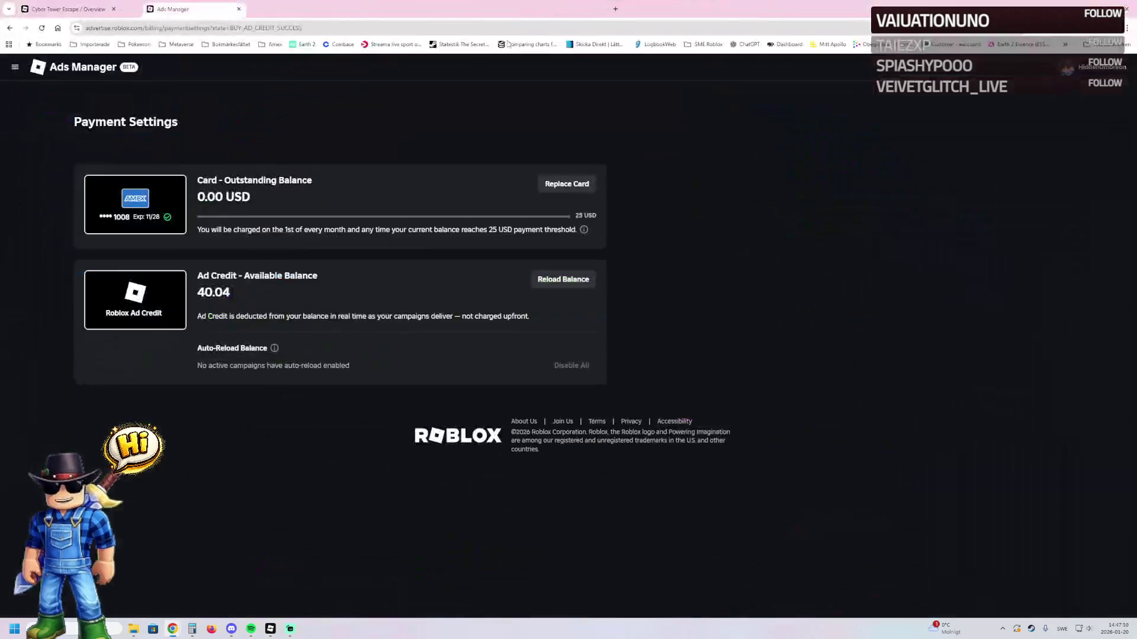
- Go to Manage Ads from the navigation menu and start a new campaign
left_click(16, 68)
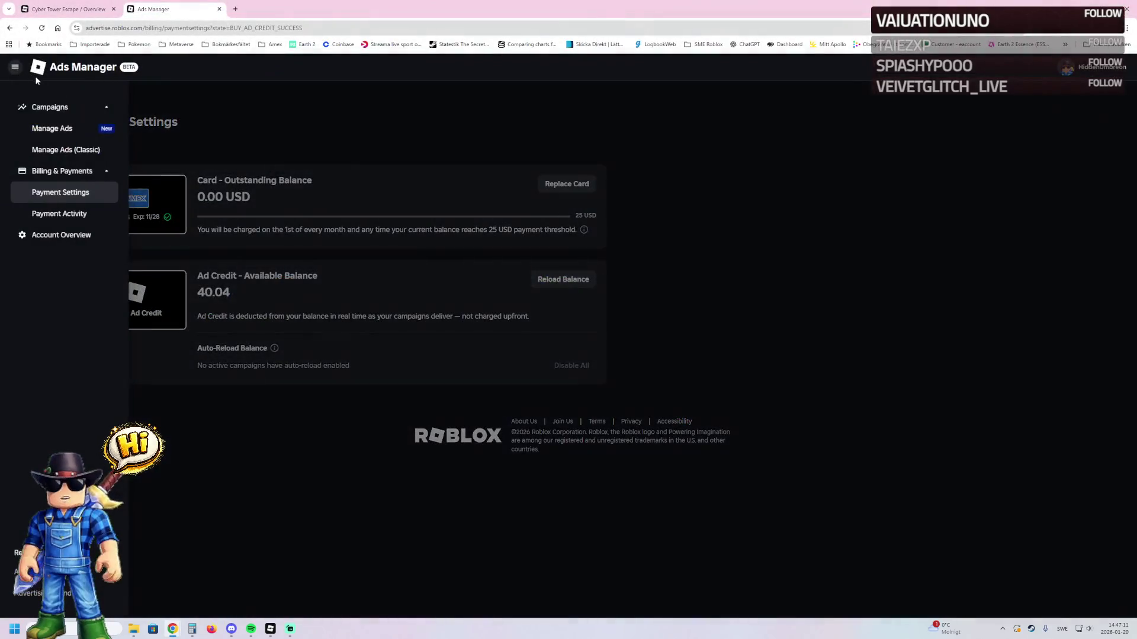
left_click(56, 128)
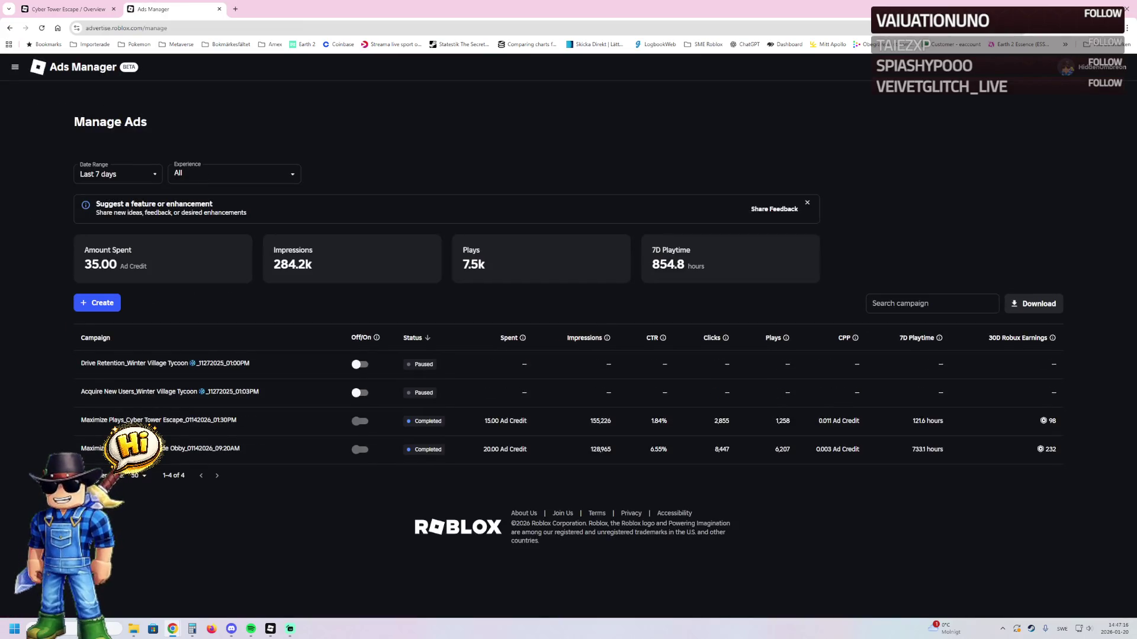
left_click(101, 303)
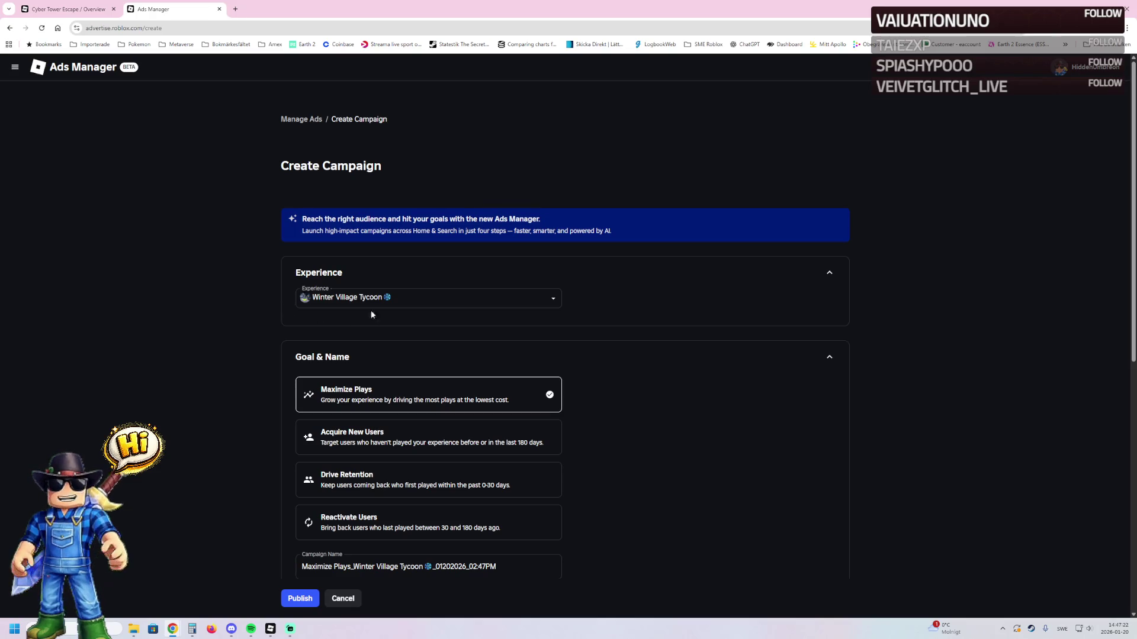
left_click(430, 299)
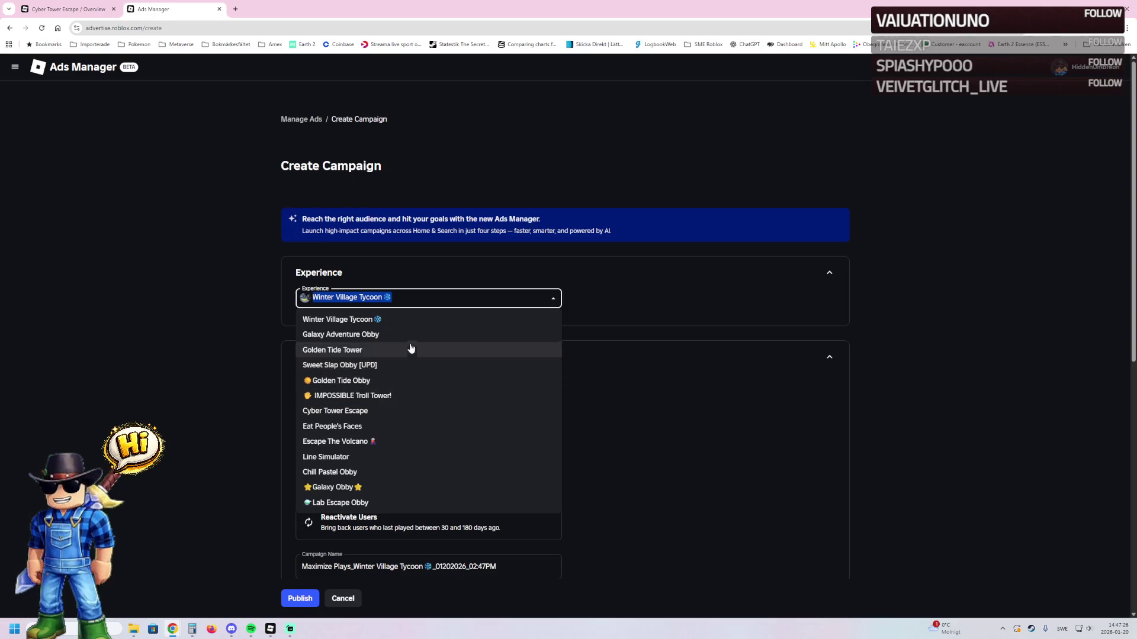
- Choose Cyber Tower Escape as the experience, keep the Maximize Plays goal, and select Lifetime Budget
scroll(423, 314, "down", 3)
scroll(357, 344, "up", 2)
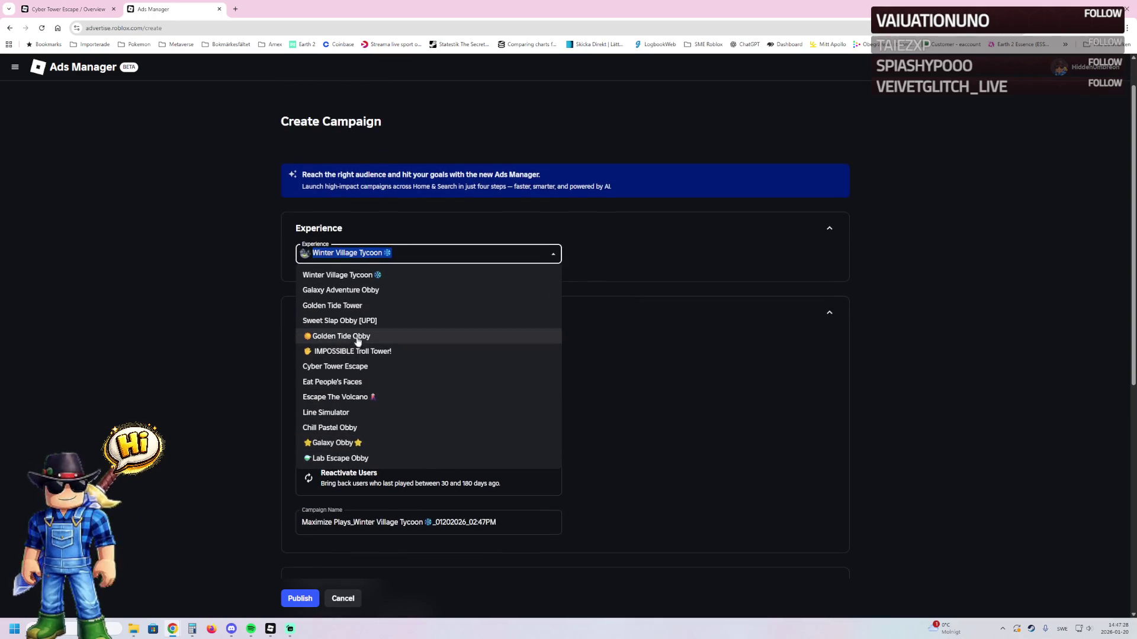
left_click(314, 366)
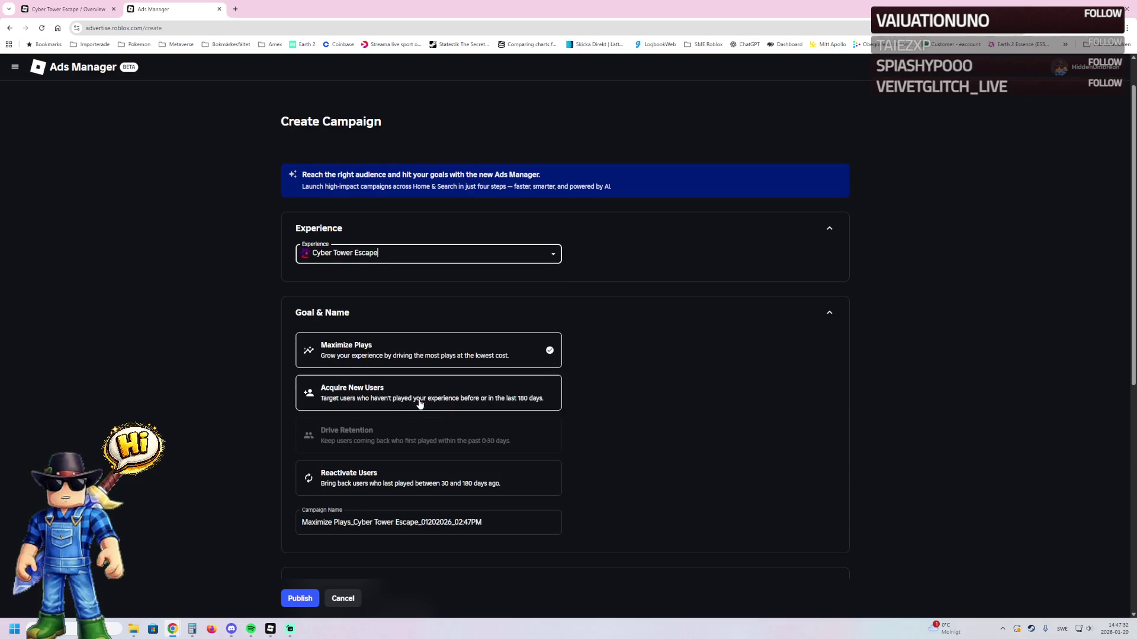
left_click(528, 478)
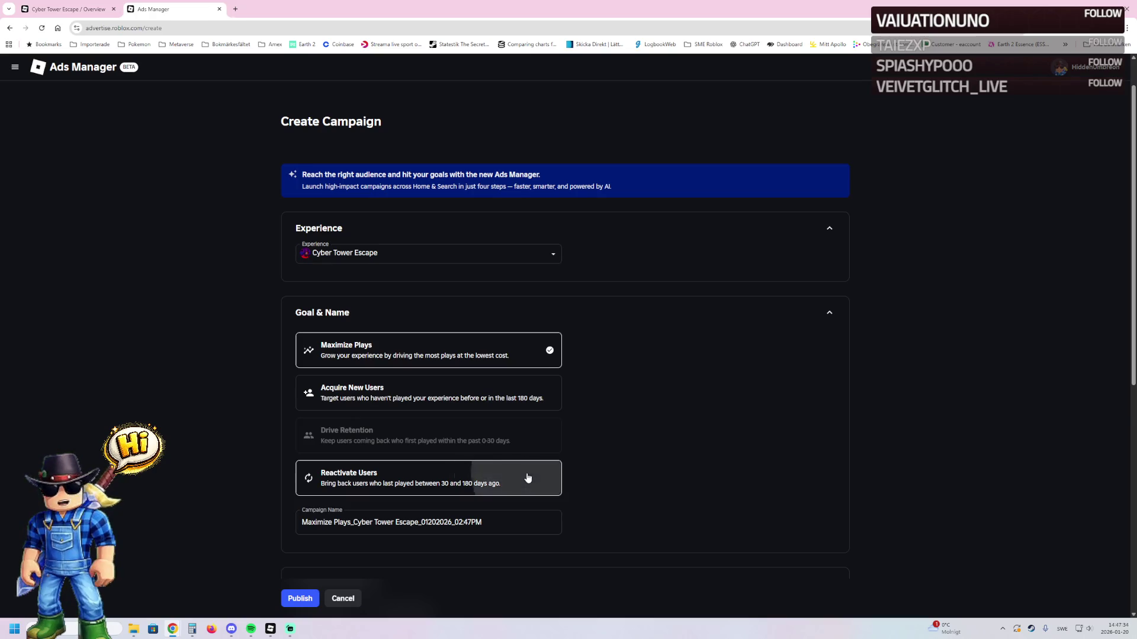
left_click(457, 355)
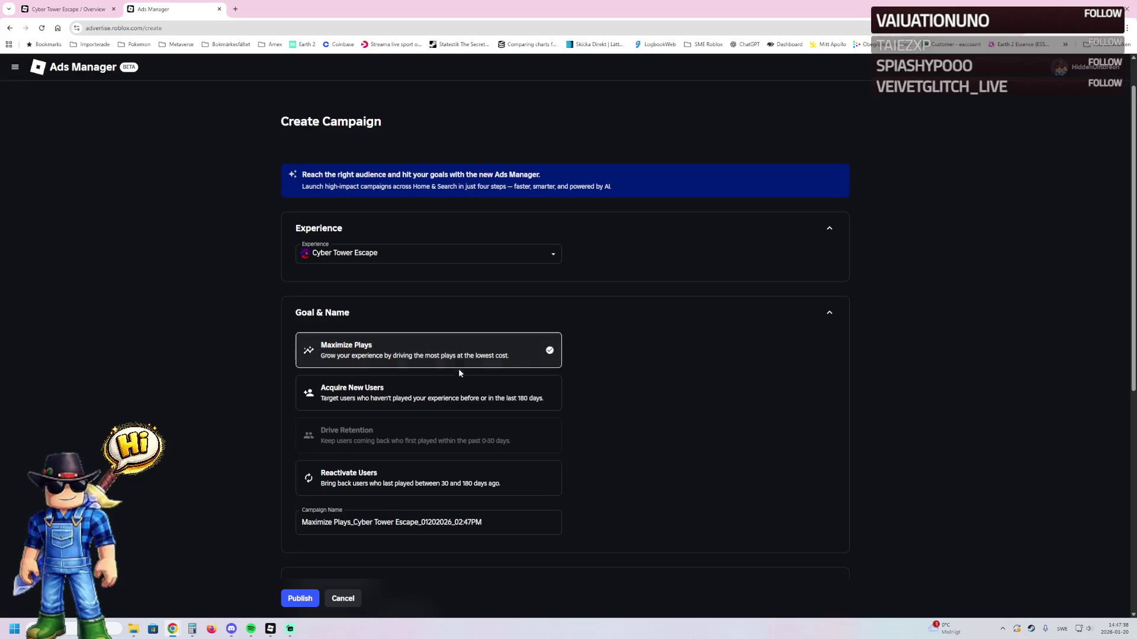
scroll(379, 492, "down", 2)
scroll(363, 506, "down", 2)
left_click(370, 386)
left_click(364, 417)
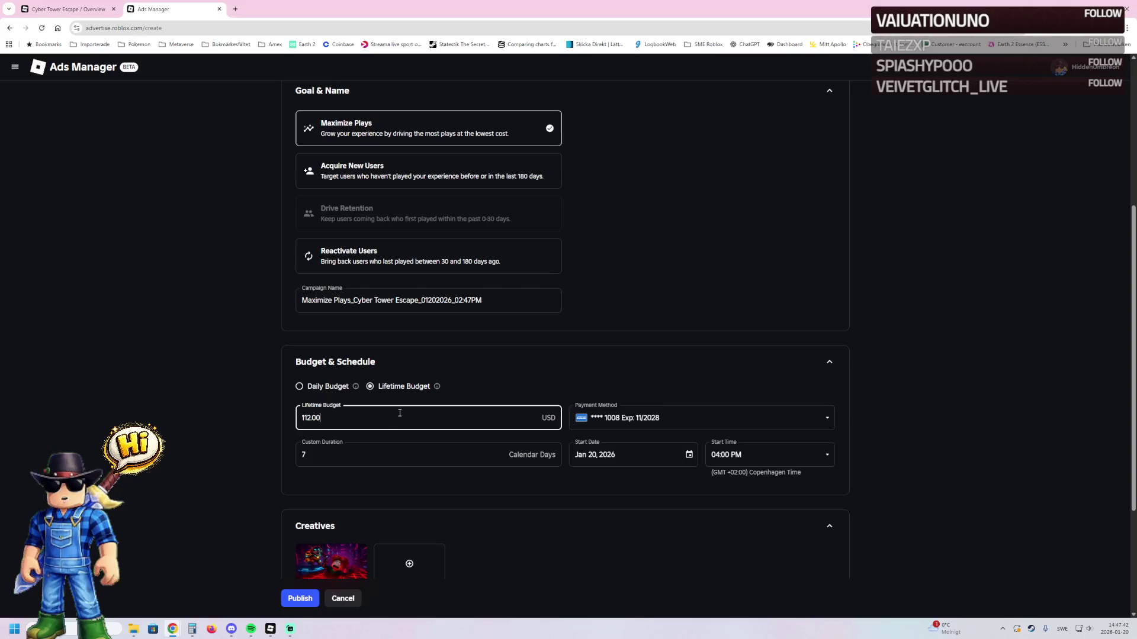
- Pay with Ad Credit, set the lifetime budget to 25 and the duration to 4 days
left_click(651, 418)
left_click(622, 444)
left_click_drag(332, 418, 295, 420)
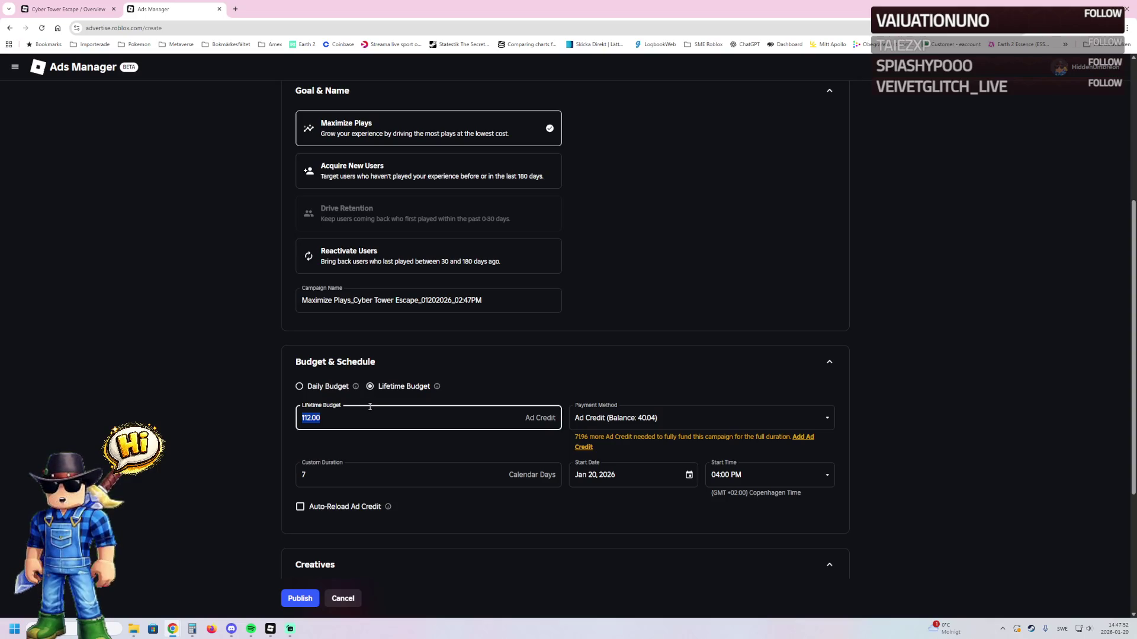
type("100")
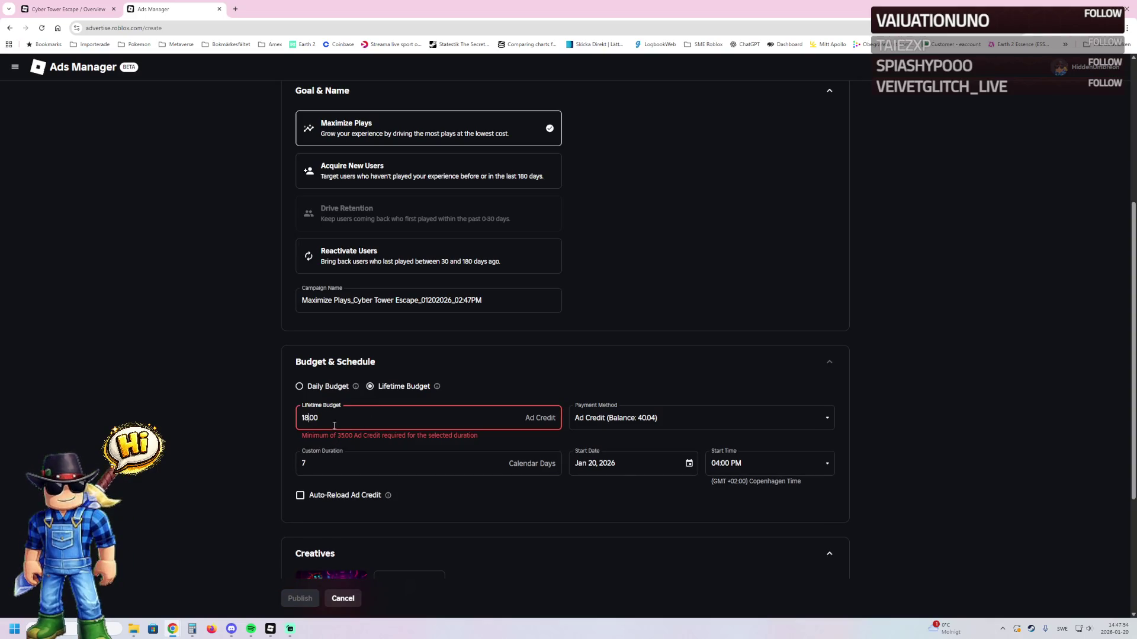
type("20")
double_click(322, 463)
type("4")
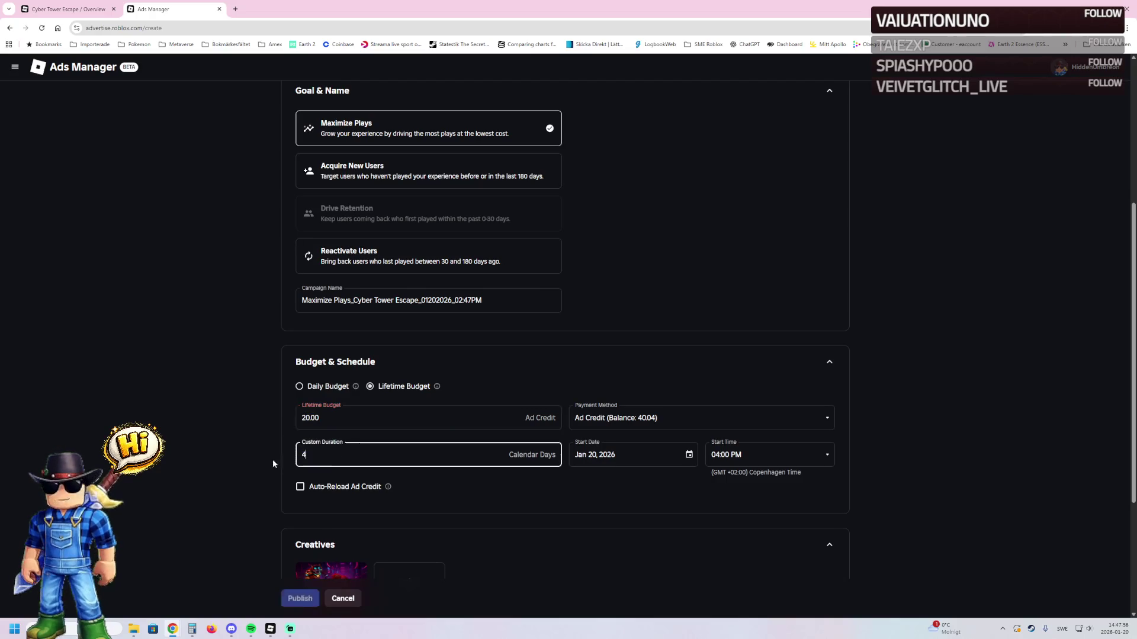
left_click(326, 420)
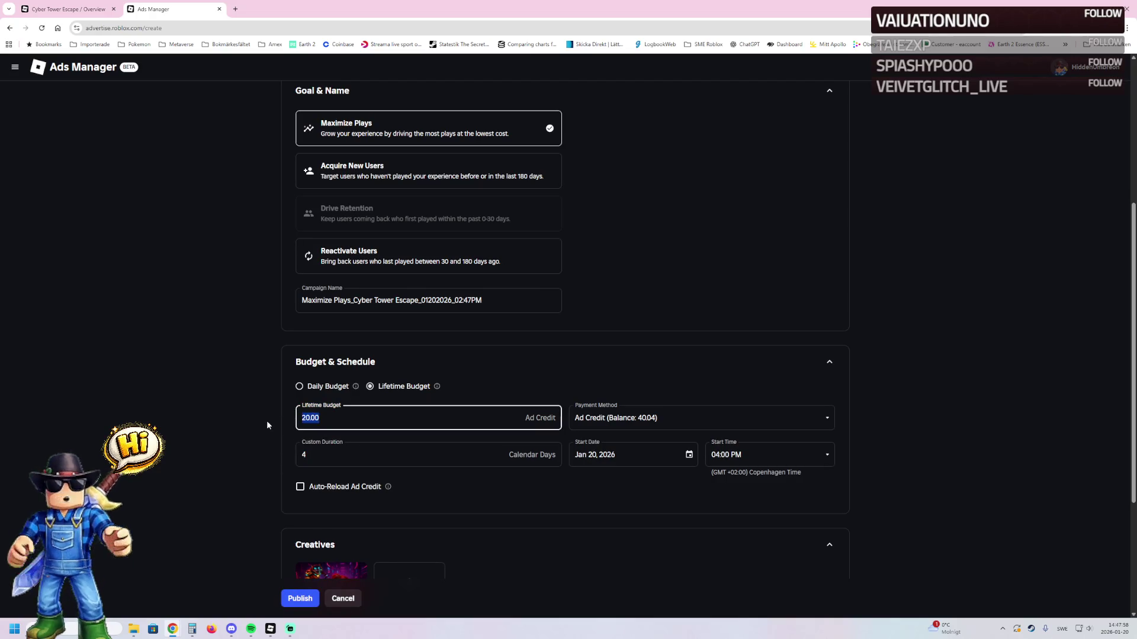
type("25")
double_click(333, 455)
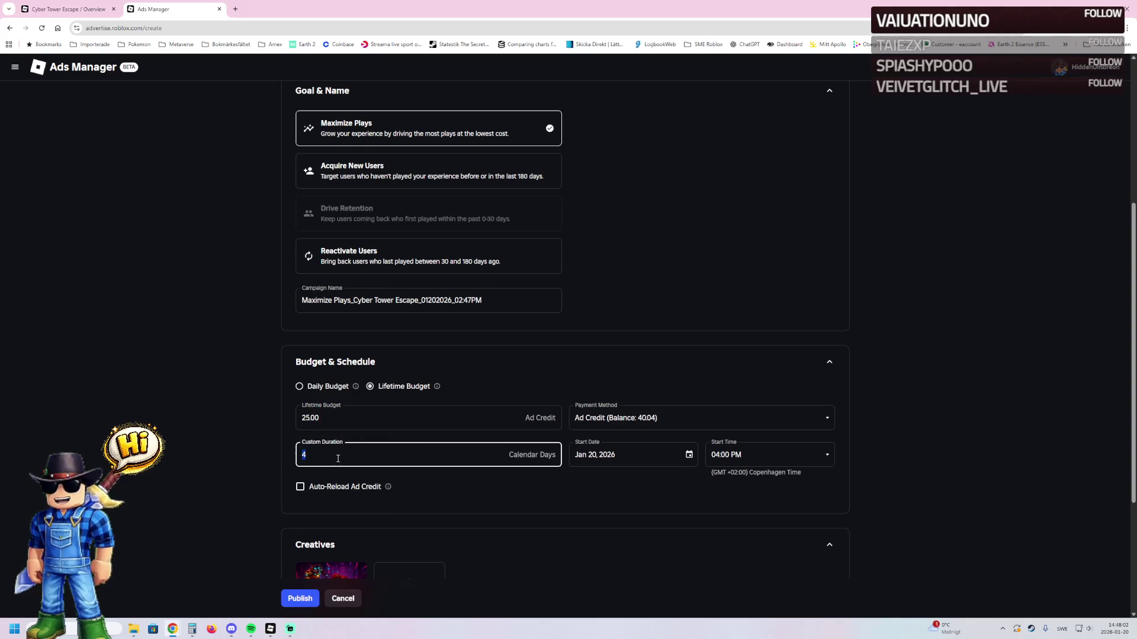
- Set the campaign start time to 03:30 PM
left_click(805, 454)
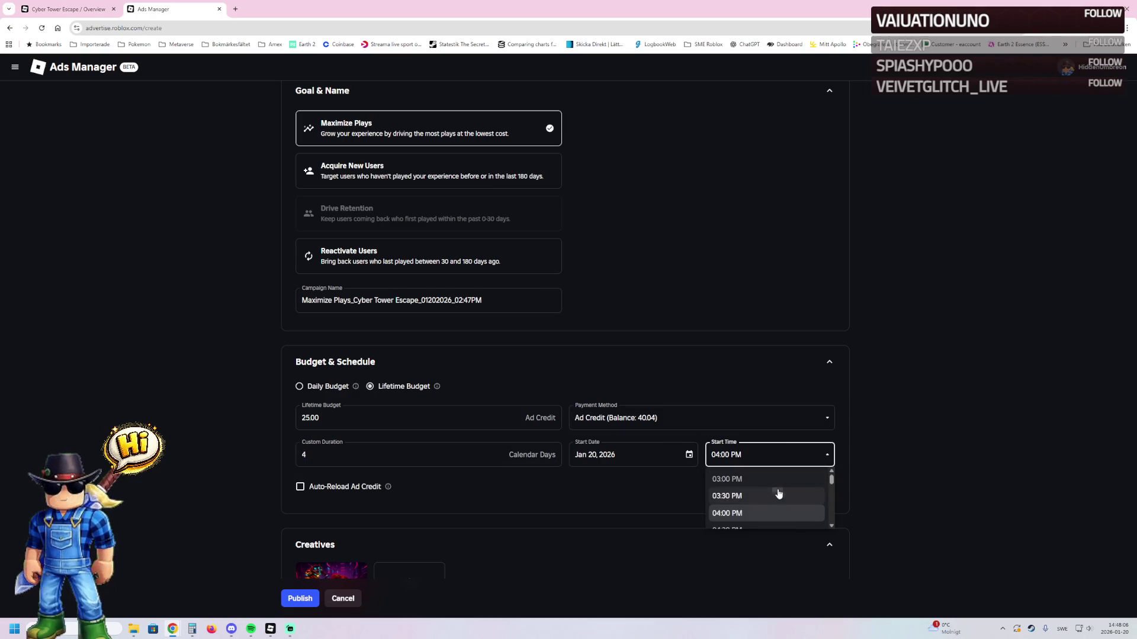
left_click(779, 496)
scroll(404, 486, "down", 2)
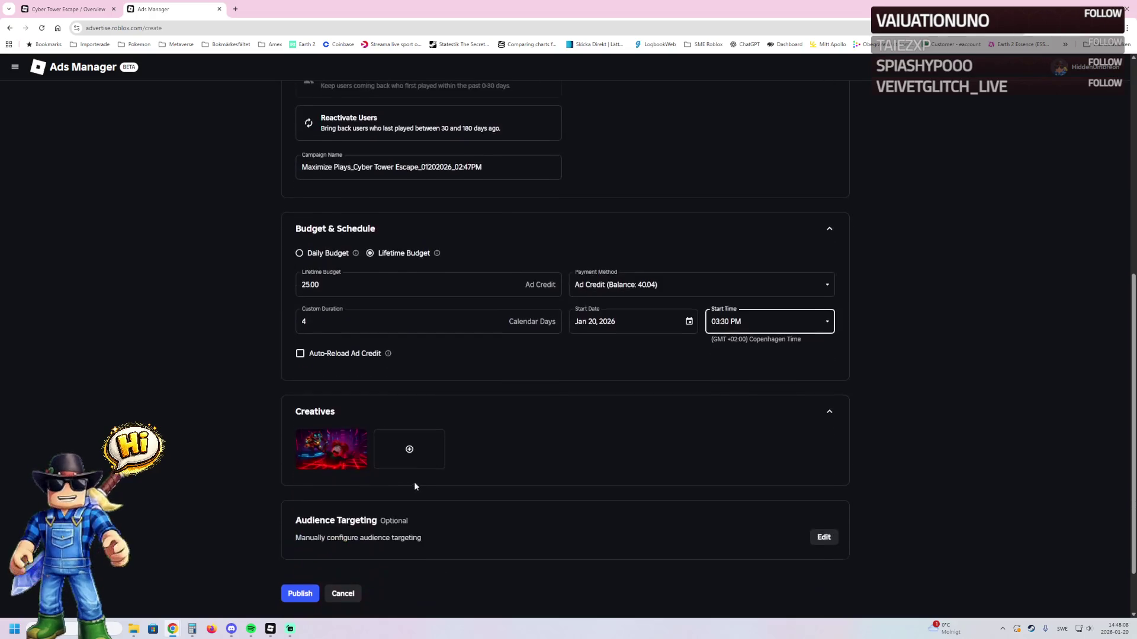
left_click(409, 448)
- Add thumbnails 2 through 5 as campaign creatives and bring up audience targeting
left_click(645, 223)
left_click(732, 214)
left_click(818, 213)
left_click(875, 214)
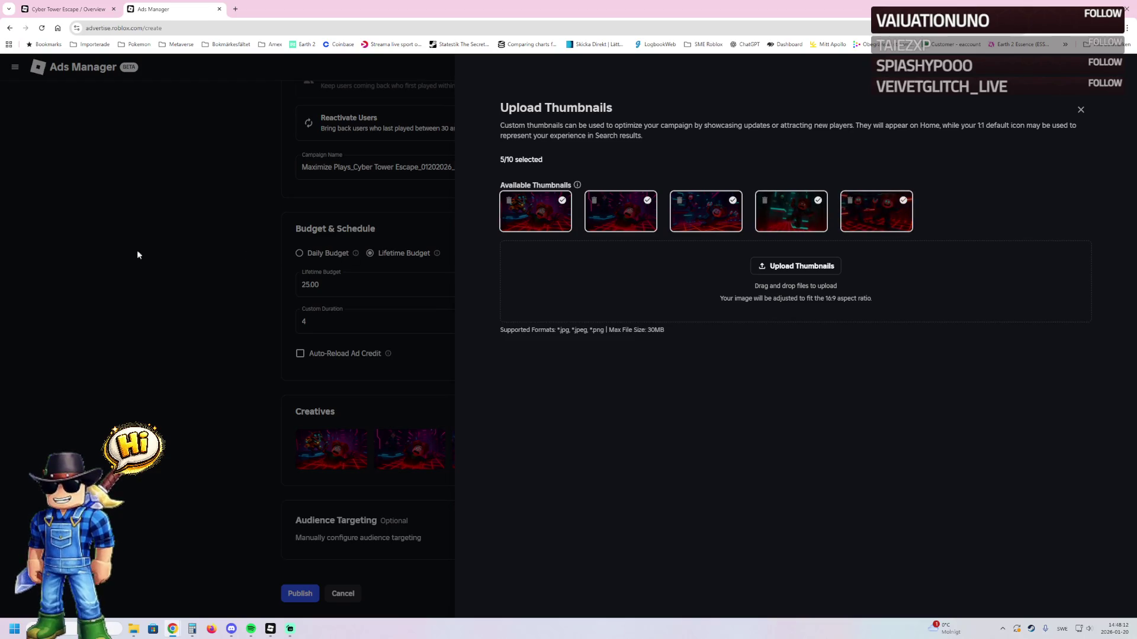
left_click(147, 263)
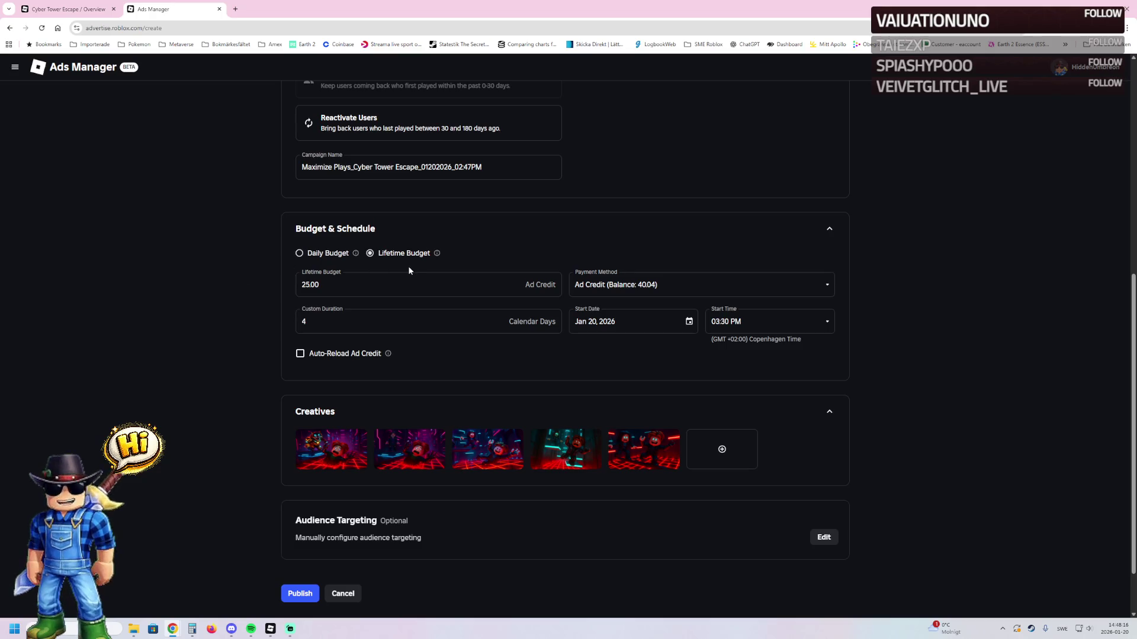
scroll(564, 271, "up", 2)
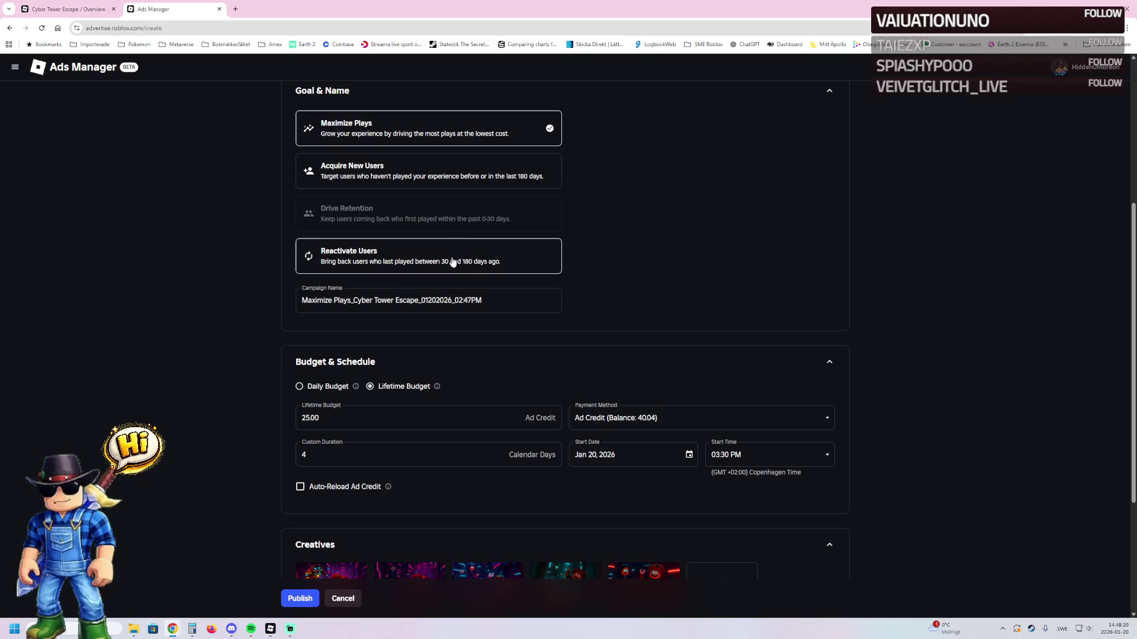
scroll(603, 308, "down", 2)
scroll(380, 487, "down", 1)
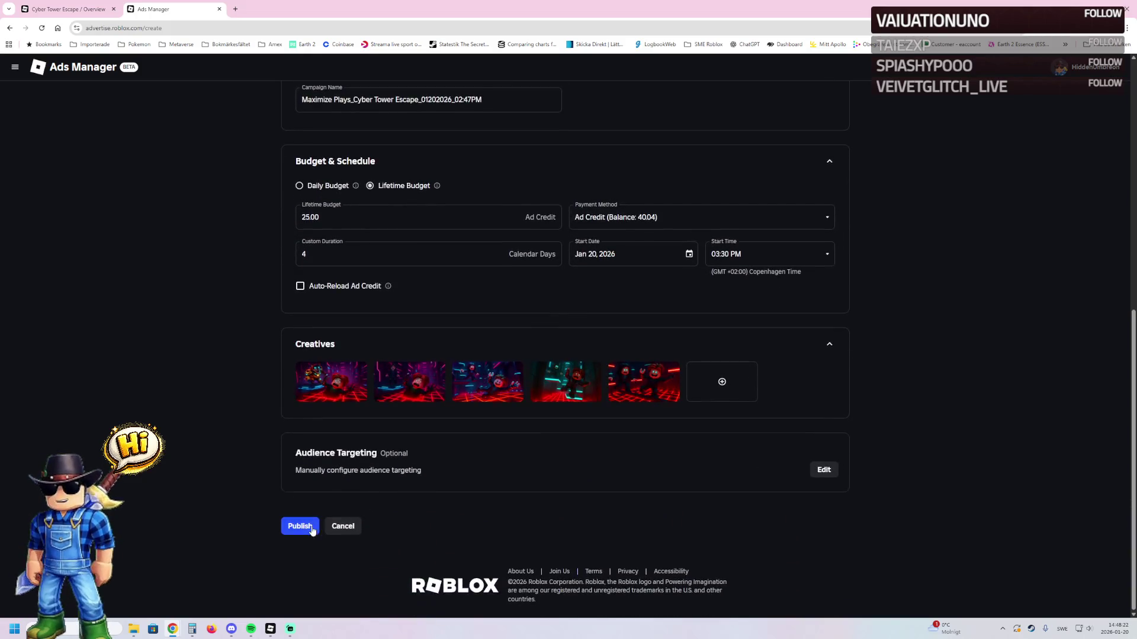
left_click(824, 469)
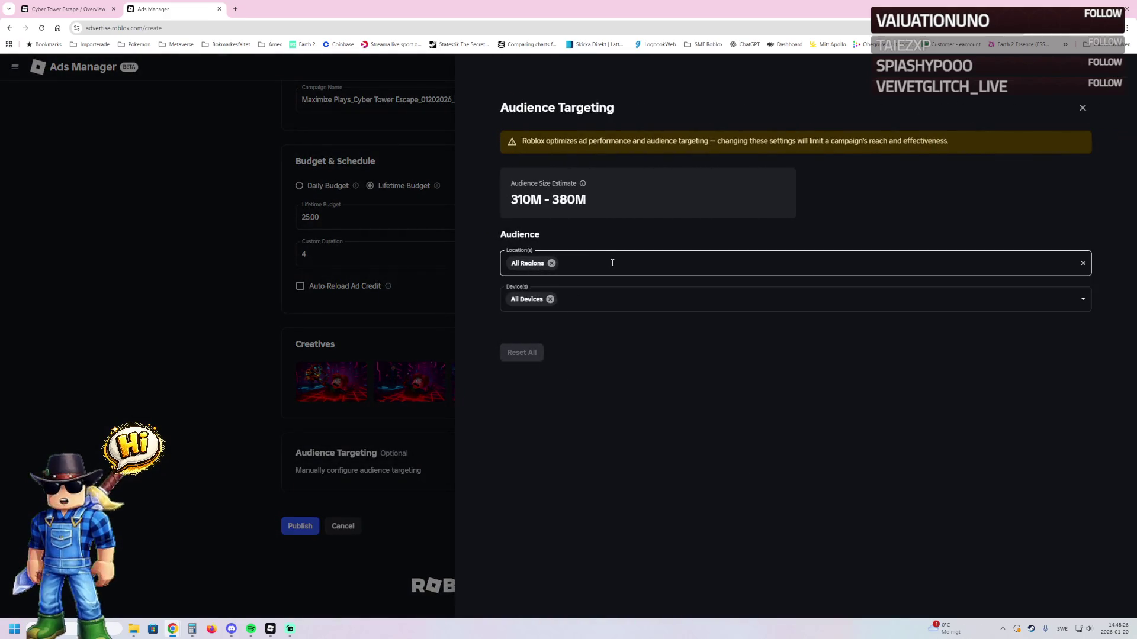
- Leave audience targeting unchanged, then publish the campaign and confirm the submission
left_click(206, 364)
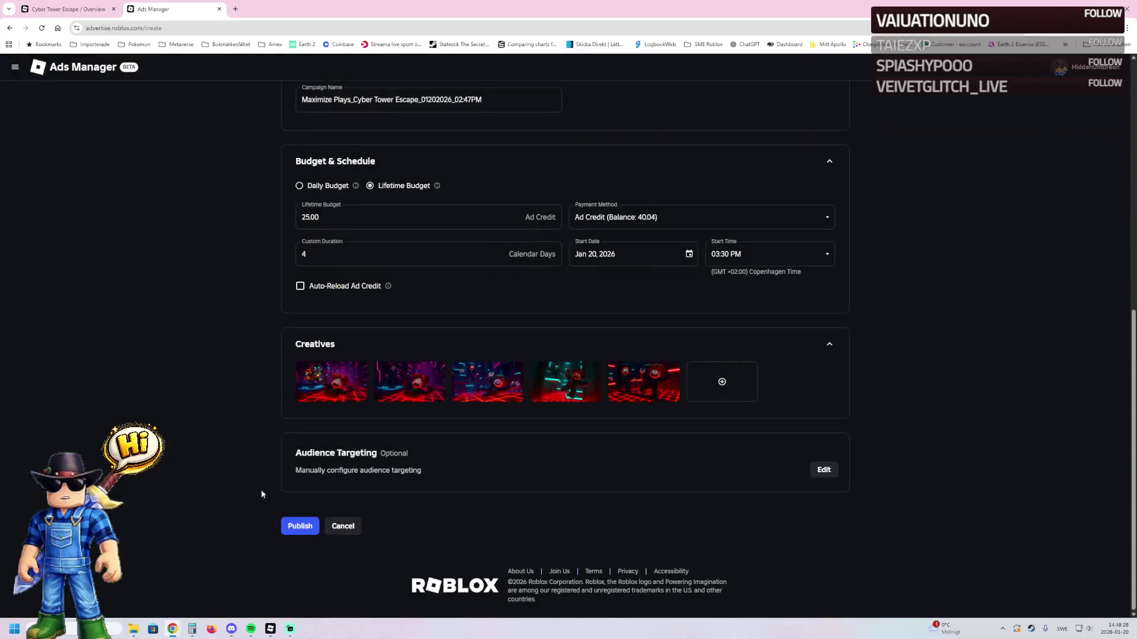
left_click(308, 532)
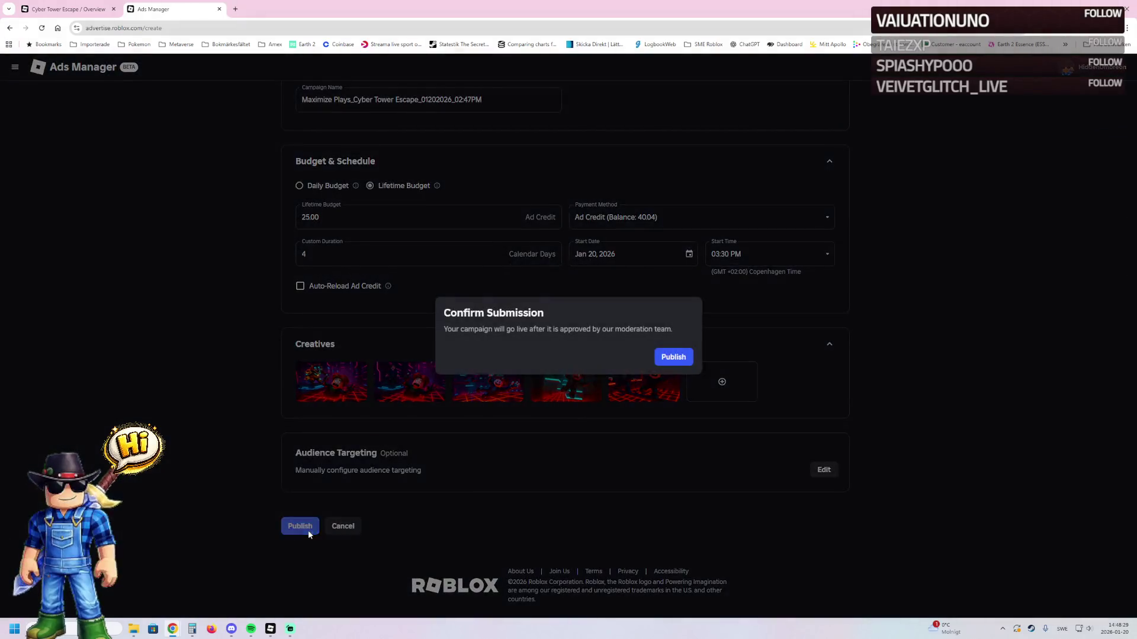
left_click(675, 355)
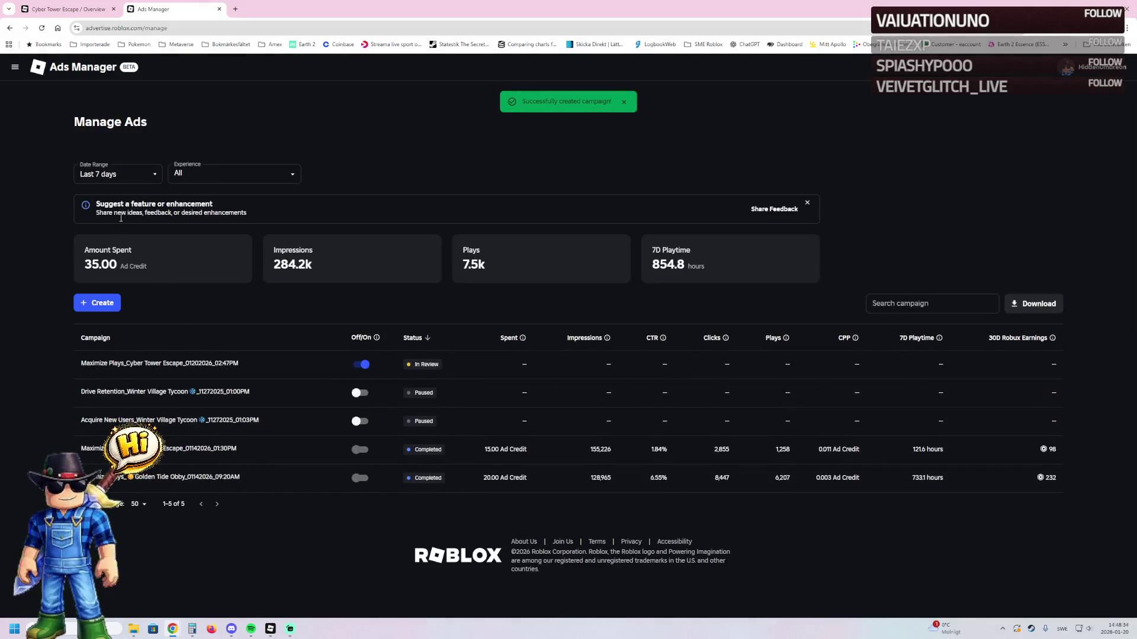
- Start a new campaign for Cyber Tower Escape with the Reactivate Users goal
left_click(89, 303)
left_click(423, 297)
left_click(361, 412)
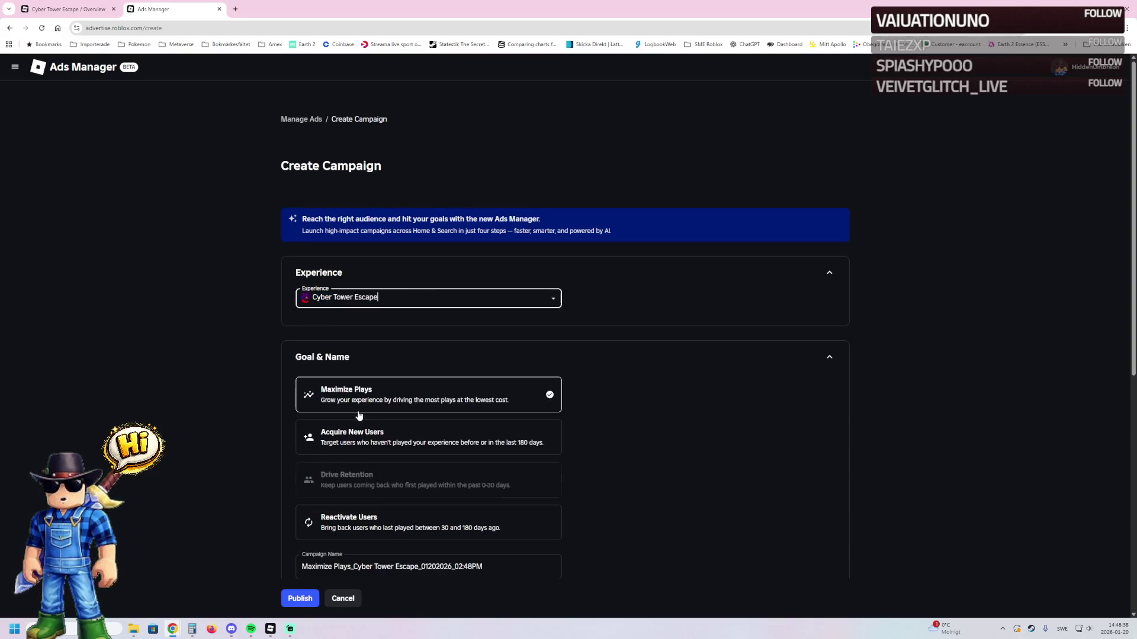
left_click(343, 523)
- Pay with Ad Credit, with a 15 lifetime budget over 3 days
scroll(324, 525, "down", 2)
scroll(324, 525, "down", 2)
left_click(619, 463)
left_click(617, 487)
left_click(370, 431)
left_click(302, 468)
type("15")
double_click(303, 507)
type("3")
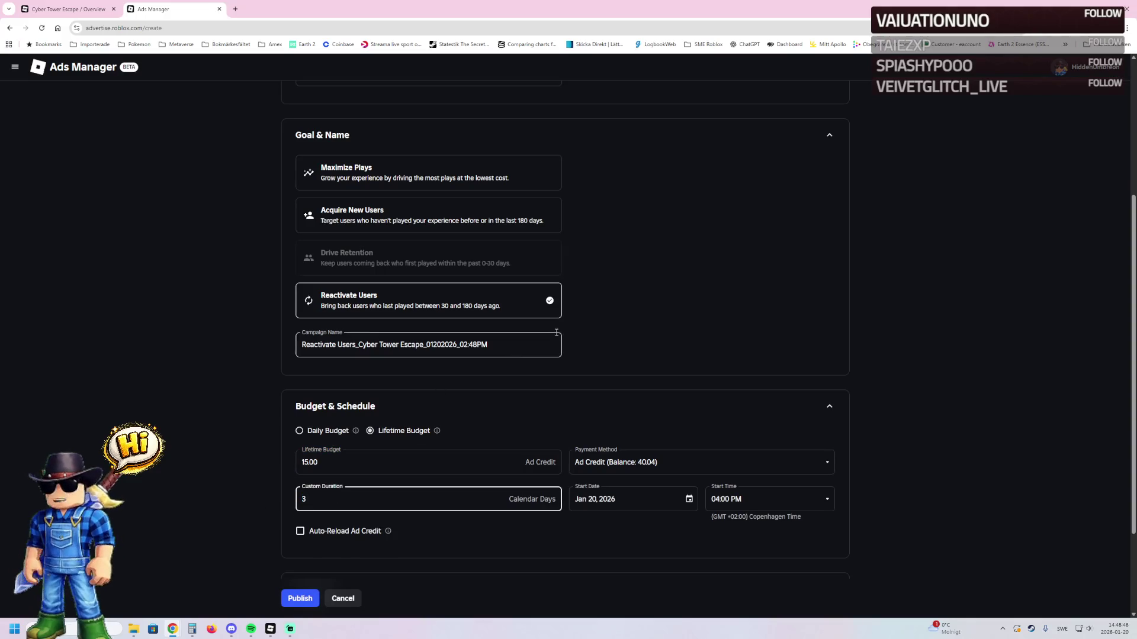
- Add thumbnails 2 through 5 as the campaign's creatives
scroll(610, 303, "up", 3)
scroll(598, 300, "down", 5)
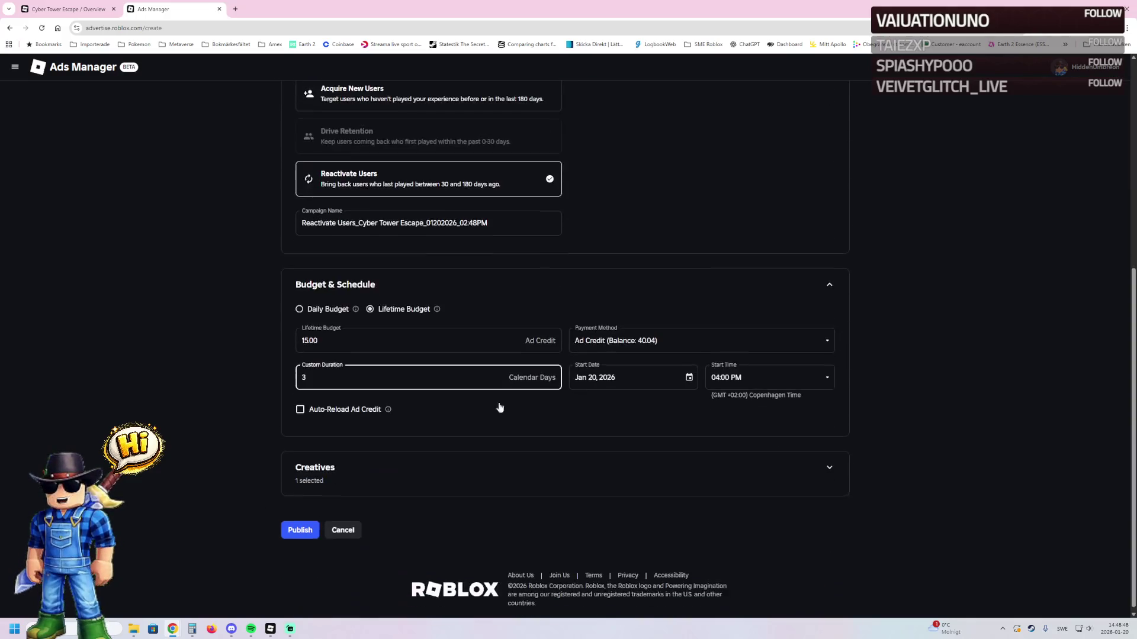
left_click(318, 464)
left_click(408, 501)
left_click(620, 211)
left_click(706, 212)
left_click(791, 211)
left_click(876, 211)
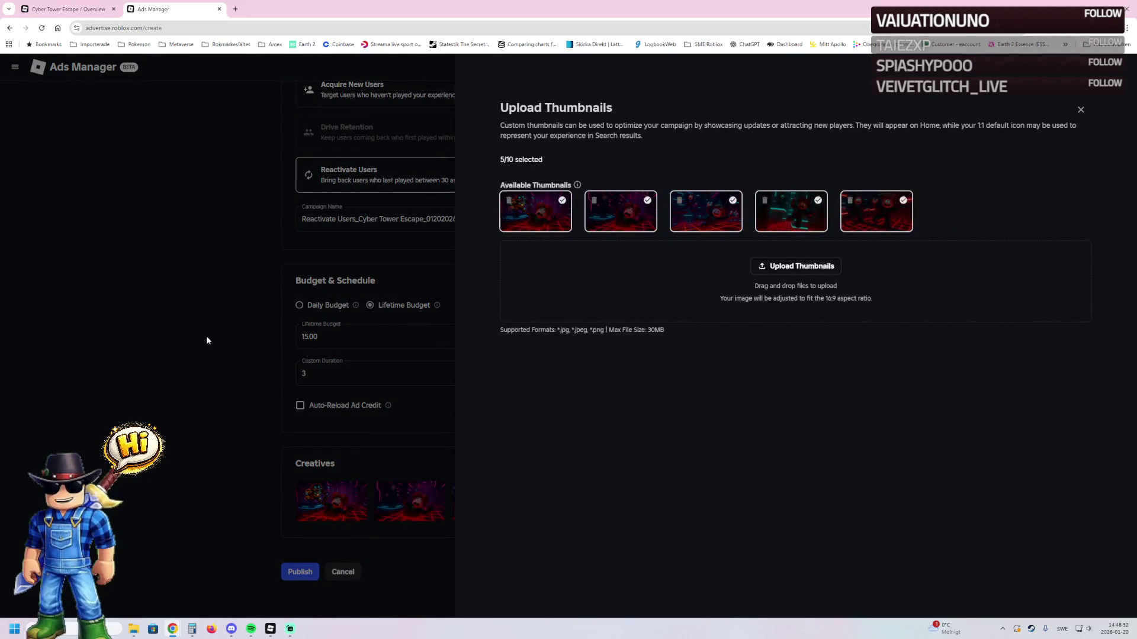
left_click(207, 341)
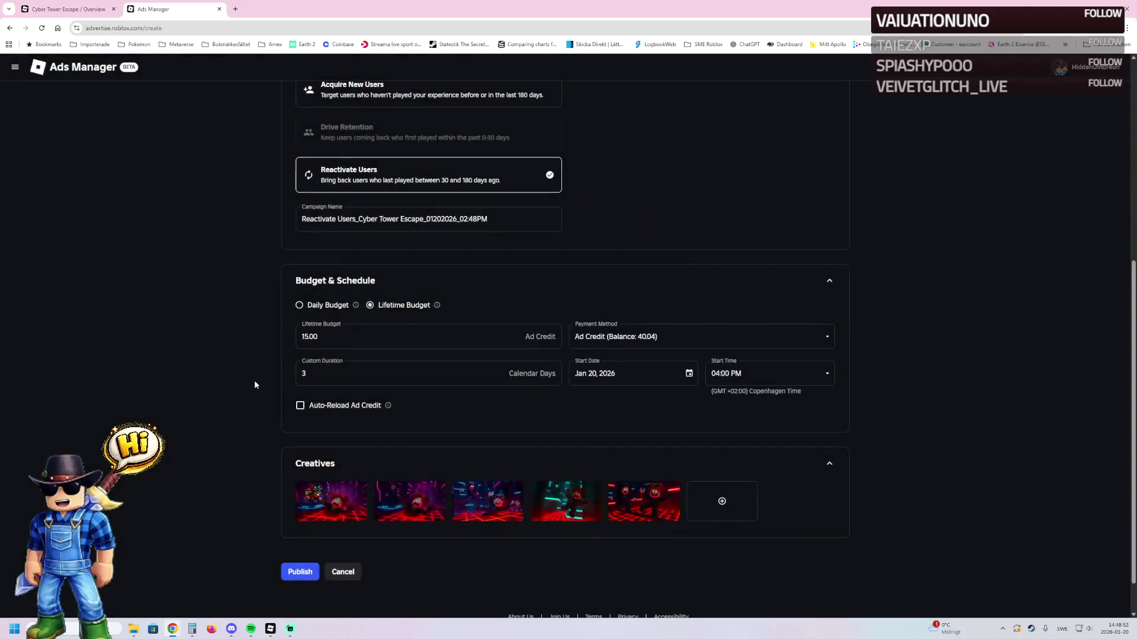
- Set the start time to 03:30 PM, then publish and confirm the campaign
left_click(822, 377)
left_click(762, 414)
scroll(221, 491, "up", 1)
scroll(234, 368, "up", 4)
scroll(183, 393, "down", 5)
left_click(307, 528)
left_click(672, 357)
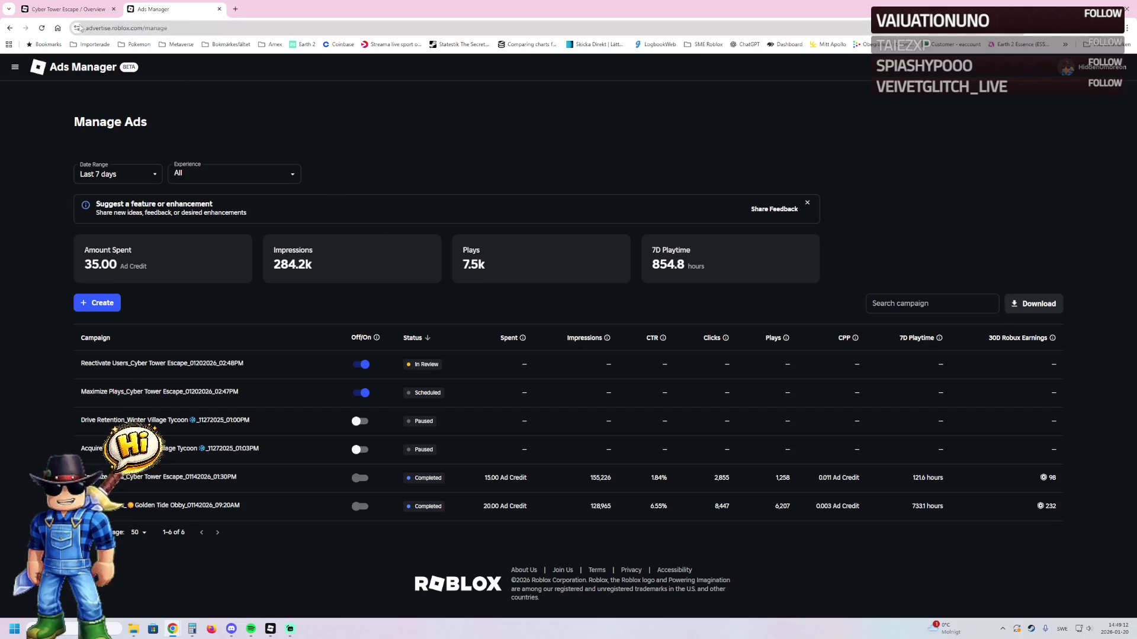
- Switch to the Cyber Tower Escape Overview tab in the Creator Dashboard
left_click(65, 7)
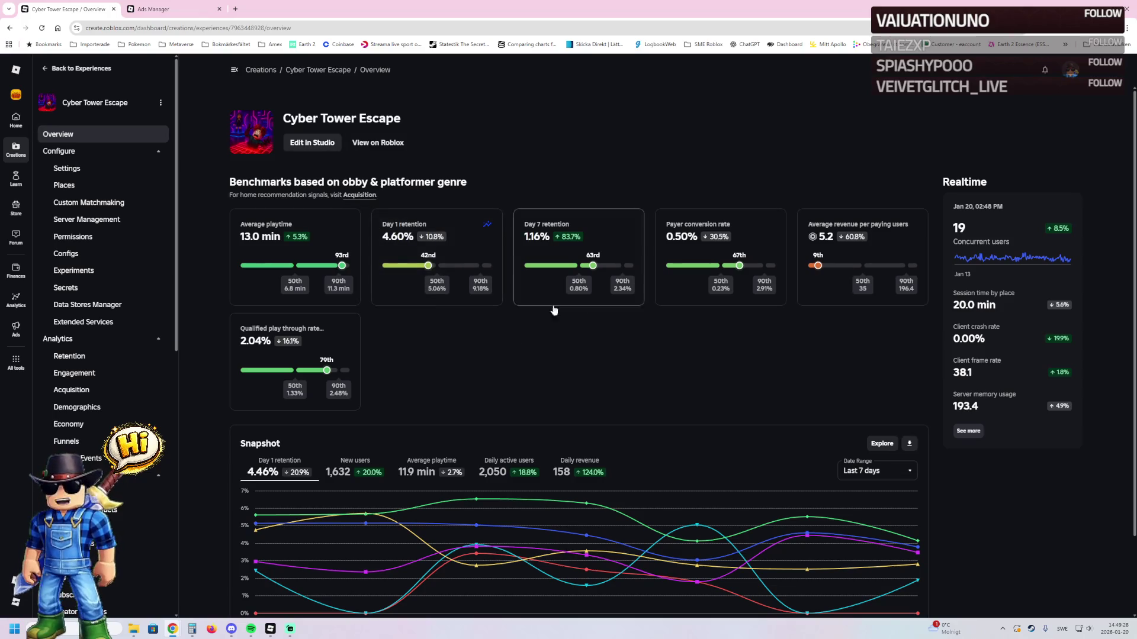
- Open Analytics > Acquisition from the left sidebar of the dashboard
mouse_move(341, 265)
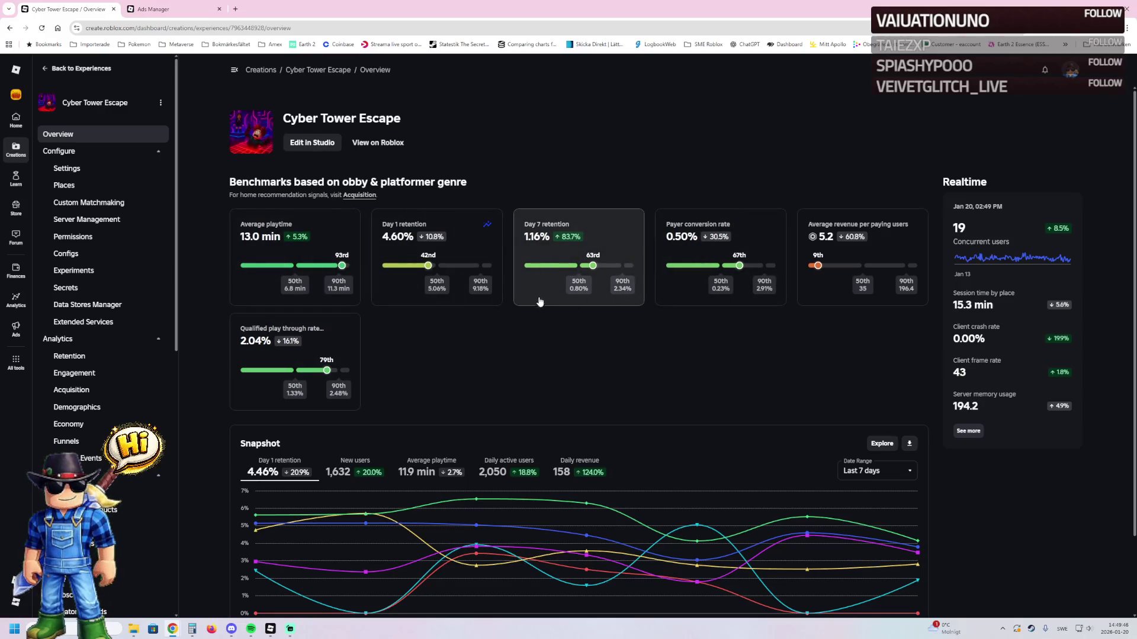
scroll(118, 494, "down", 5)
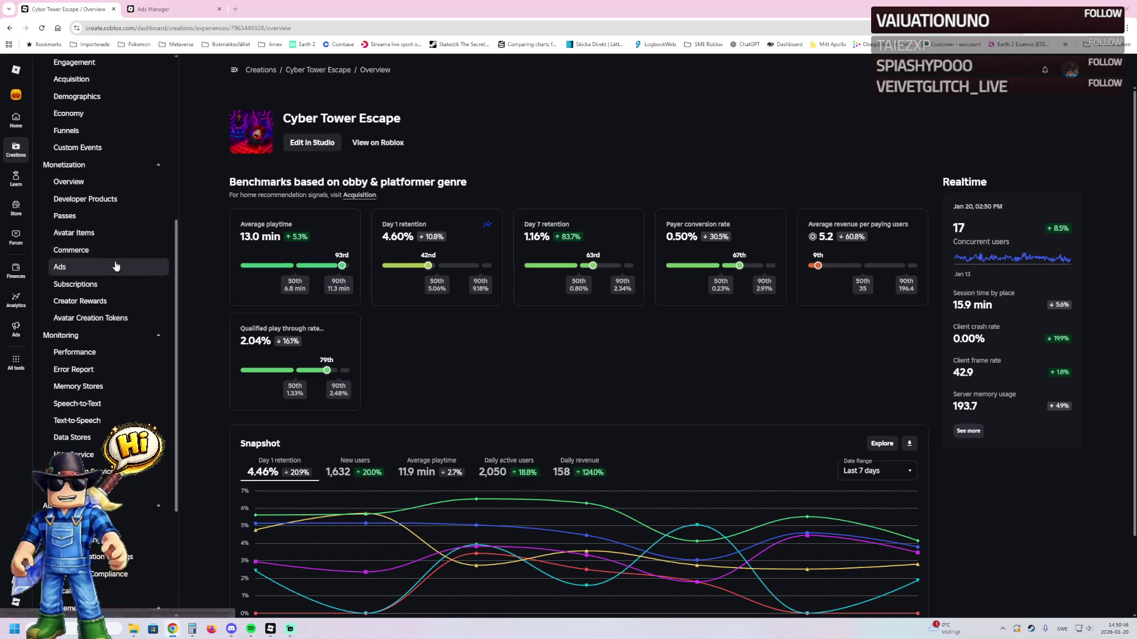
scroll(90, 206, "up", 2)
scroll(90, 206, "up", 1)
left_click(94, 211)
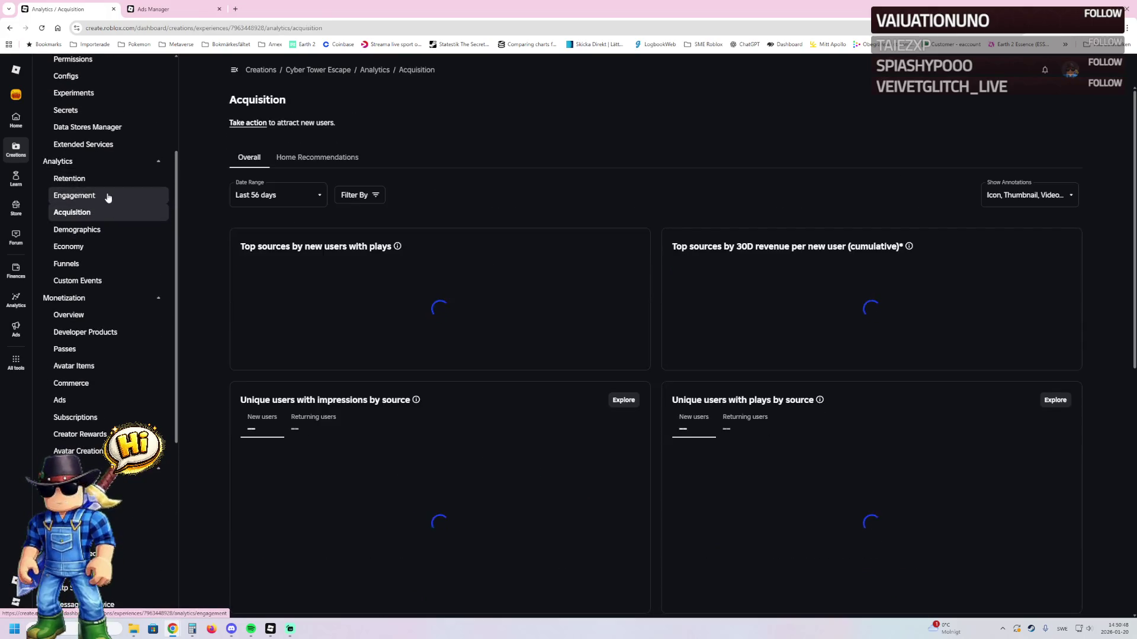
- View the Home Recommendations analytics, switching the date range from Last 7 days to Last 28 days
left_click(278, 195)
left_click(196, 218)
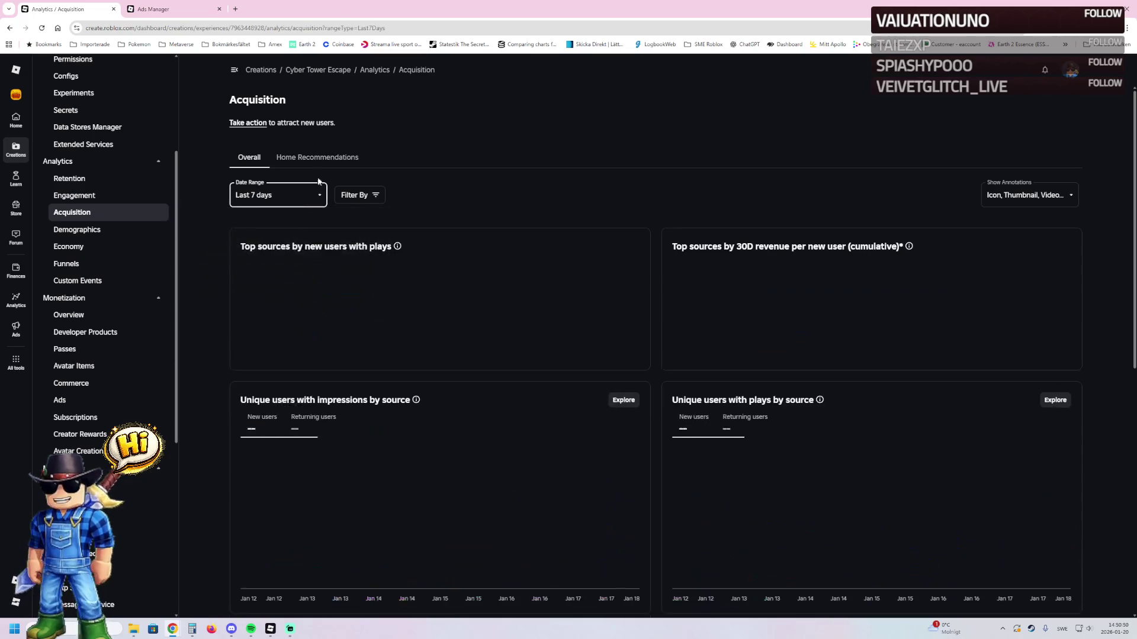
left_click(322, 160)
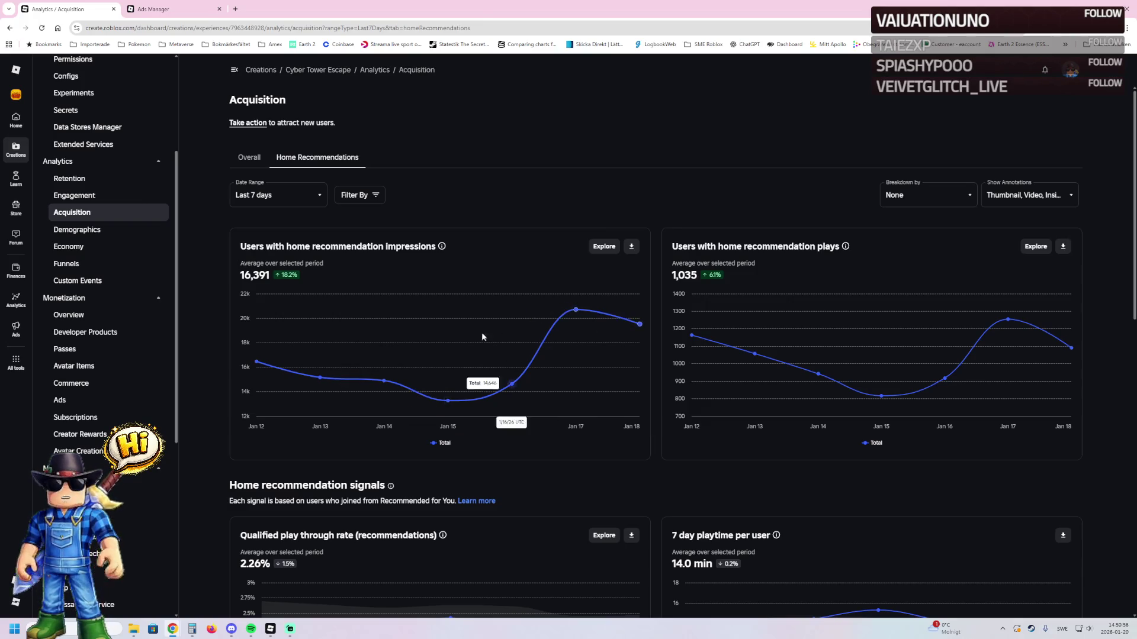
left_click(284, 198)
left_click(261, 244)
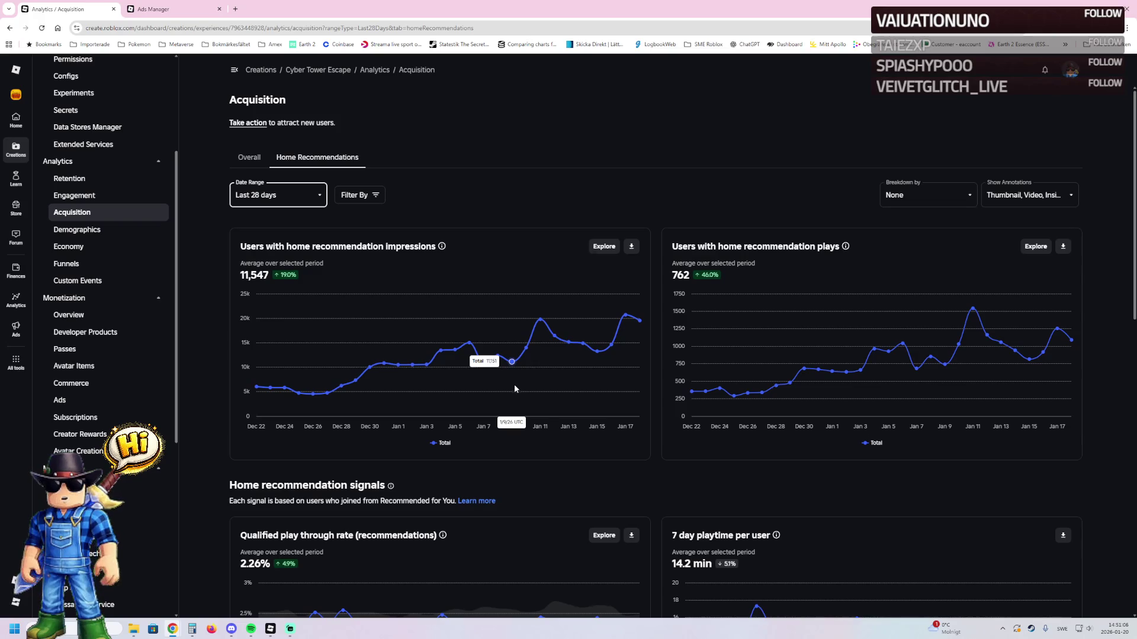
- Check dates on the system calendar, then return to the Ads Manager campaign list
left_click(1113, 629)
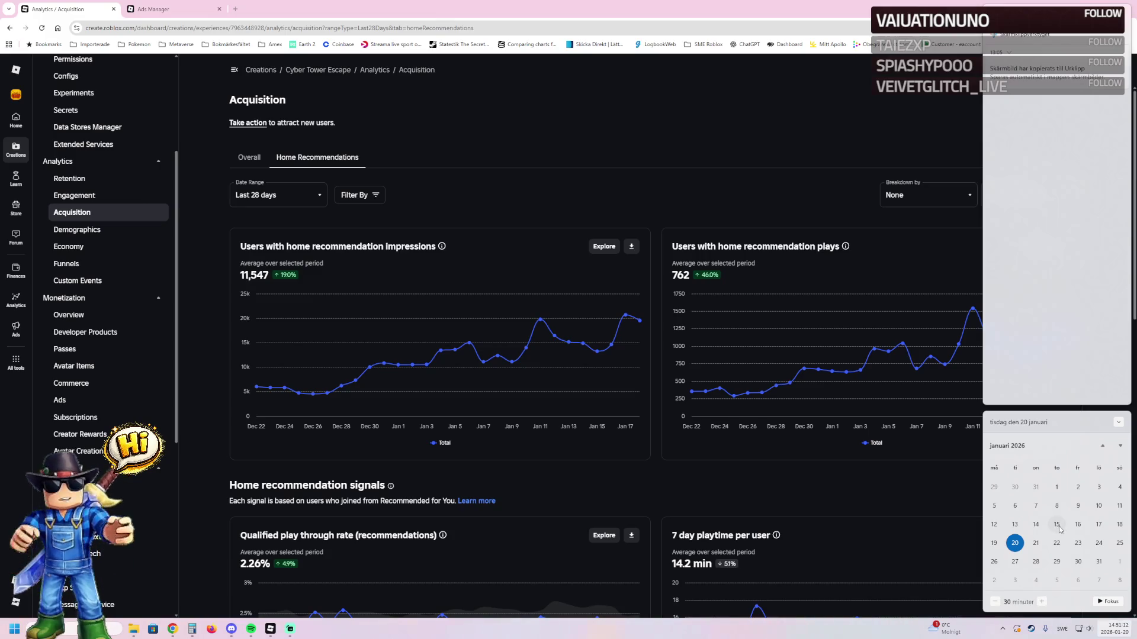
left_click(531, 439)
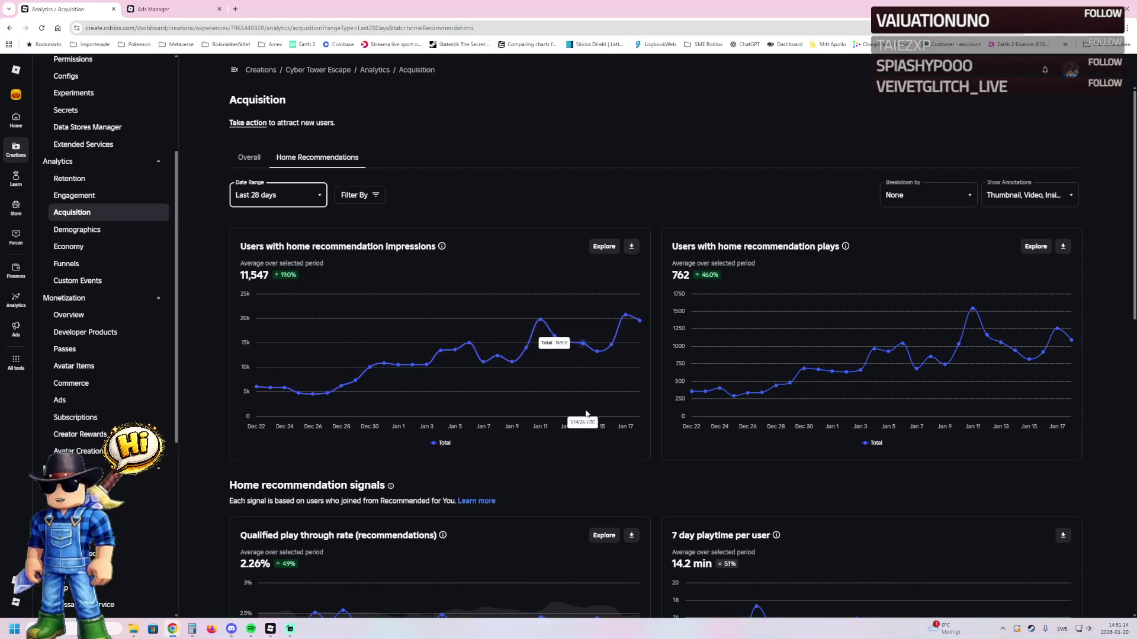
mouse_move(603, 414)
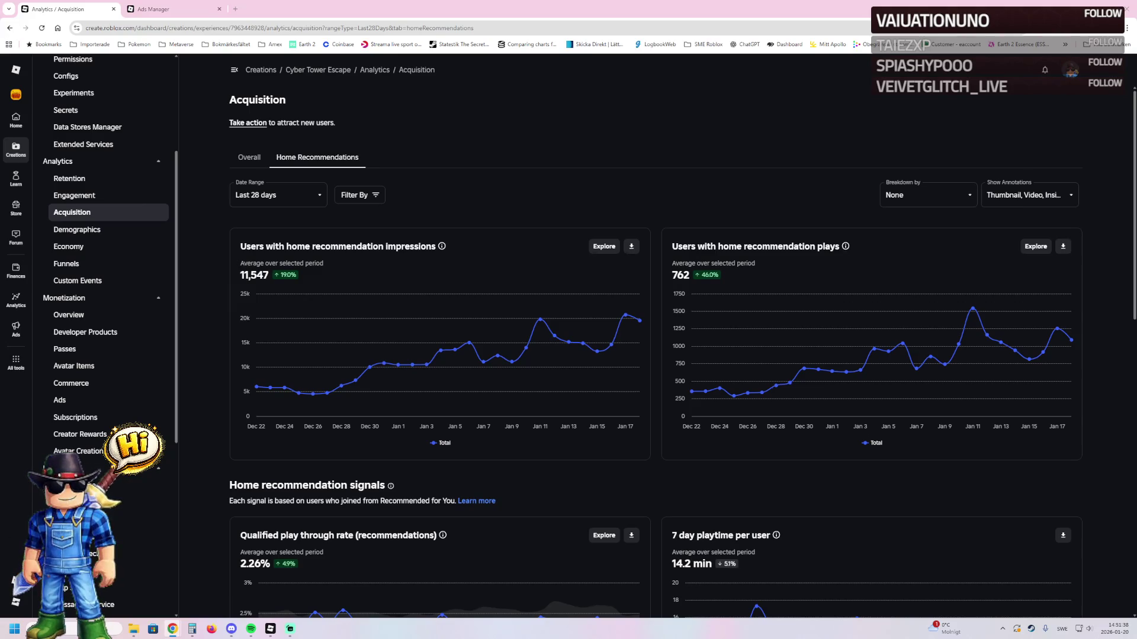
left_click(178, 9)
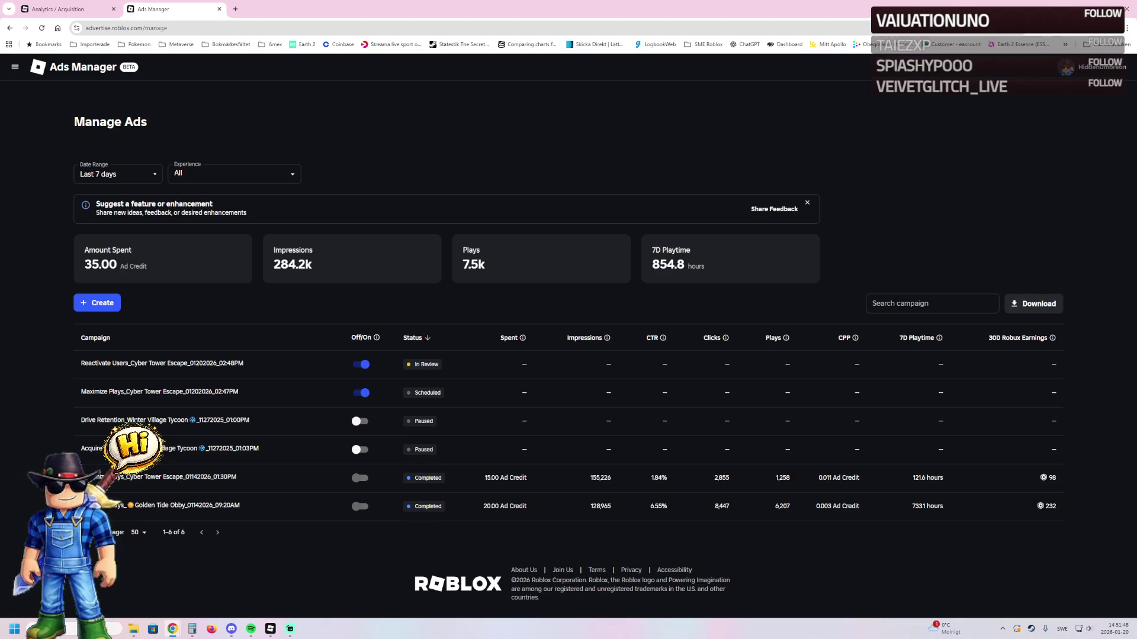
- Back in Studio, fly past the donate booths and through the Our Games poster room
left_click(279, 631)
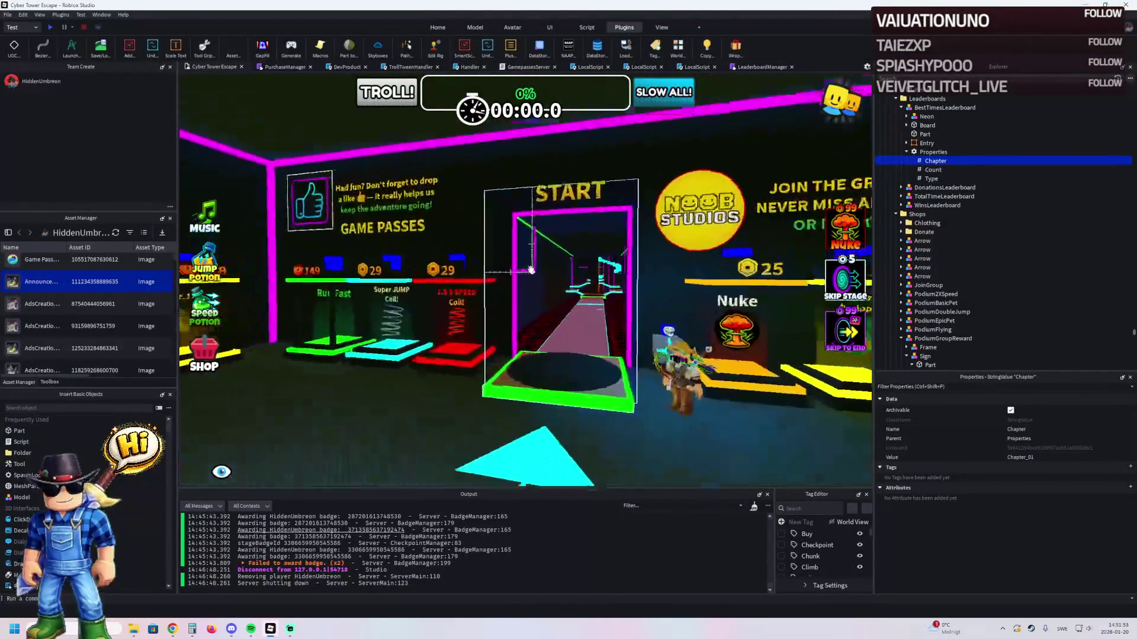
key("d")
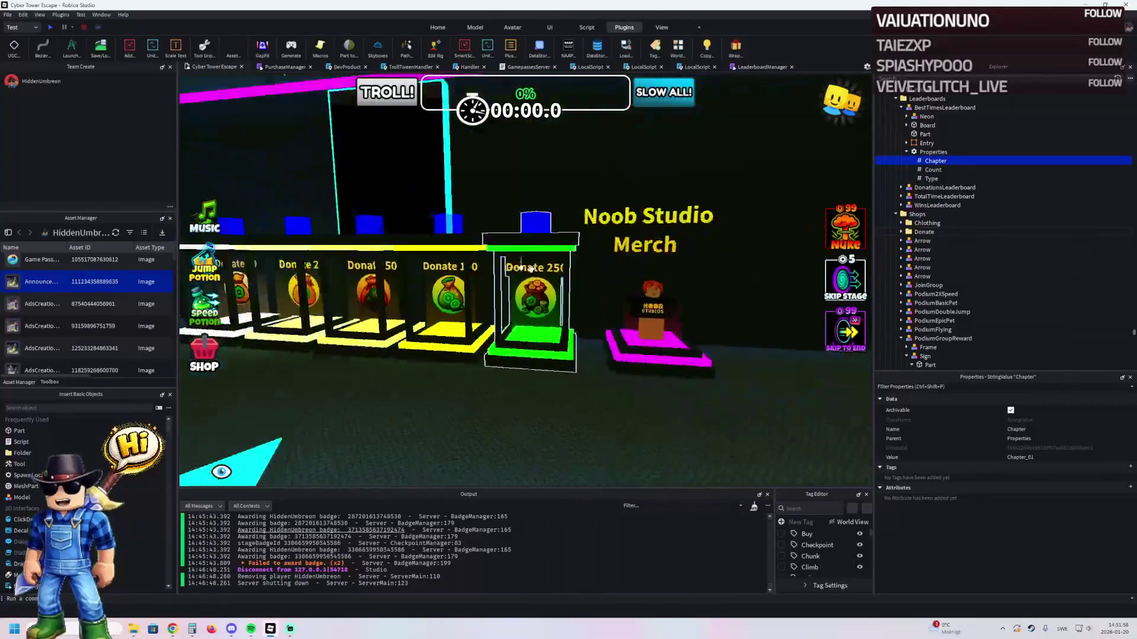
key("d")
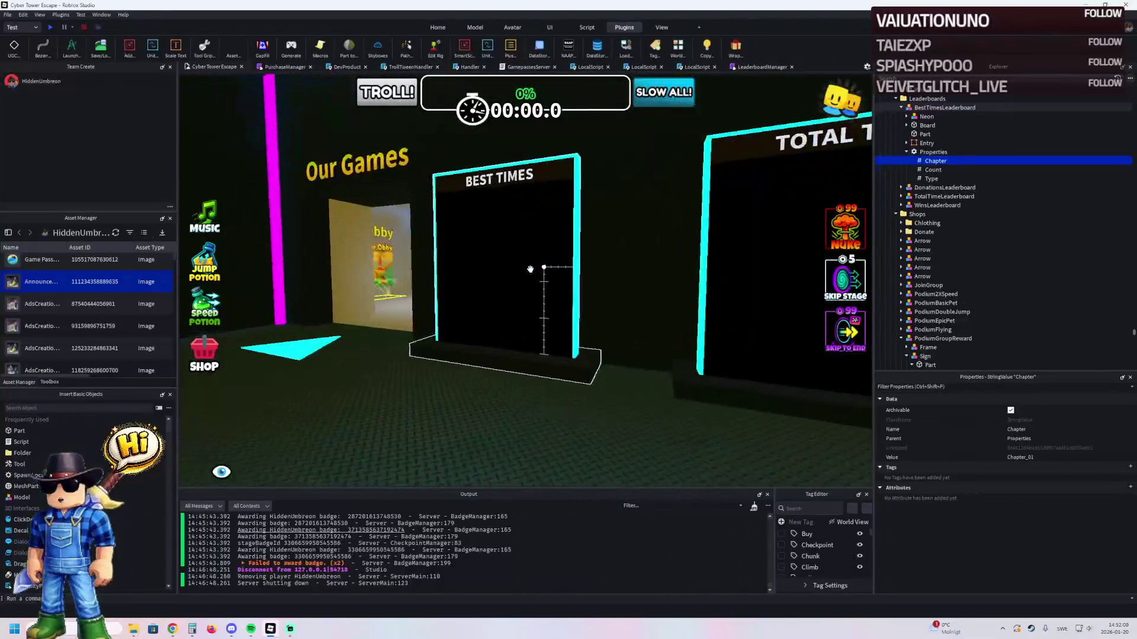
key("a")
key("d")
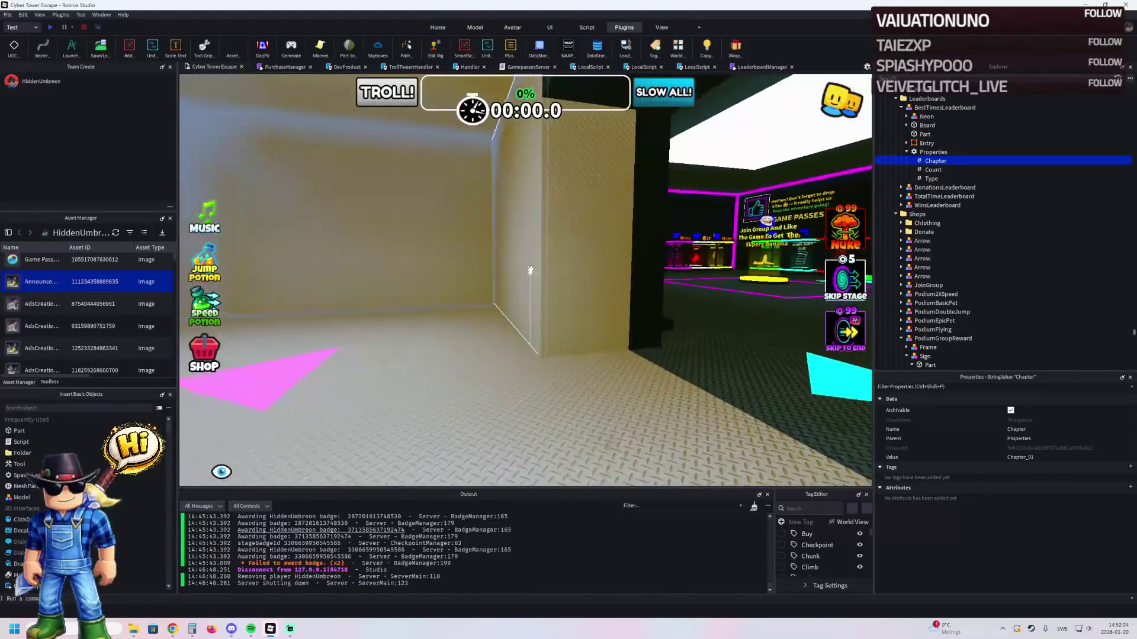
key("a")
key("w")
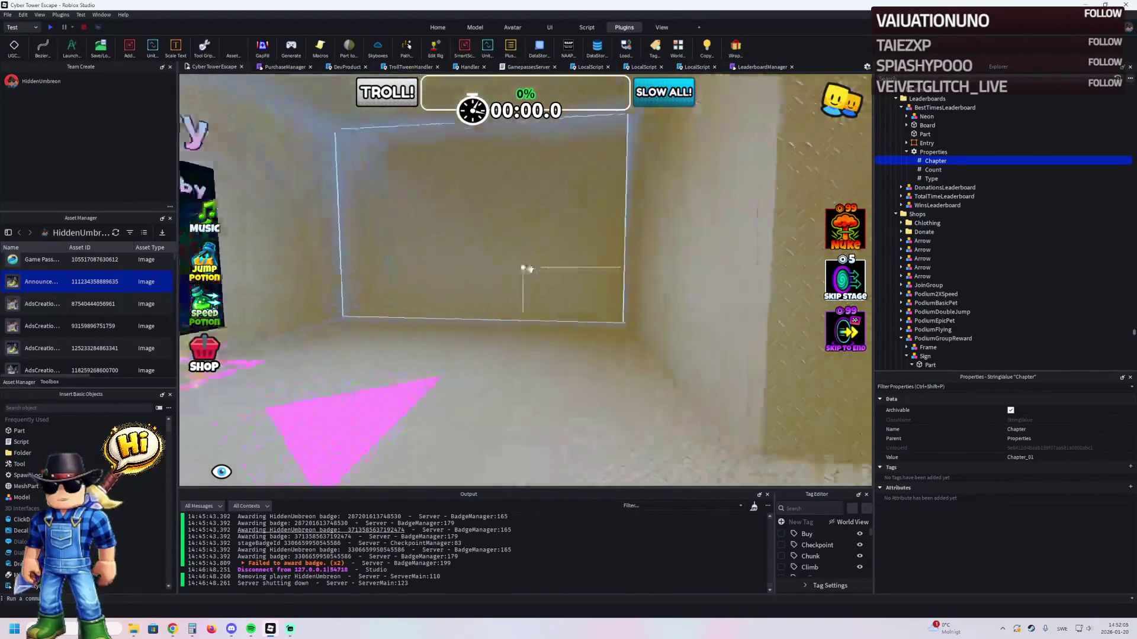
key("d")
- Fly through the neon shop and Aloura Fashion rooms into the magenta-edged corridor and select its White ceiling panel
key("w")
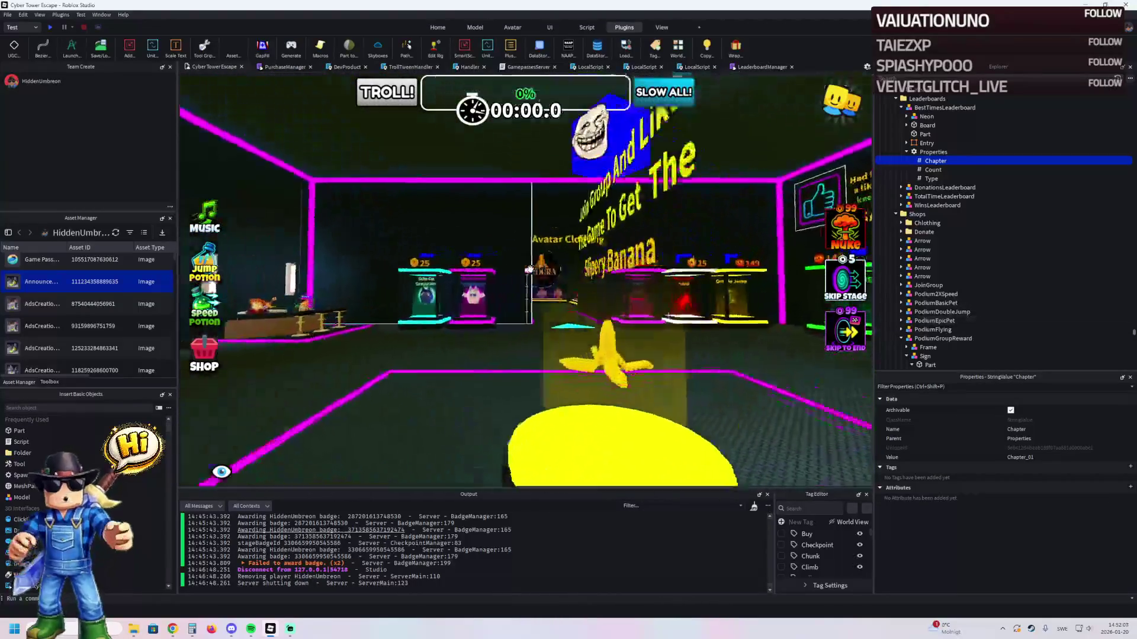
key("d")
key("w")
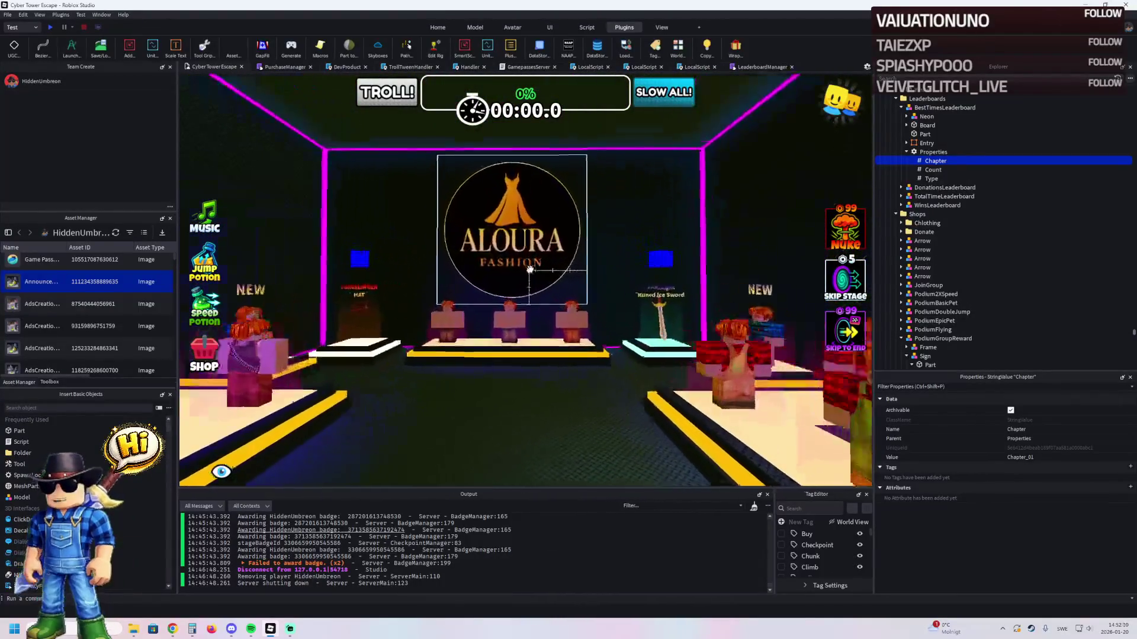
key("e")
key("s")
left_click(561, 223)
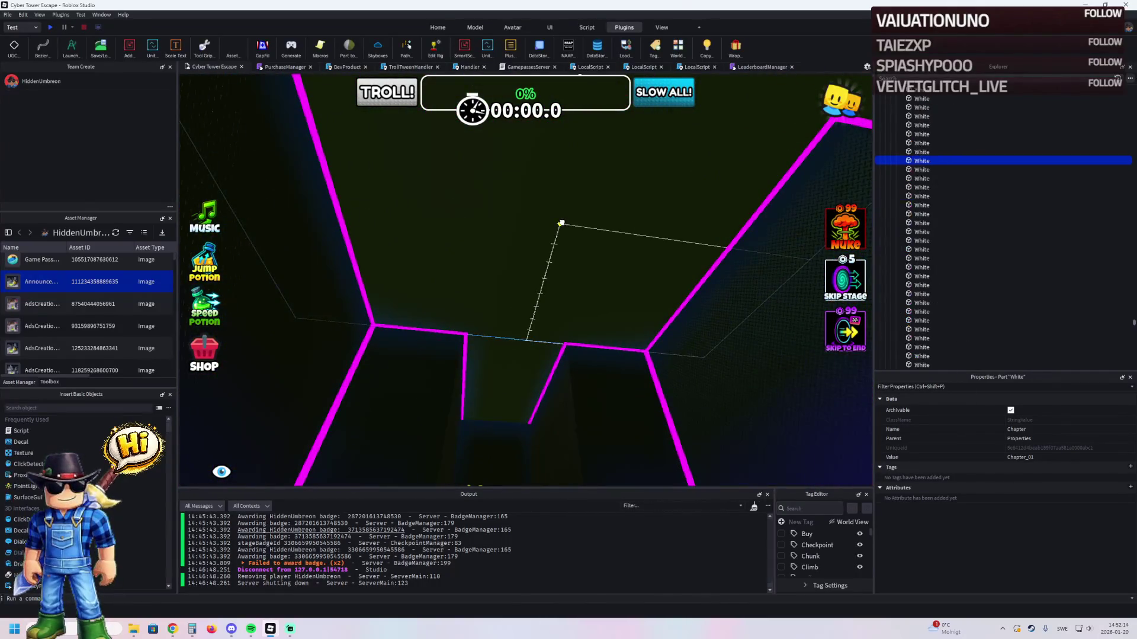
- Scale the White panel's depth from 30 to 15 and its width to 25
key("s")
key("w")
key("w")
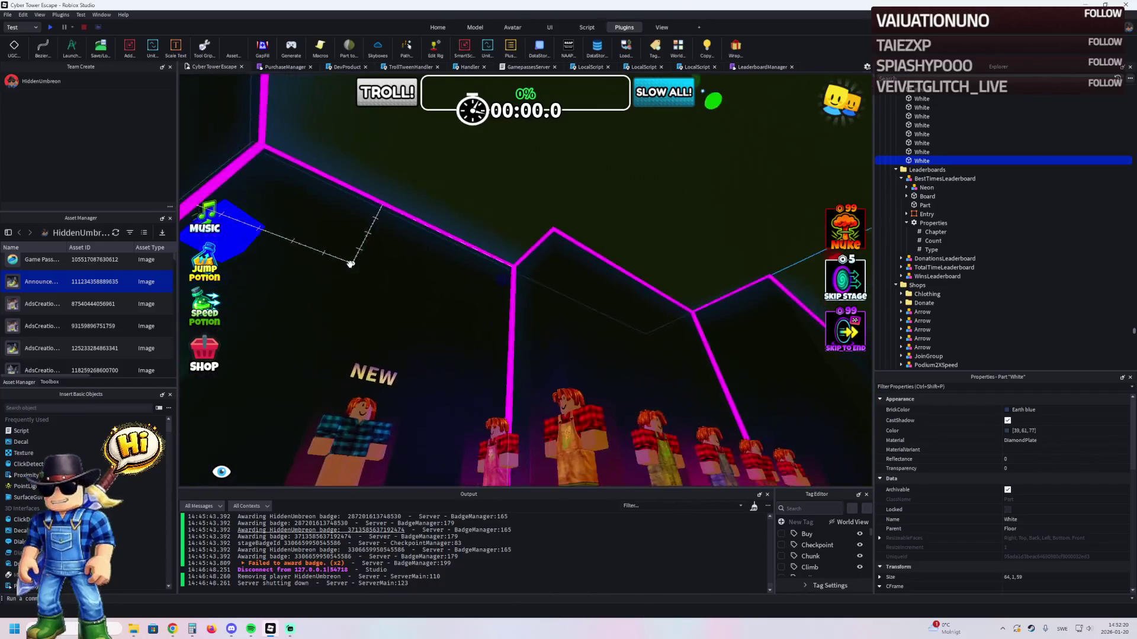
key("d")
key("ctrl+3")
left_click_drag(585, 238, 645, 227)
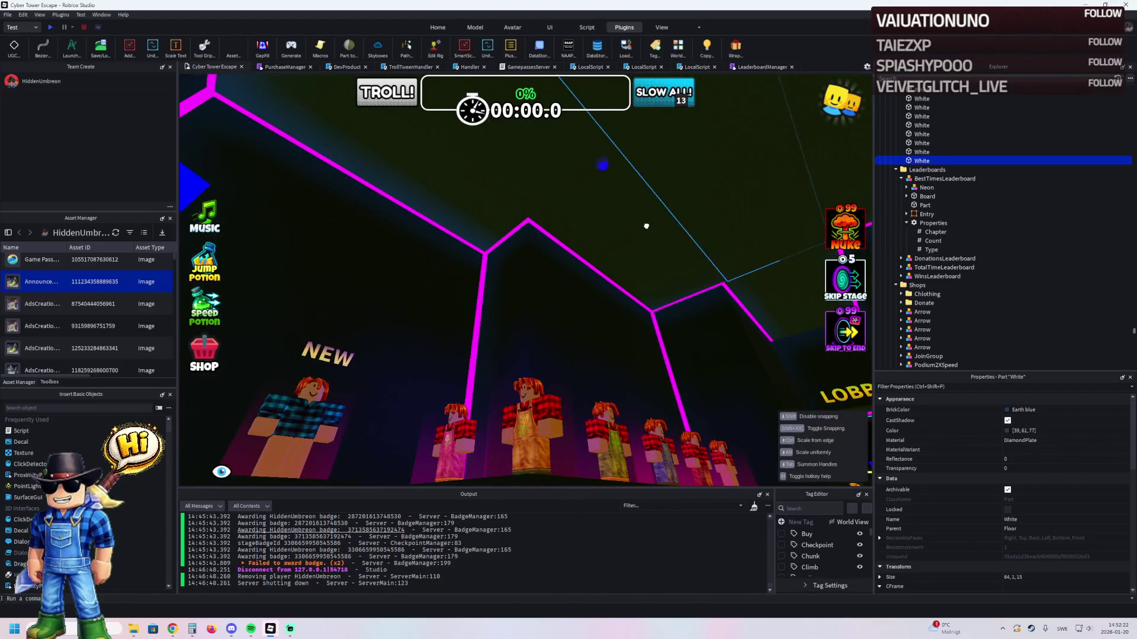
scroll(660, 221, "up", 5)
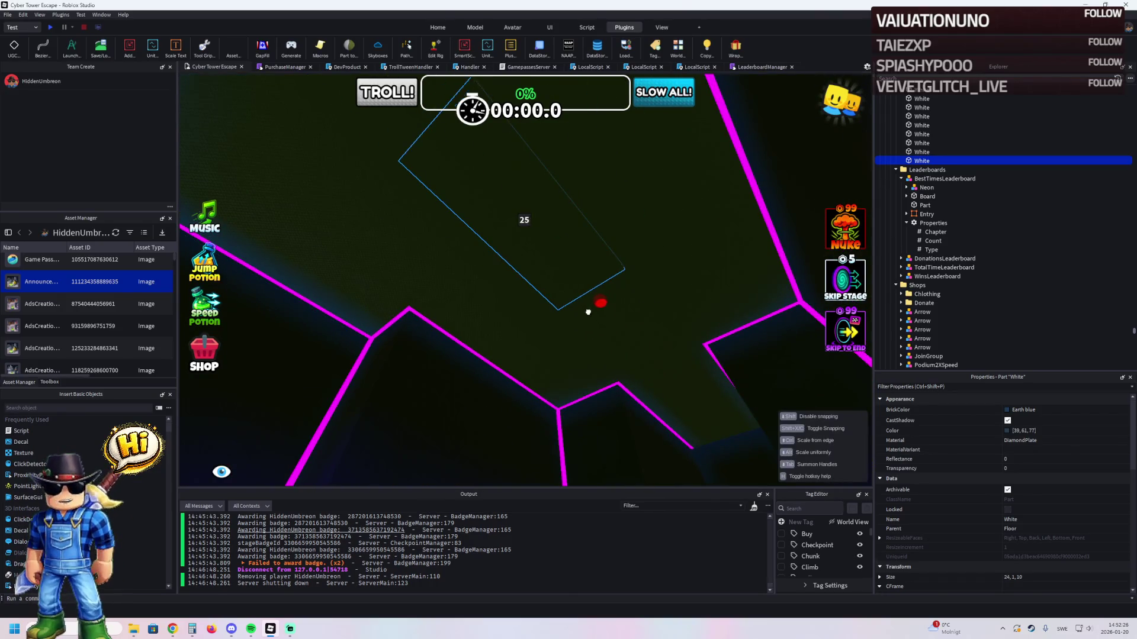
left_click_drag(587, 312, 589, 302)
- Lower the White panel slightly and set its BrickColor to Lily white
key("ctrl+2")
left_click_drag(534, 277, 535, 291)
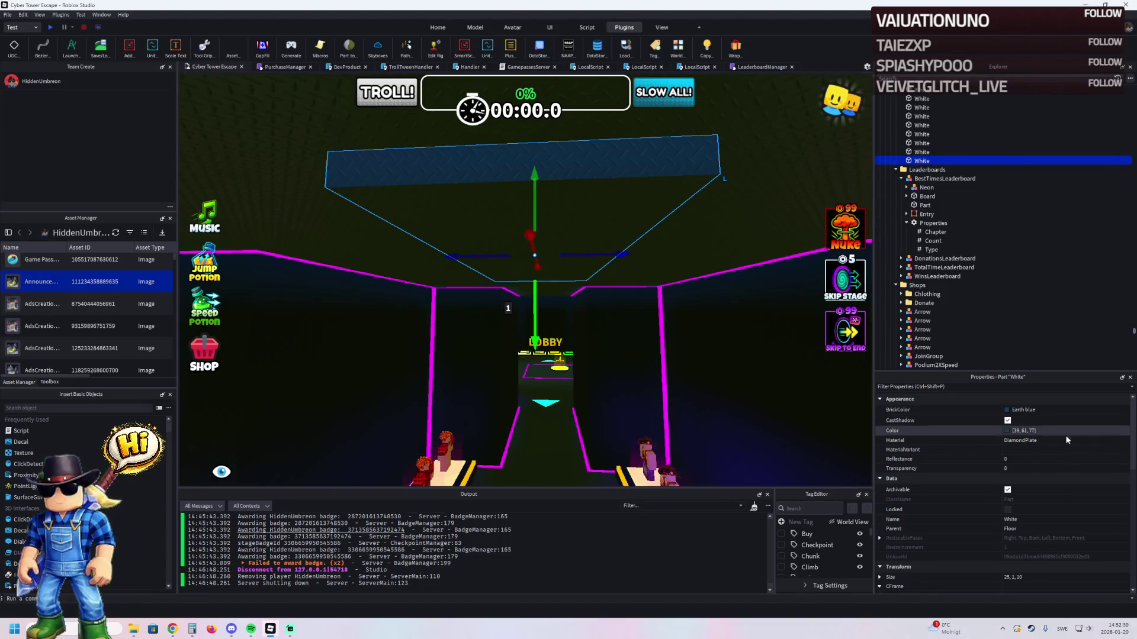
left_click(1018, 410)
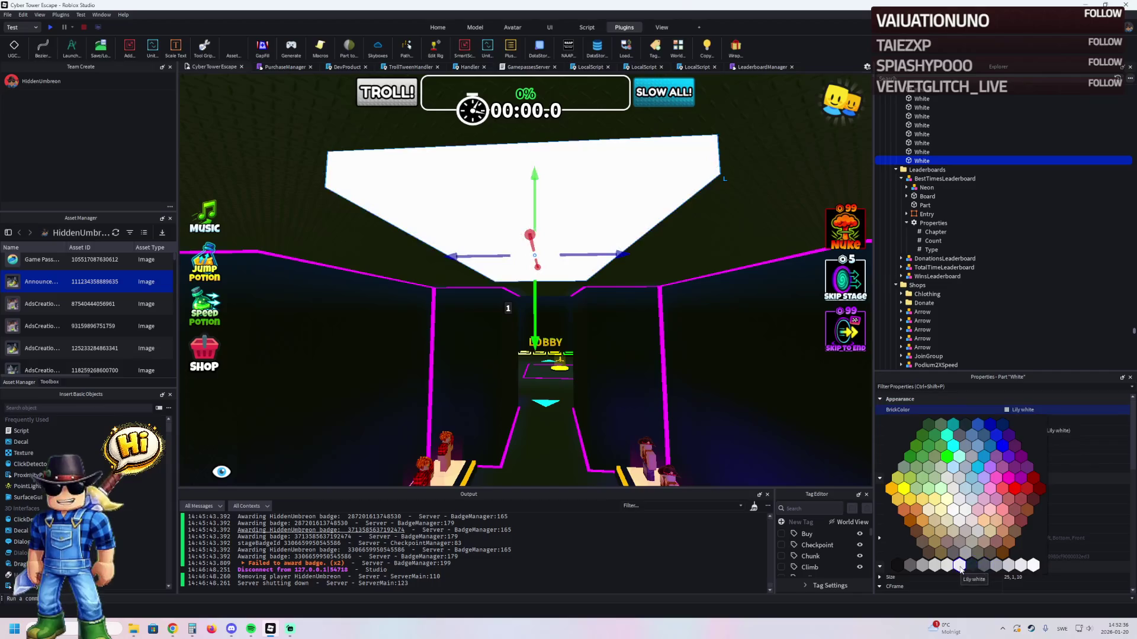
left_click(961, 565)
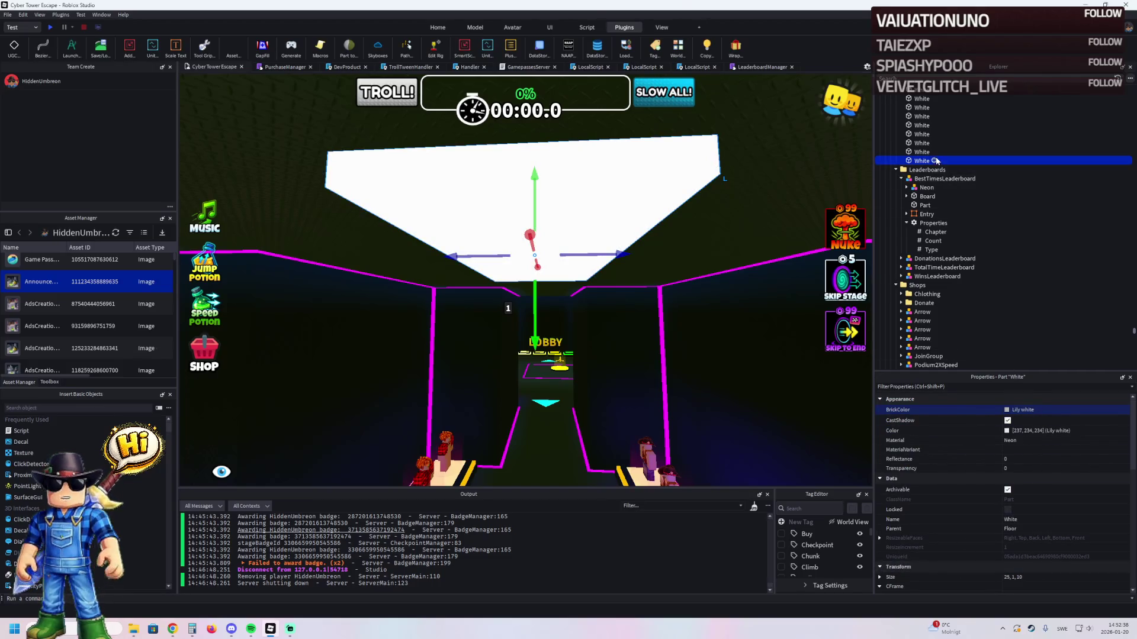
- Insert a SurfaceLight into the White part
left_click(935, 160)
type("sur")
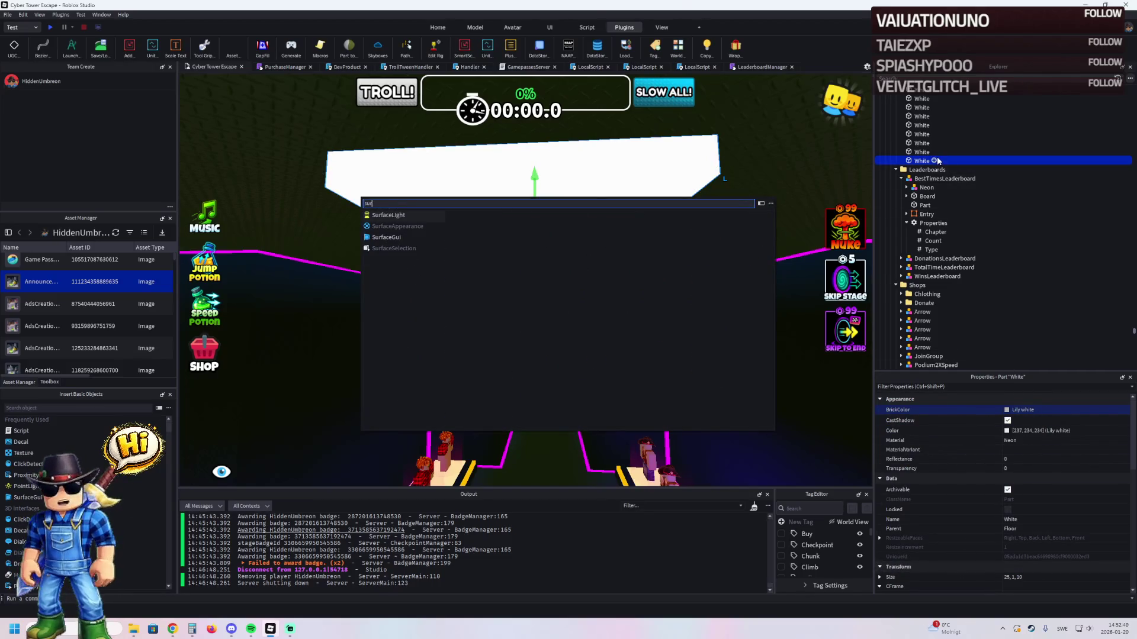
key("Return")
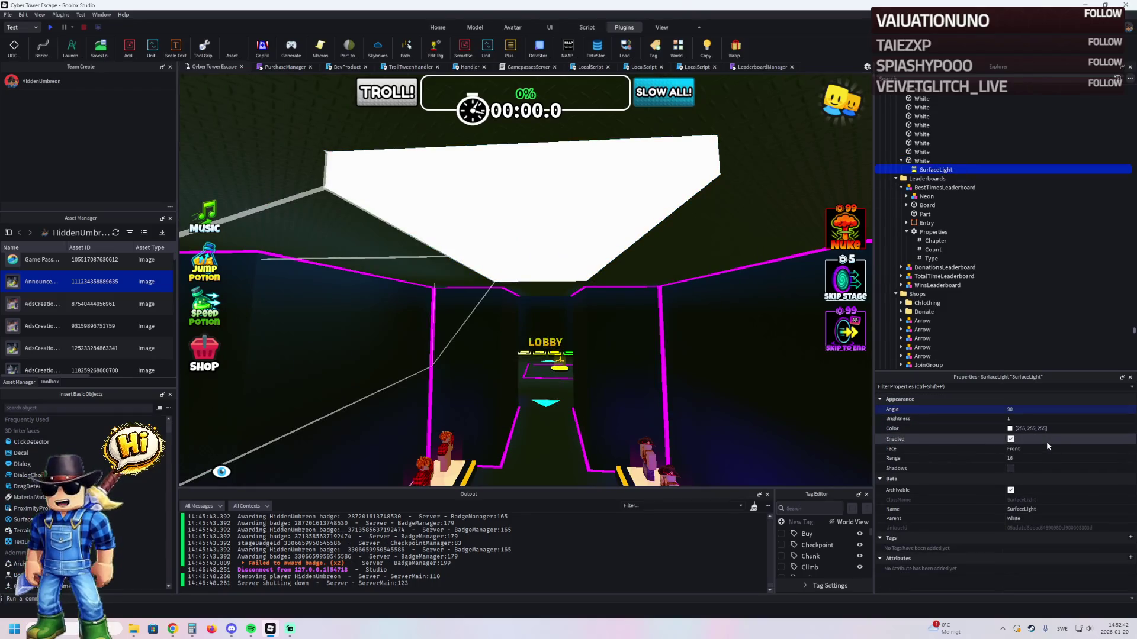
- Set the SurfaceLight's Face to Bottom and, after trying 25 and 45, its Range to 35
left_click(1046, 448)
left_click(1030, 439)
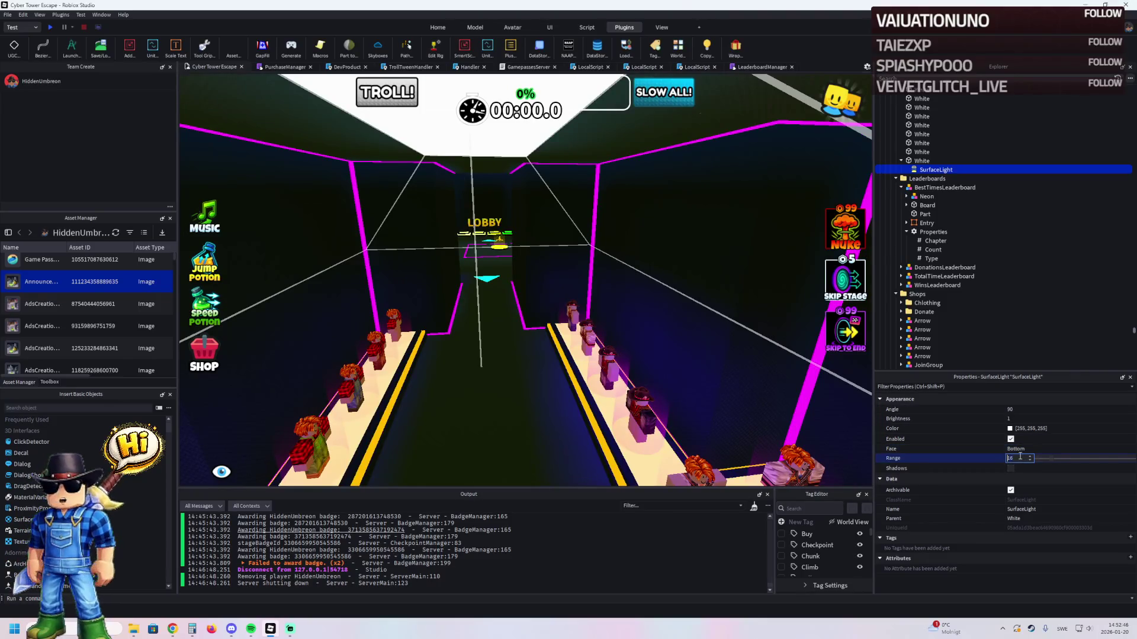
type("25")
key("Return")
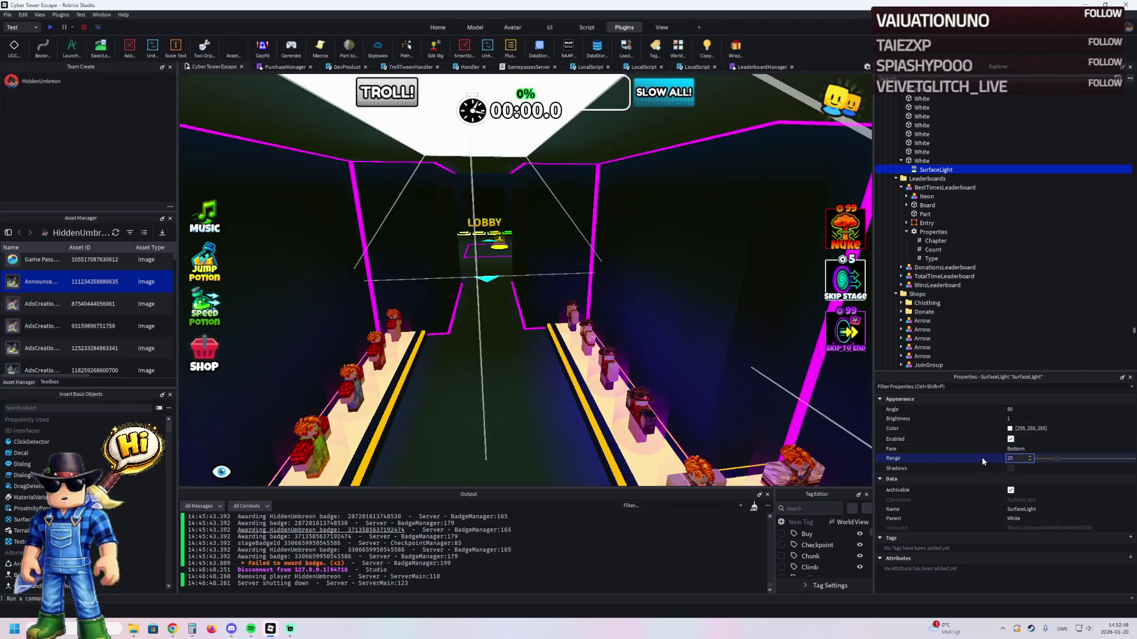
type("45")
key("Return")
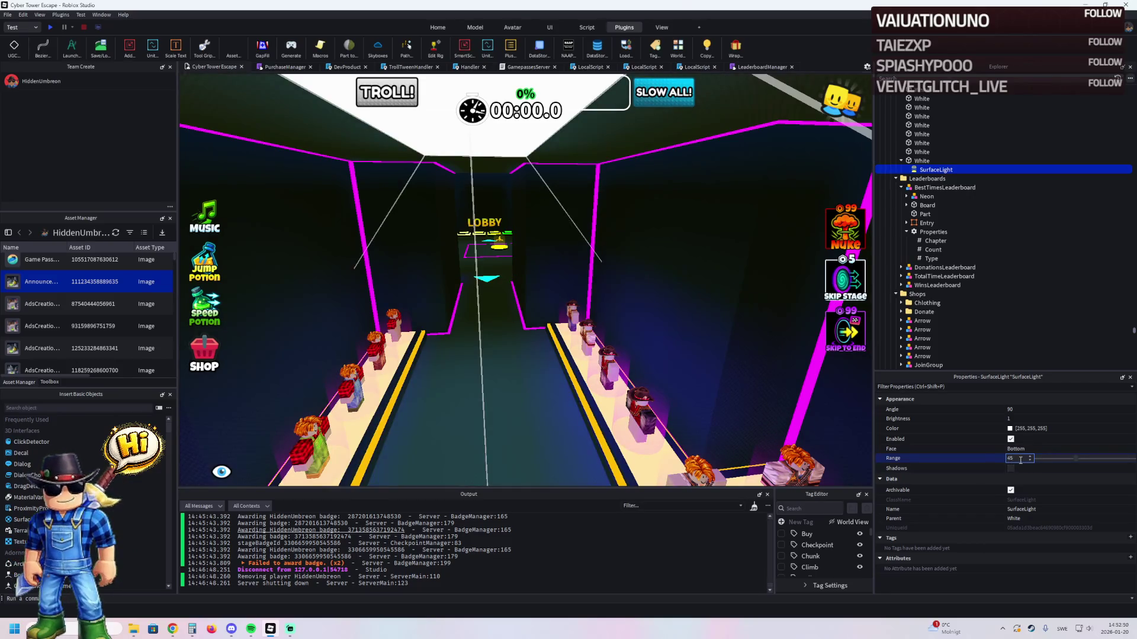
type("35")
key("Return")
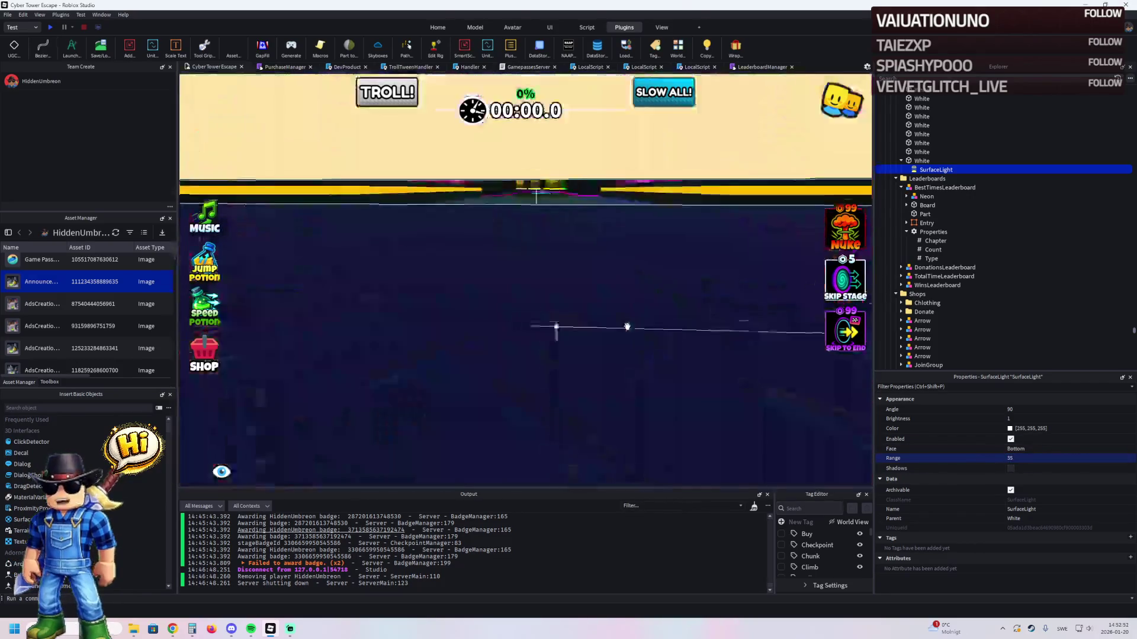
- Fly toward the Avatar Clothing shop to check the light, then start a playtest
key("a")
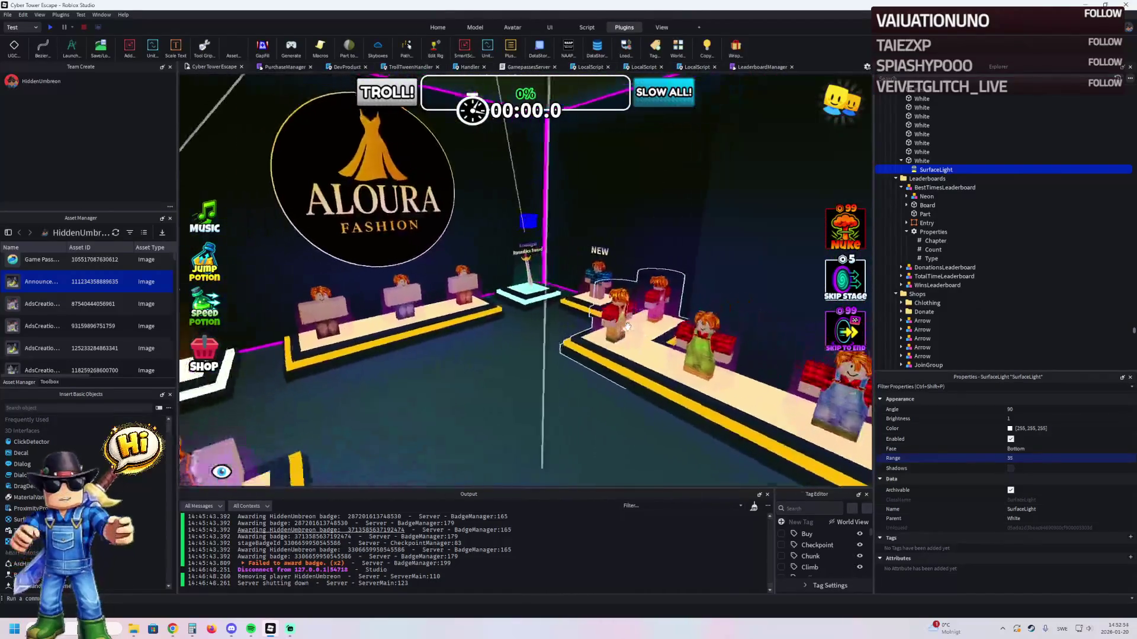
key("a")
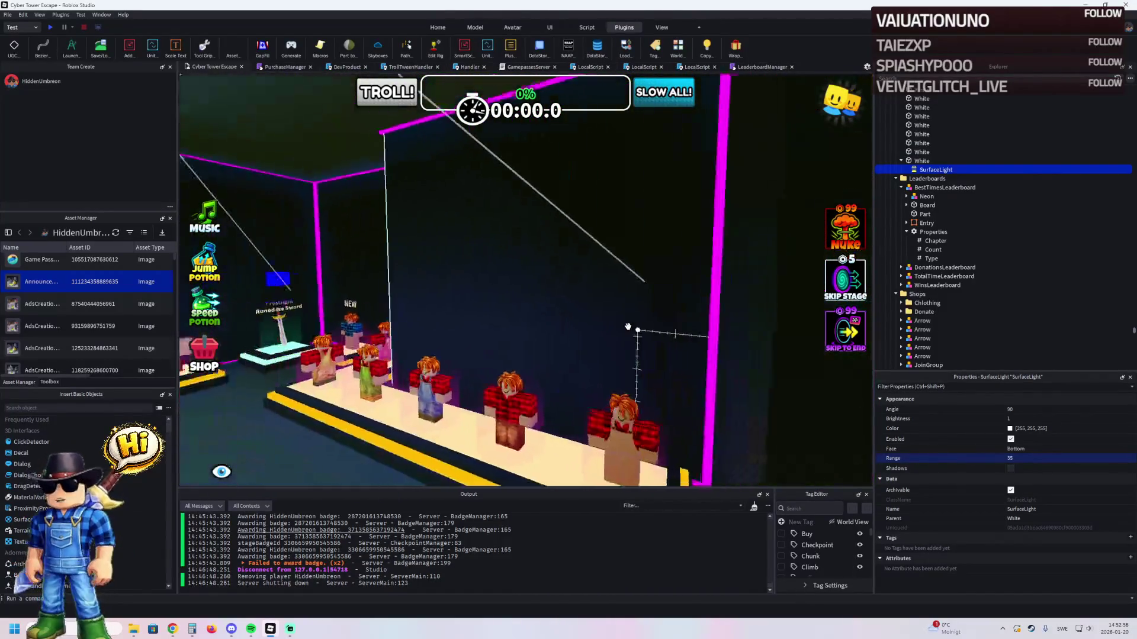
key("w")
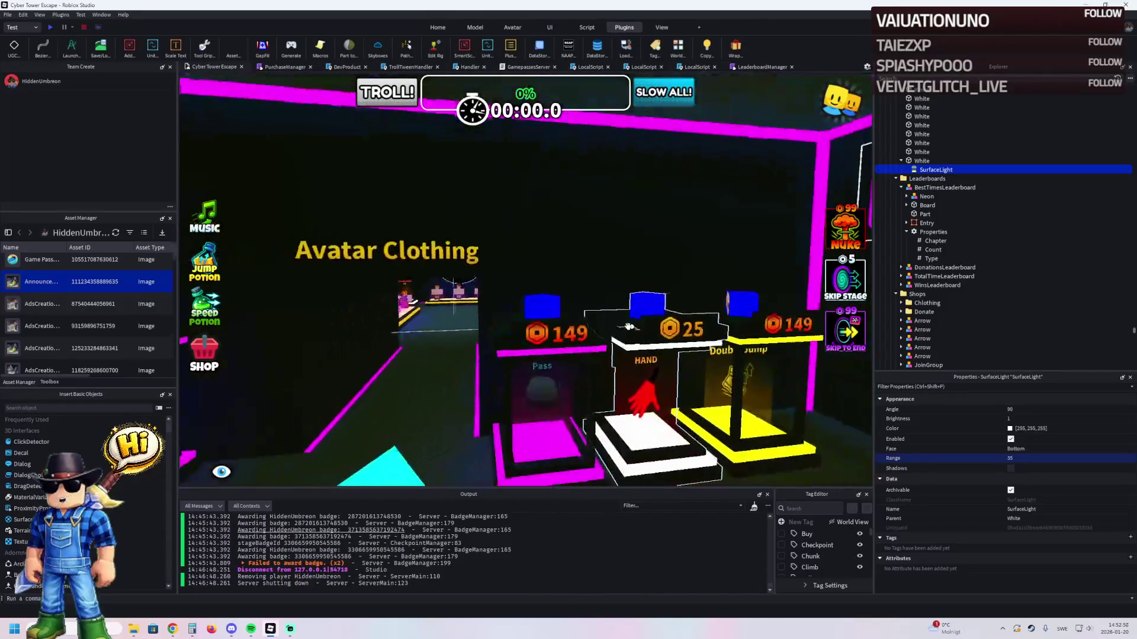
key("F5")
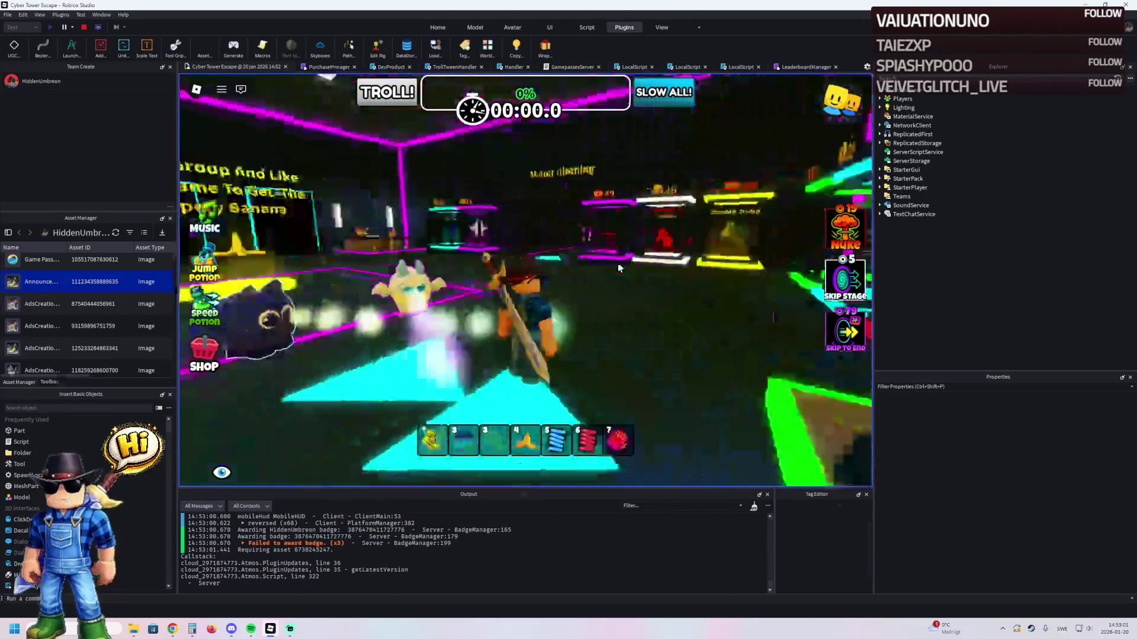
- Walk the avatar through the Aloura clothing shop, then stop the playtest
key("w")
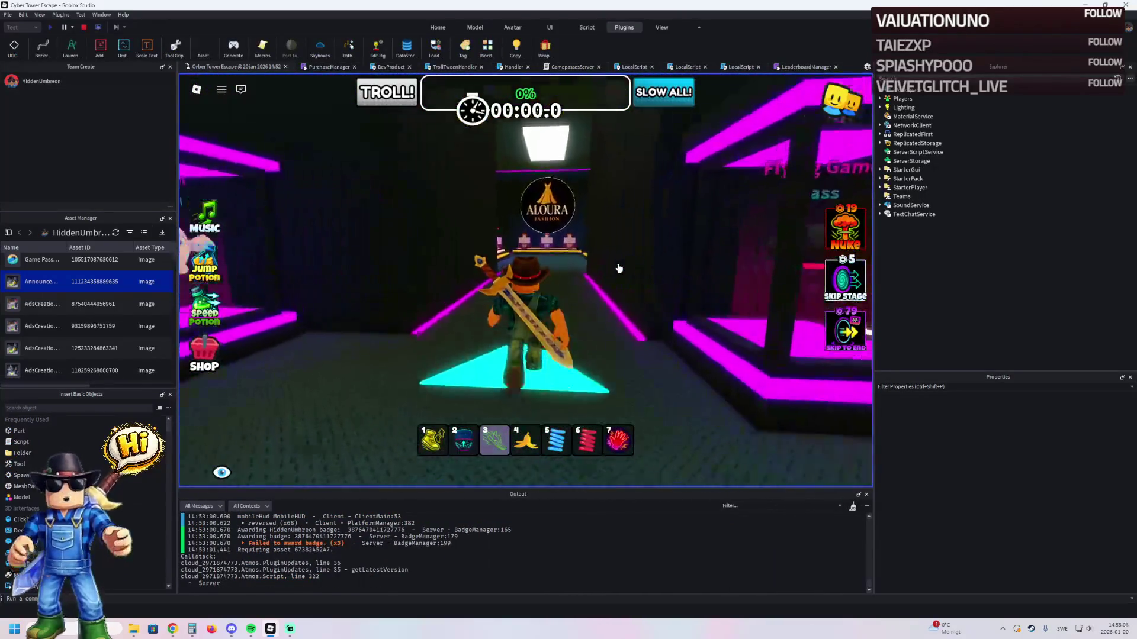
key("w")
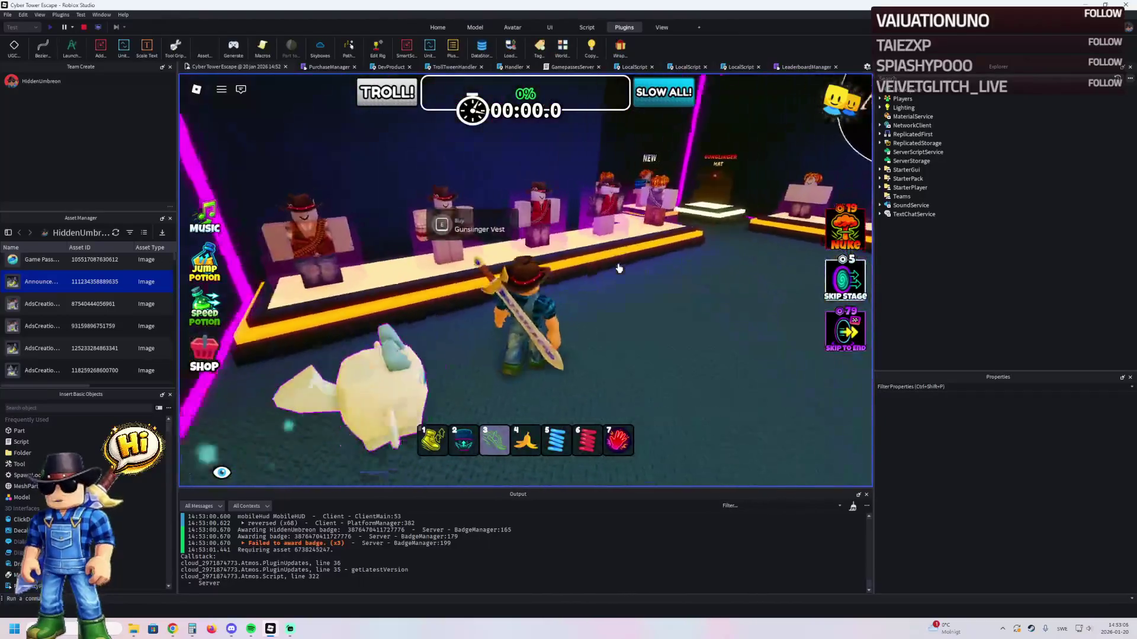
key("w")
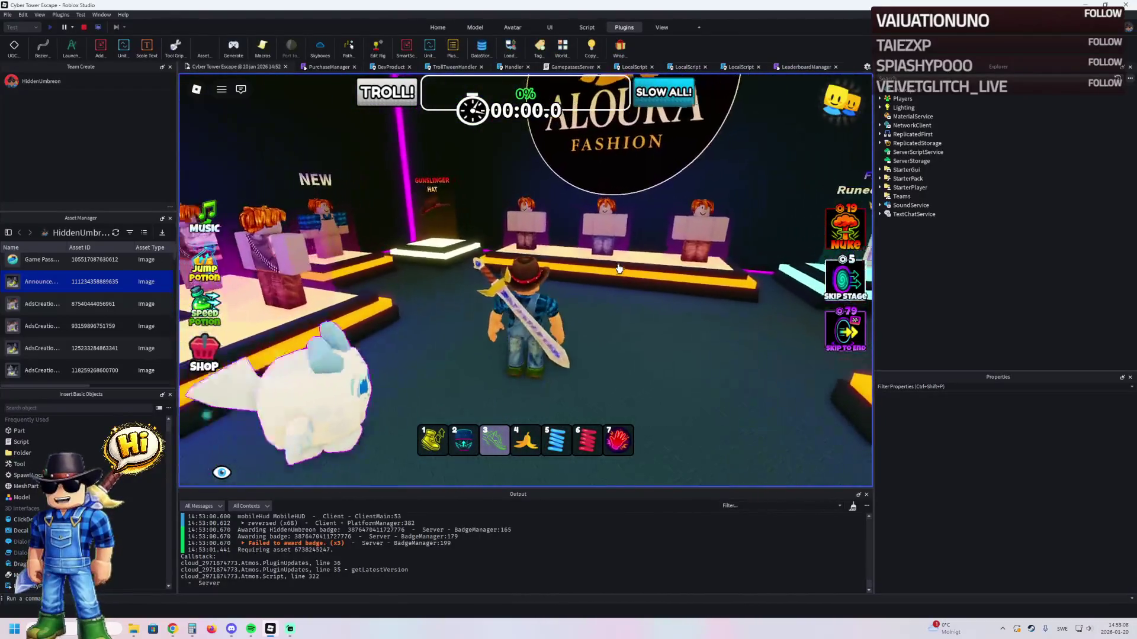
key("s")
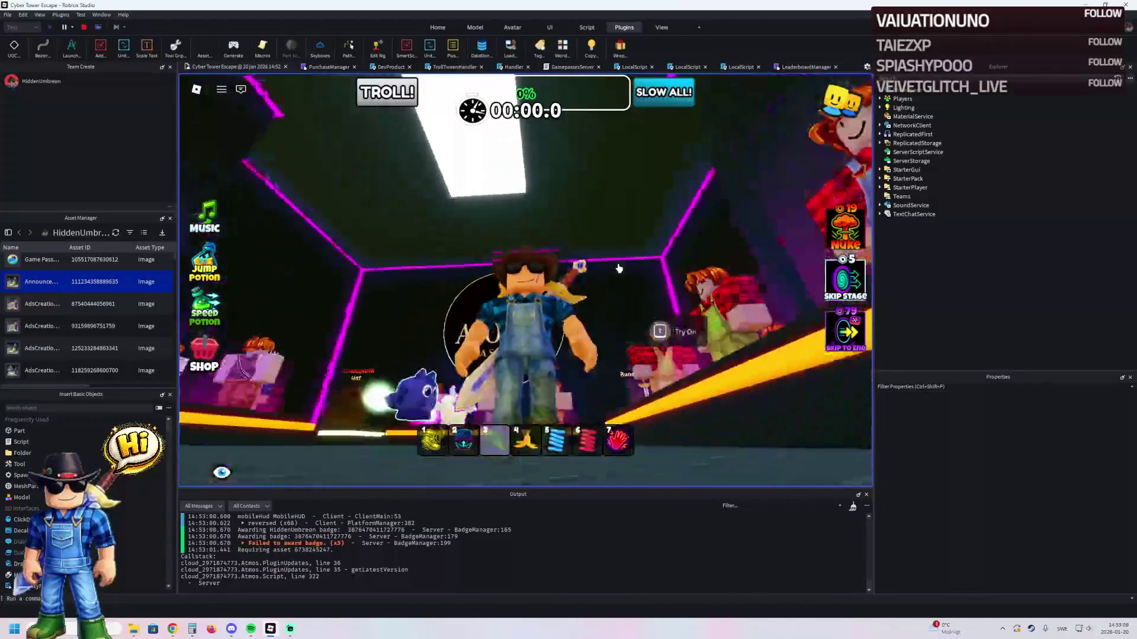
left_click(84, 27)
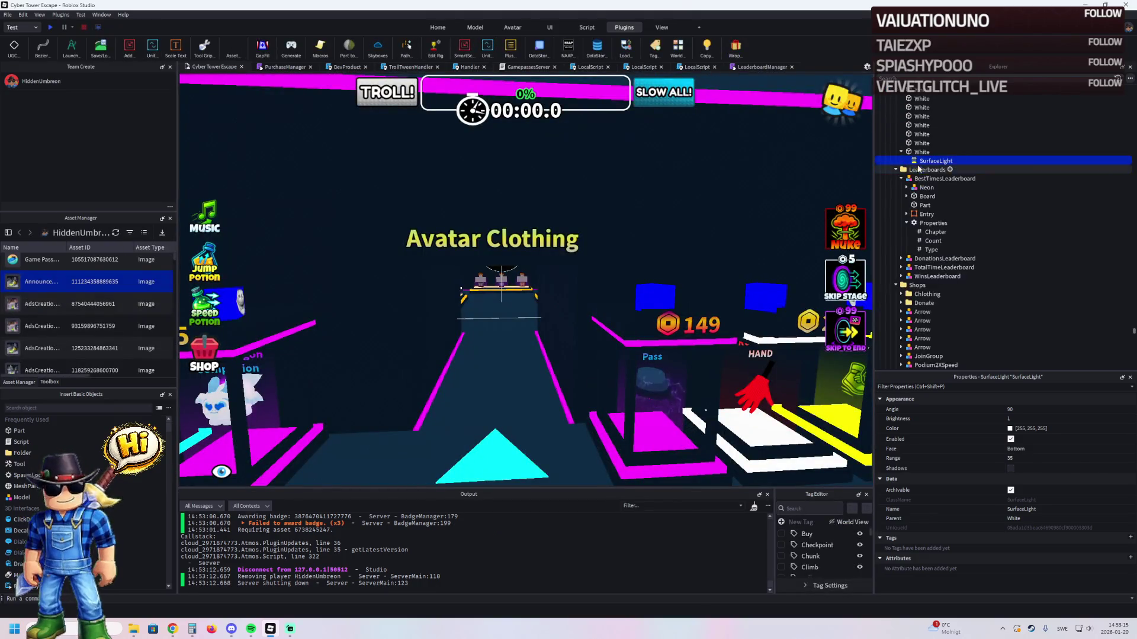
- Select the Lighting service in Explorer to show its properties
scroll(918, 169, "up", 5)
left_click(910, 134)
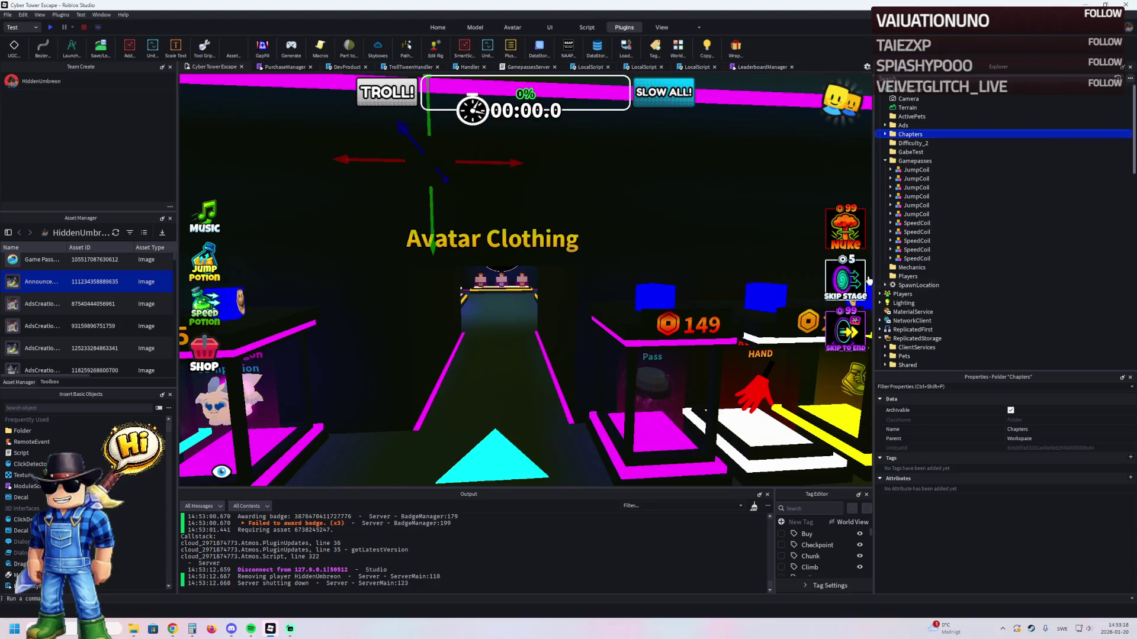
left_click(903, 302)
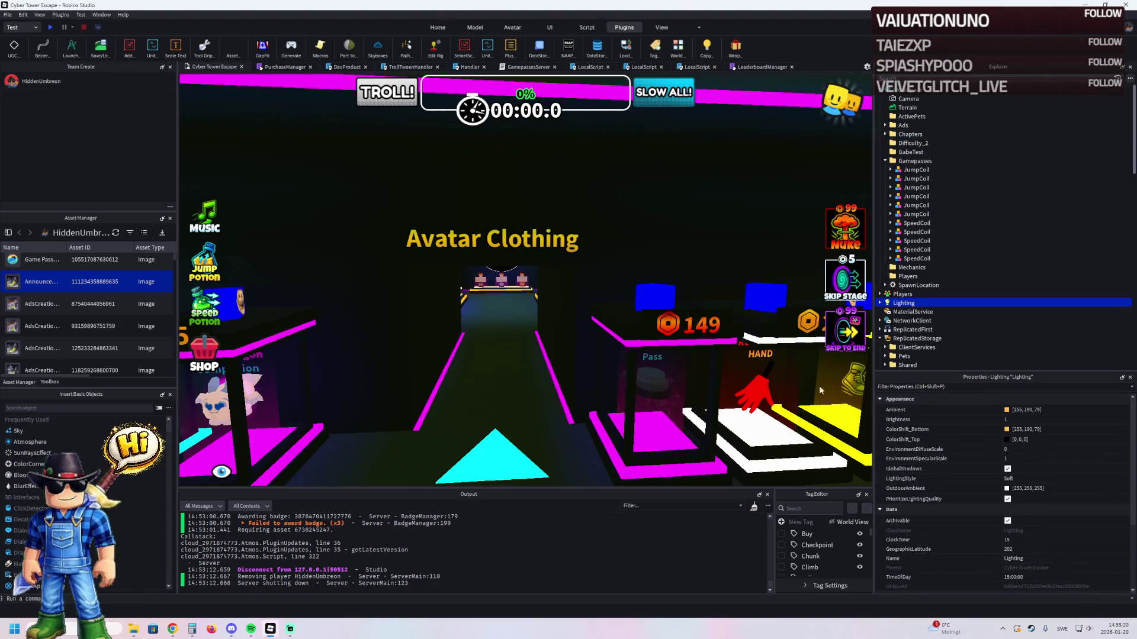
key("w")
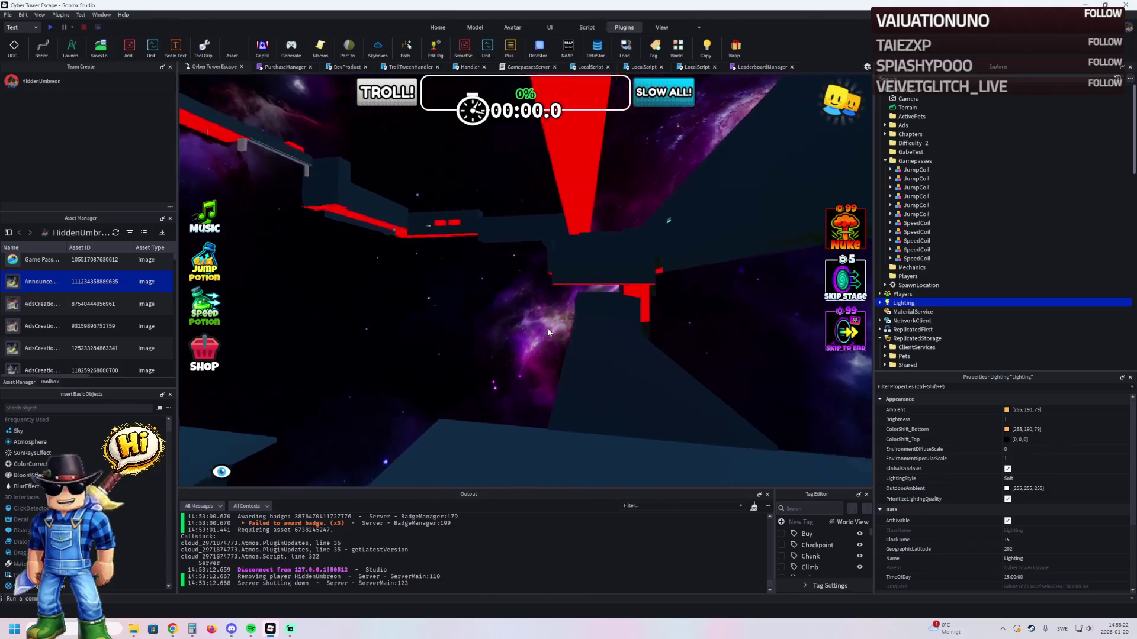
key("s")
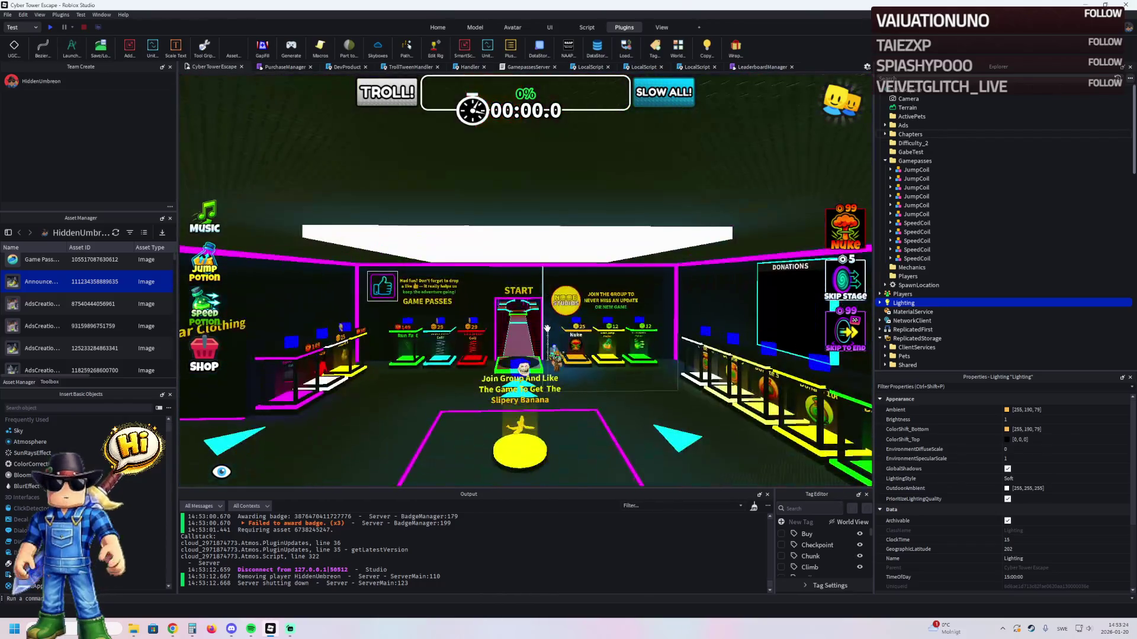
- Preview an orange Ambient colour for Lighting, then cancel it
key("w")
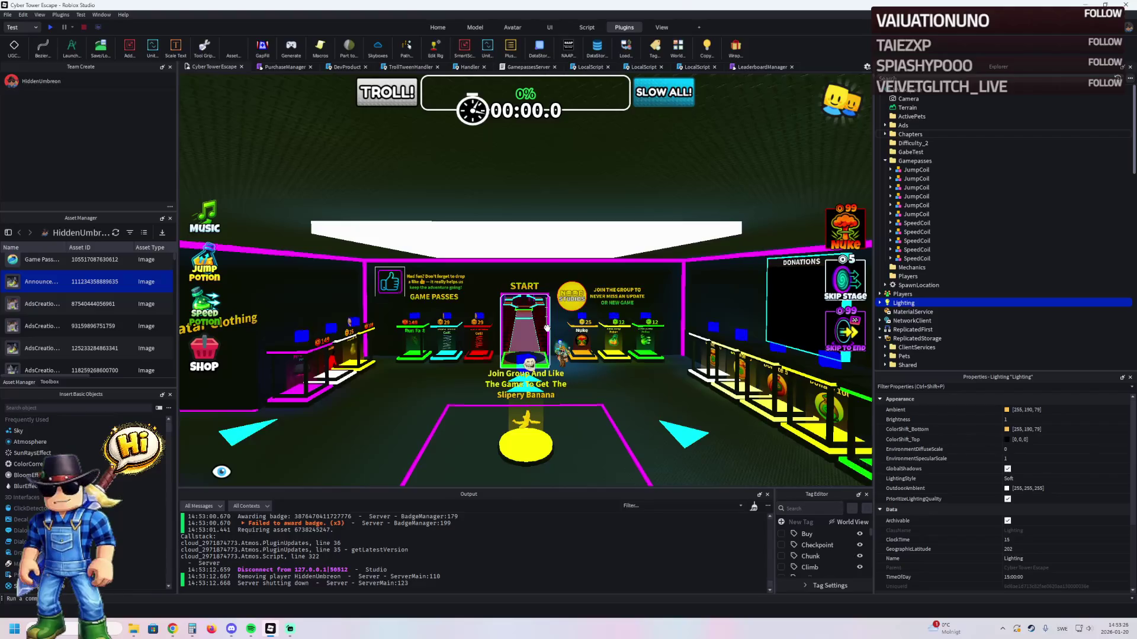
key("a")
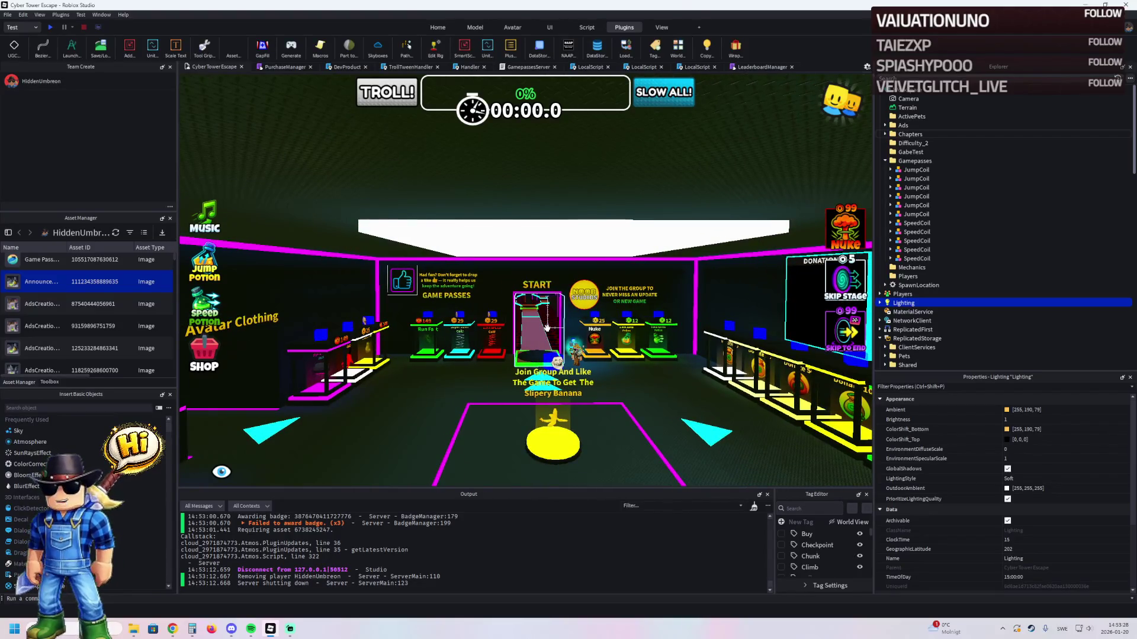
key("a")
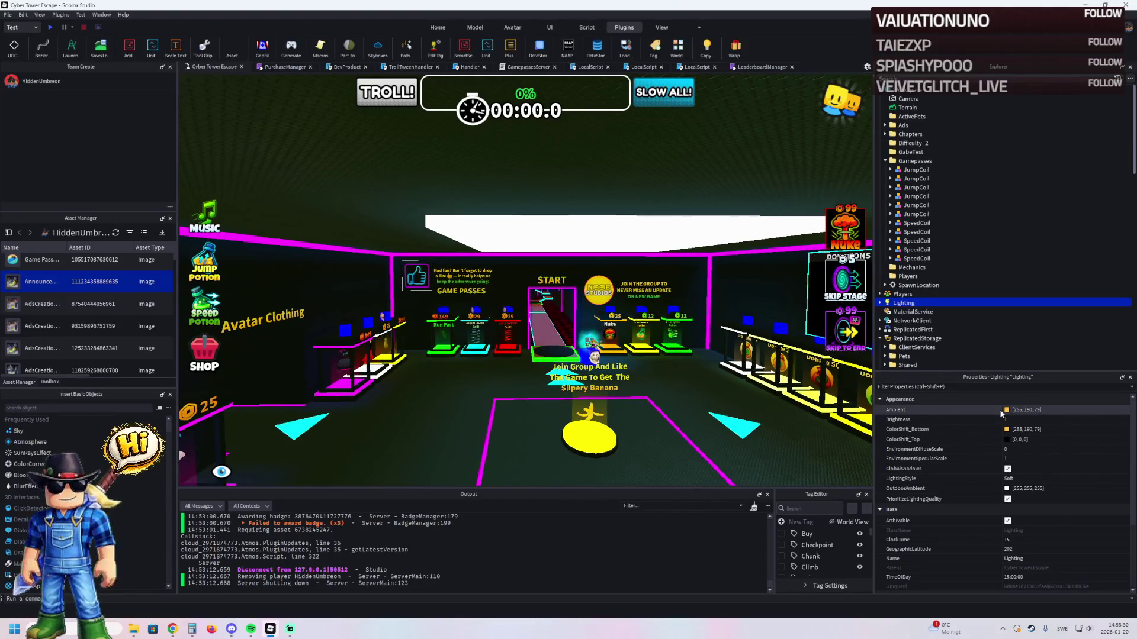
left_click(1006, 410)
left_click(653, 272)
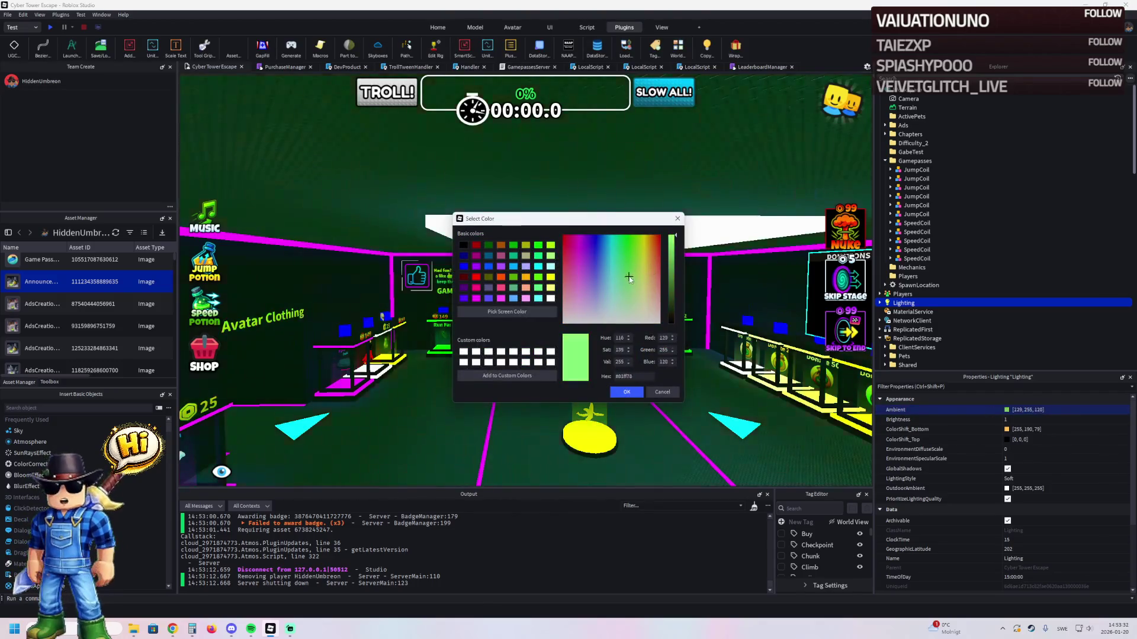
left_click(663, 391)
- Apply a cyan Ambient, undo it back to [255,190,79], and start a play test
key("w")
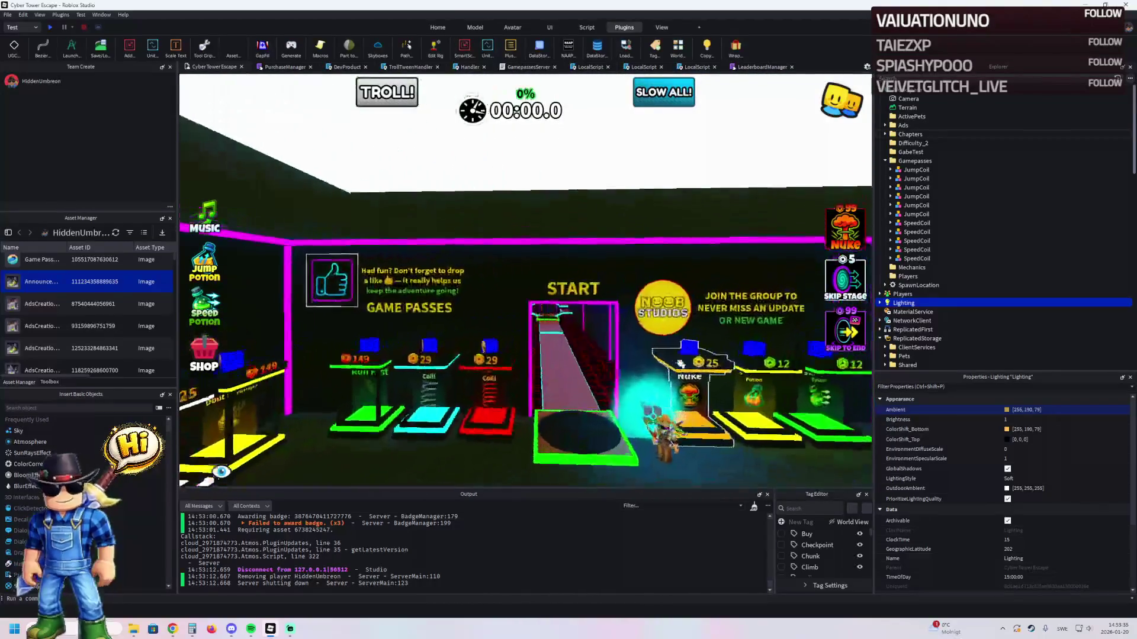
scroll(633, 339, "up", 5)
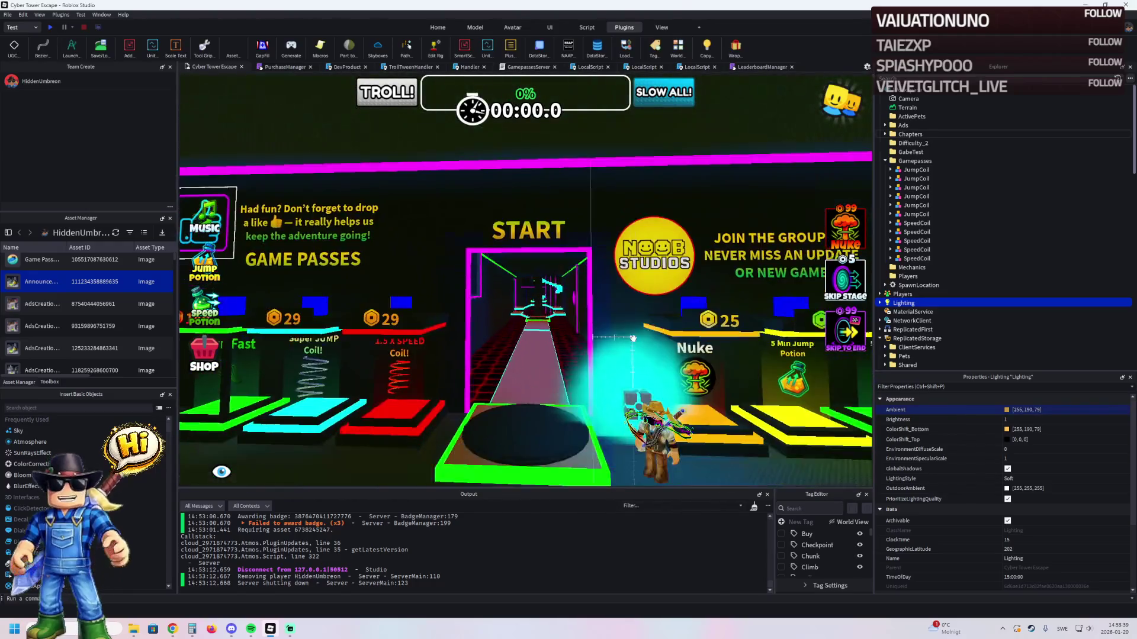
scroll(633, 339, "up", 10)
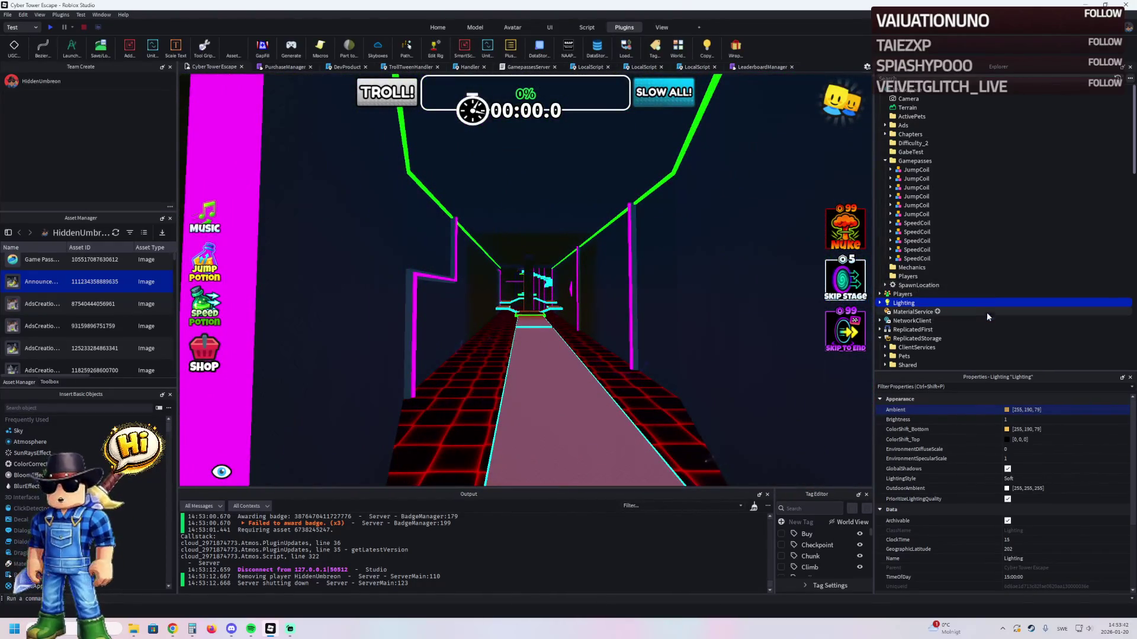
left_click(1007, 410)
mouse_move(614, 222)
left_mouse_down()
mouse_move(465, 293)
mouse_move(378, 303)
mouse_move(403, 351)
left_mouse_up()
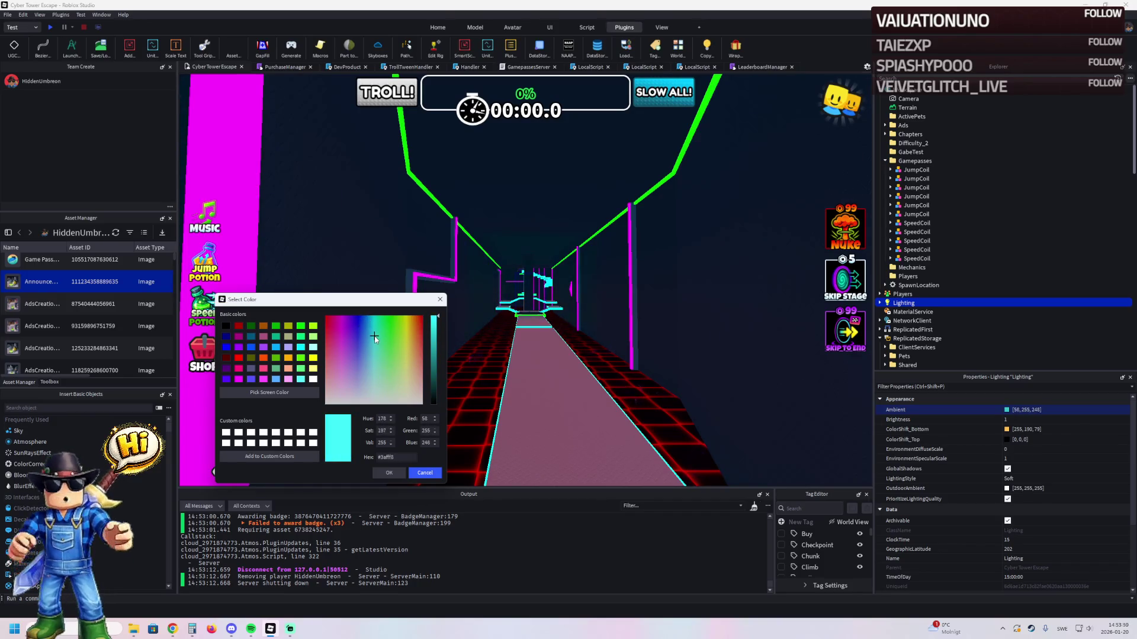
left_click(389, 474)
key("ctrl+z")
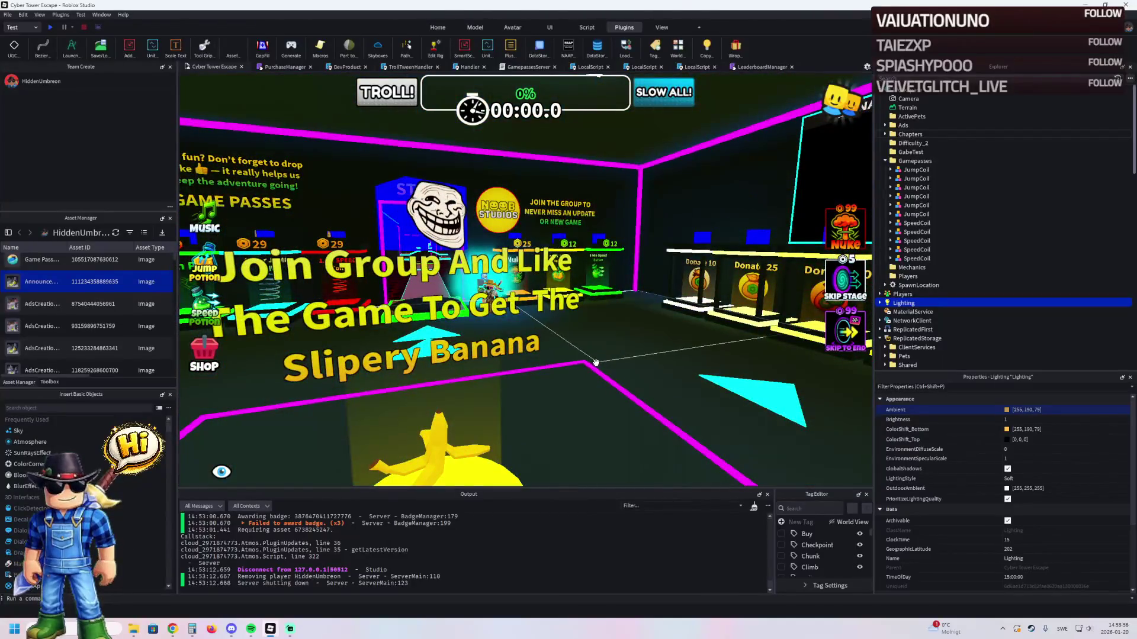
key("F5")
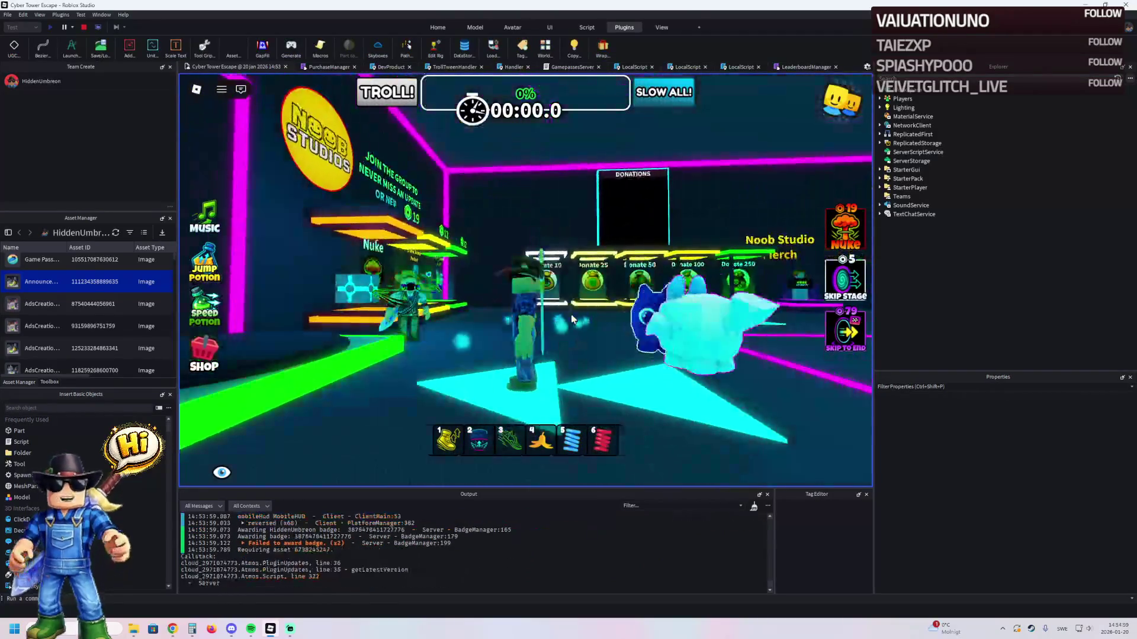
- Run the character past the banana sign and START doorway to the GAME PASSES wall
key("a")
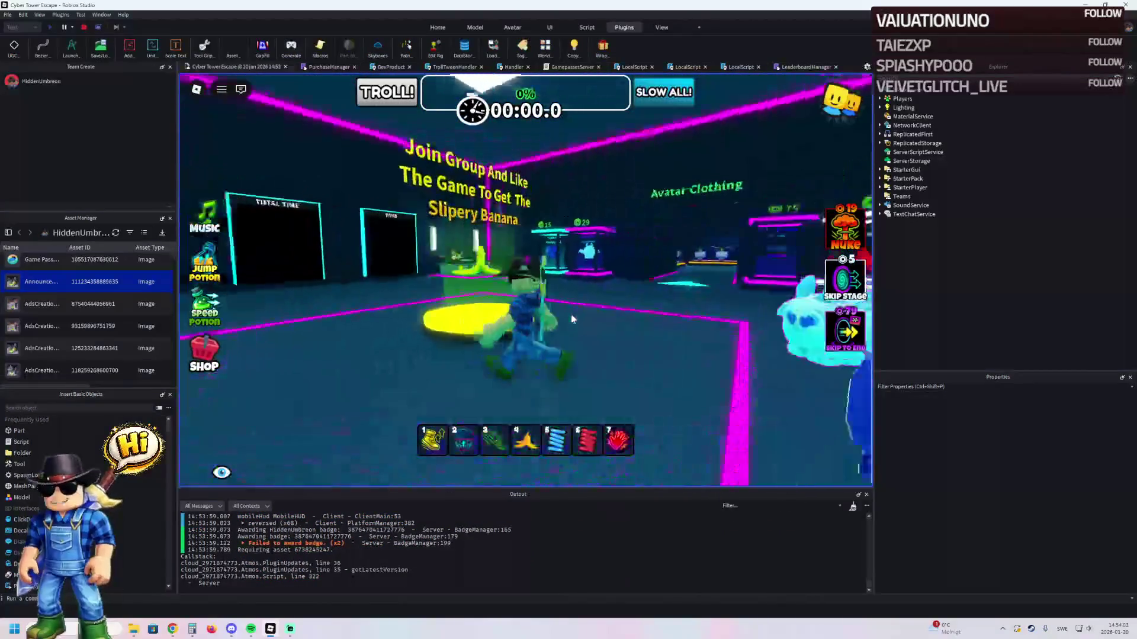
key("w")
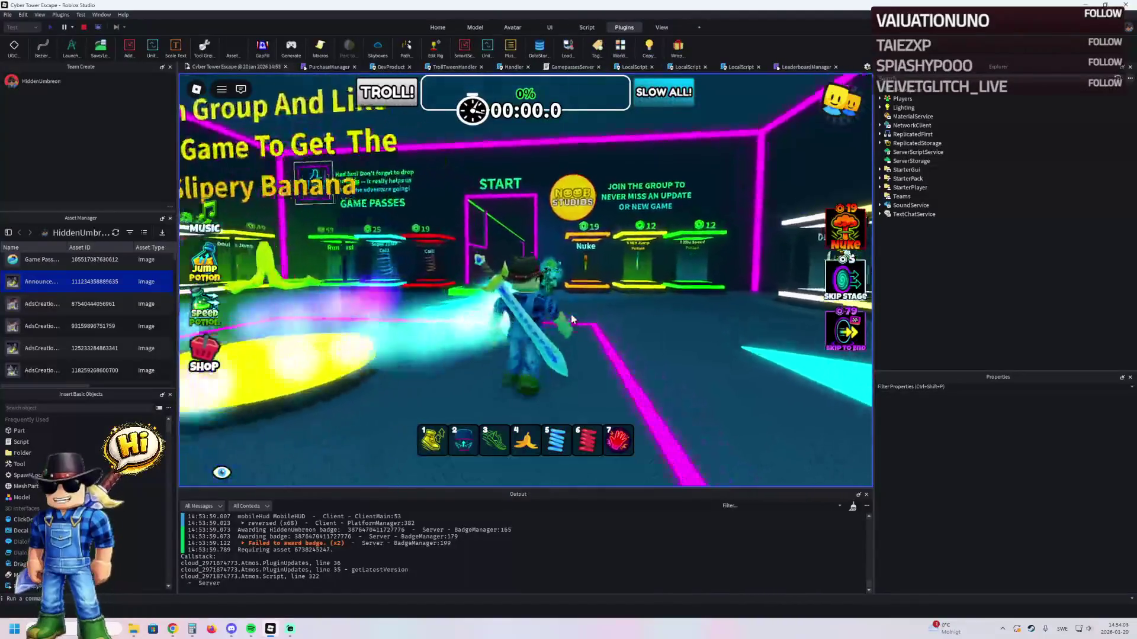
key("w")
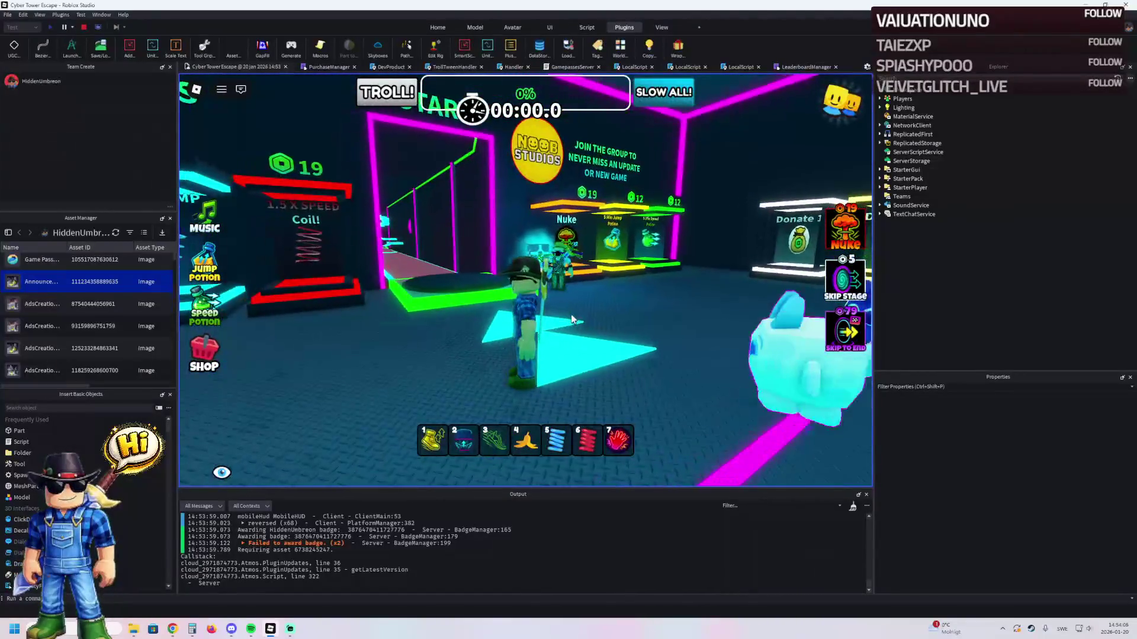
key("w")
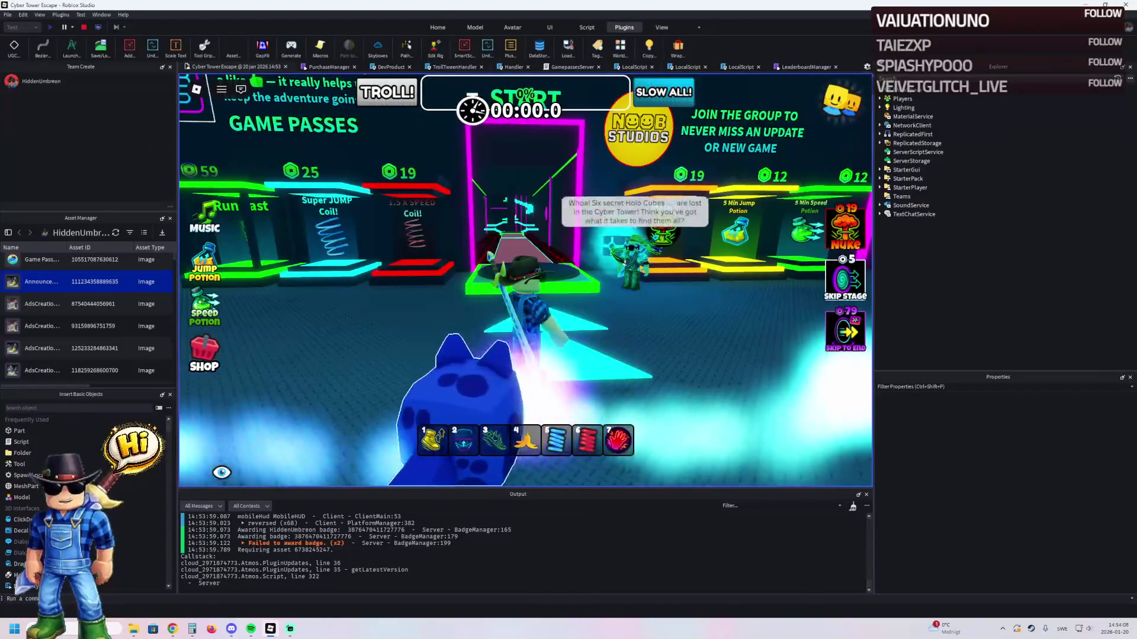
- Preview a pale mint Ambient colour on Lighting, then cancel to keep [255,190,79]
left_click(903, 107)
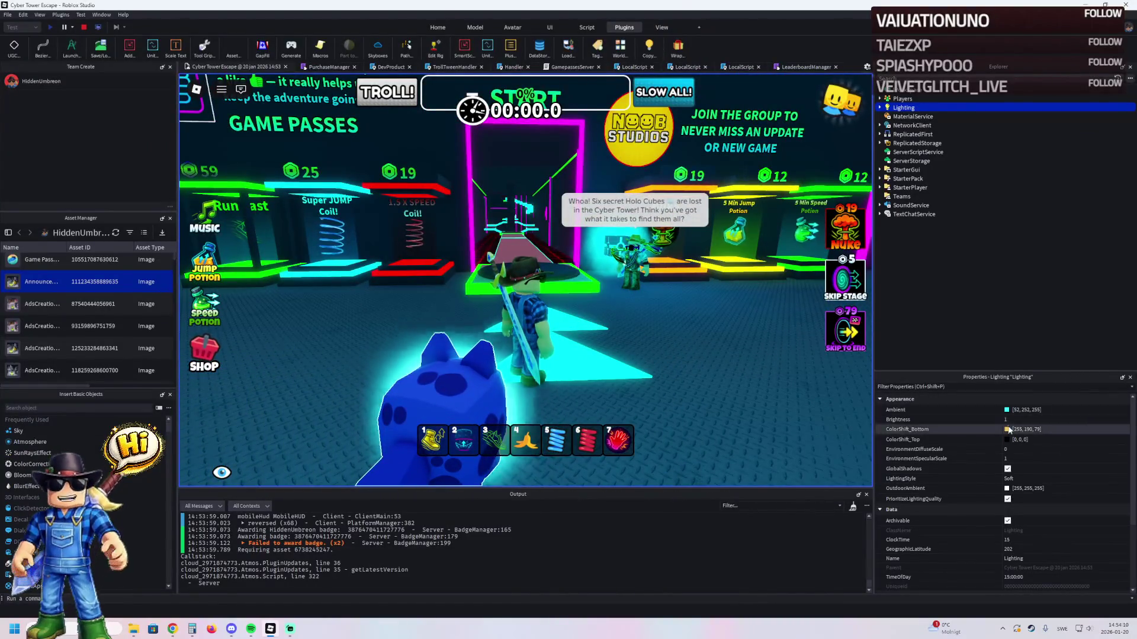
left_click(1007, 411)
left_click_drag(595, 247, 623, 310)
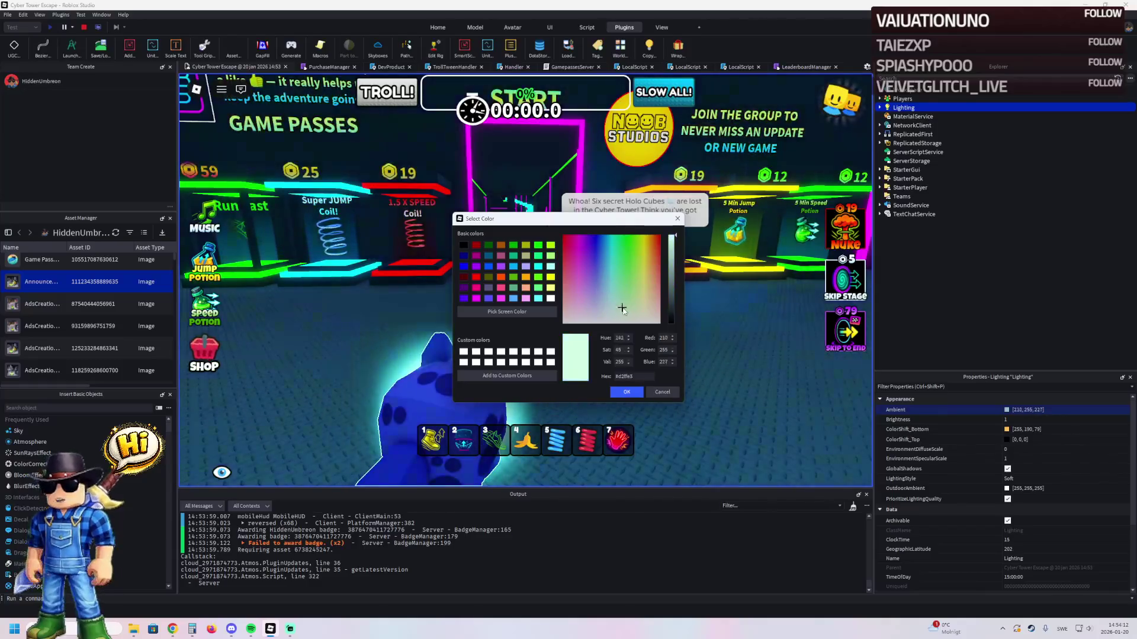
left_click(662, 396)
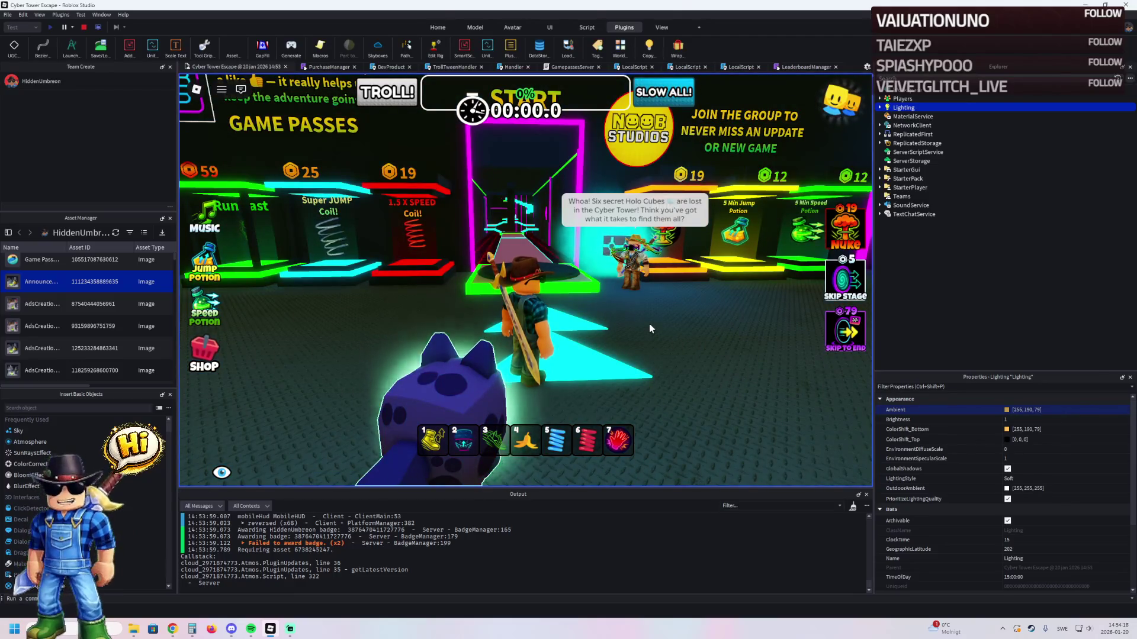
left_click_drag(622, 323, 622, 330)
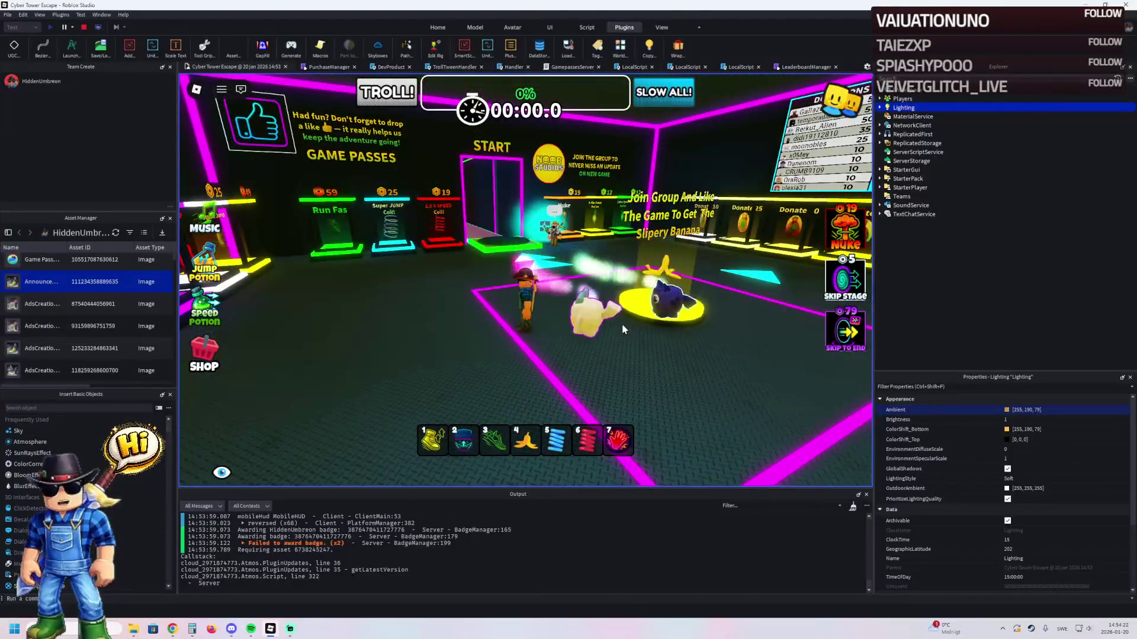
key("w")
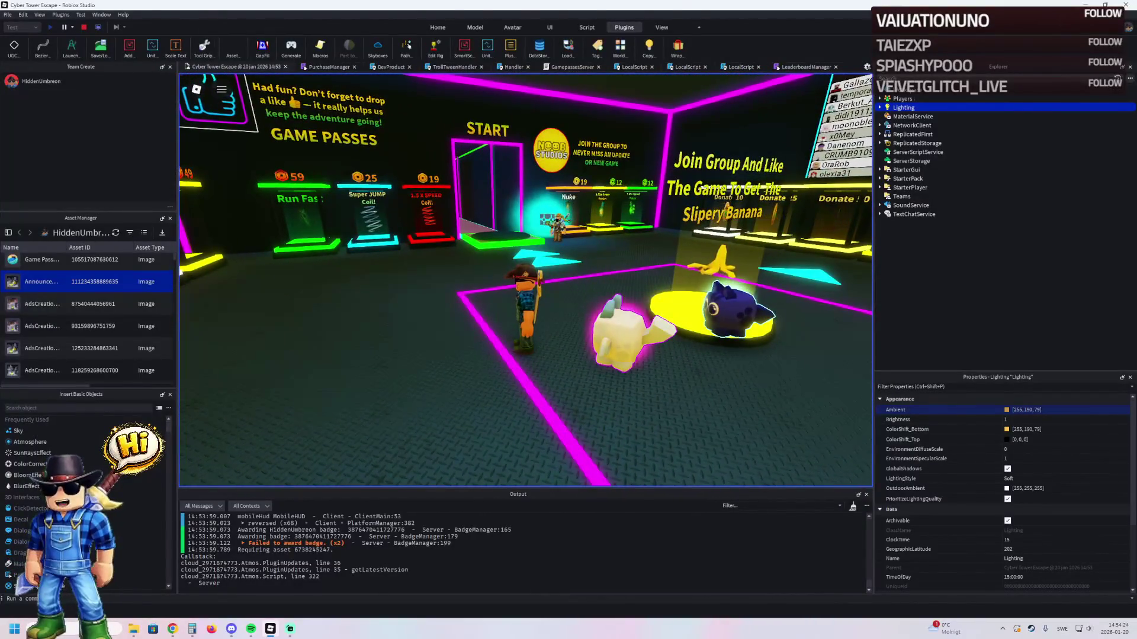
- Drag the Ambient colour picker from lime green through yellow to light peach
key("super")
left_click(1006, 411)
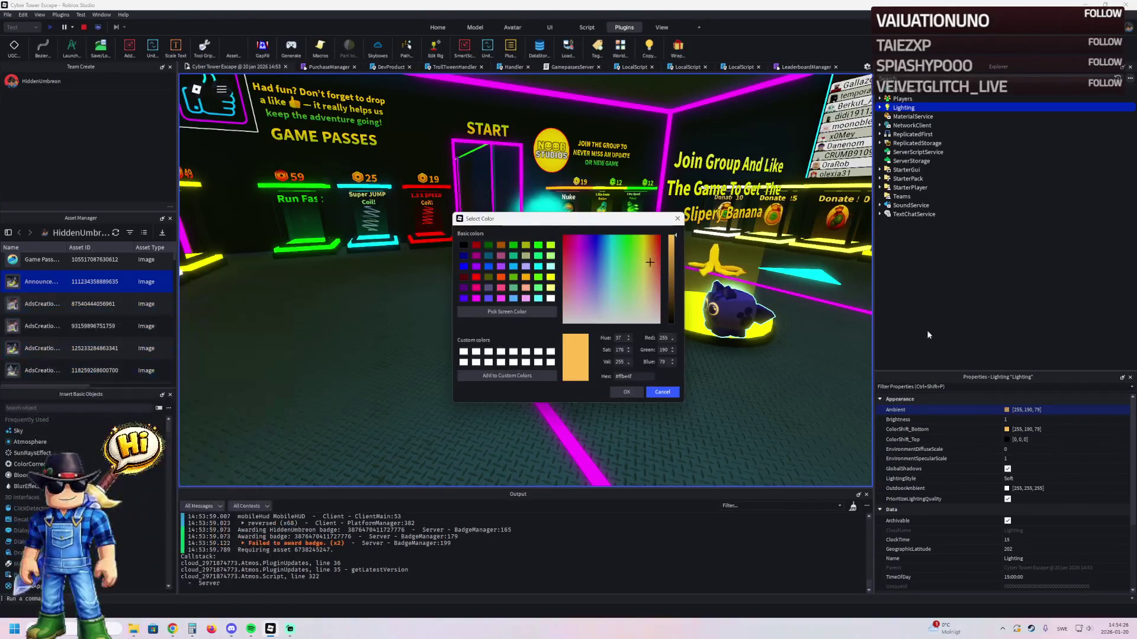
mouse_move(639, 220)
left_mouse_down()
mouse_move(624, 311)
mouse_move(460, 395)
mouse_move(409, 400)
left_mouse_up()
left_click(399, 453)
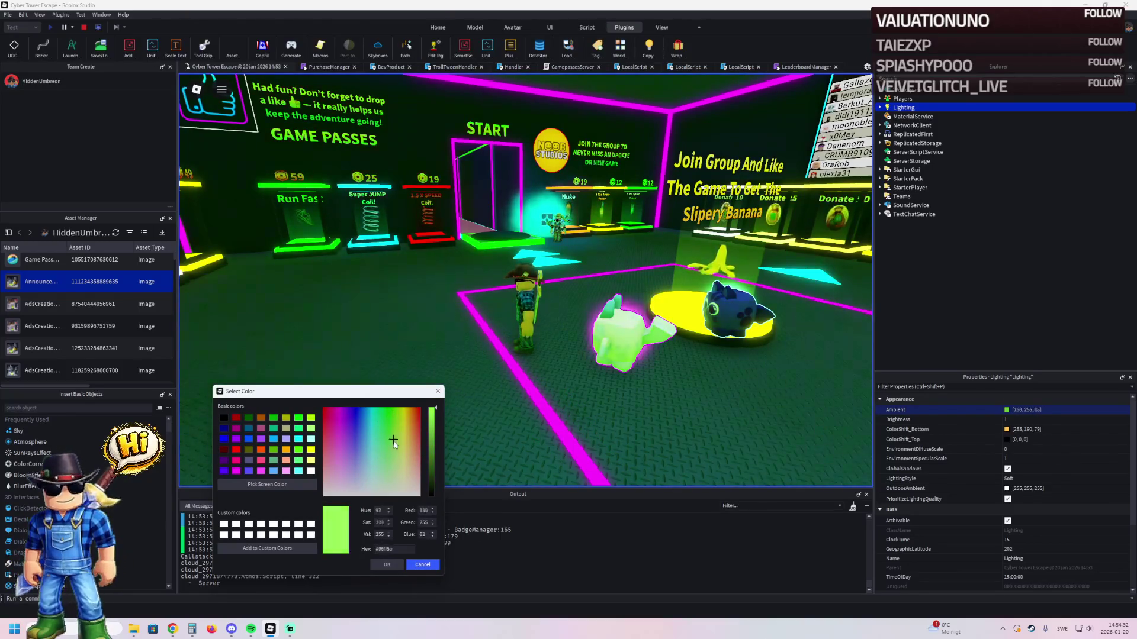
mouse_move(405, 441)
left_mouse_down()
mouse_move(412, 457)
mouse_move(420, 438)
mouse_move(407, 449)
left_mouse_up()
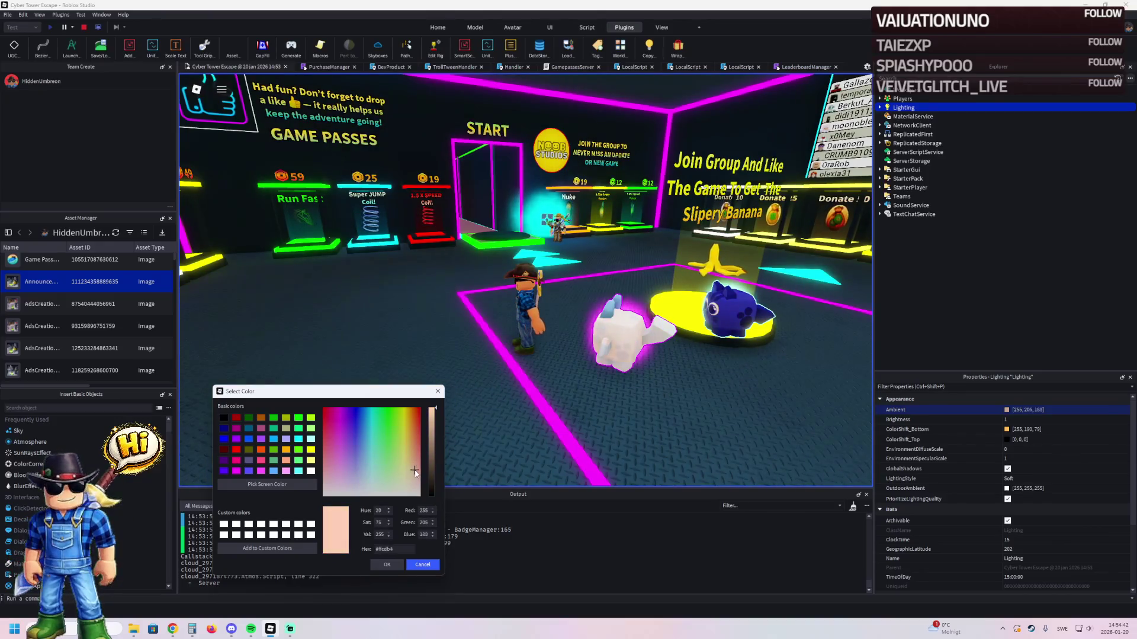
mouse_move(413, 453)
left_mouse_down()
mouse_move(411, 418)
mouse_move(420, 414)
mouse_move(412, 463)
left_mouse_up()
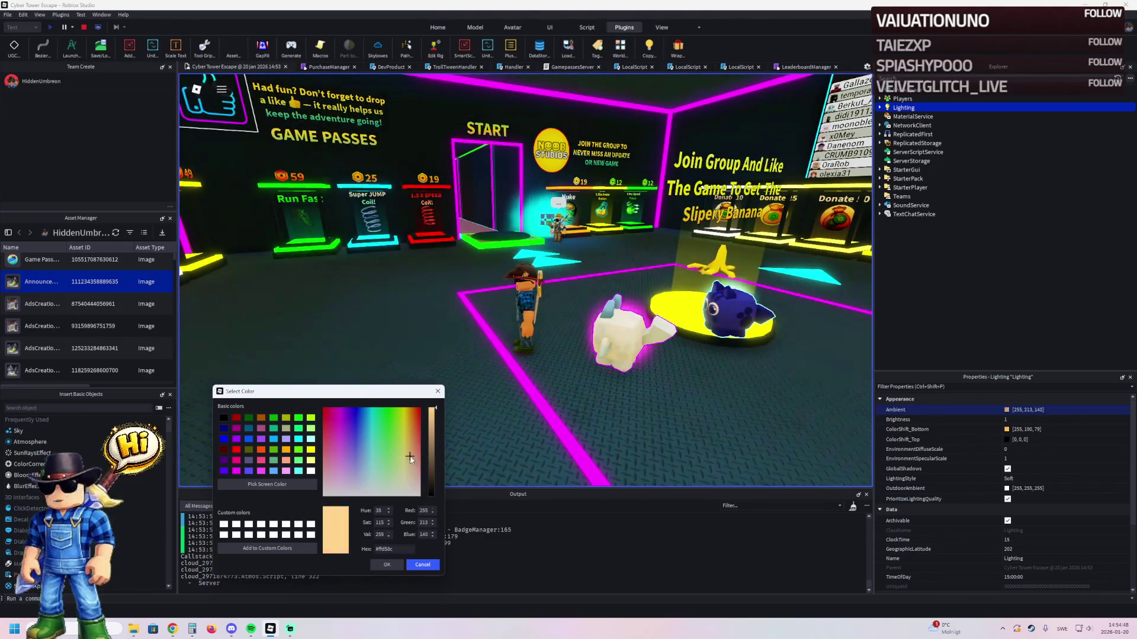
left_click_drag(391, 461, 413, 462)
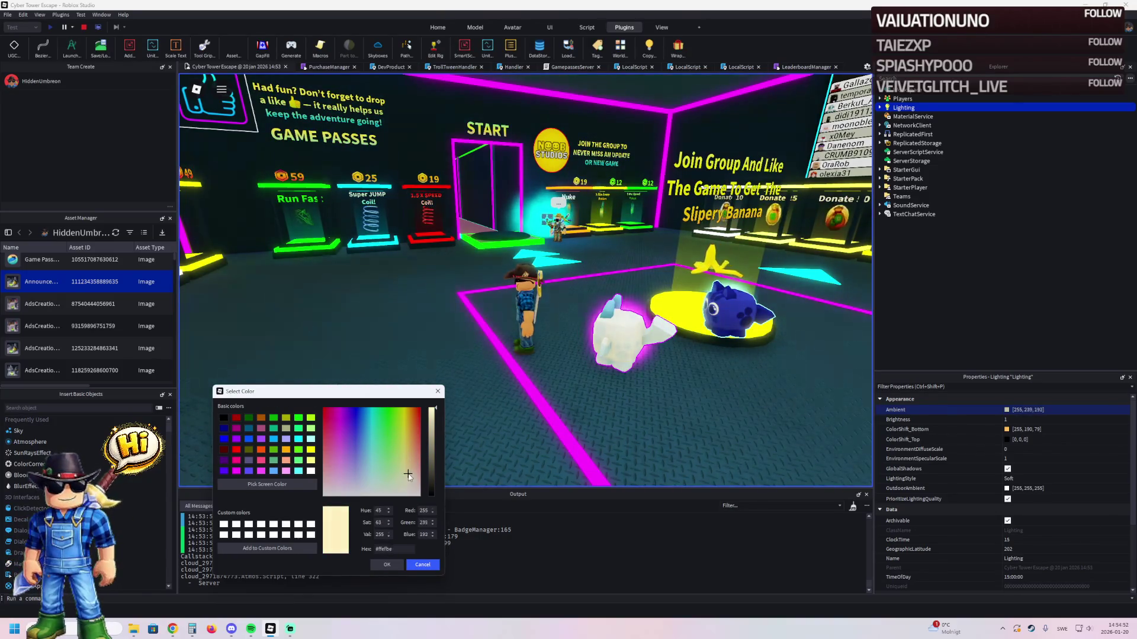
- Apply the pale peach Ambient [255,228,181] and stop the play test
left_click(388, 564)
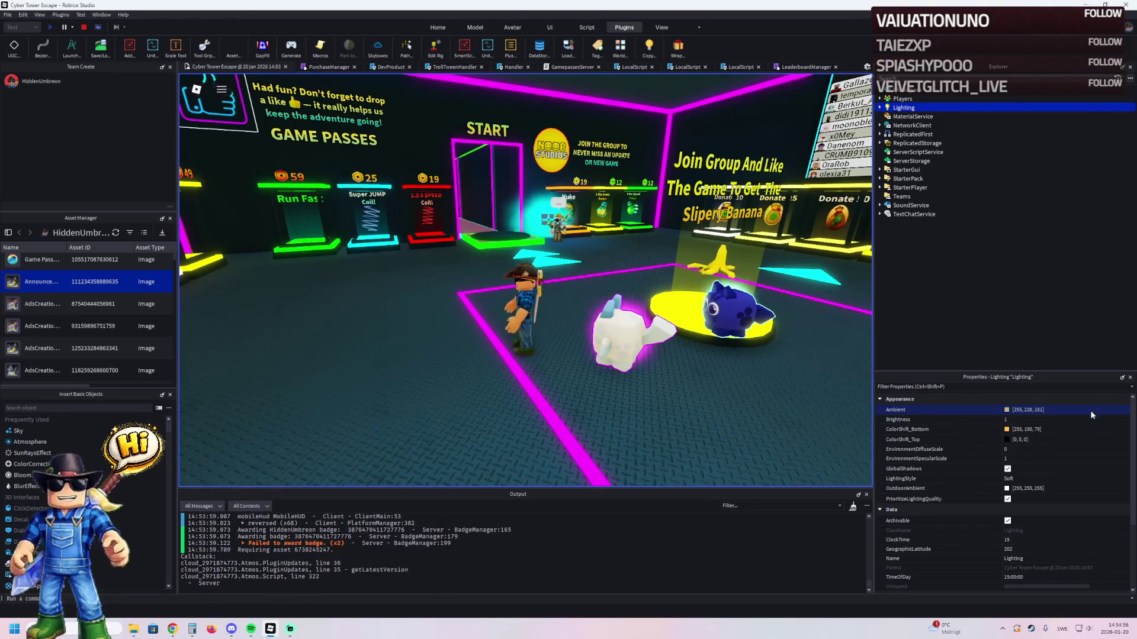
key("Return")
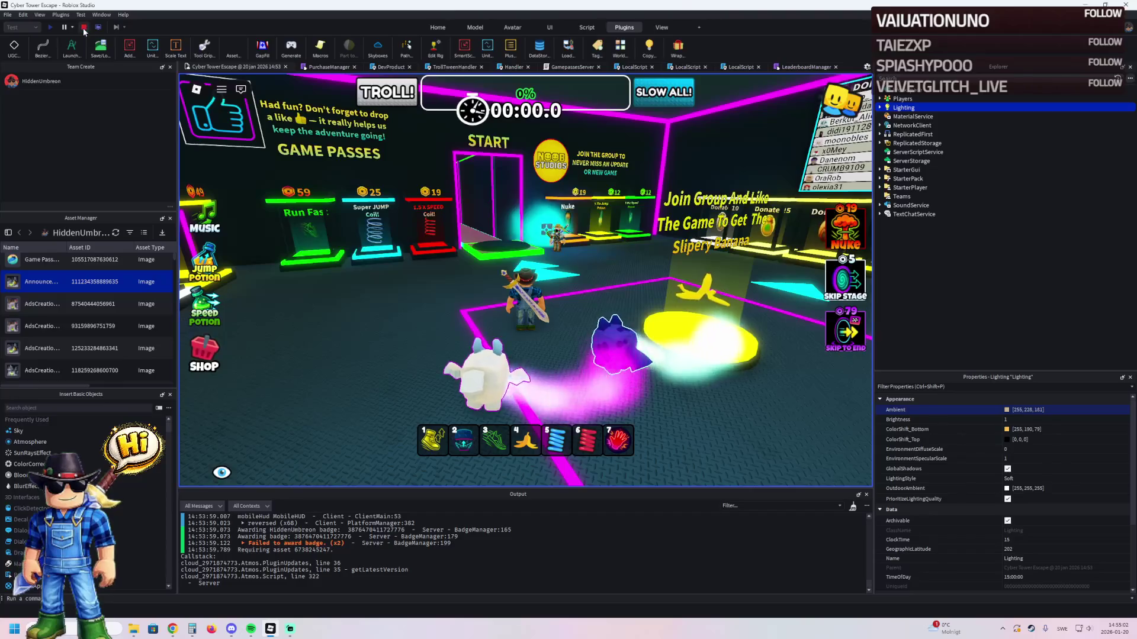
left_click(84, 27)
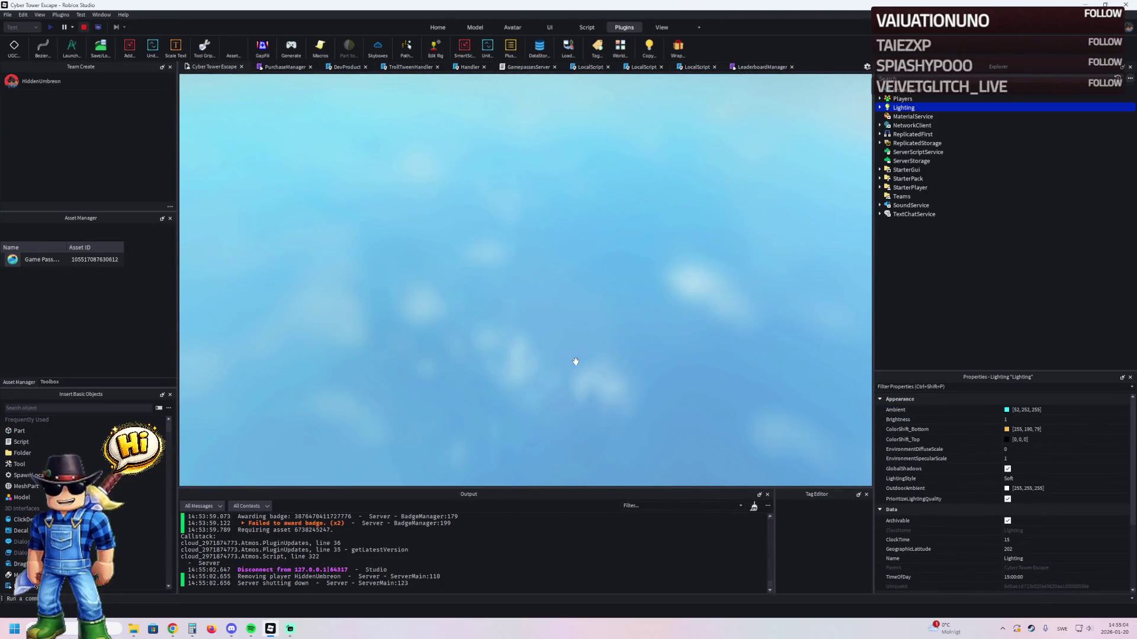
- Undo the Ambient change, start a new playtest, and run onto the first cyan platforms
key("ctrl+z")
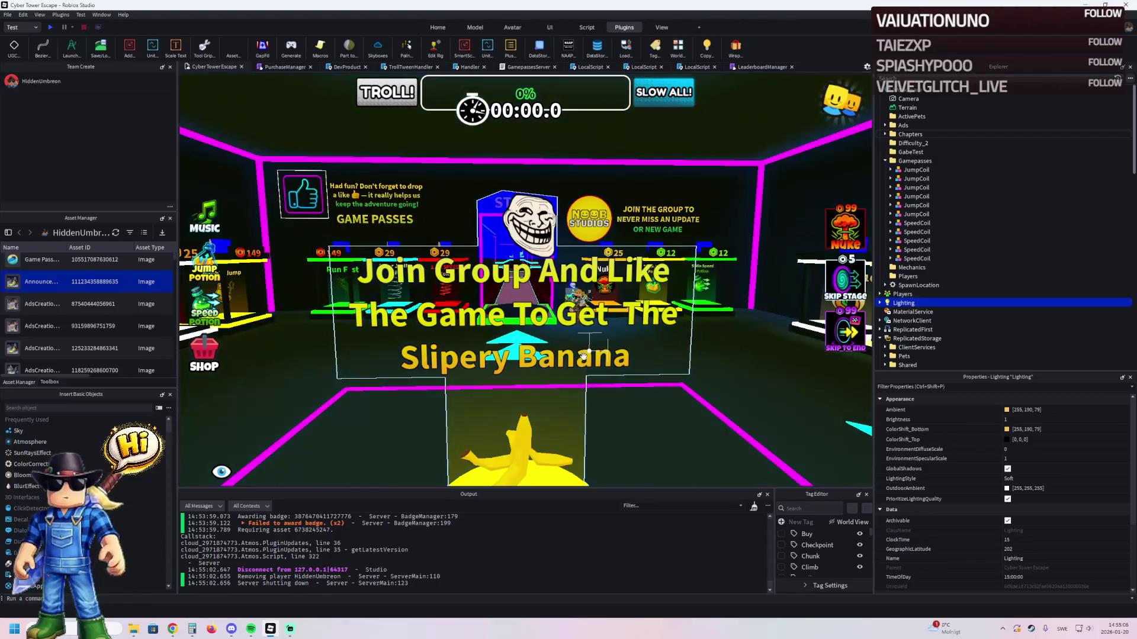
left_click(52, 27)
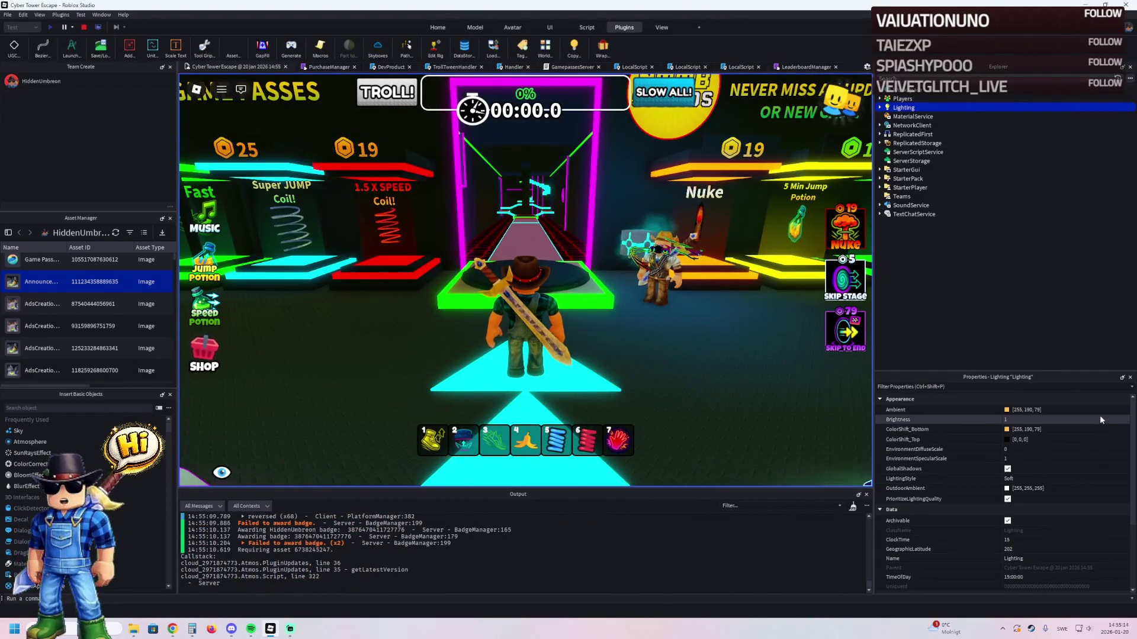
key("Return")
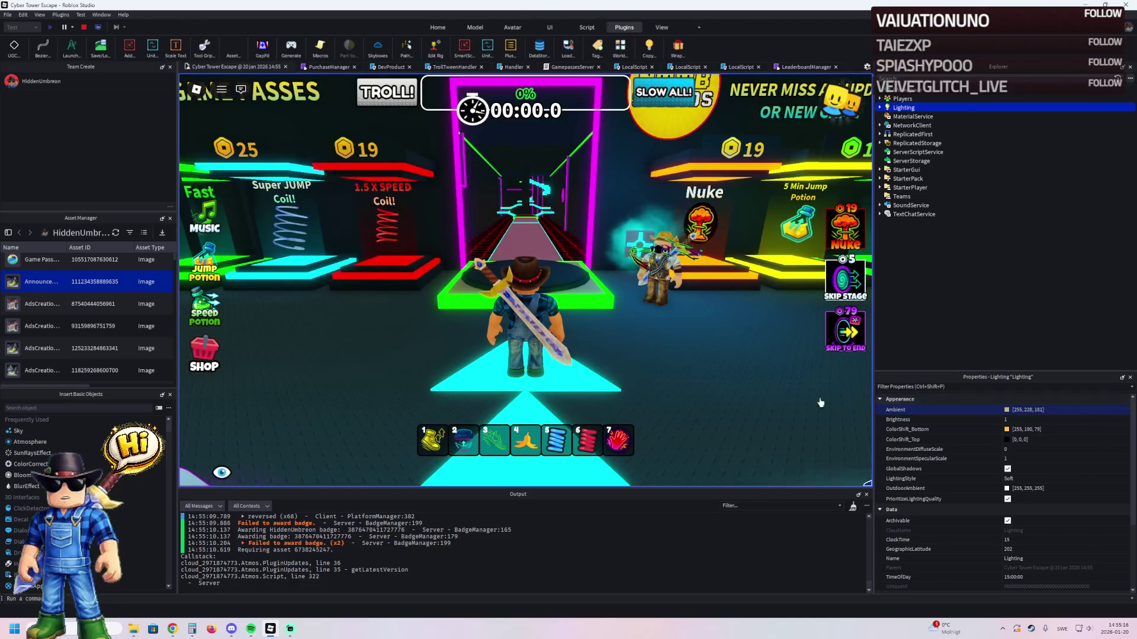
key("w")
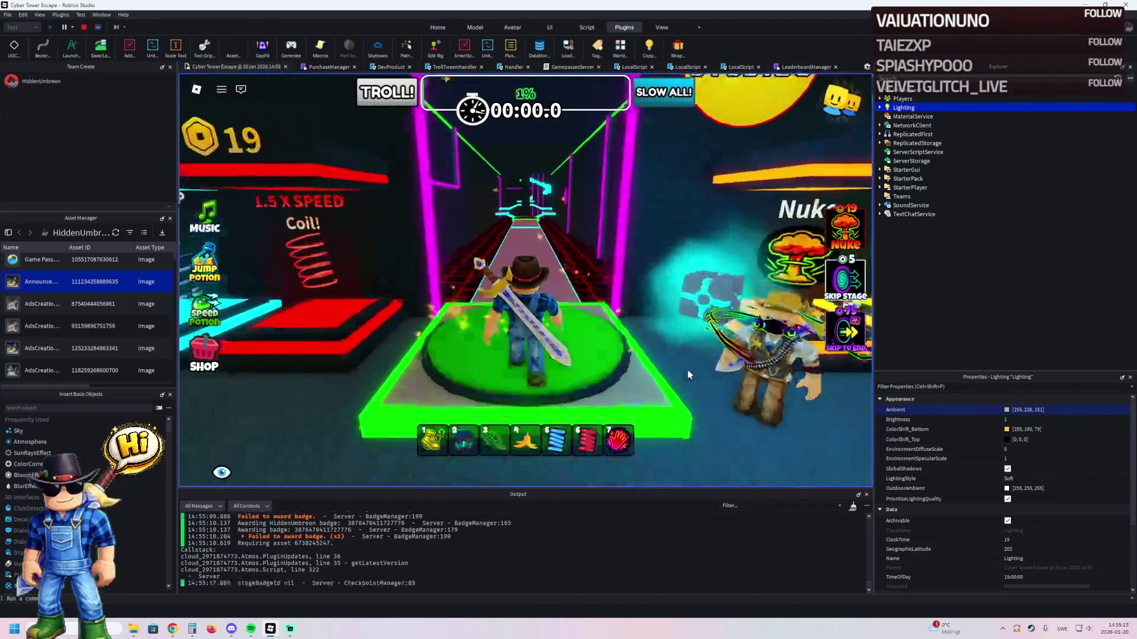
key("w")
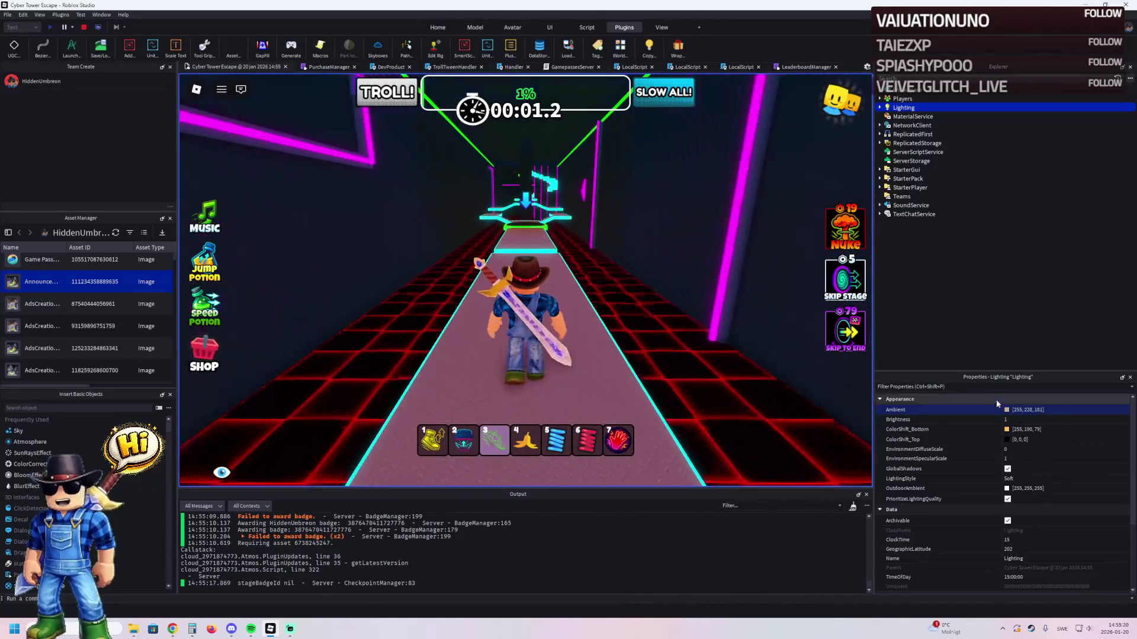
key("w")
key("w")
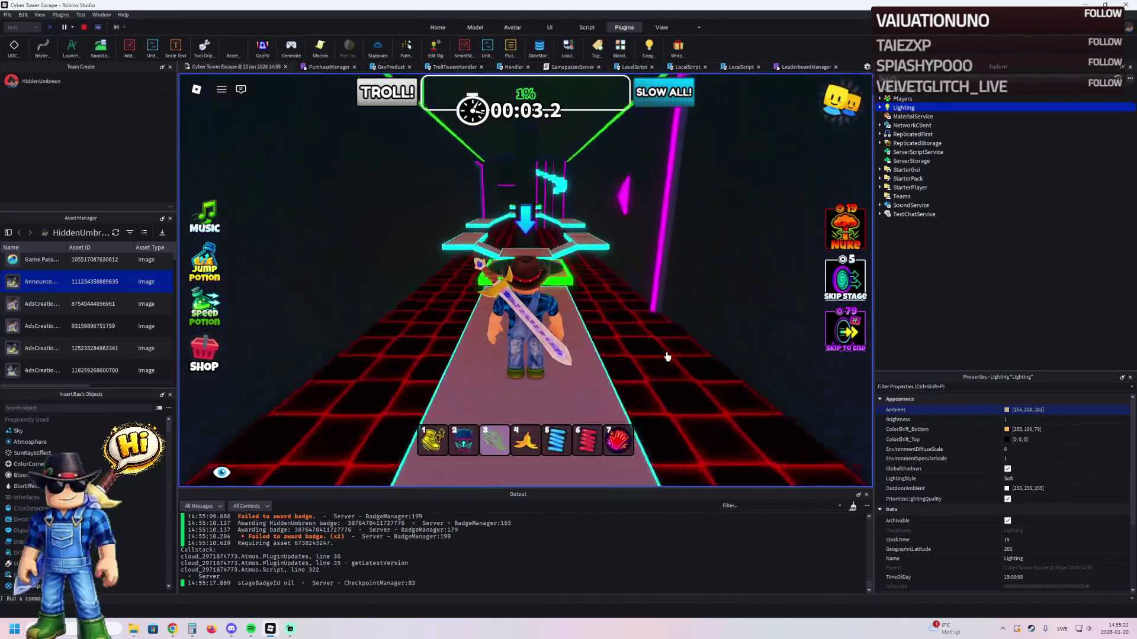
- Run up the cyan staircase and along the platforms into the potion shop room, then stop
key("w")
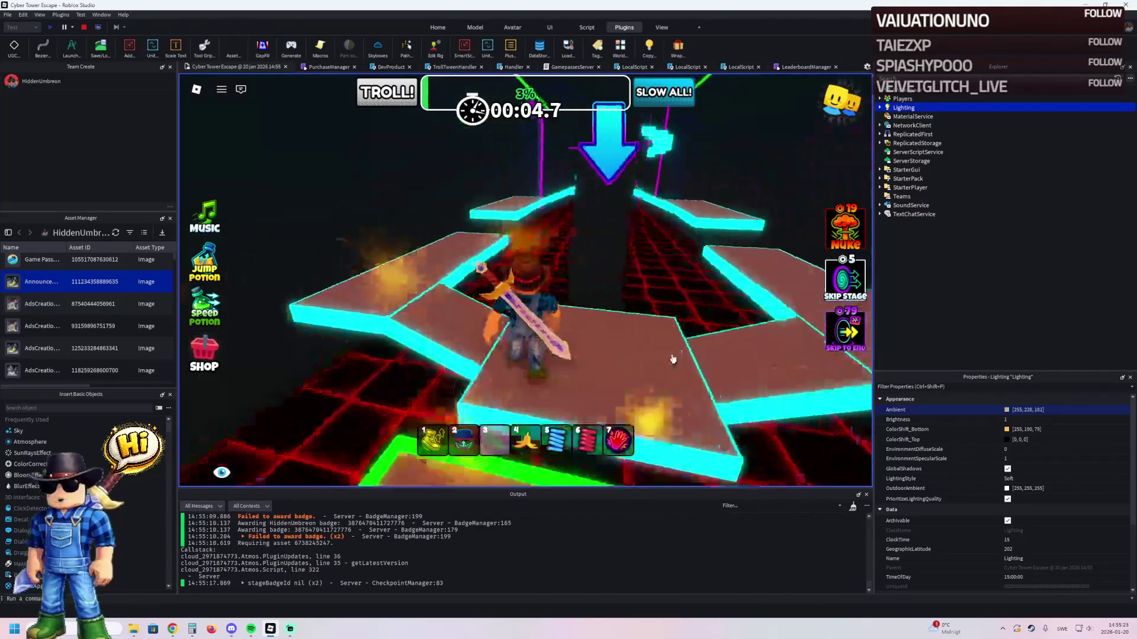
key("w")
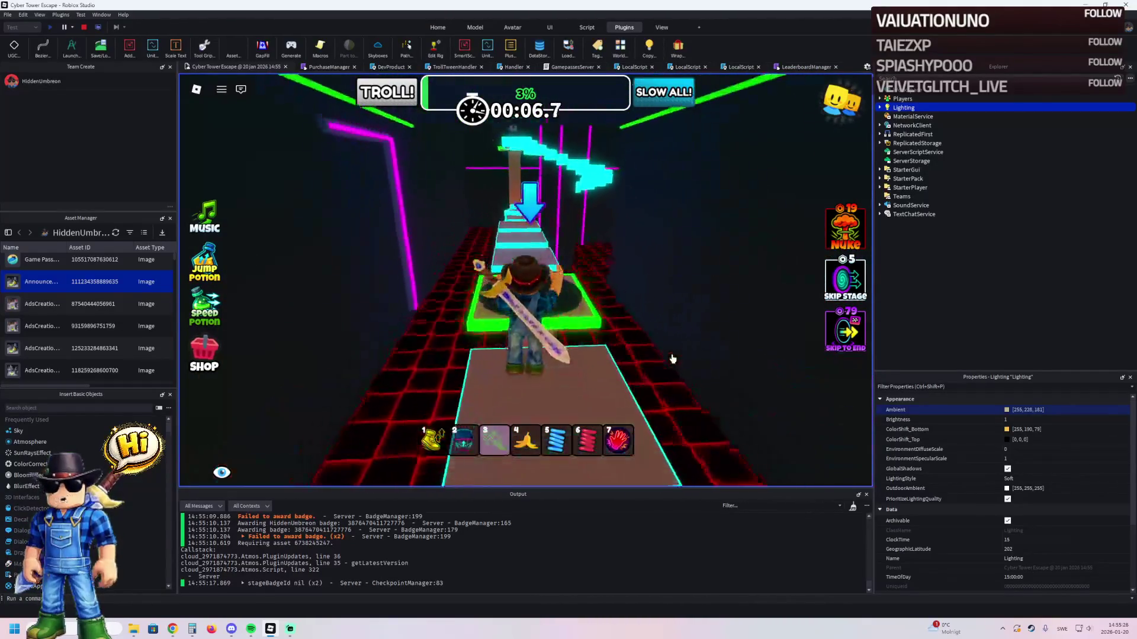
key("w")
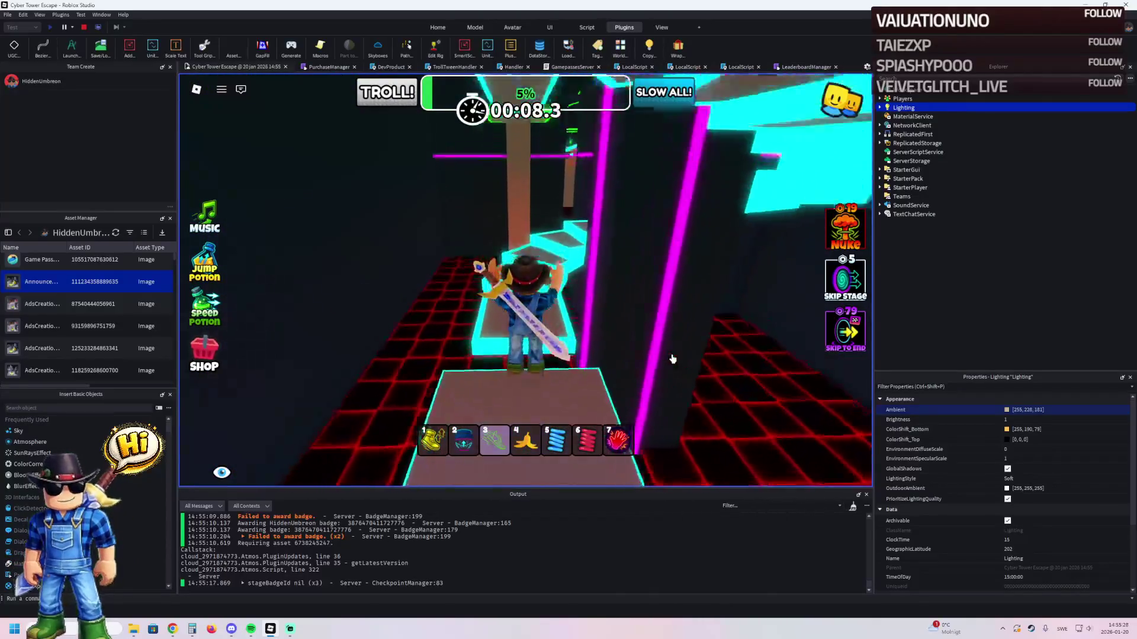
key("w")
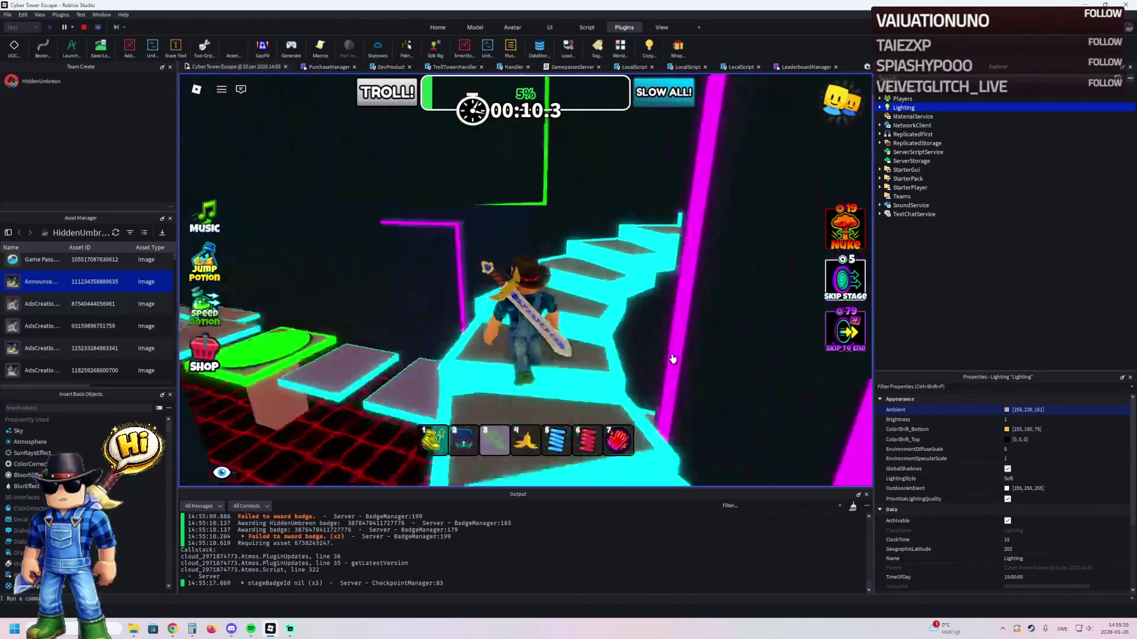
key("w")
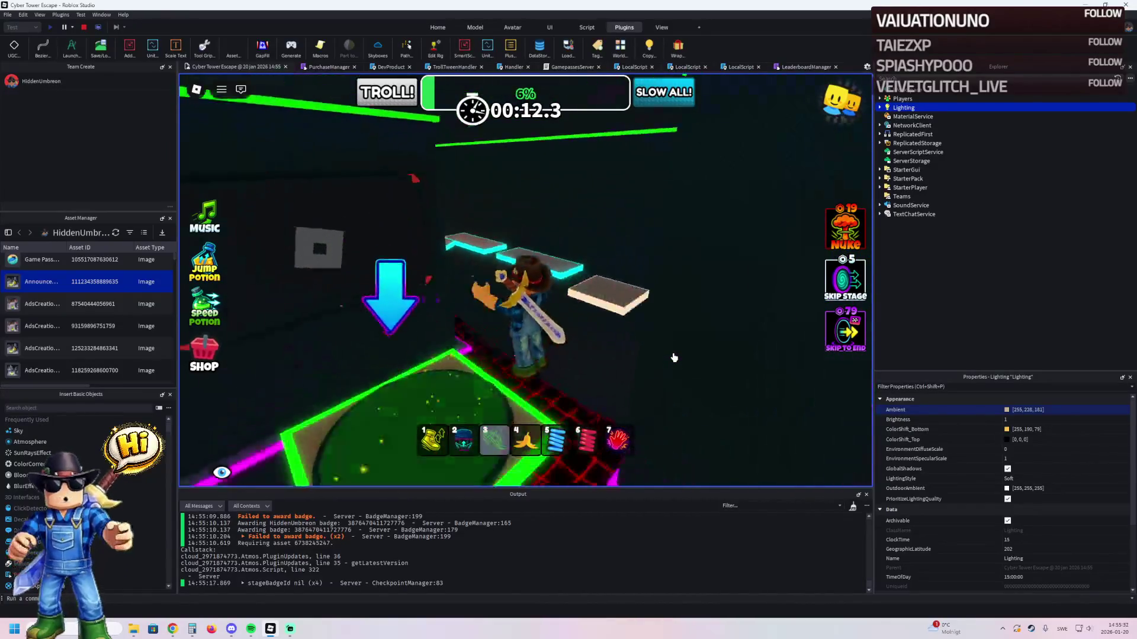
key("w")
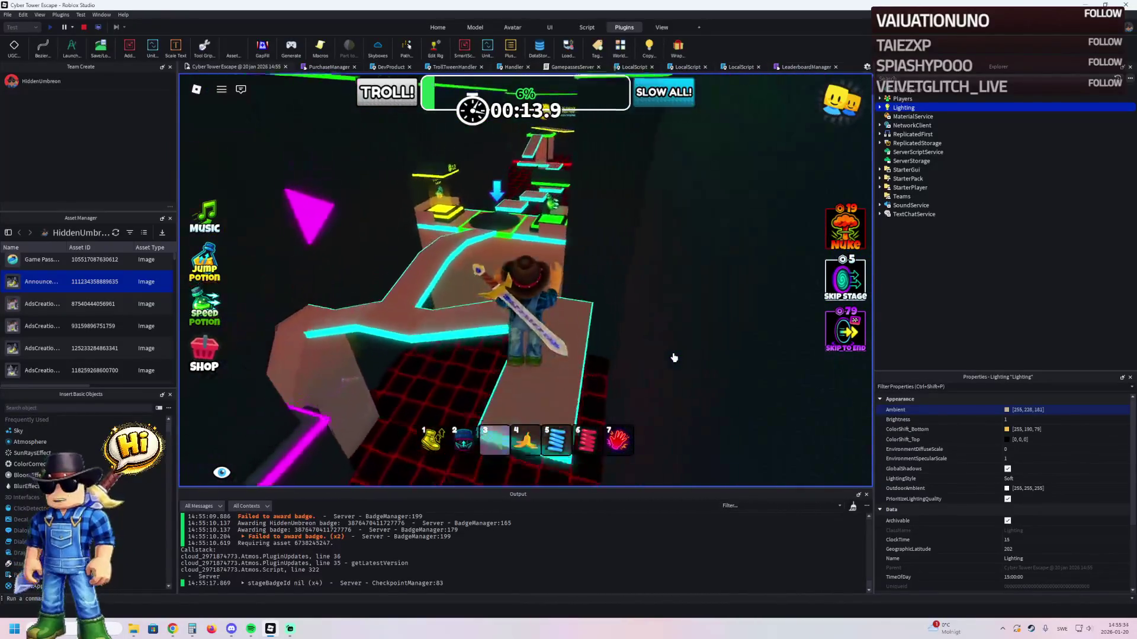
key("w")
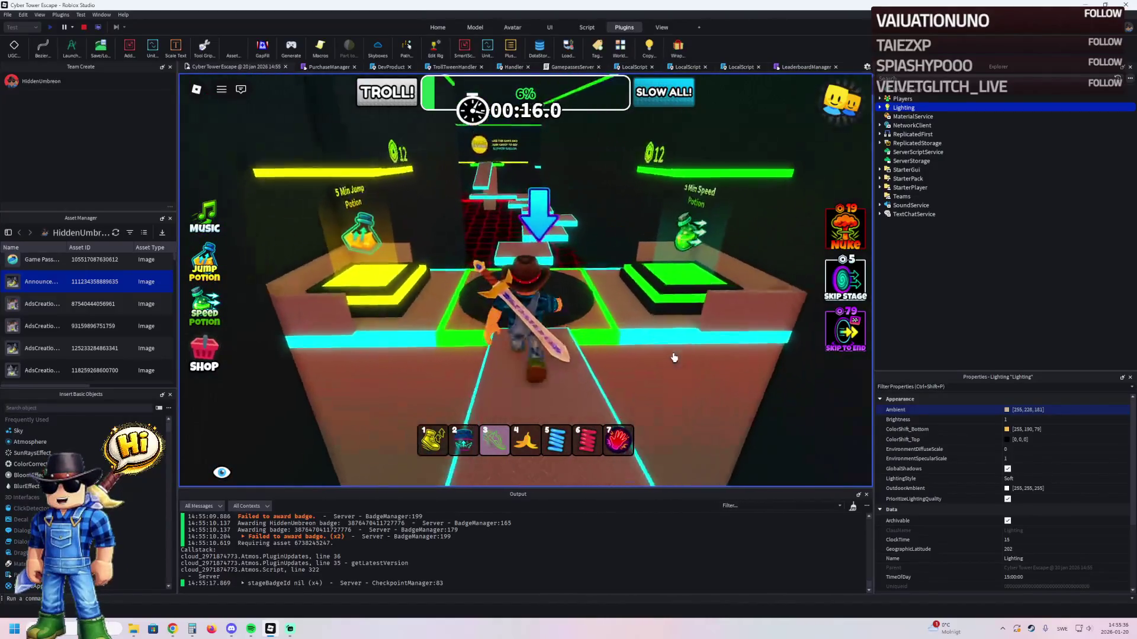
key("w")
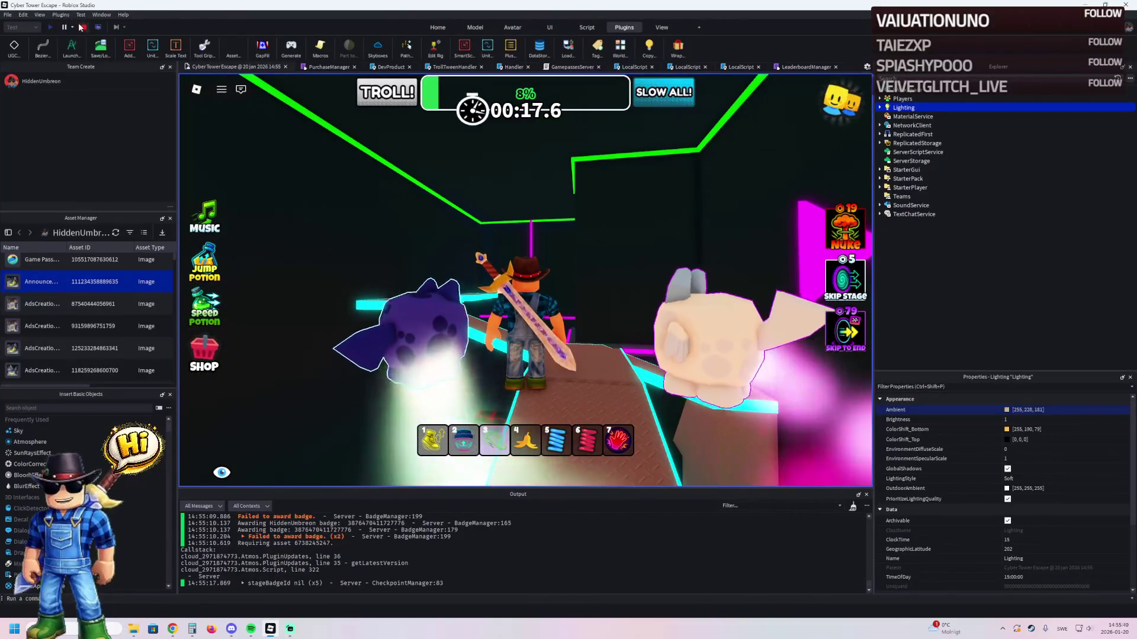
key("shift+F5")
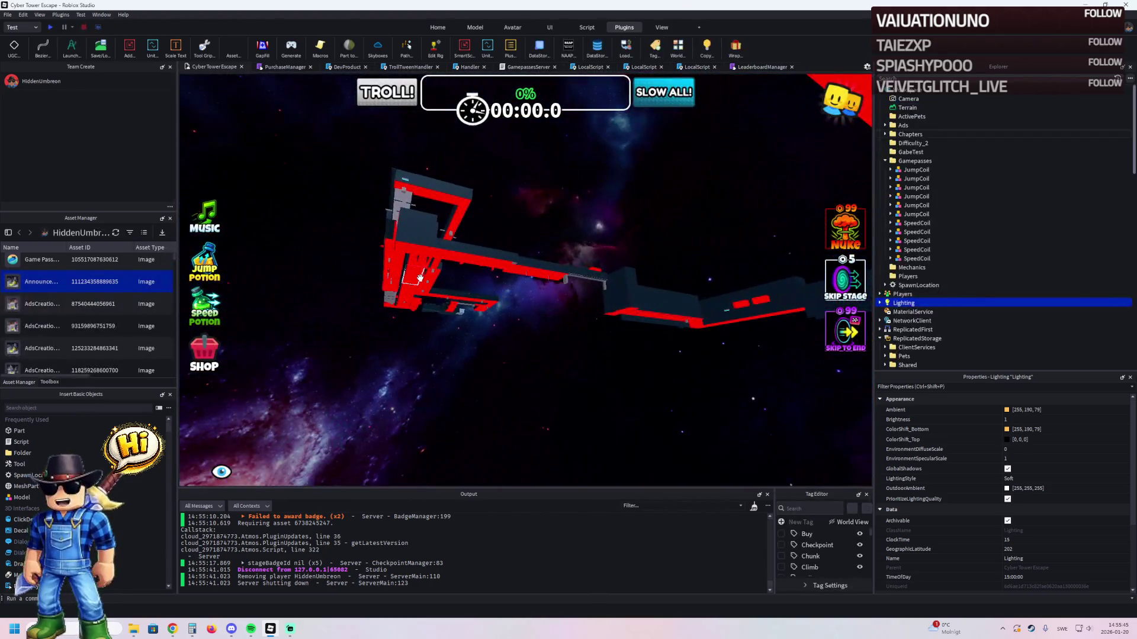
- Focus the view on an ElectricFloor part, then clear the selection
left_click(420, 278)
key("f")
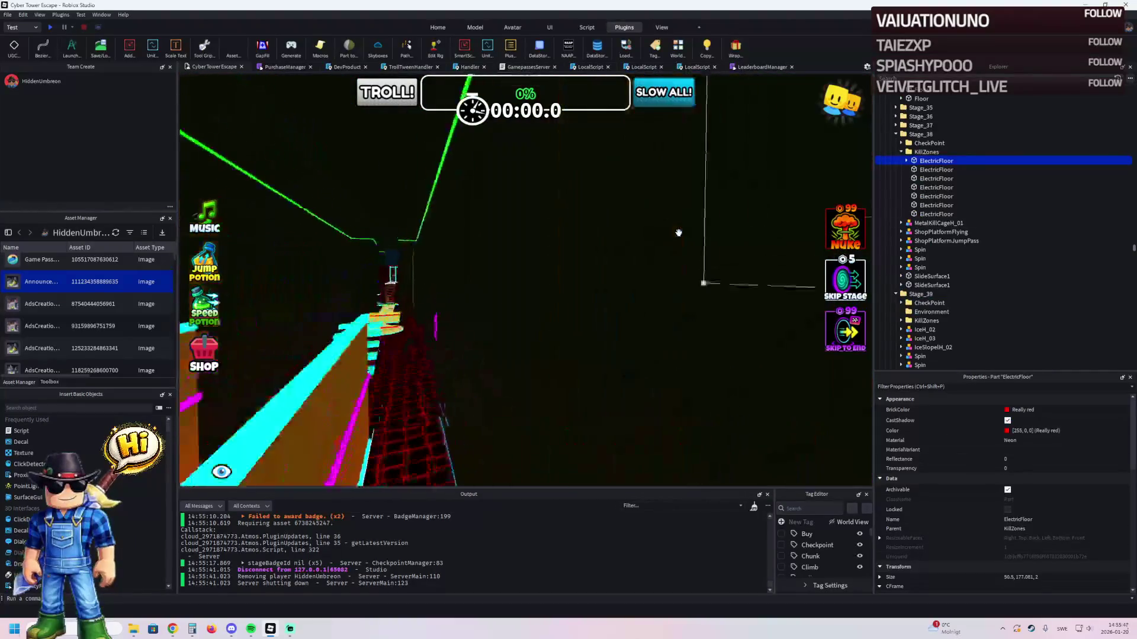
left_click(669, 230)
- Set Lighting's Ambient to 255, 228, 181 and compare it with the old colour via undo/redo
left_click(903, 160)
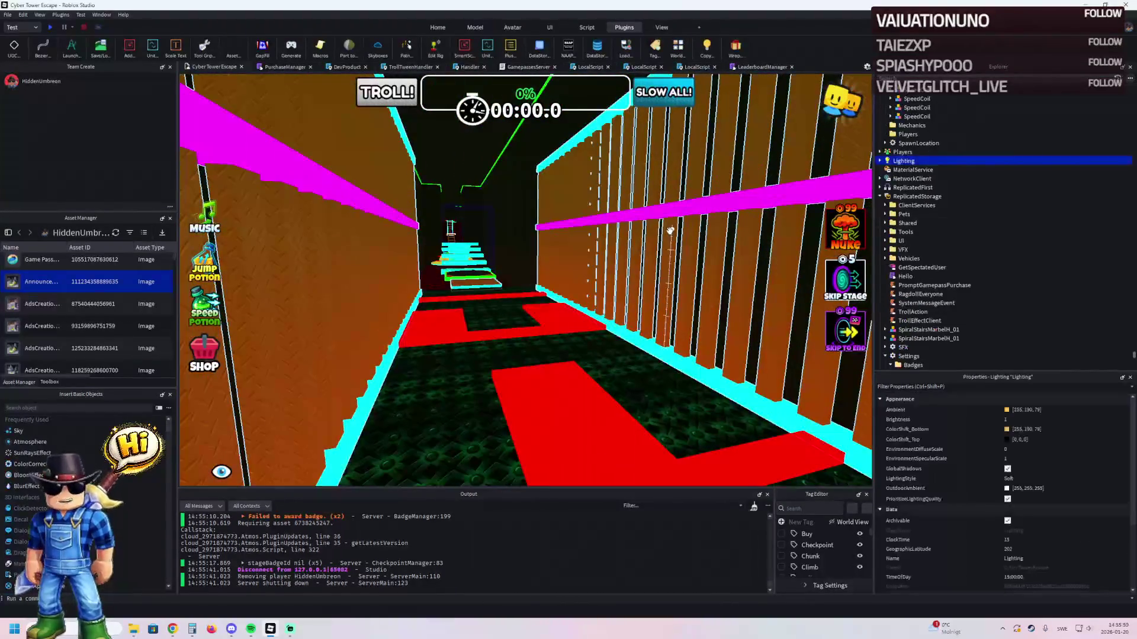
key("w")
key("w")
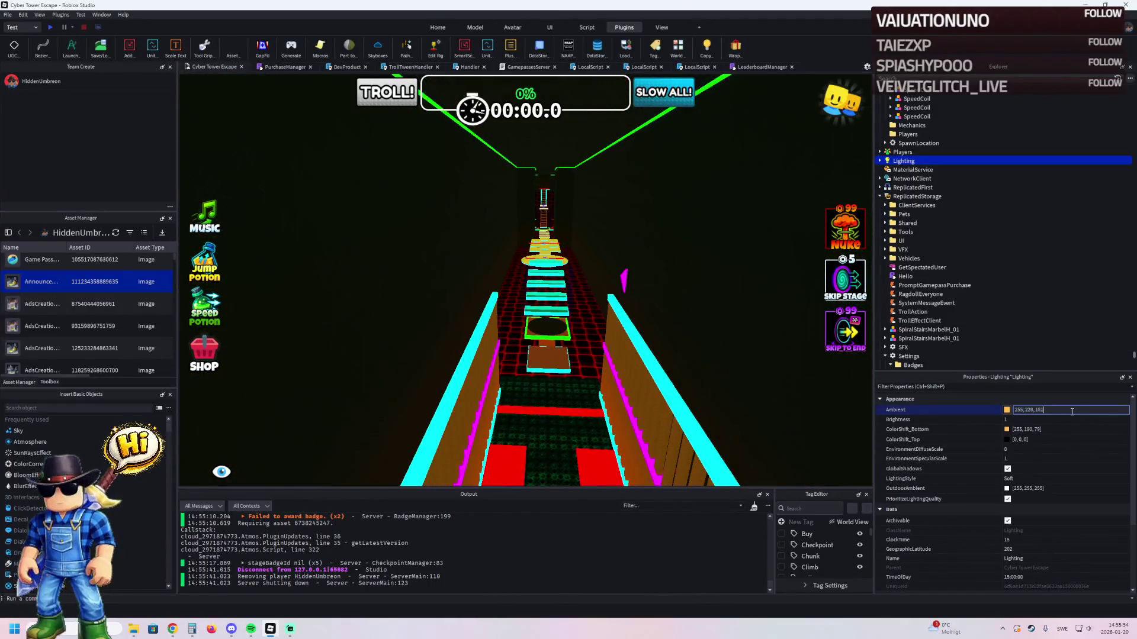
key("Return")
key("ctrl+z")
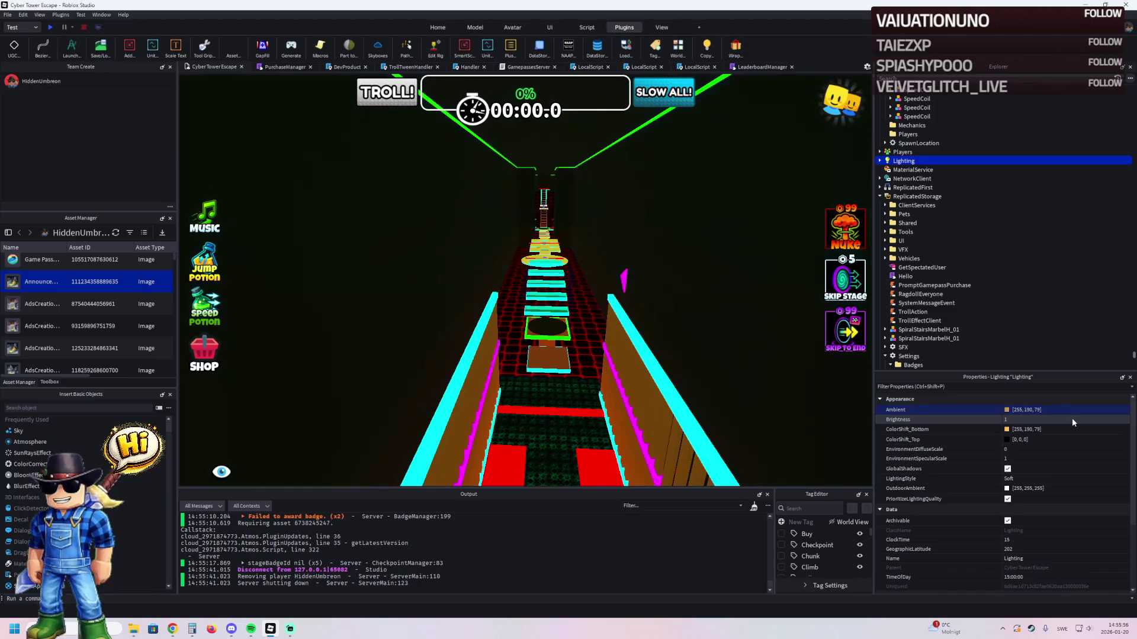
key("ctrl+y")
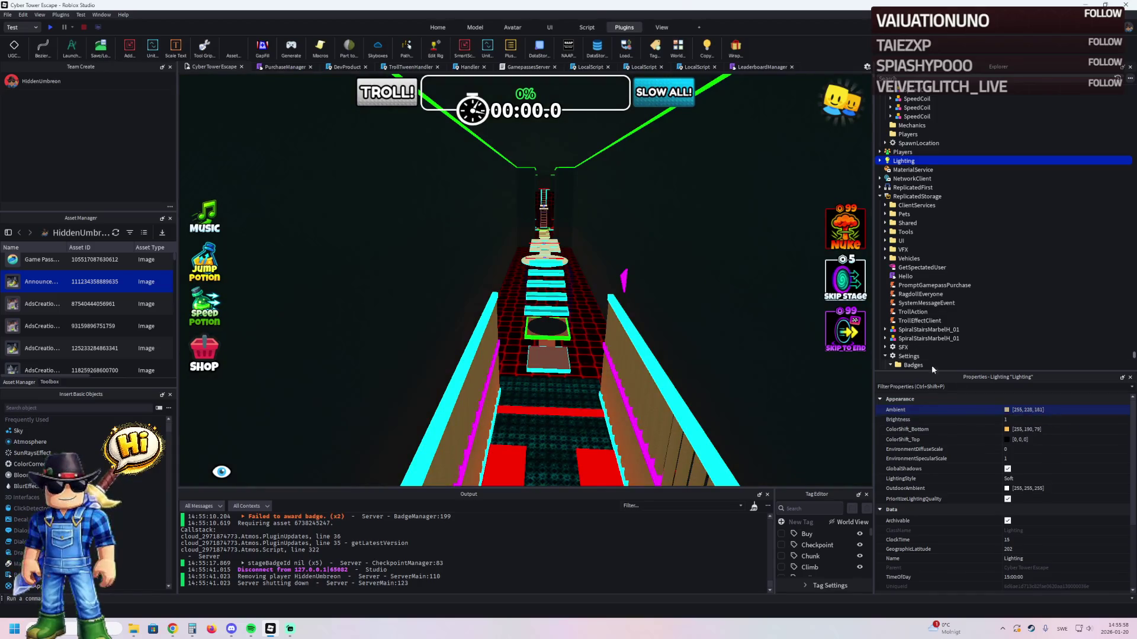
key("ctrl+z")
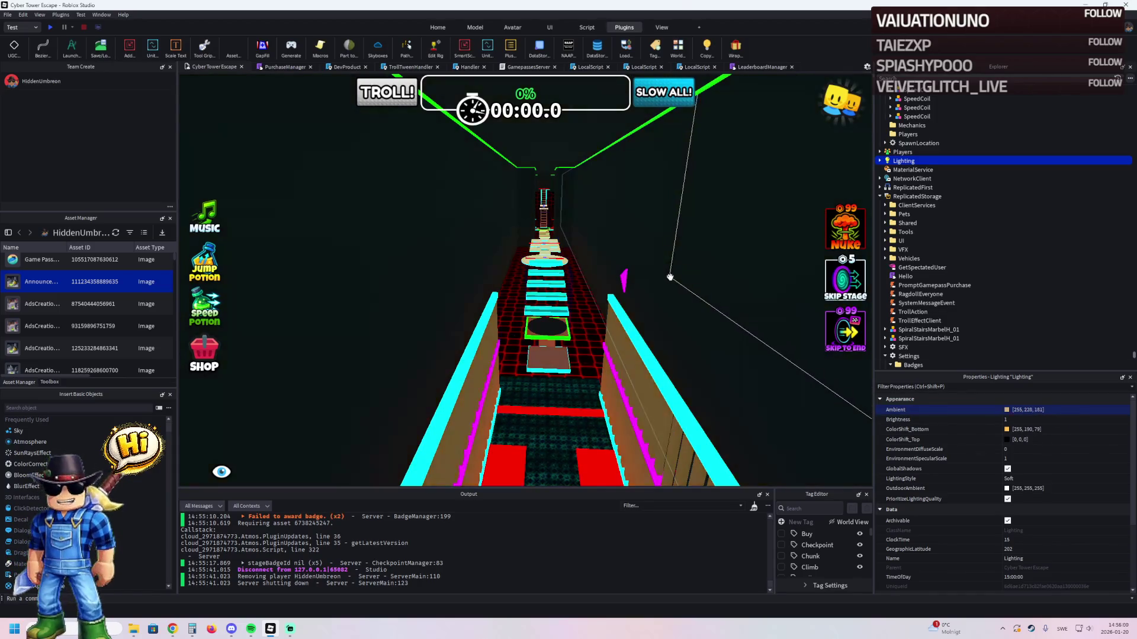
key("ctrl+y")
key("w")
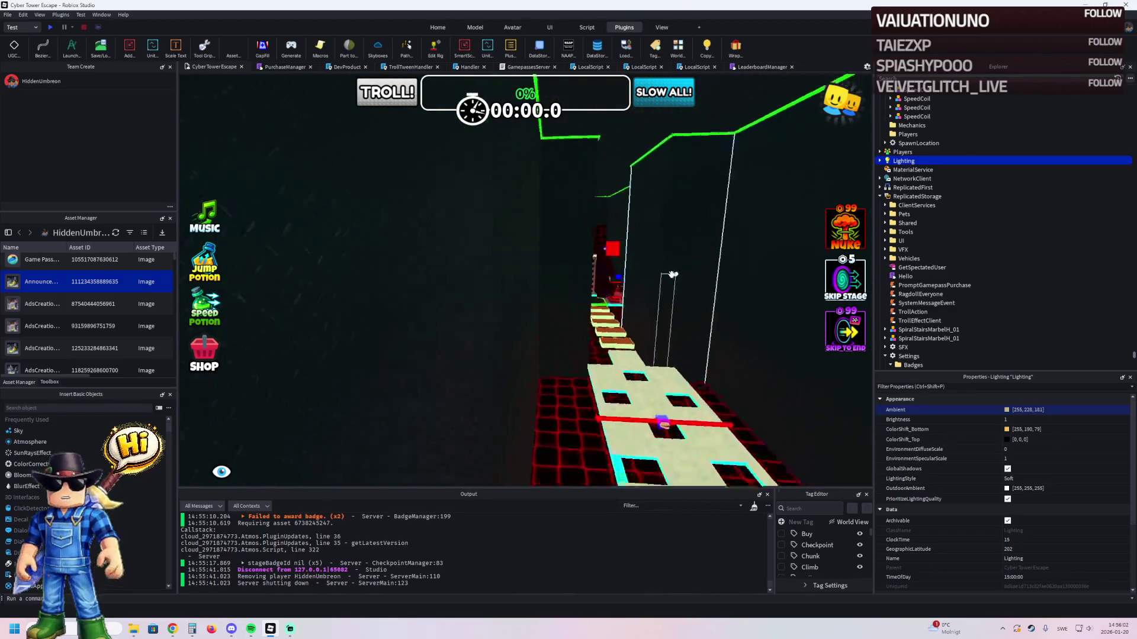
key("w")
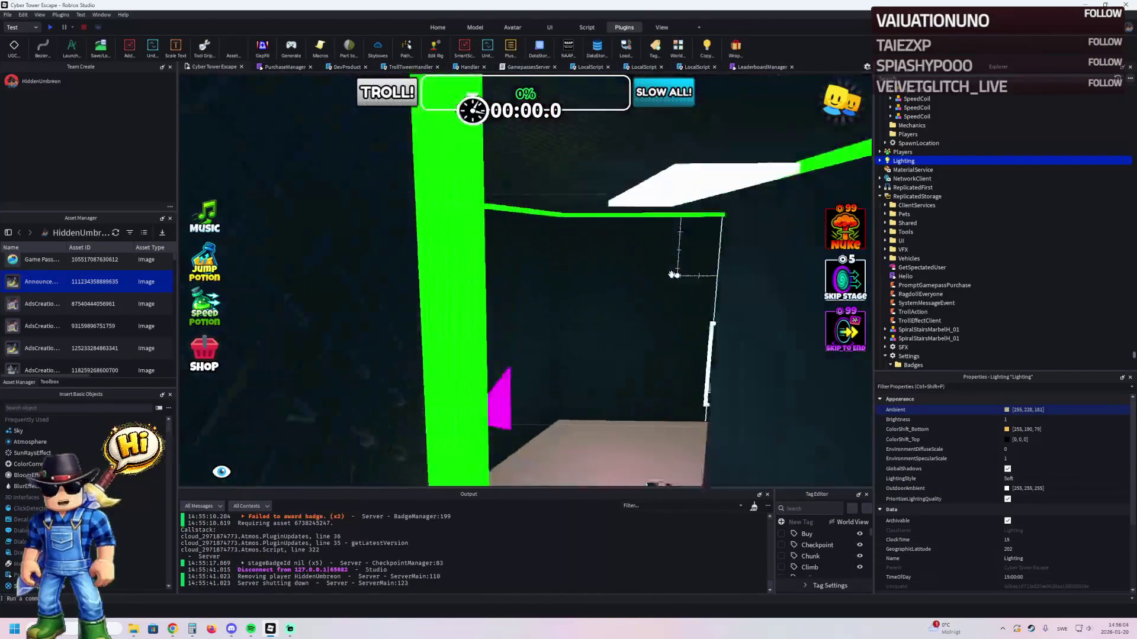
key("w")
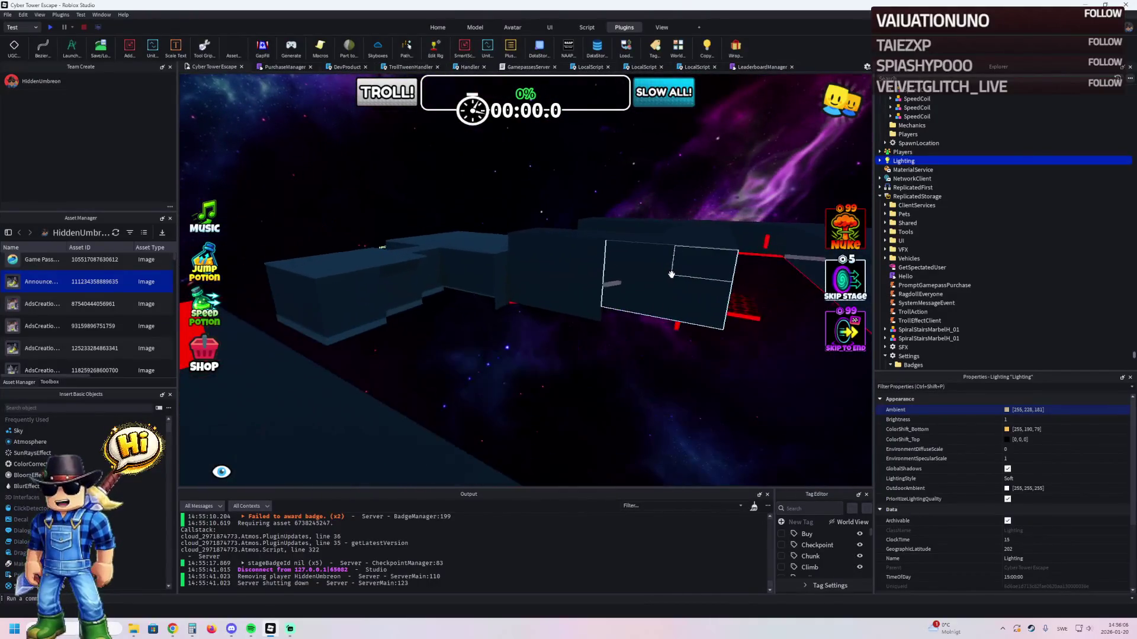
key("w")
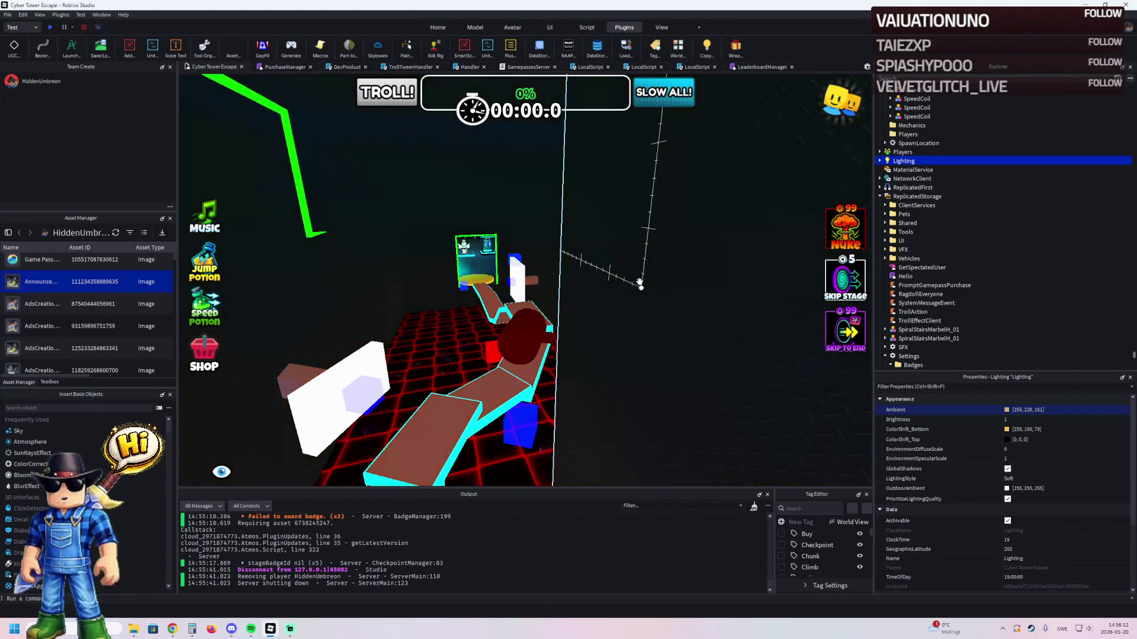
key("w")
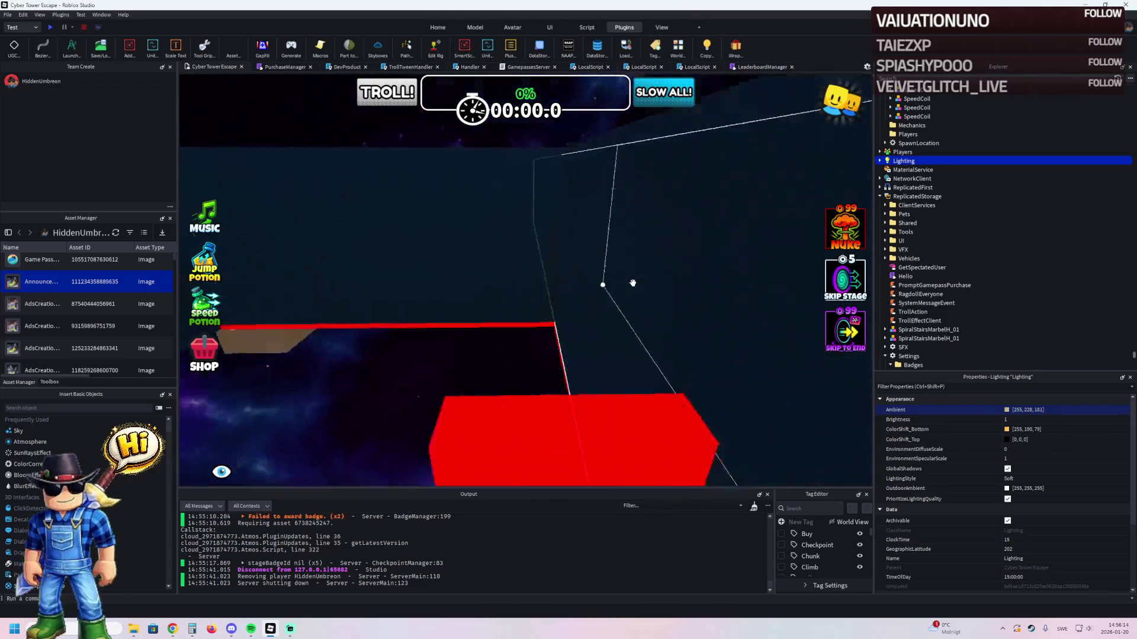
key("w")
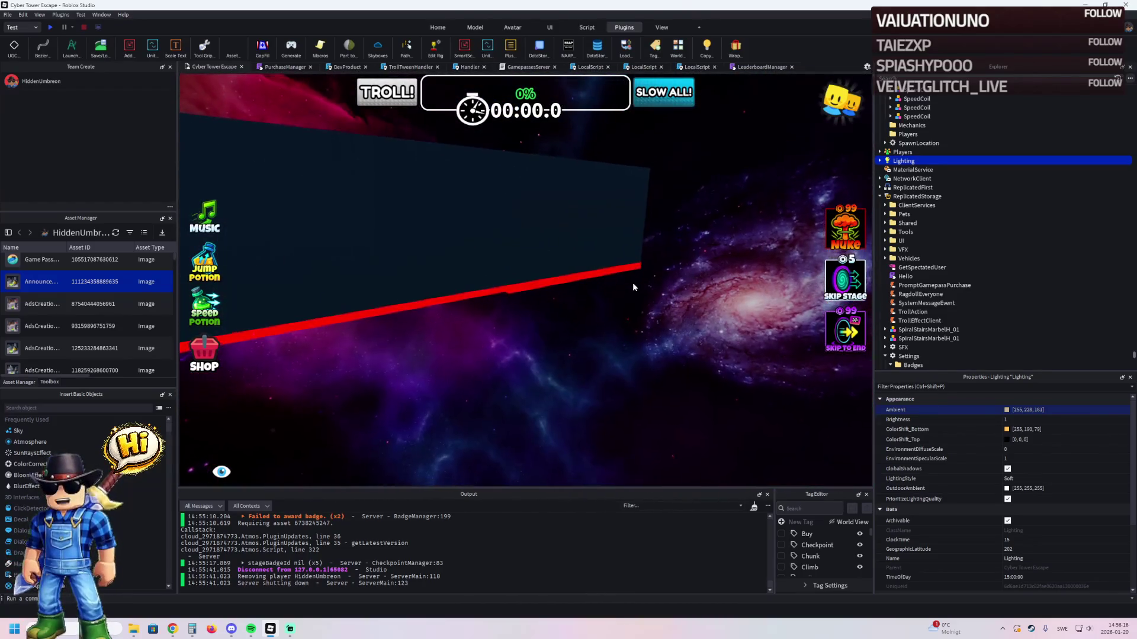
key("w")
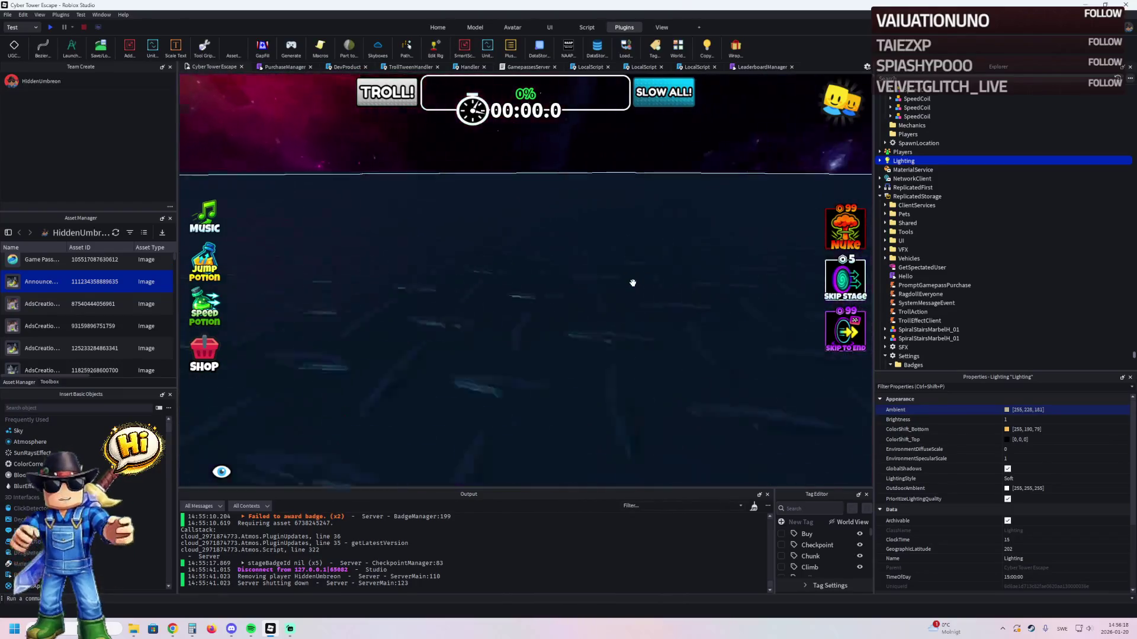
key("w")
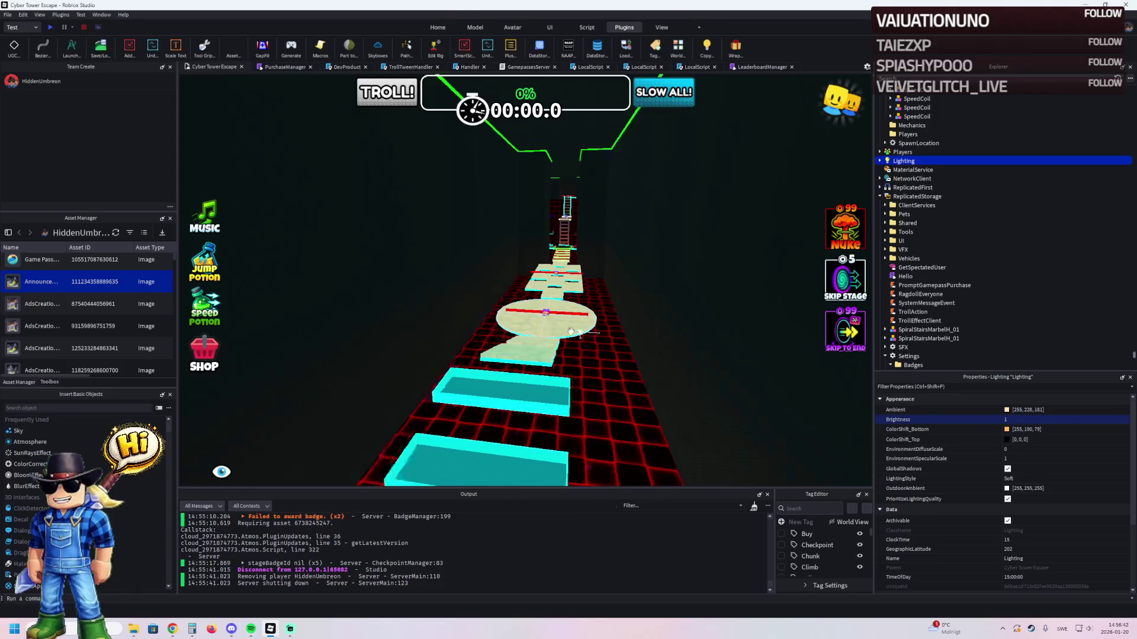
- Try out ColorCorrection brightness values: a much higher one, then 0, 0.1 and 0.2
scroll(1082, 521, "down", 2)
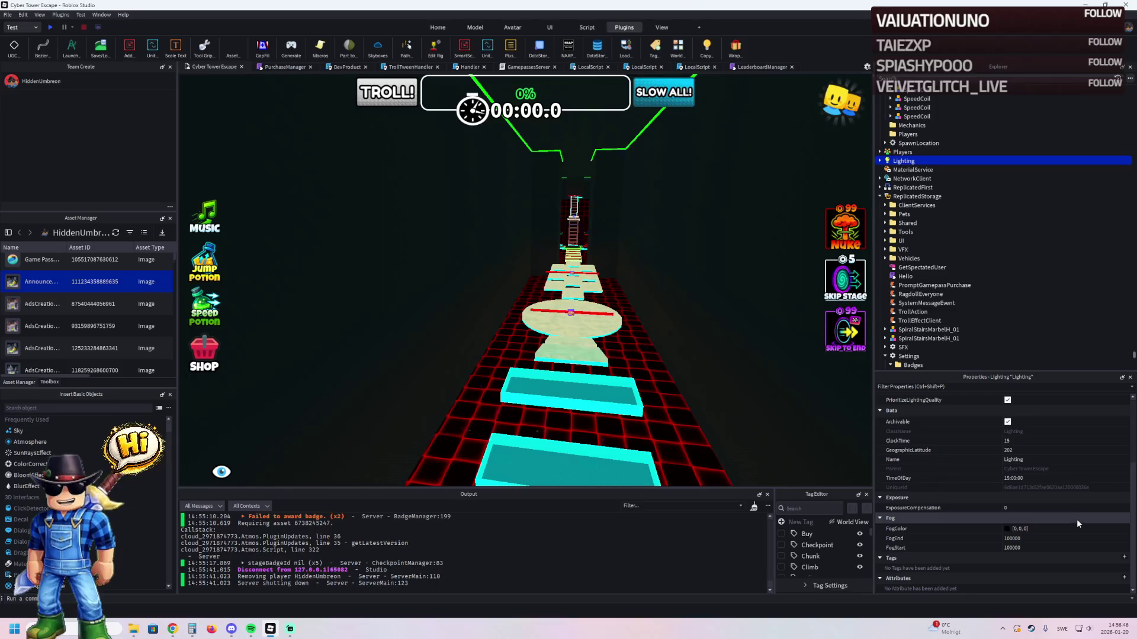
scroll(1074, 516, "up", 2)
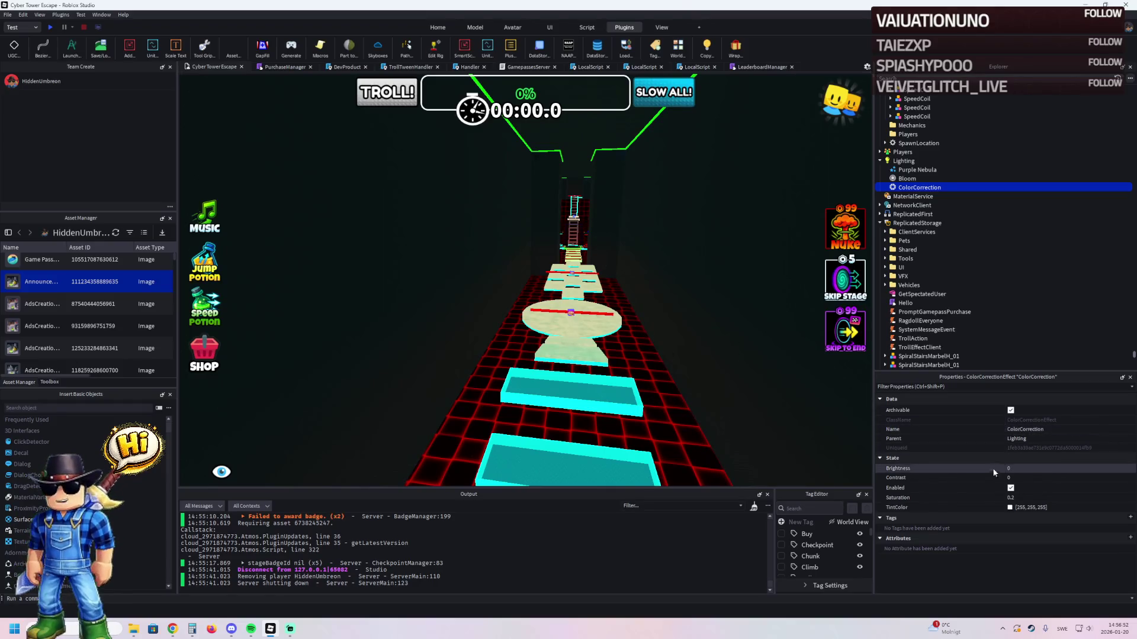
left_click_drag(1085, 469, 1098, 467)
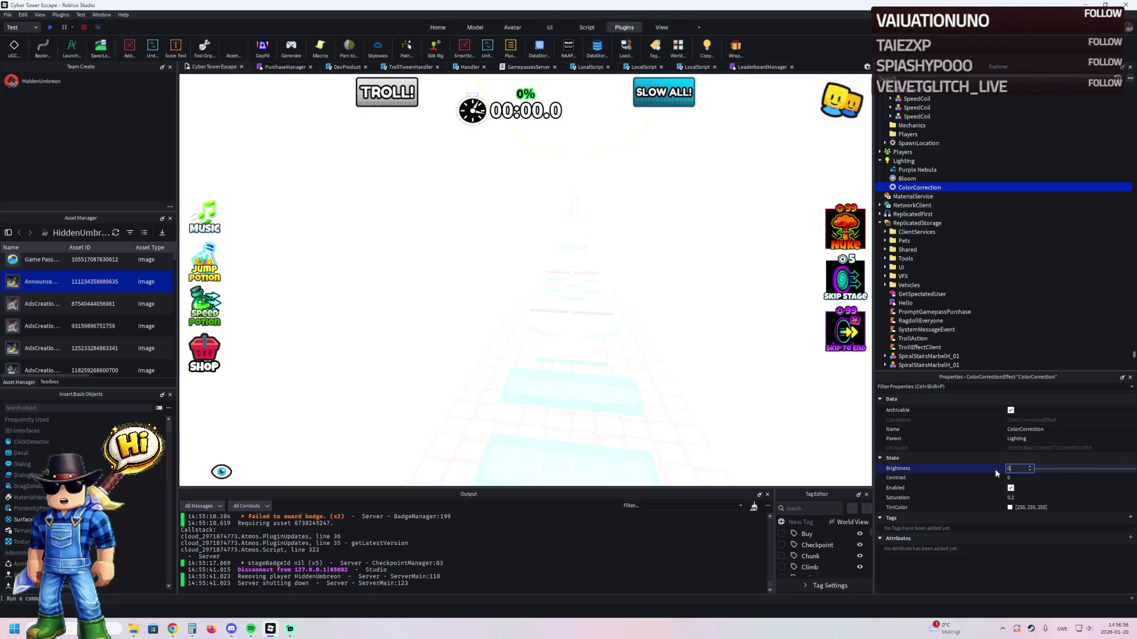
type("0")
key("Return")
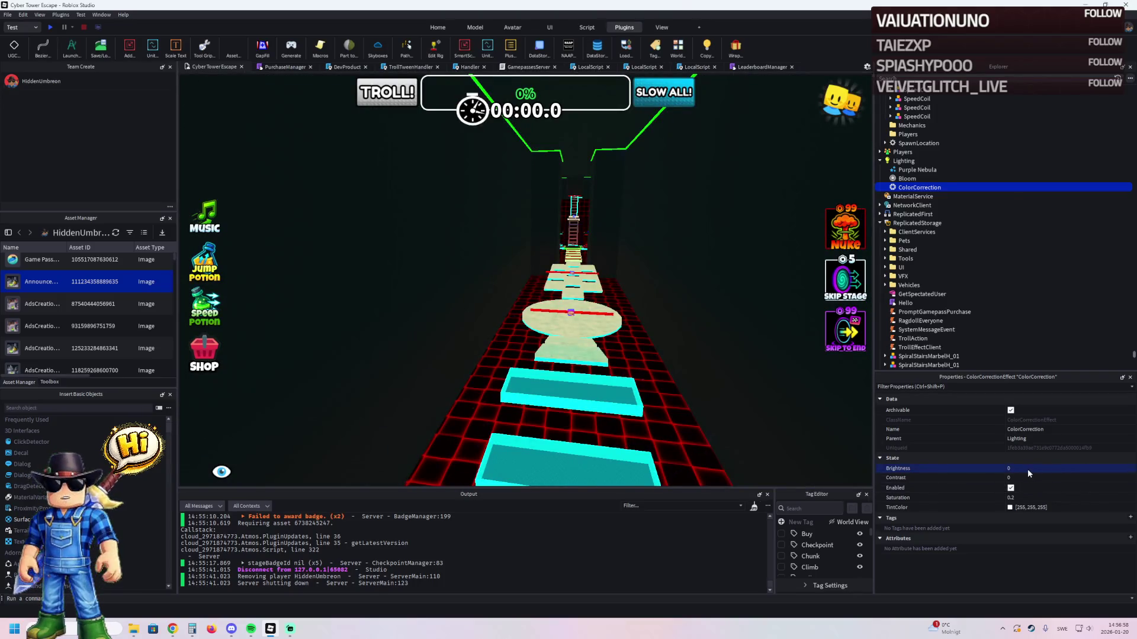
left_click(1087, 469)
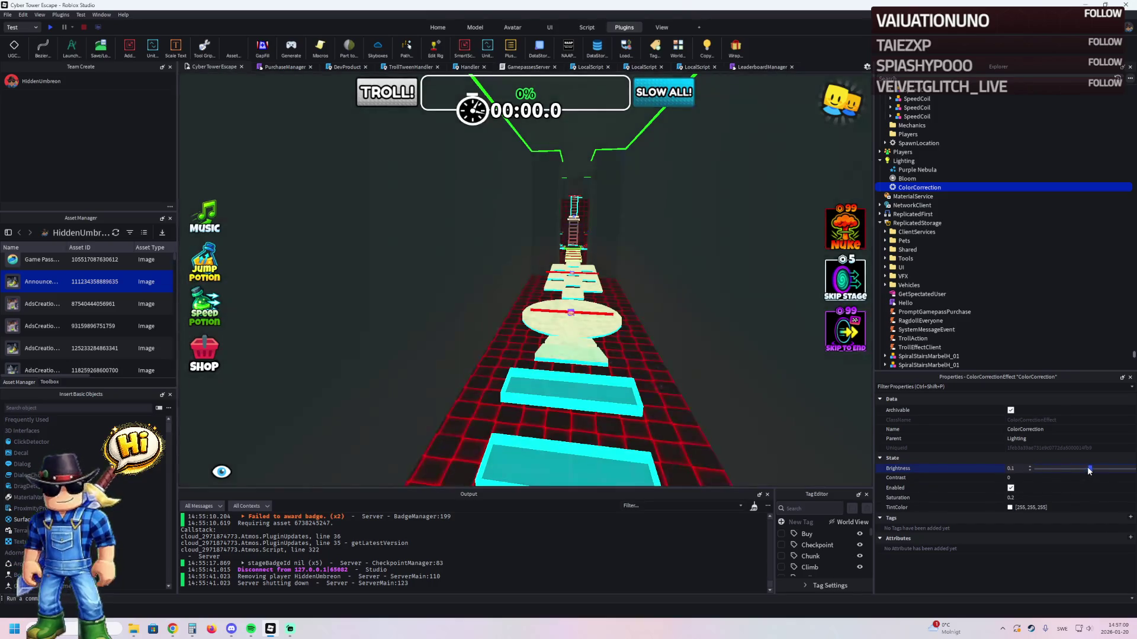
left_click_drag(1092, 470, 1096, 472)
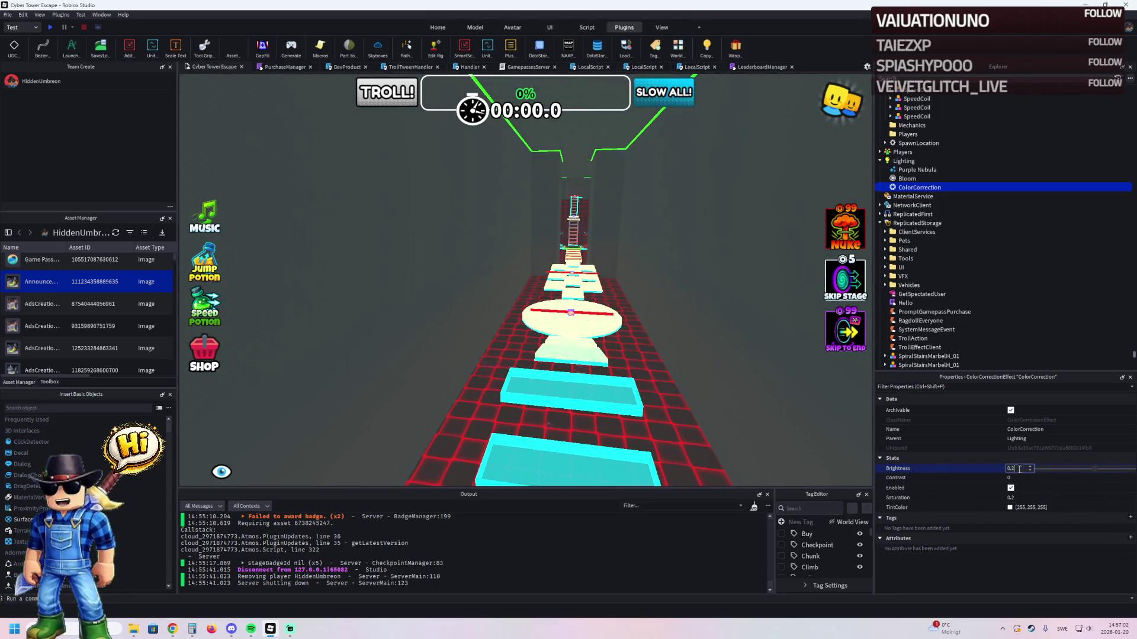
- Raise ColorCorrection Contrast to 1, then drag it back down to 0
type("0")
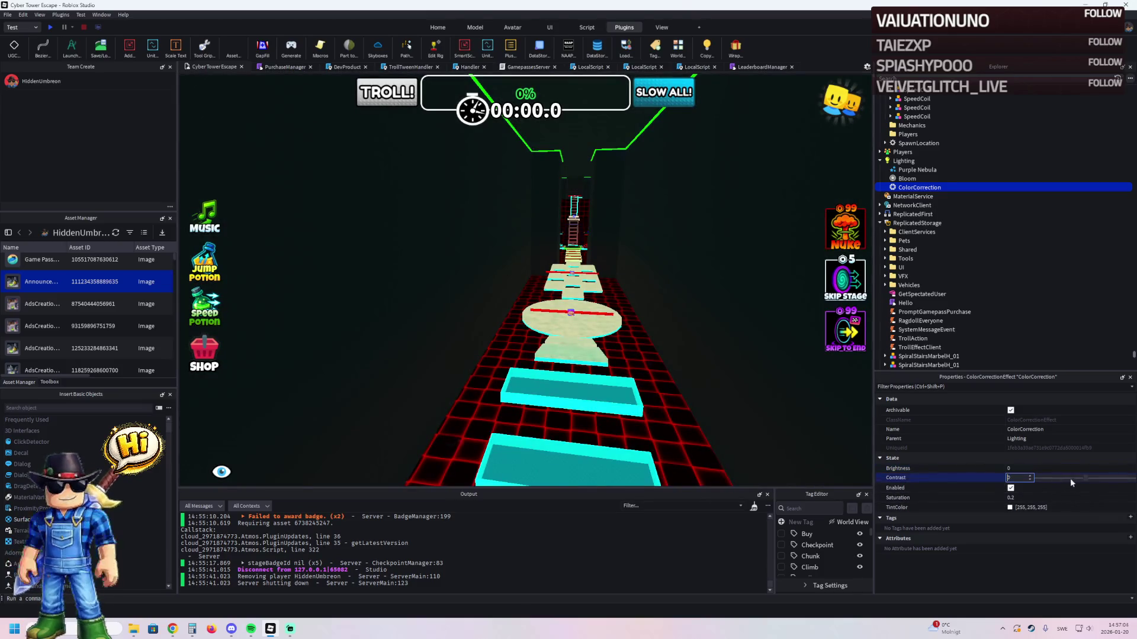
type("1")
key("Return")
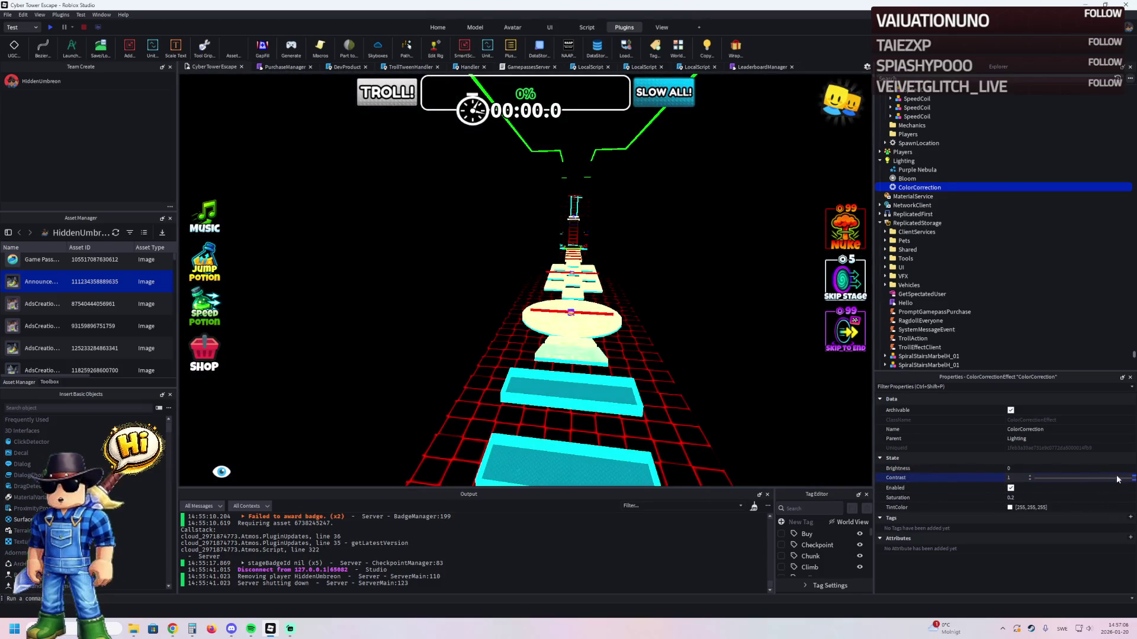
mouse_move(1116, 481)
left_mouse_down()
mouse_move(1000, 478)
mouse_move(1027, 477)
left_mouse_up()
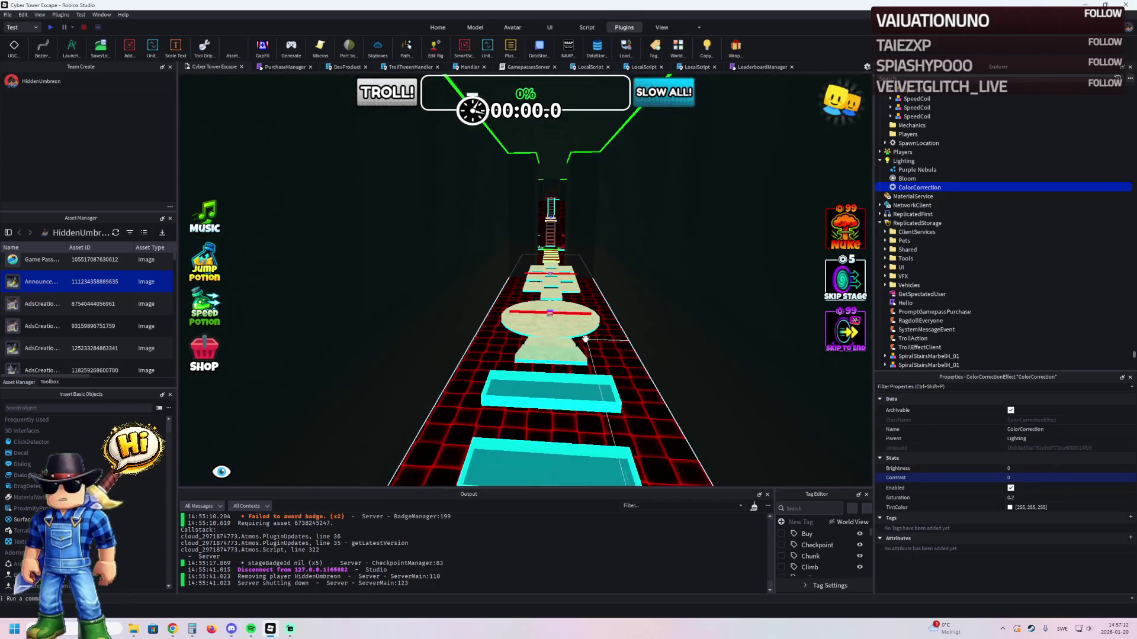
key("w")
key("d")
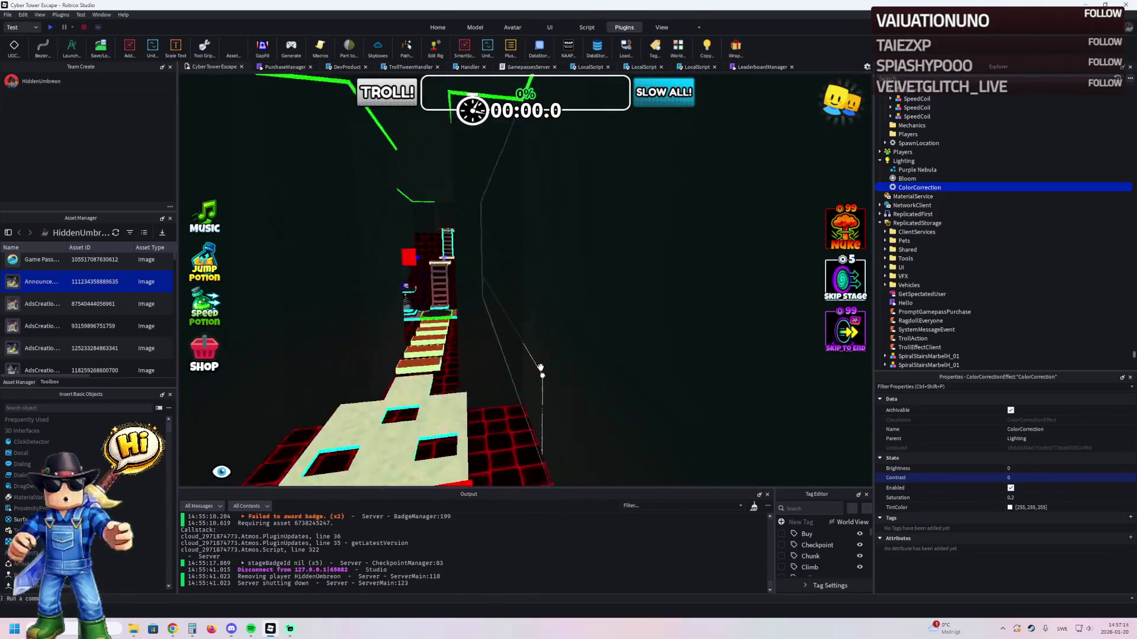
key("w")
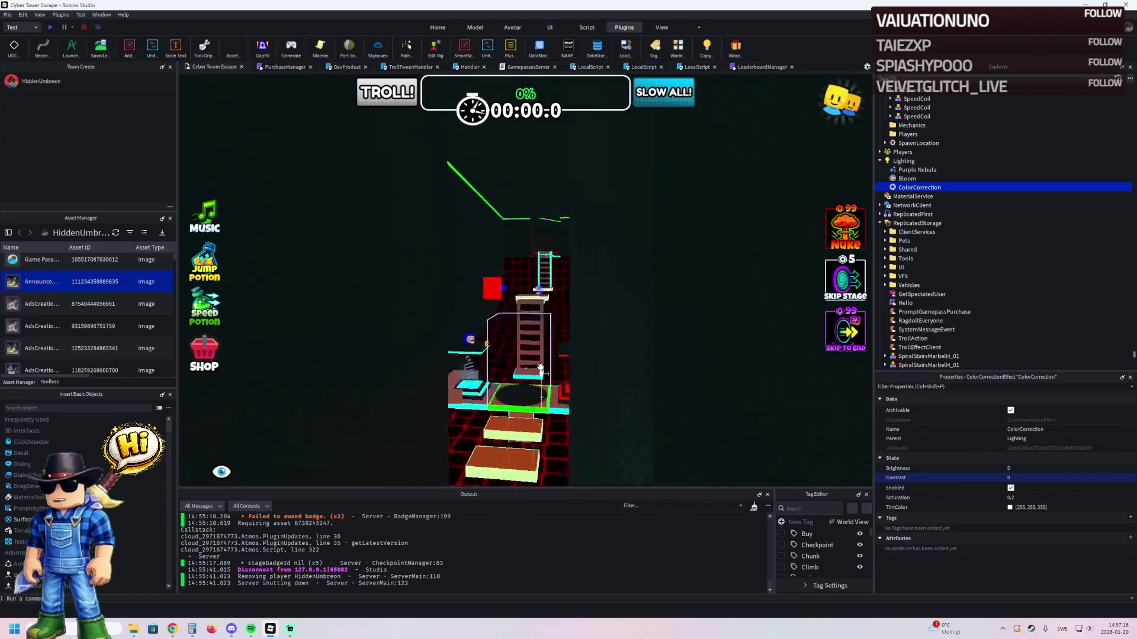
key("w")
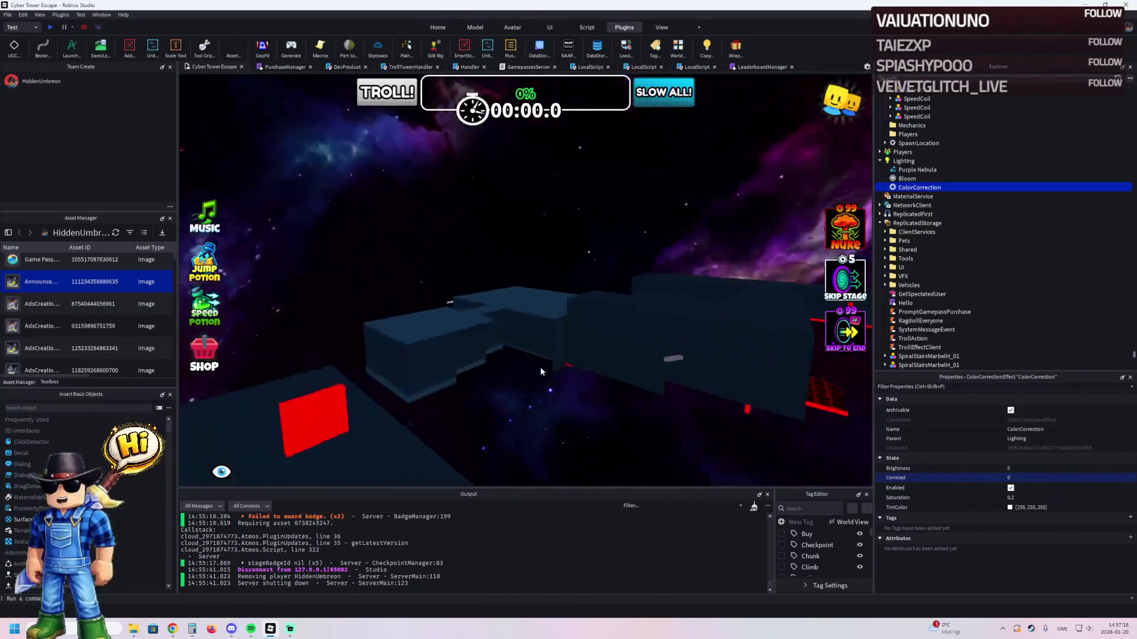
key("w")
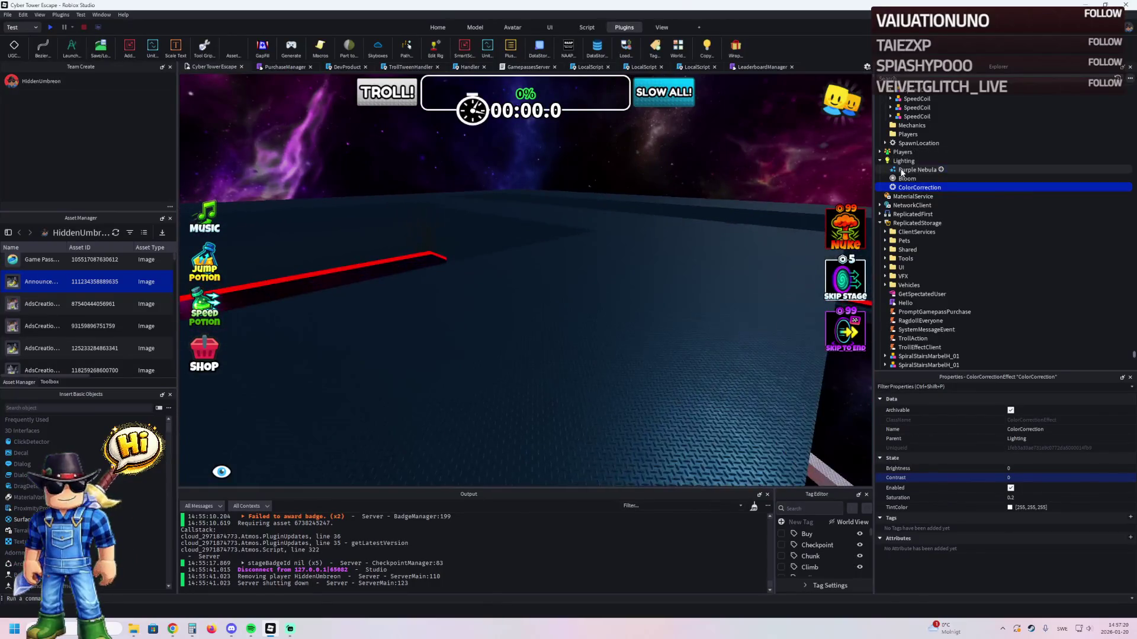
key("Delete")
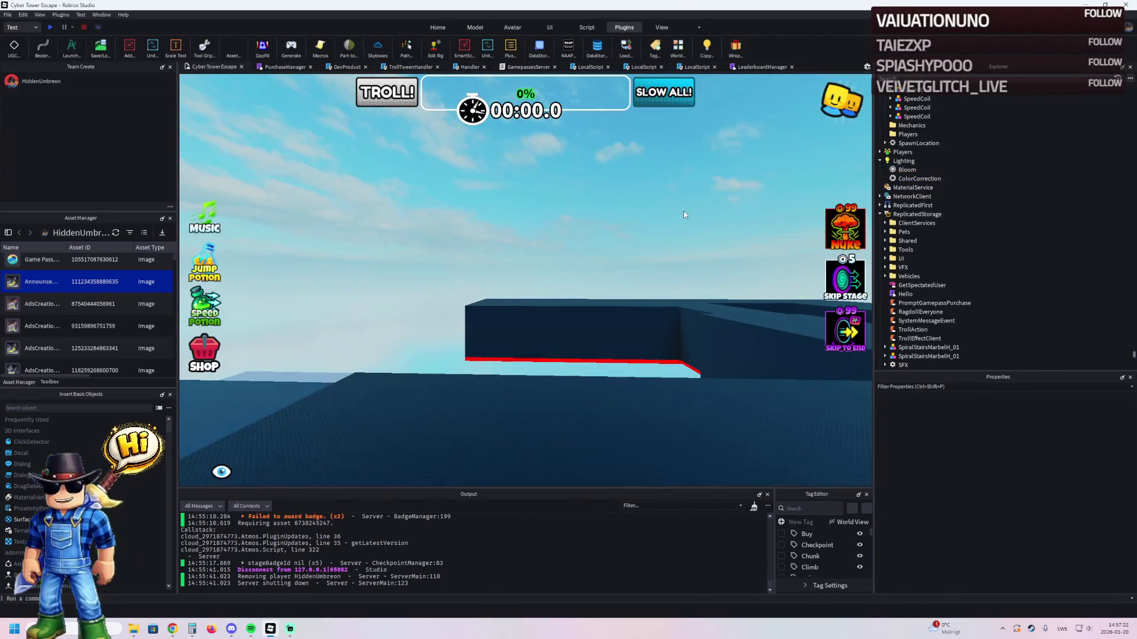
key("w")
key("w")
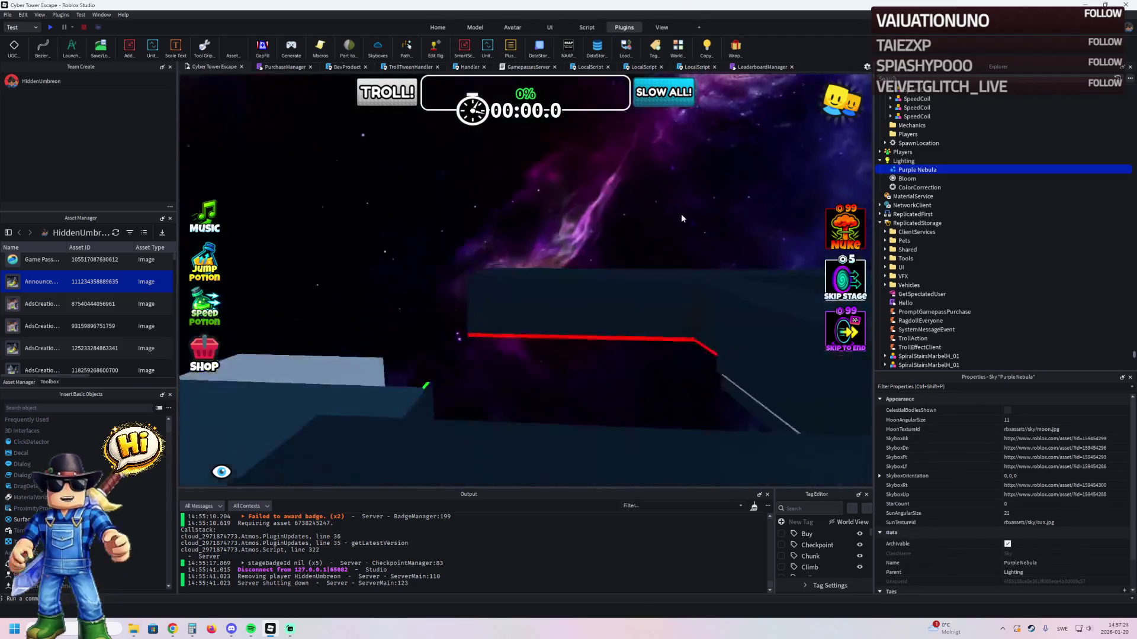
key("w")
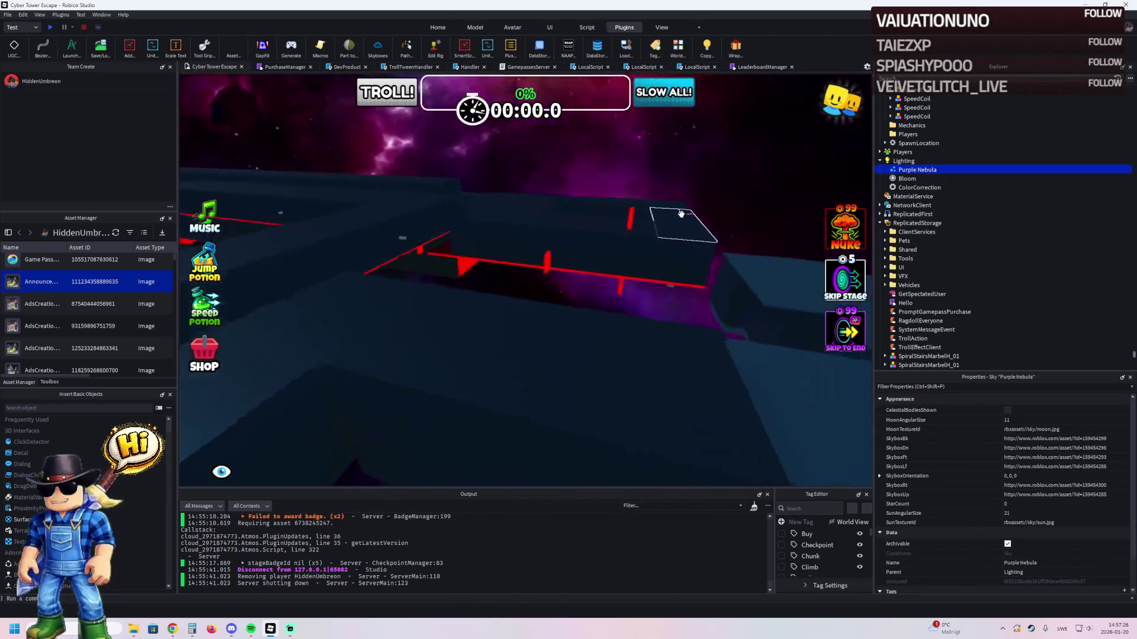
key("w")
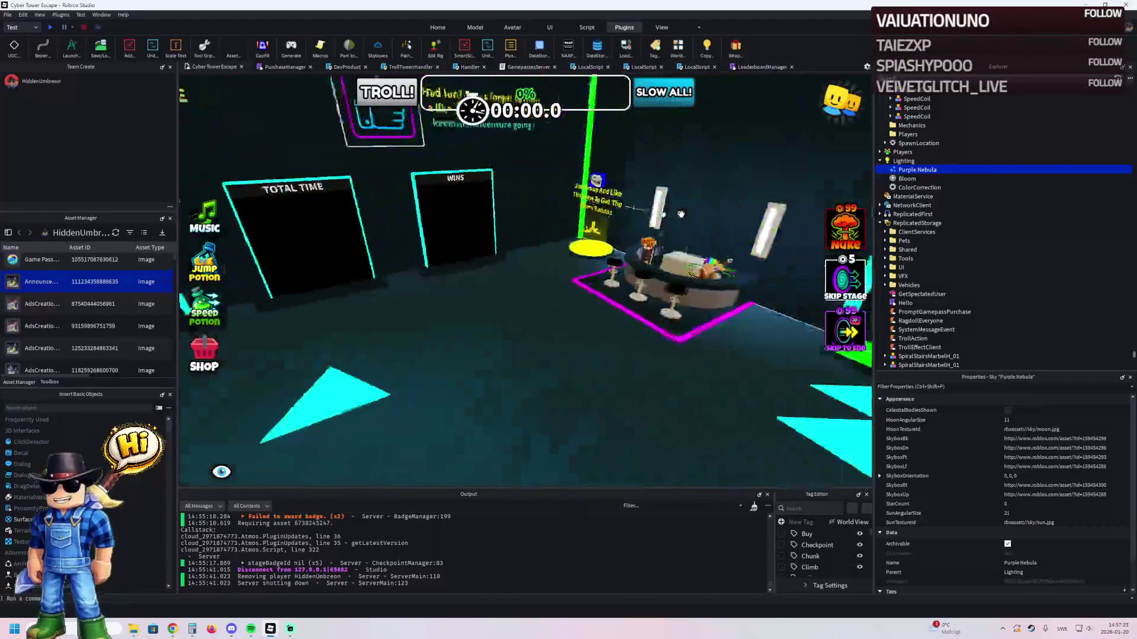
key("w")
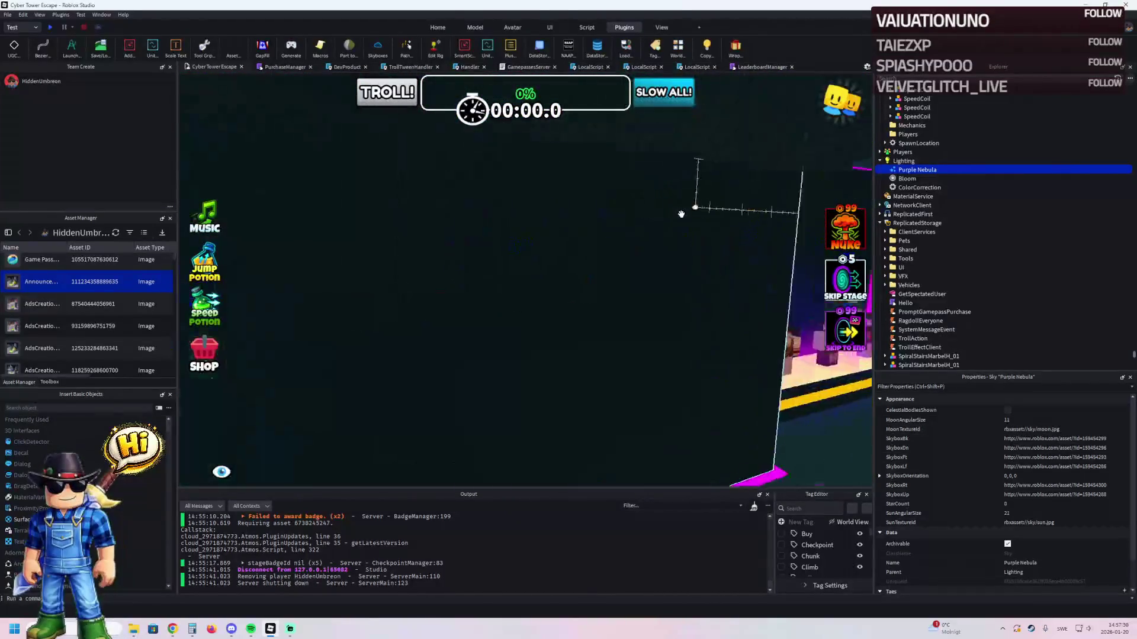
key("w")
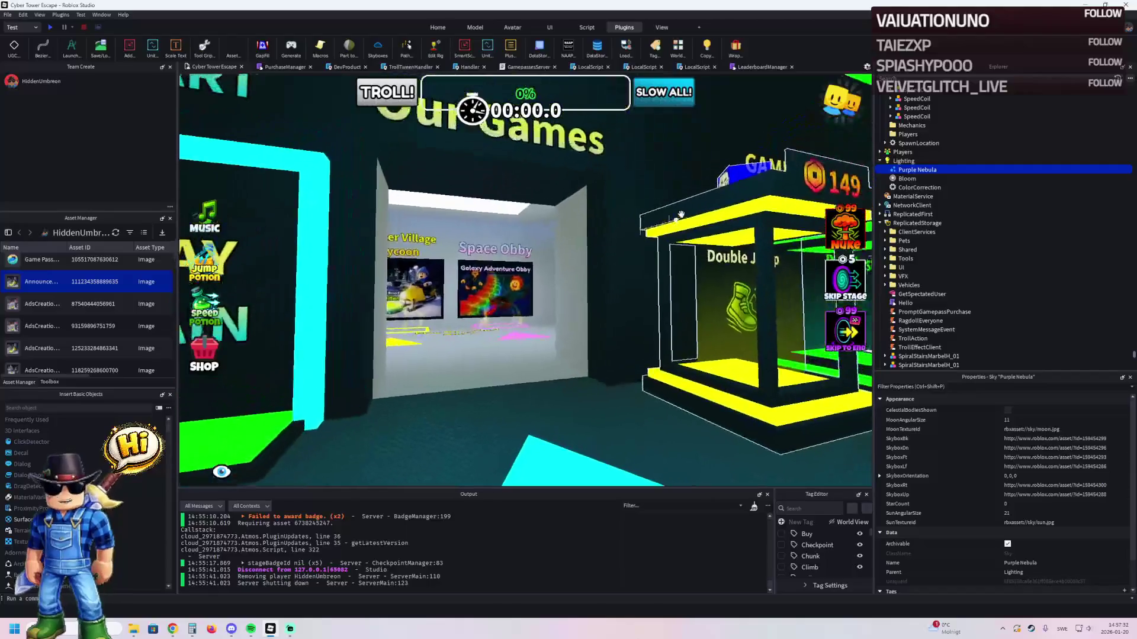
key("w")
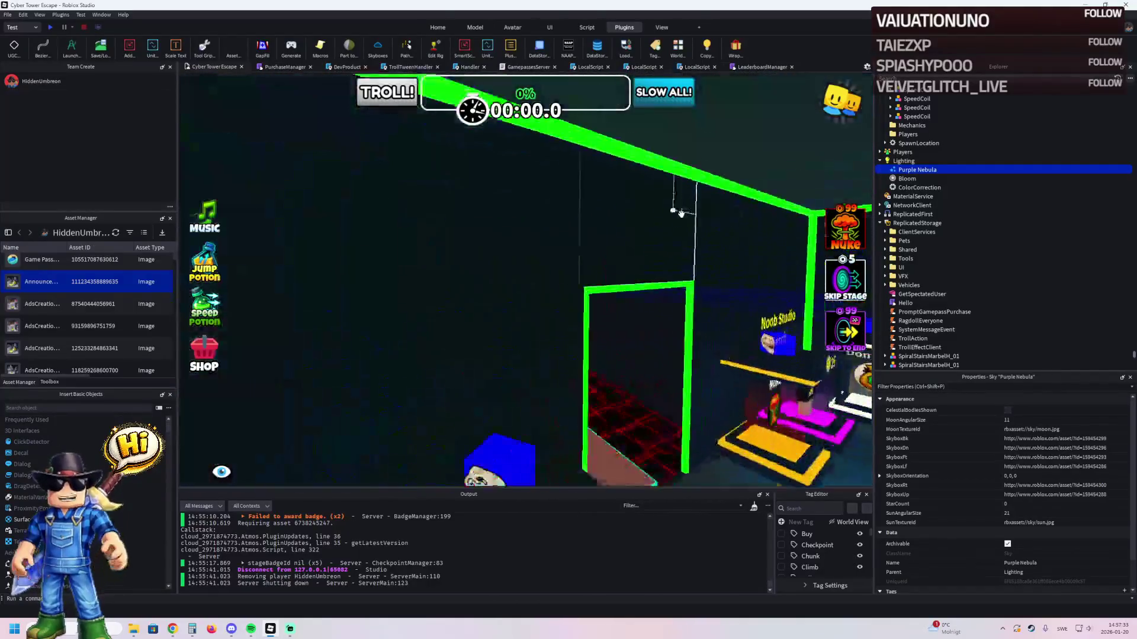
key("w")
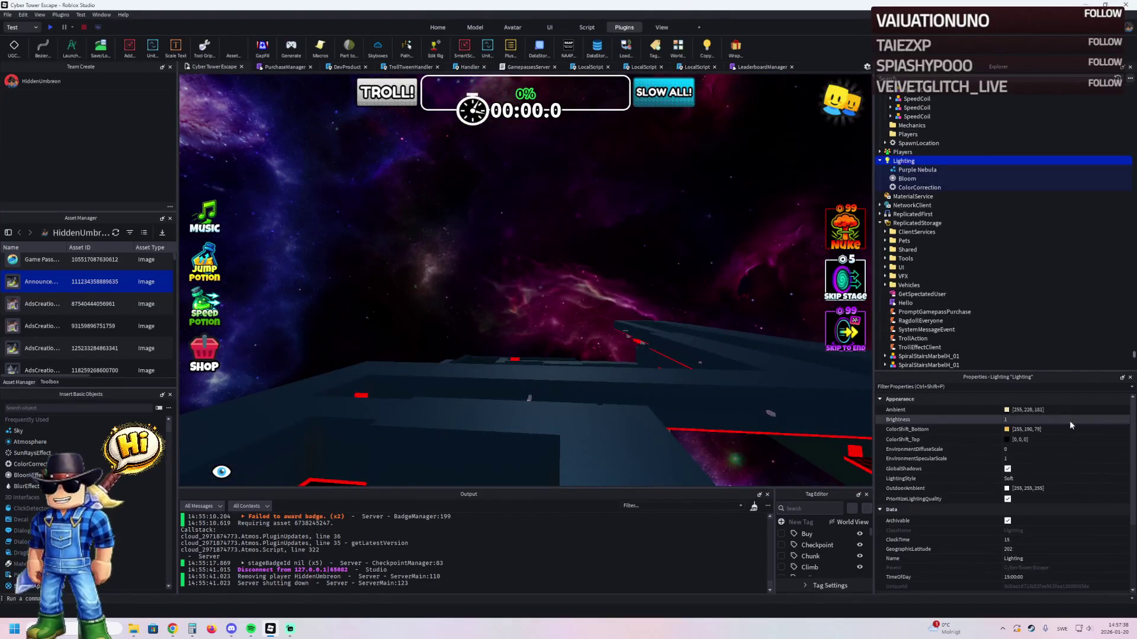
key("w")
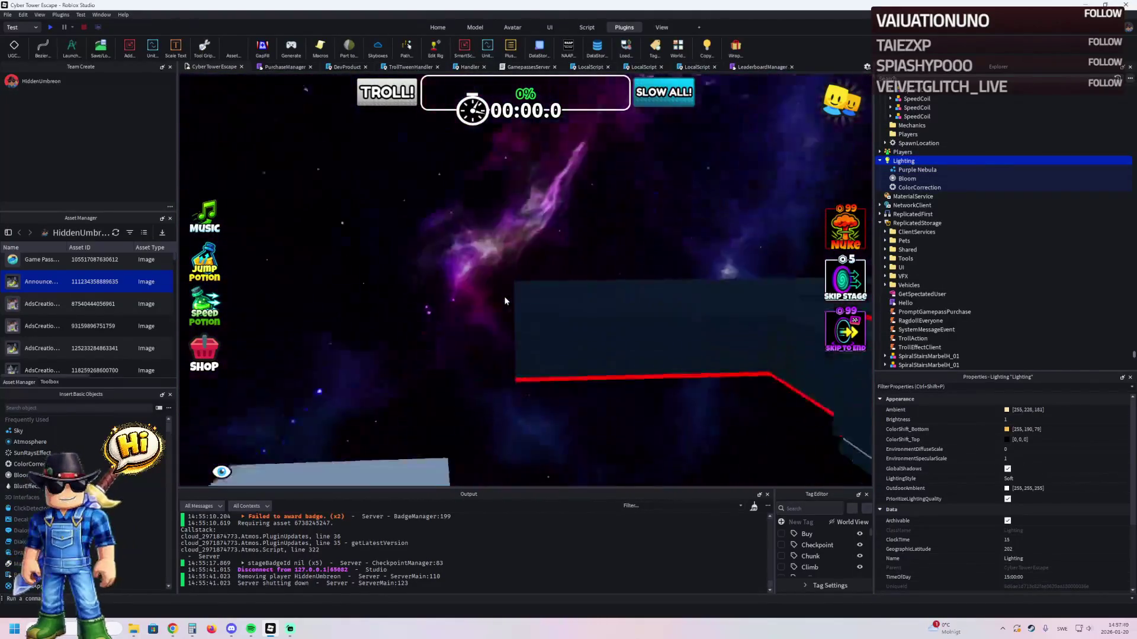
key("w")
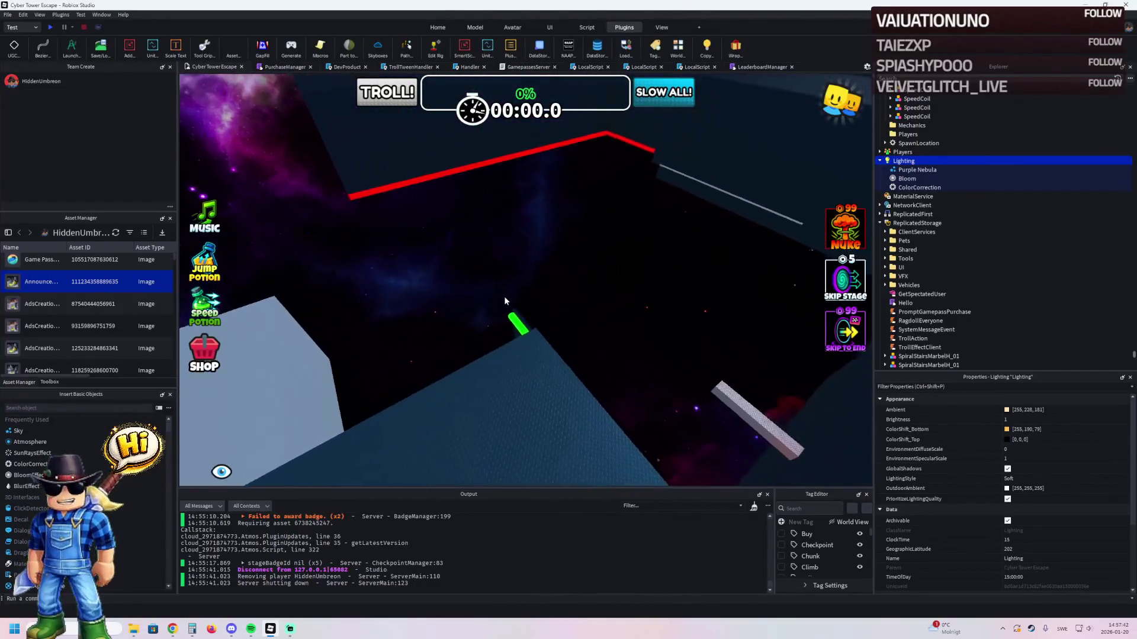
key("w")
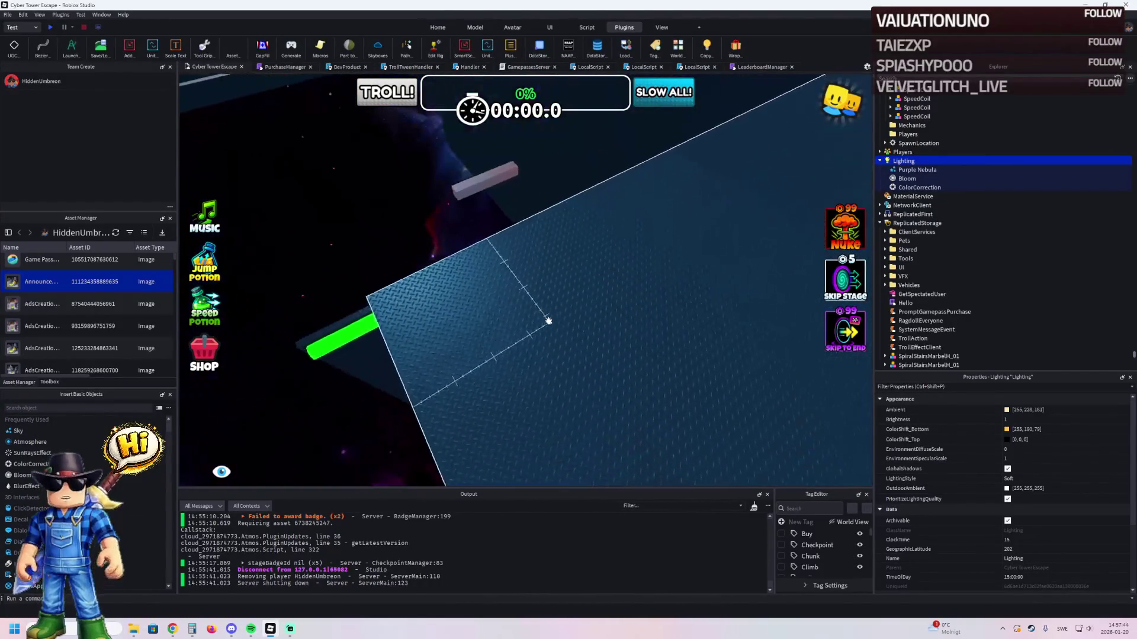
key("w")
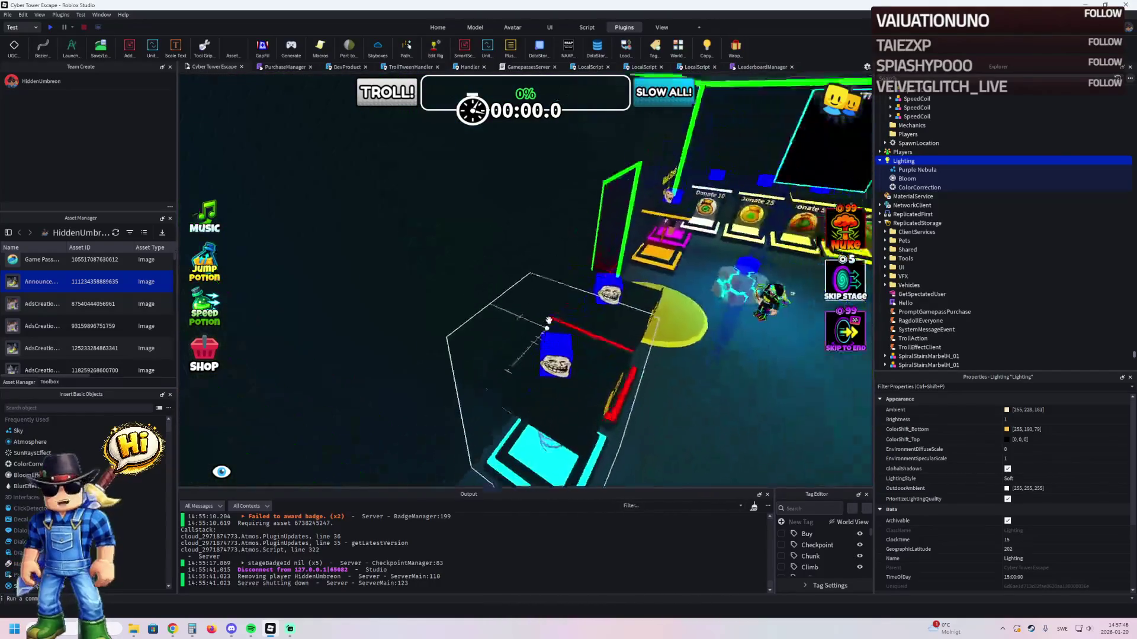
key("w")
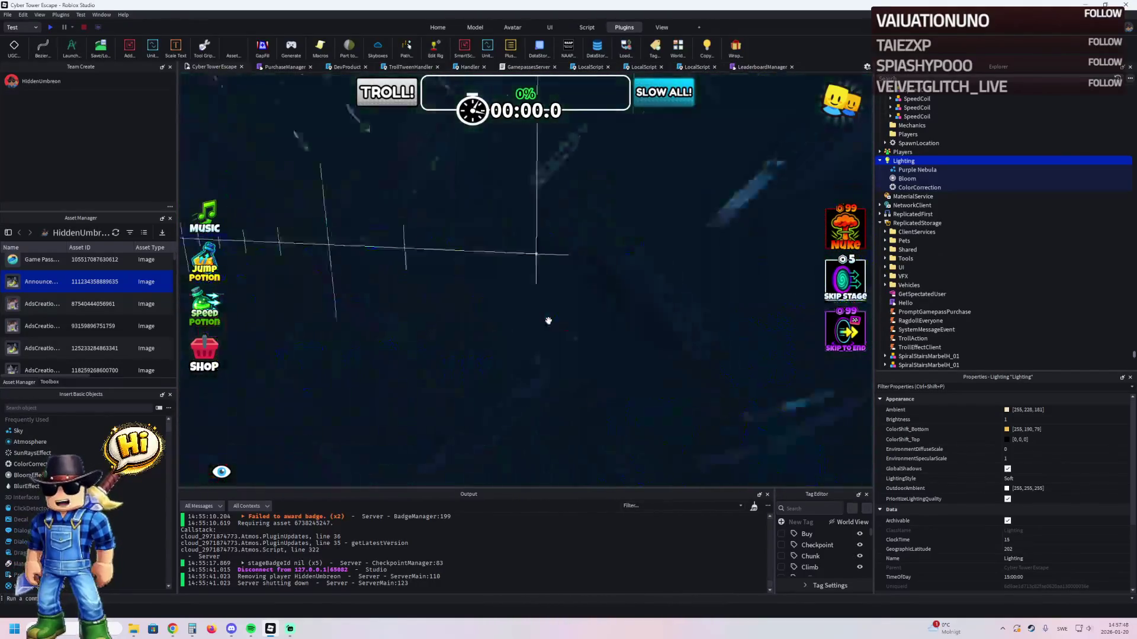
- Narrow the Pink wall from 42.5 to about 37 wide with the Scale tool
left_click(566, 245)
key("w")
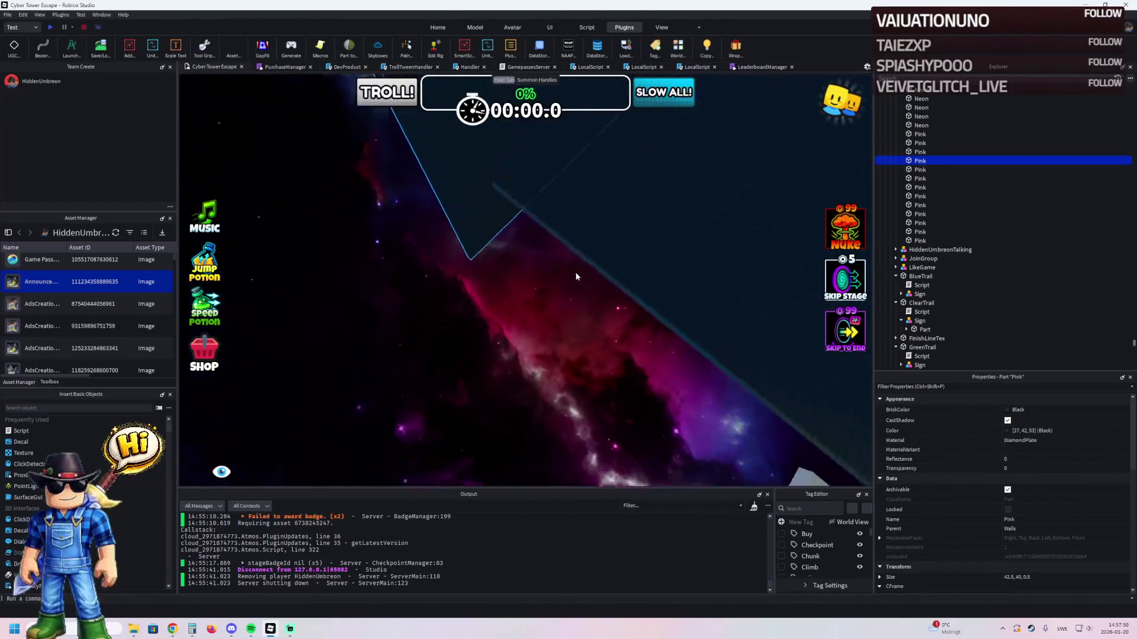
mouse_move(576, 272)
left_mouse_down()
mouse_move(584, 342)
mouse_move(549, 348)
mouse_move(553, 366)
mouse_move(540, 297)
mouse_move(550, 367)
left_mouse_up()
key("w")
key("s")
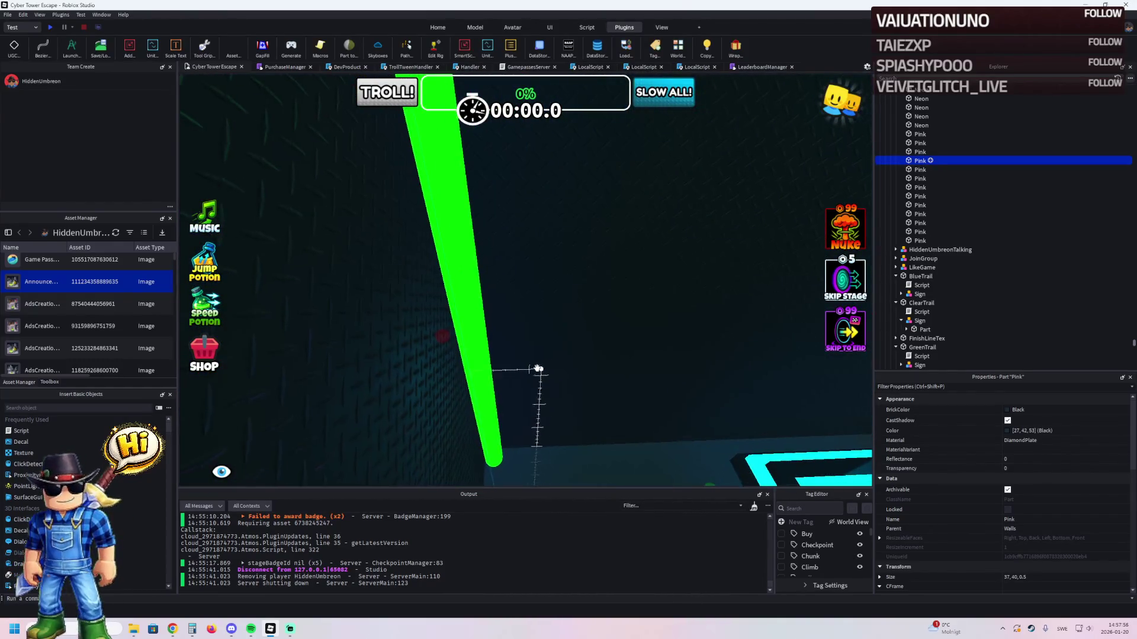
- Select a green Neon bar and bring it into close view to inspect it
left_click(405, 278)
key("f")
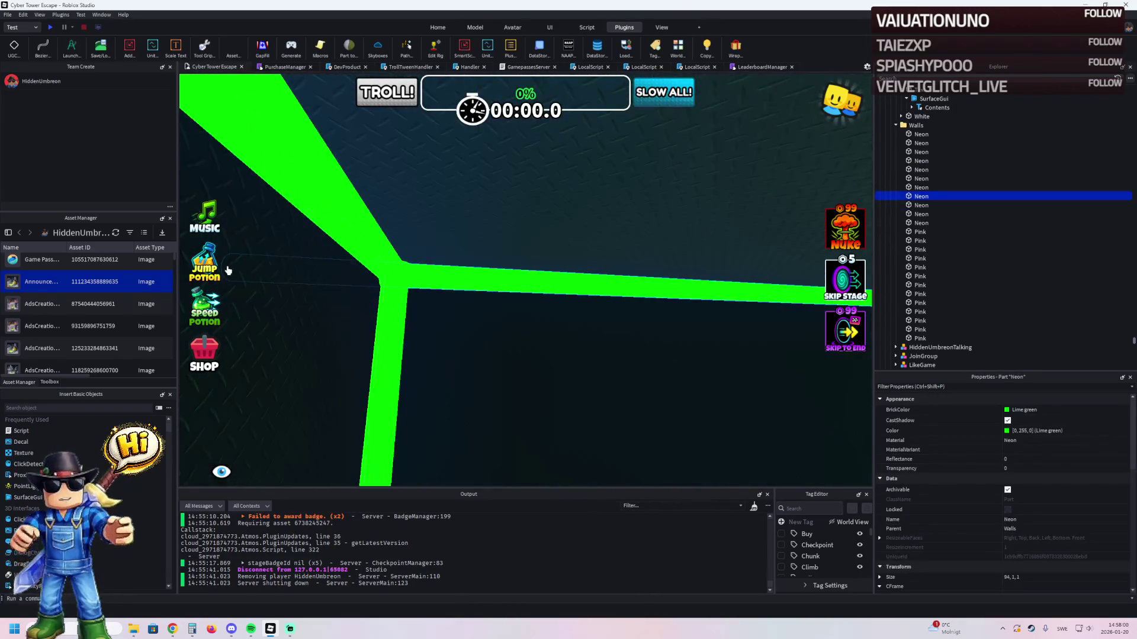
left_click_drag(228, 270, 258, 266)
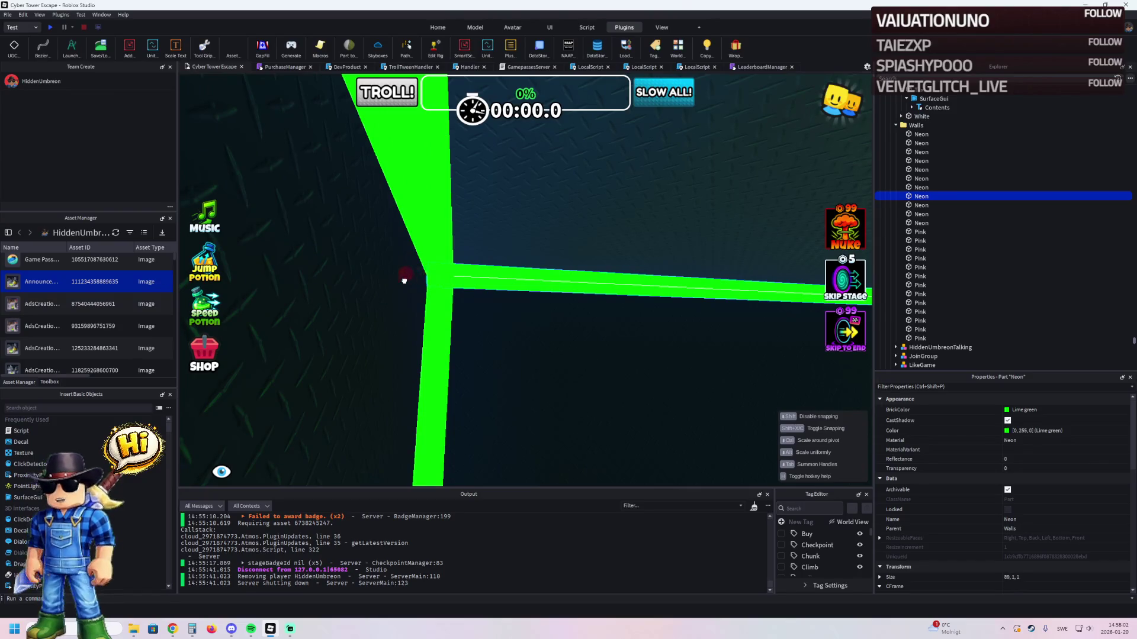
scroll(404, 281, "down", 10)
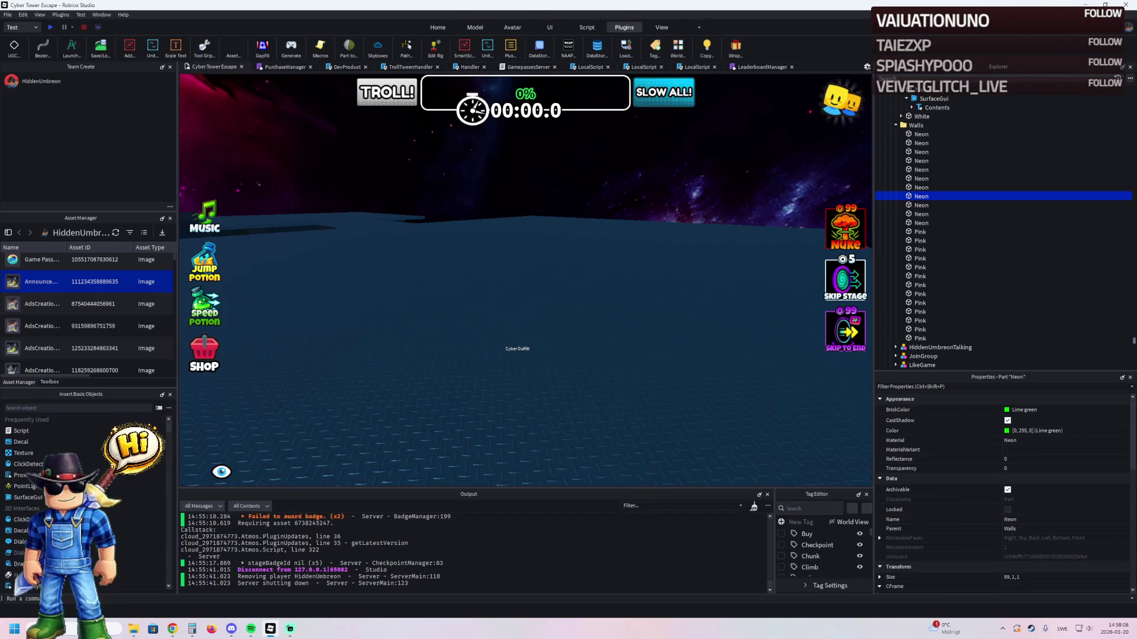
- In the browser, open Cyber Tower Escape's overview and go to its public Roblox page
key("alt+Tab")
left_click(60, 10)
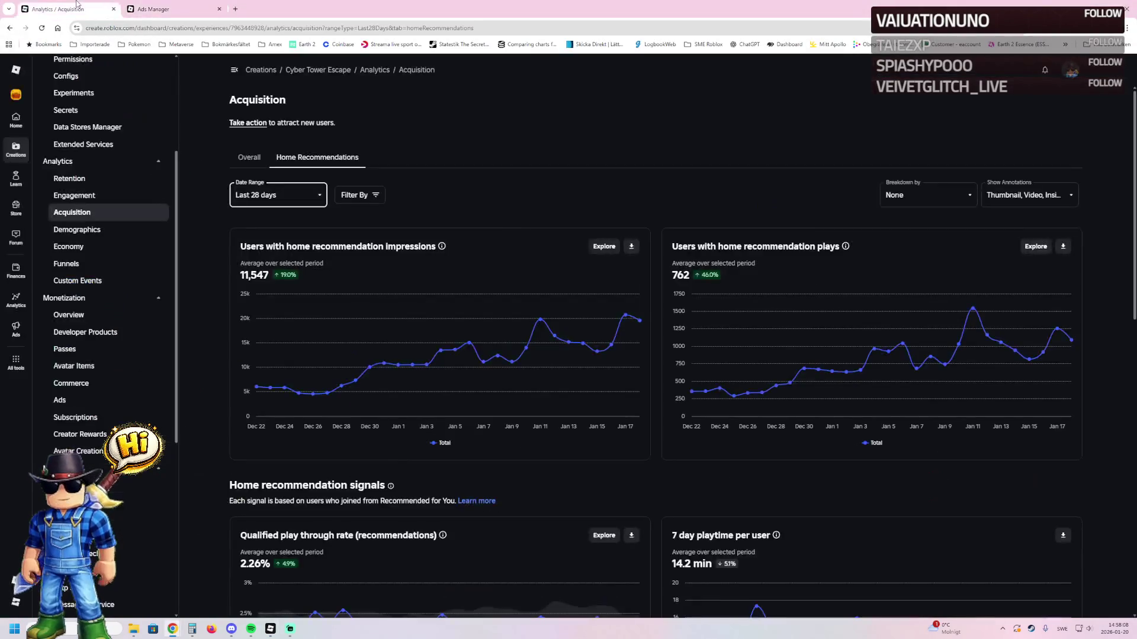
scroll(79, 90, "up", 3)
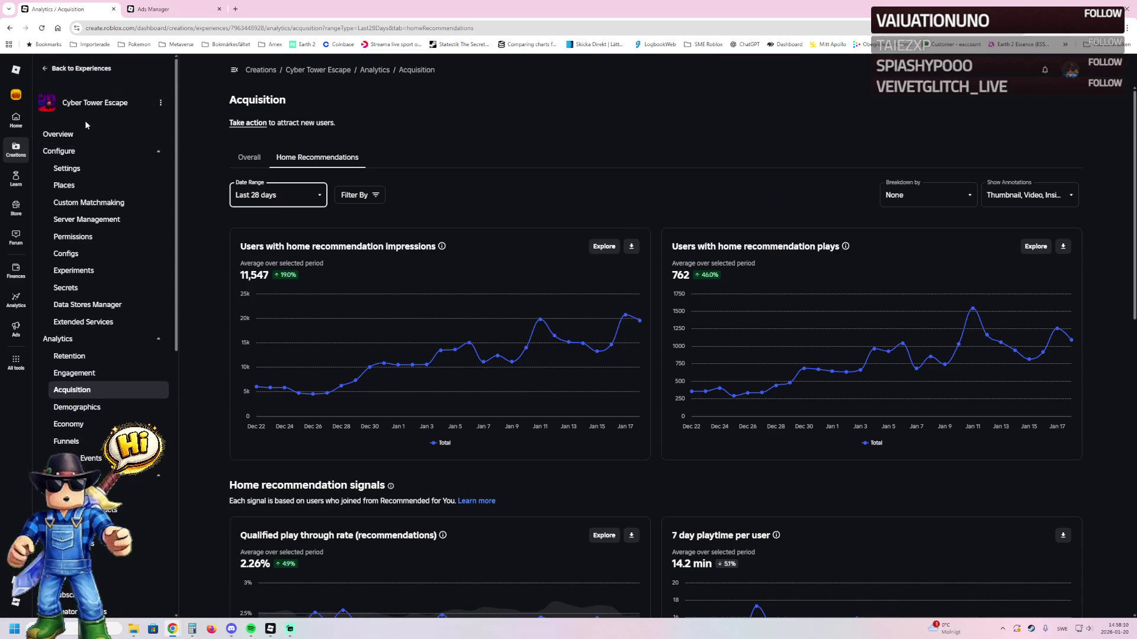
left_click(86, 131)
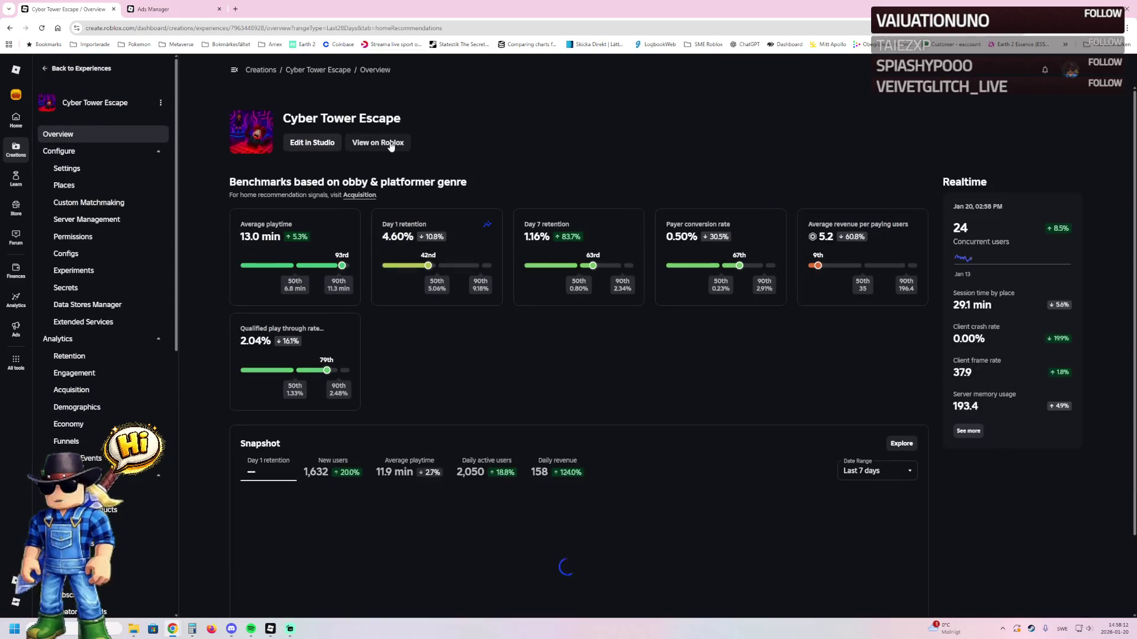
left_click(390, 146)
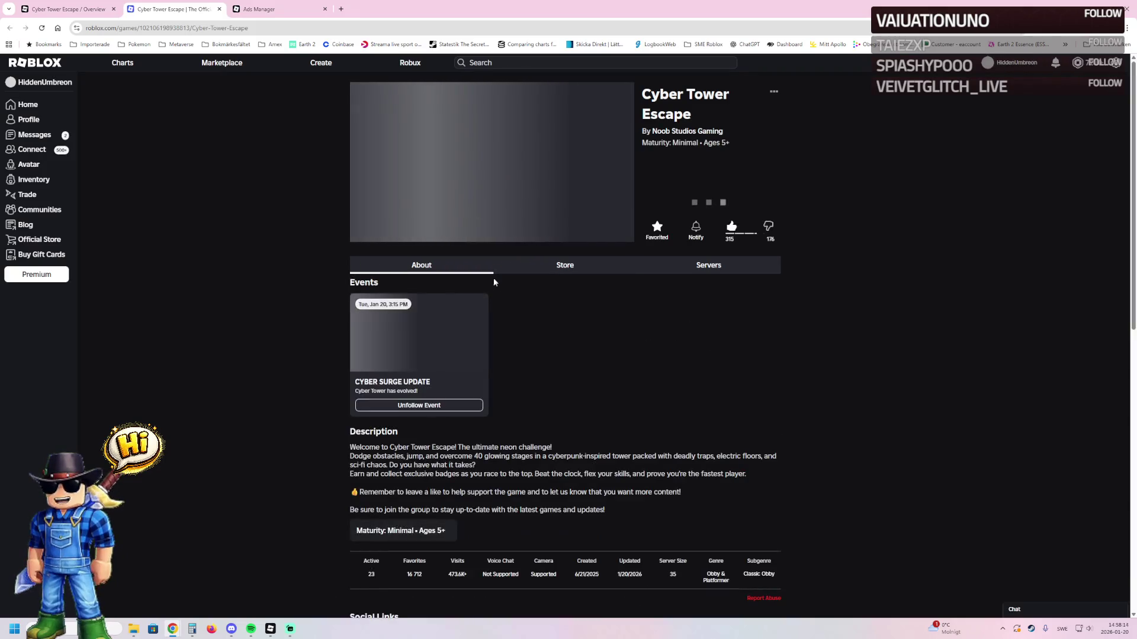
- View the CYBER SURGE UPDATE event page, then show Cyber Tower Escape's two places in the dashboard
left_click(456, 364)
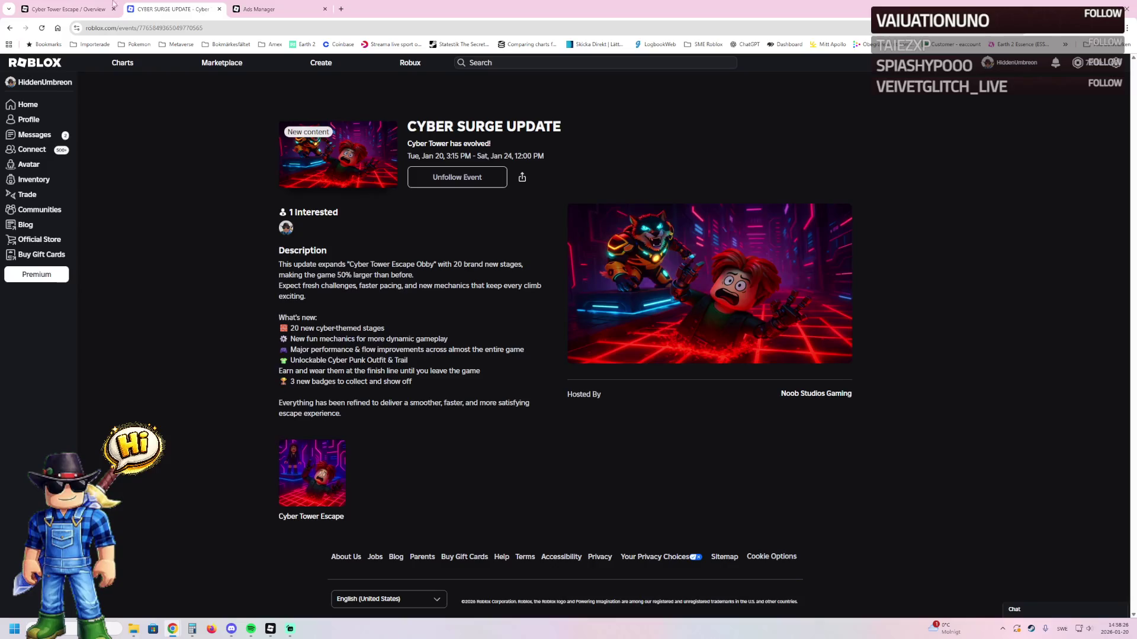
left_click(95, 8)
left_click(86, 194)
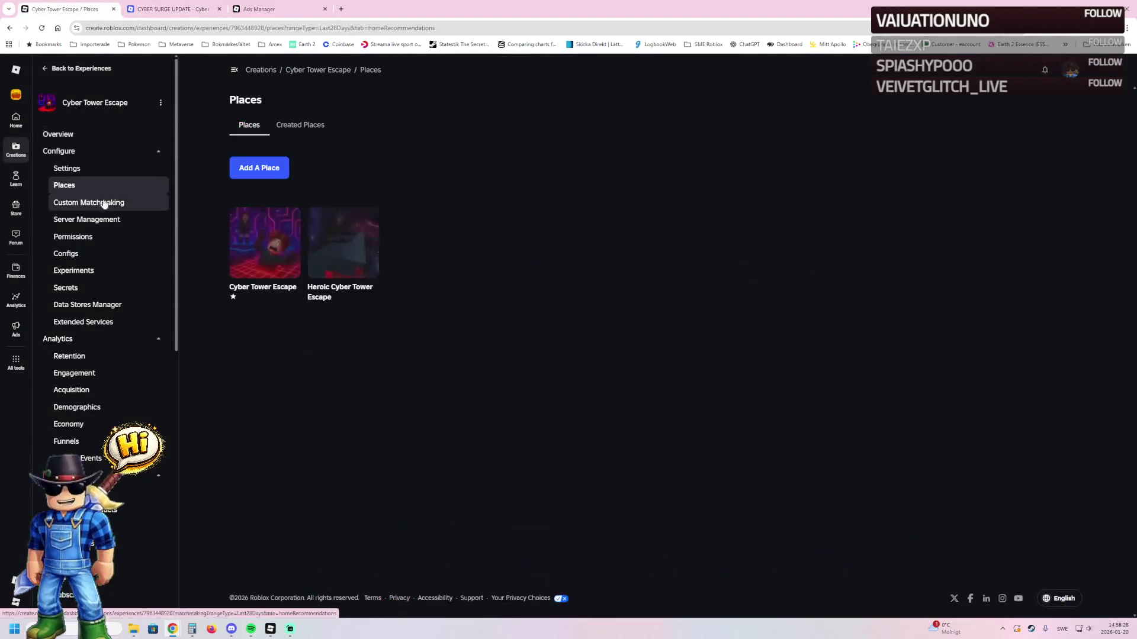
- Open Basic Settings for the Cyber Tower Escape place and select the description's first three lines
left_click(263, 242)
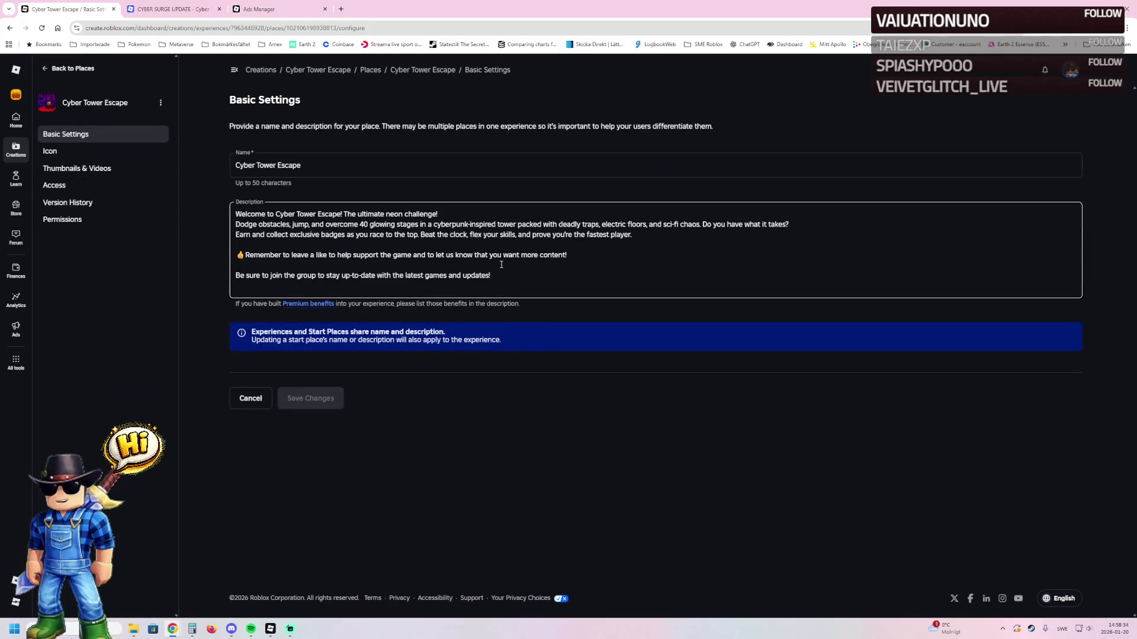
left_click_drag(637, 236, 196, 193)
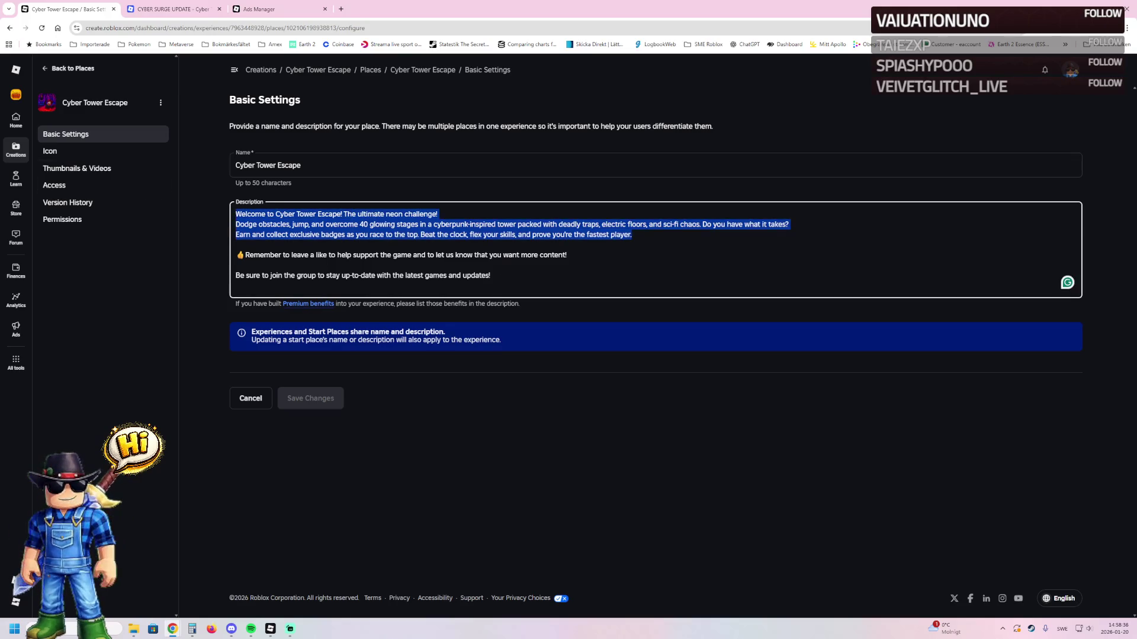